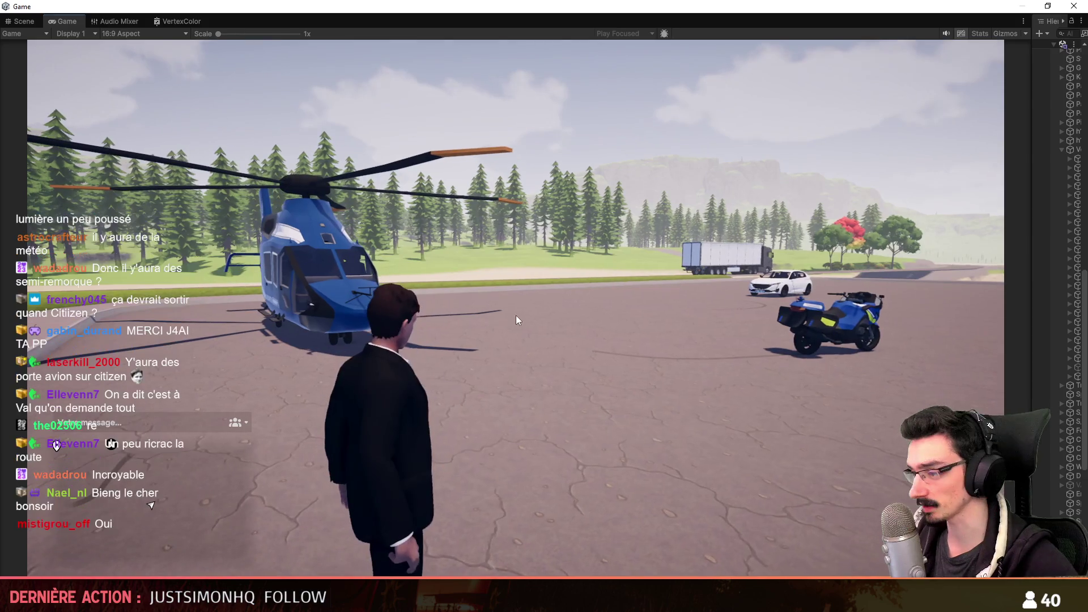
# - Put the in-game phone away, walk the character to the helicopter and board it
pyautogui.click(919, 237)
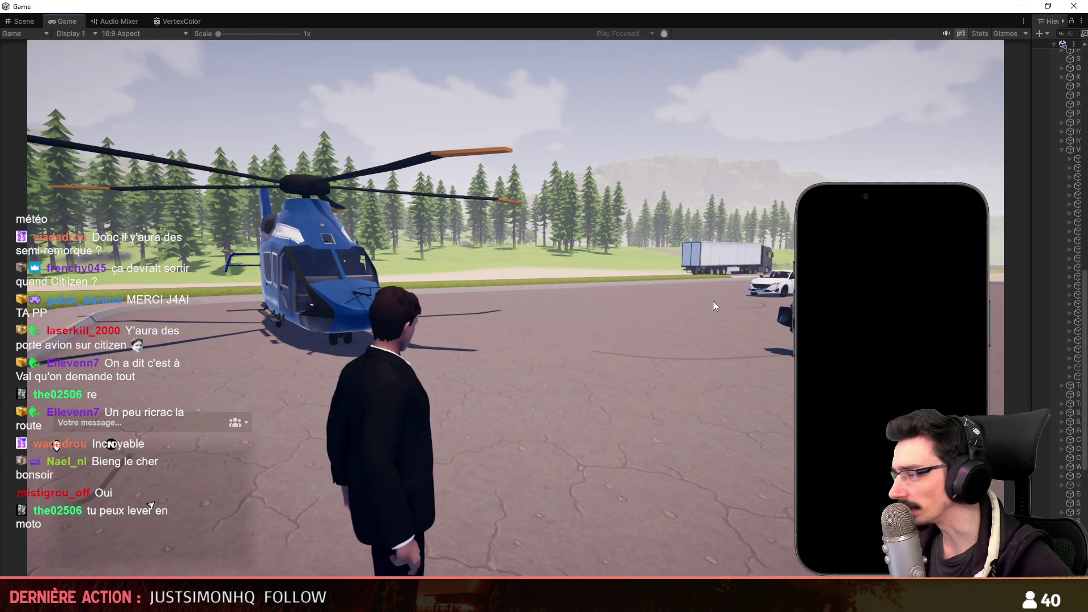
pyautogui.press('p')
pyautogui.press('w')
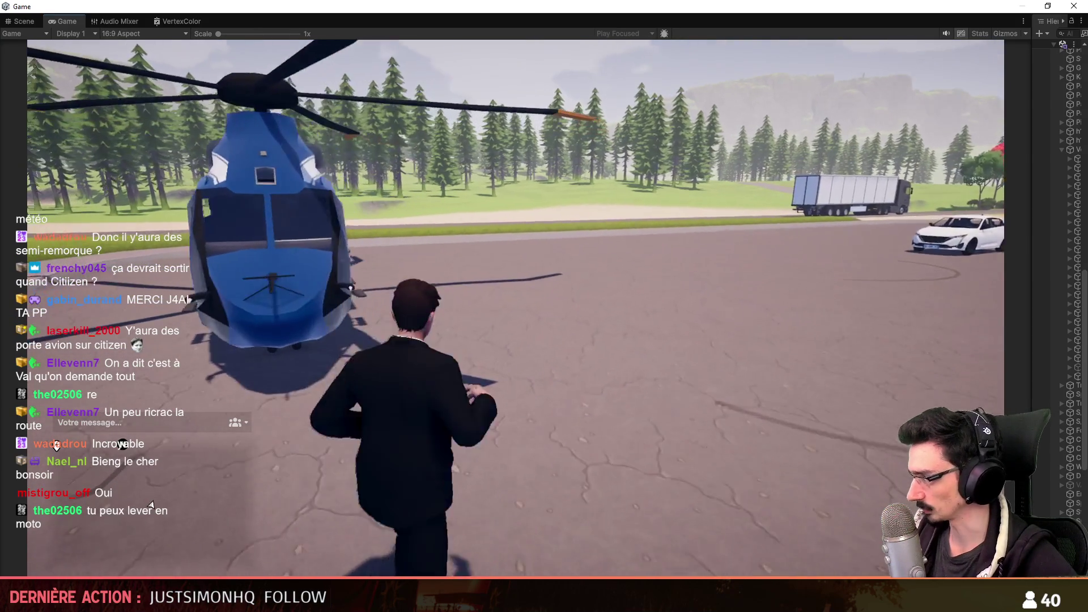
pyautogui.press('e')
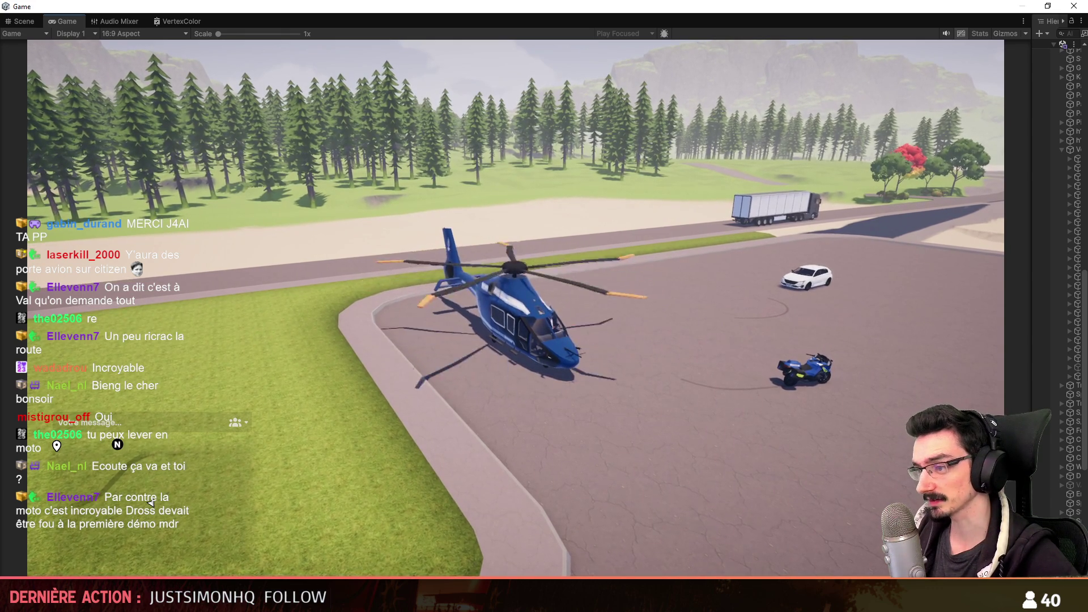
# - Take off and fly the helicopter out over the sea, back toward the hills and lake, then dive over the village
pyautogui.press('w')
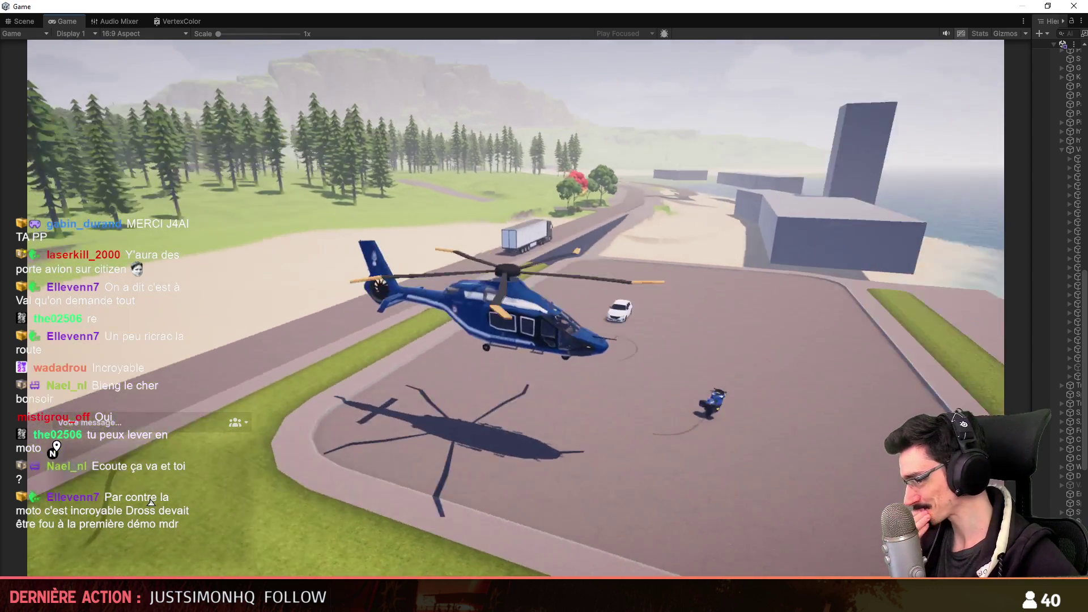
pyautogui.press('a')
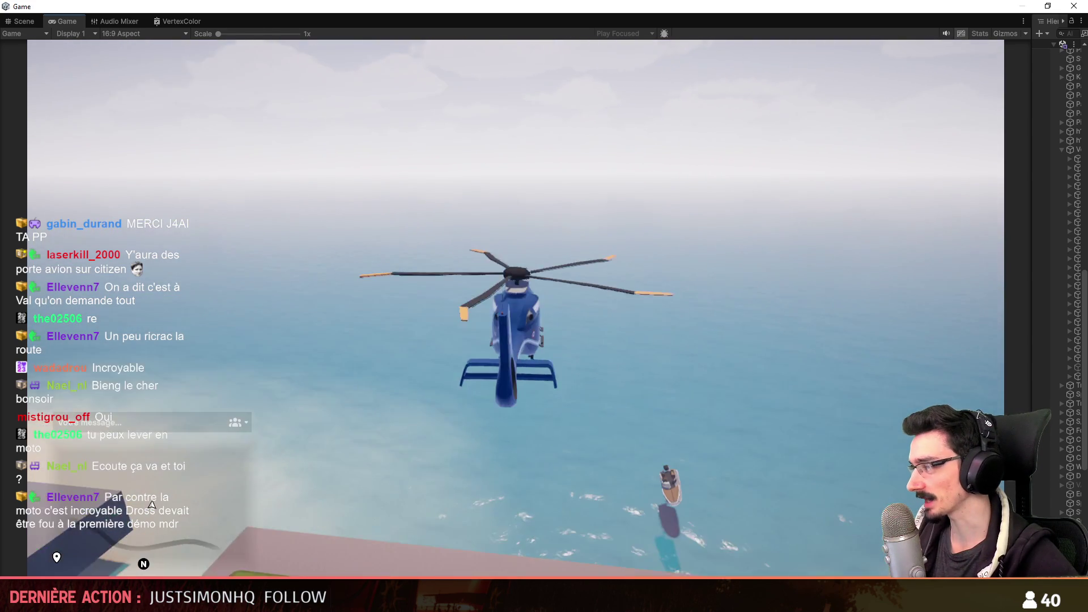
pyautogui.press('a')
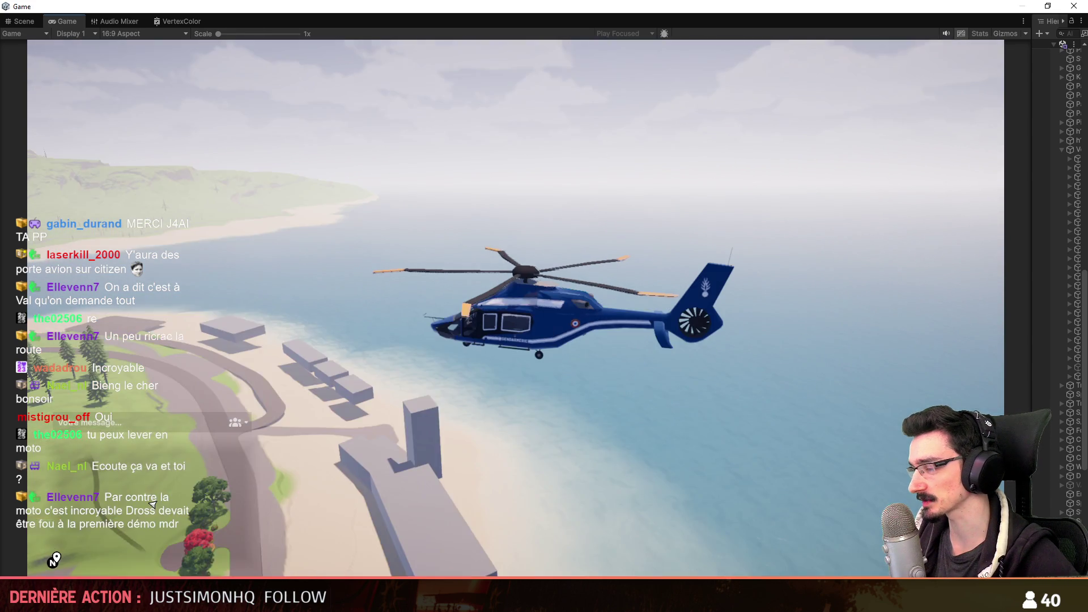
pyautogui.press('a')
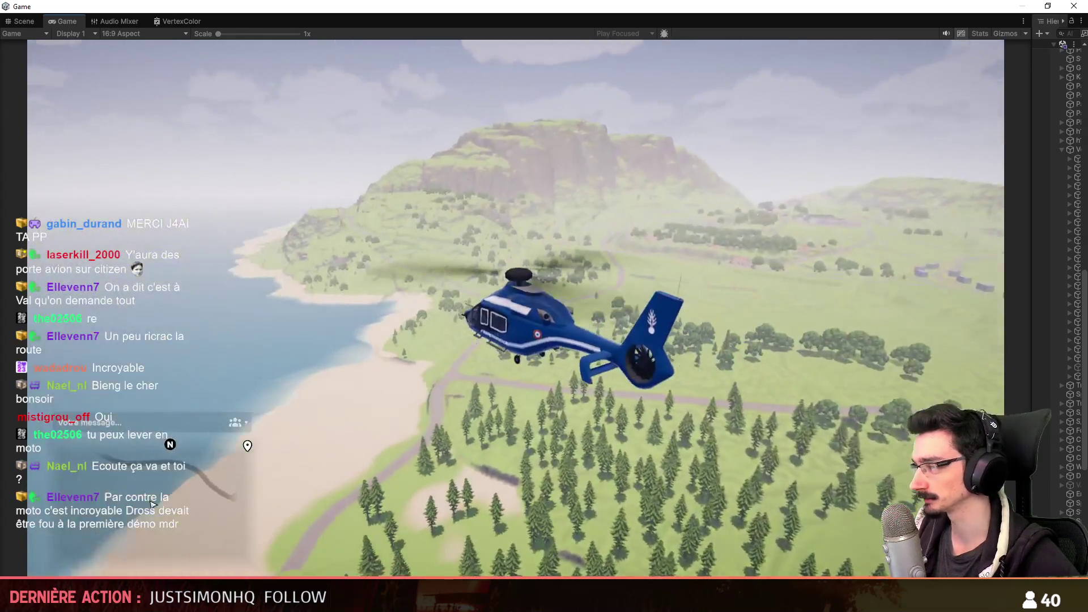
pyautogui.press('a')
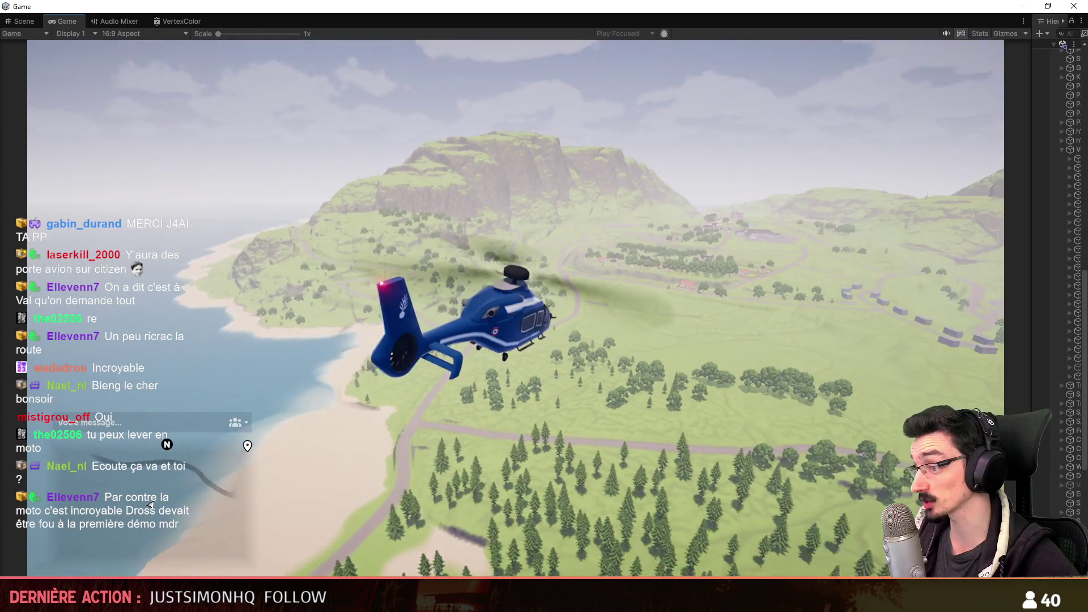
pyautogui.press('d')
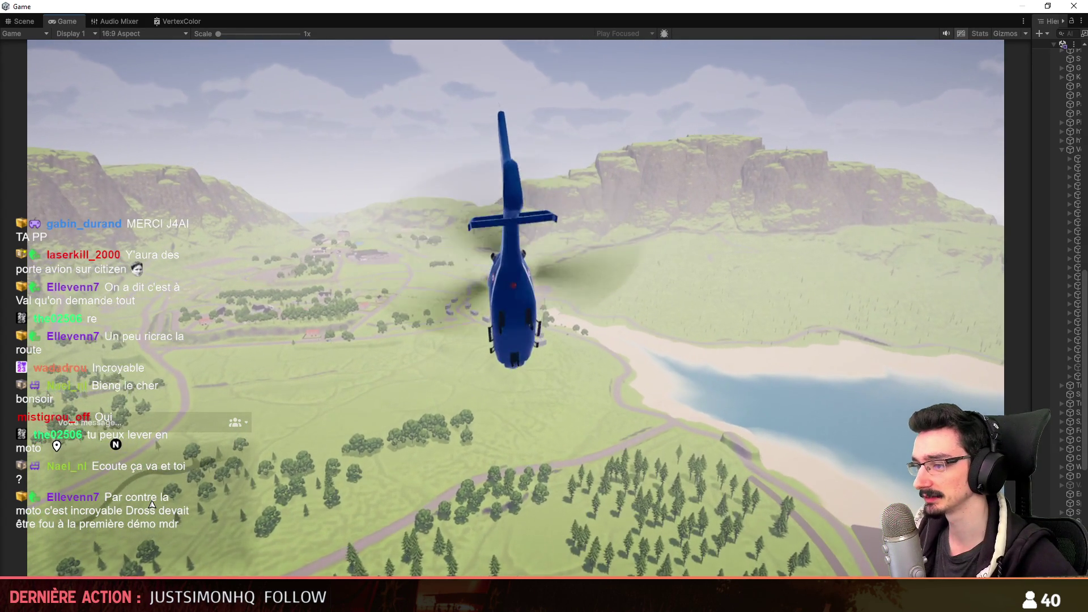
pyautogui.press('d')
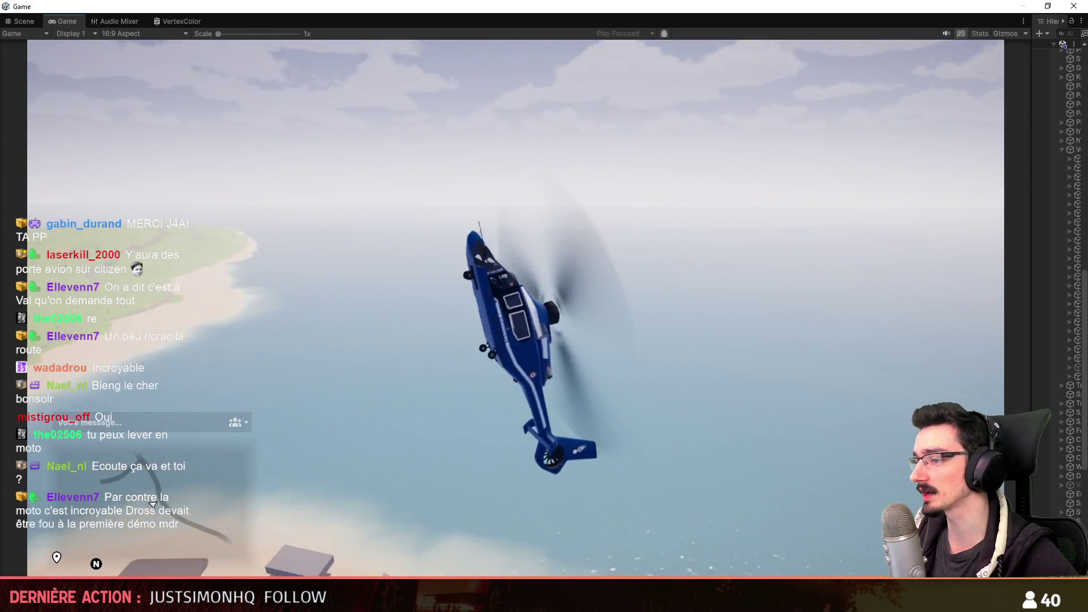
pyautogui.press('a')
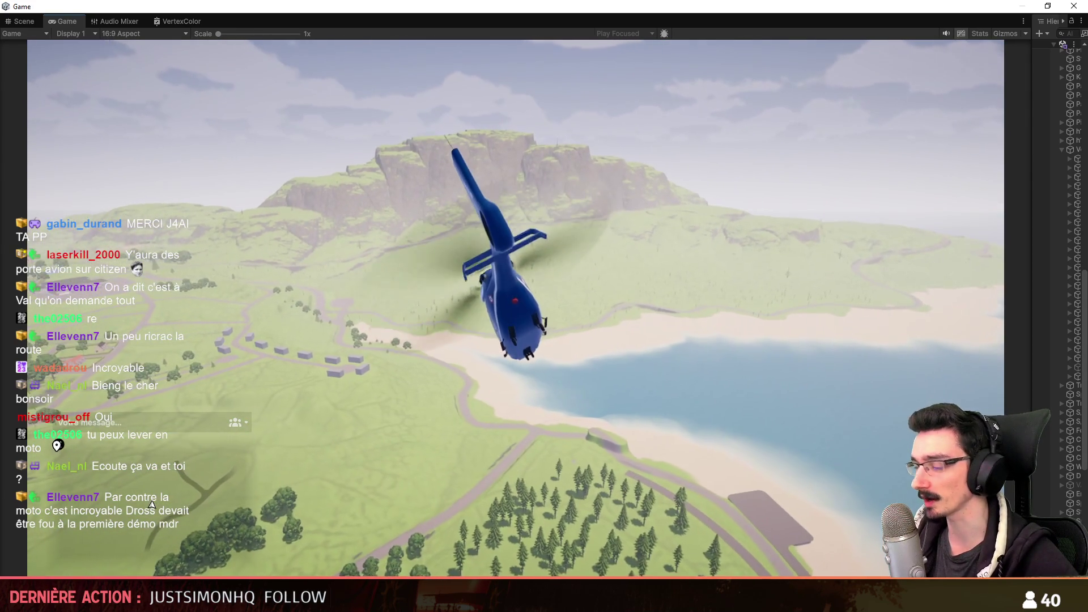
pyautogui.press('s')
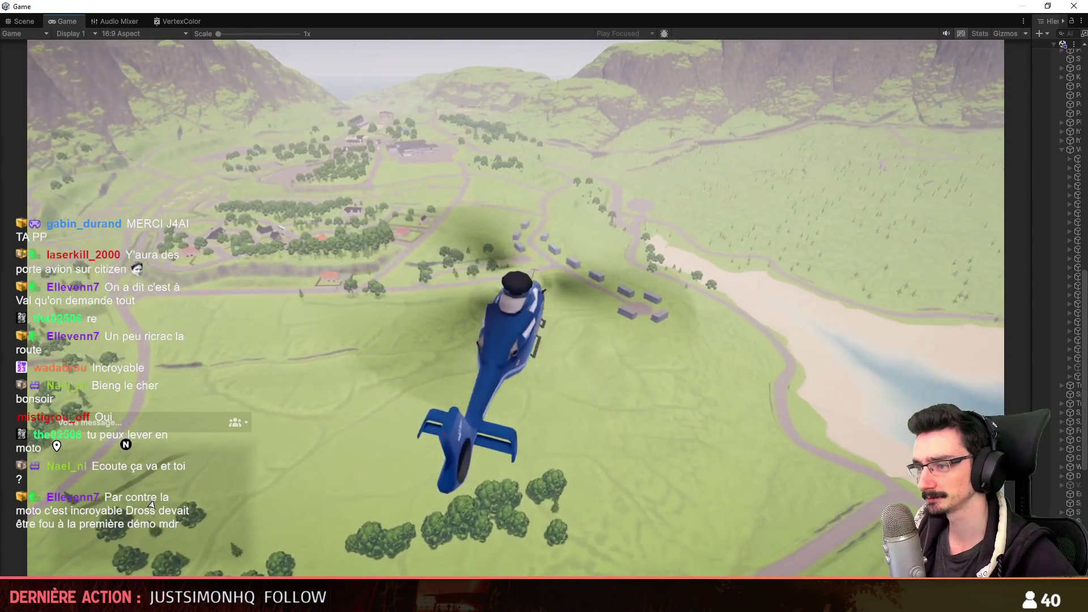
pyautogui.press('s')
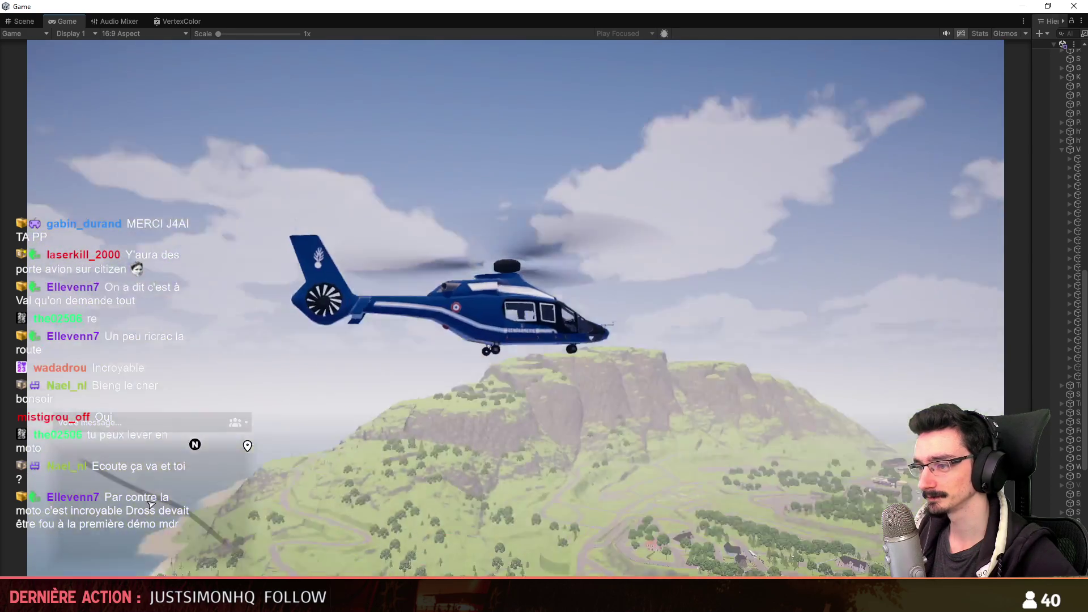
pyautogui.press('w')
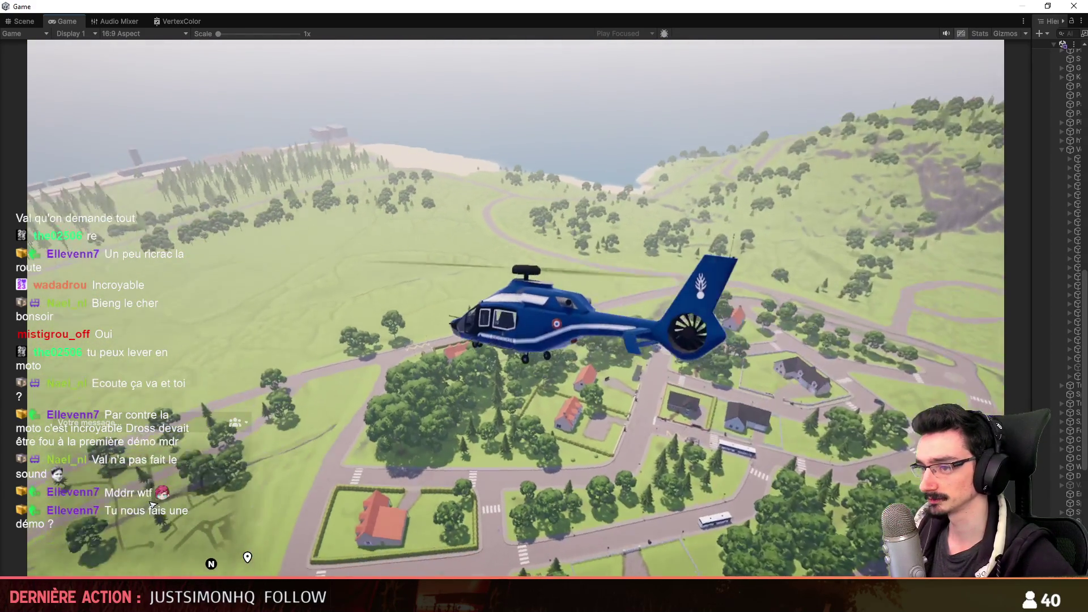
# - Check the in-game inventory, then stop Play mode to return to scene editing
pyautogui.press('Tab')
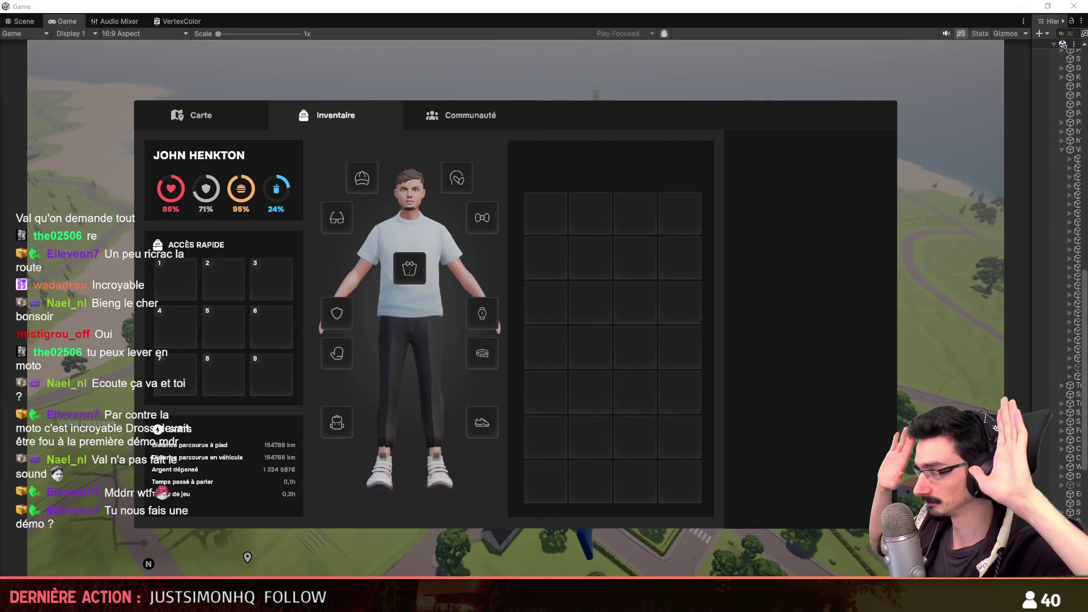
pyautogui.hotkey('ctrl', 'p')
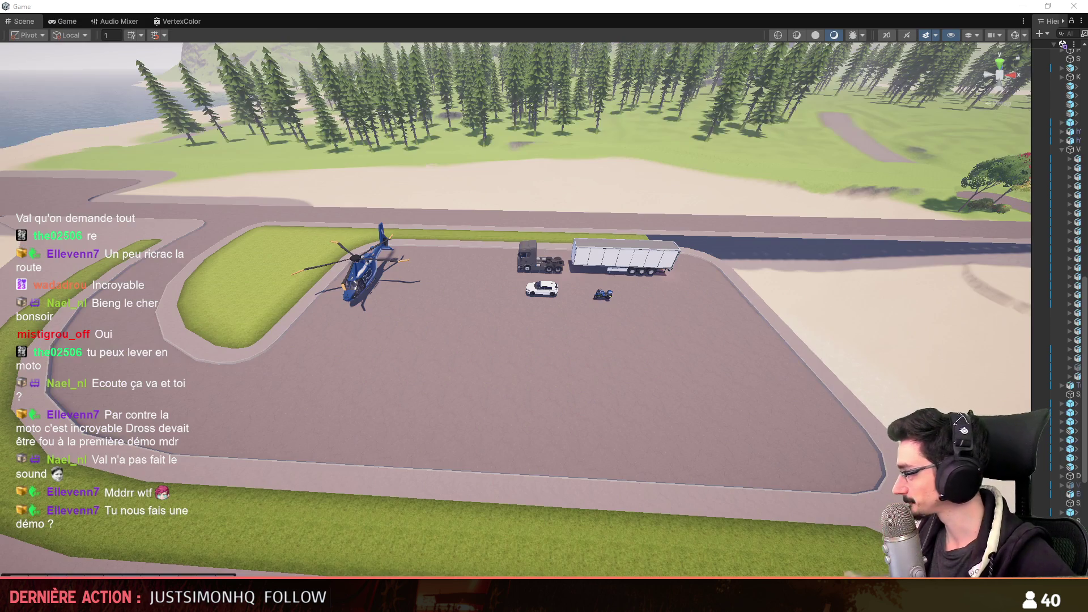
pyautogui.moveTo(231, 103); pyautogui.dragTo(667, 242, button='right')
pyautogui.press('a')
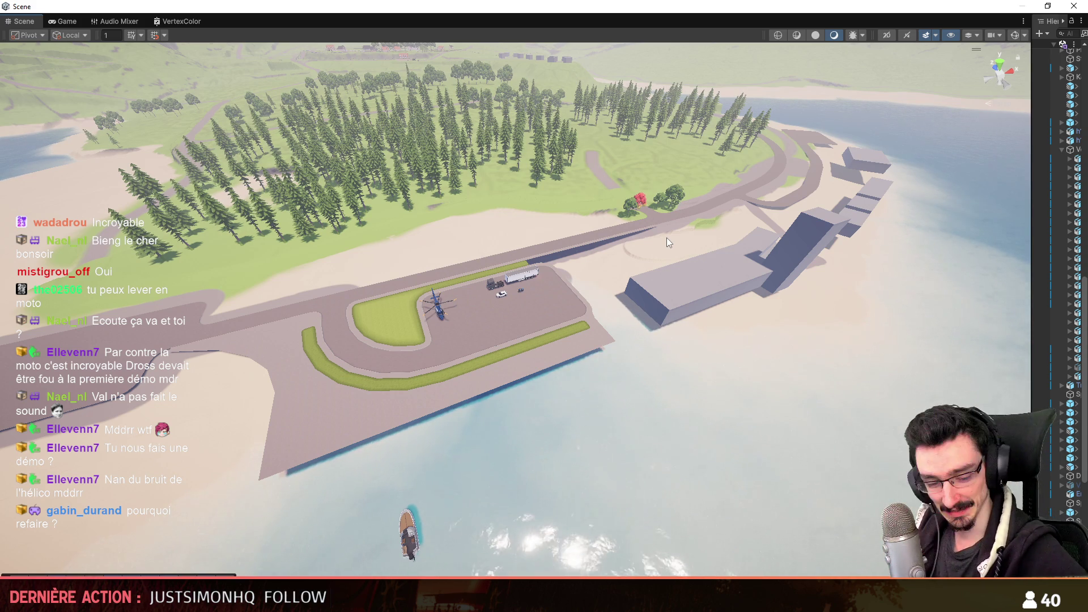
pyautogui.moveTo(668, 237)
pyautogui.mouseDown(button='right')
pyautogui.moveTo(539, 237)
pyautogui.moveTo(538, 287)
pyautogui.moveTo(507, 369)
pyautogui.mouseUp(button='right')
pyautogui.scroll(2, 540, 238)
pyautogui.press('w')
pyautogui.scroll(-2, 538, 288)
pyautogui.scroll(-2, 510, 374)
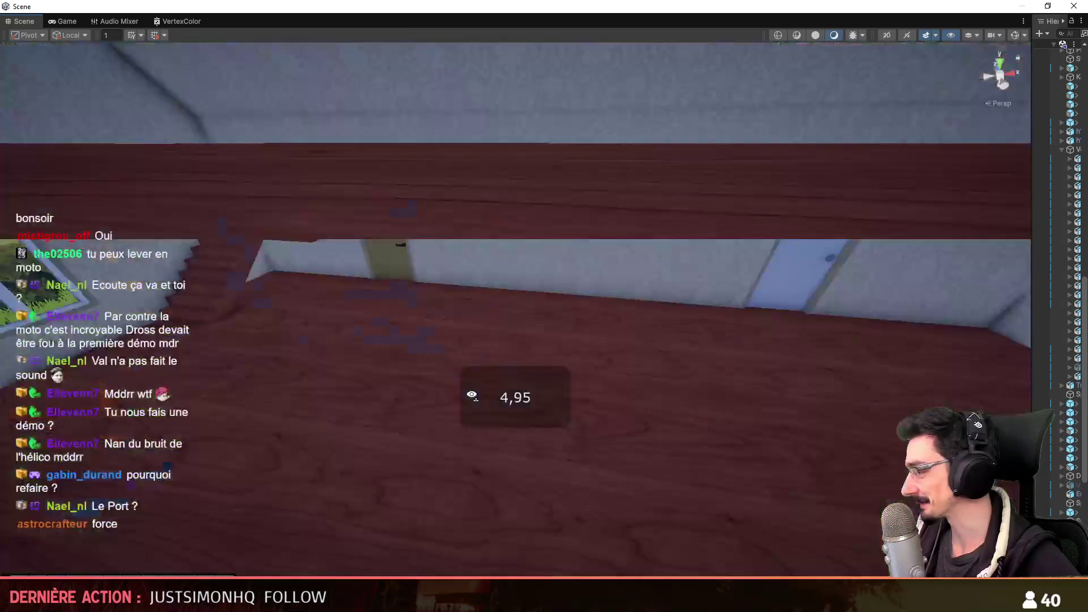
pyautogui.scroll(-5, 508, 368)
pyautogui.scroll(-1, 519, 353)
pyautogui.moveTo(508, 368)
pyautogui.mouseDown(button='right')
pyautogui.moveTo(575, 383)
pyautogui.moveTo(520, 325)
pyautogui.moveTo(708, 298)
pyautogui.moveTo(228, 314)
pyautogui.moveTo(222, 410)
pyautogui.moveTo(196, 394)
pyautogui.moveTo(391, 420)
pyautogui.mouseUp(button='right')
pyautogui.scroll(3, 556, 301)
pyautogui.scroll(-3, 579, 298)
pyautogui.scroll(2, 663, 296)
pyautogui.scroll(3, 709, 297)
pyautogui.scroll(2, 587, 294)
pyautogui.scroll(1, 518, 292)
pyautogui.scroll(2, 513, 294)
pyautogui.scroll(2, 227, 314)
pyautogui.scroll(2, 225, 340)
pyautogui.scroll(3, 224, 374)
pyautogui.scroll(2, 223, 409)
pyautogui.scroll(2, 222, 410)
pyautogui.scroll(2, 213, 404)
pyautogui.scroll(-2, 397, 369)
pyautogui.scroll(-2, 396, 394)
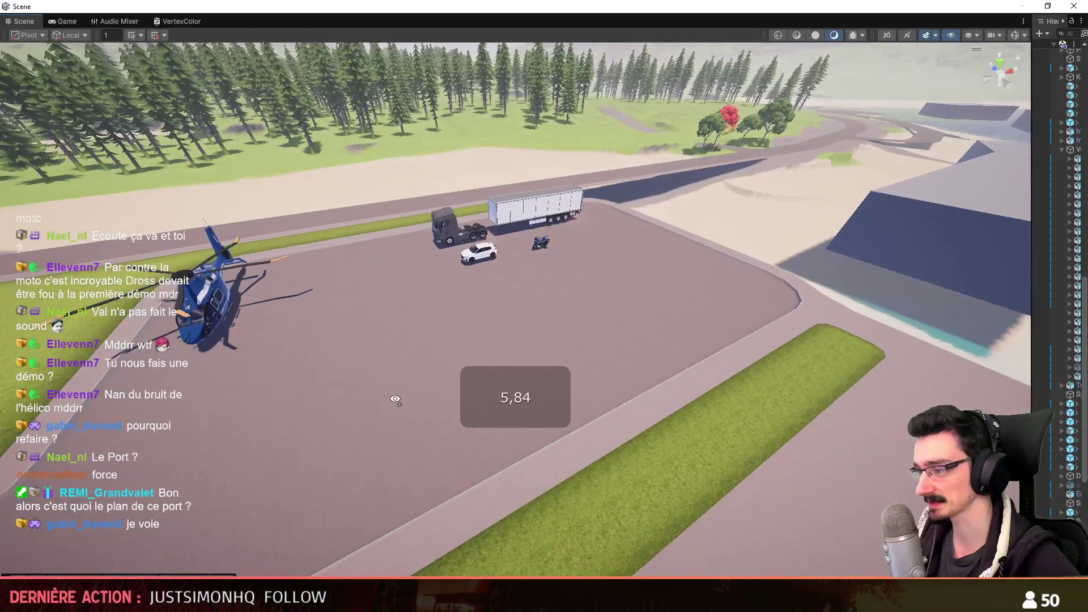
pyautogui.scroll(-2, 392, 420)
pyautogui.scroll(2, 400, 382)
pyautogui.moveTo(391, 420); pyautogui.dragTo(409, 341, button='right')
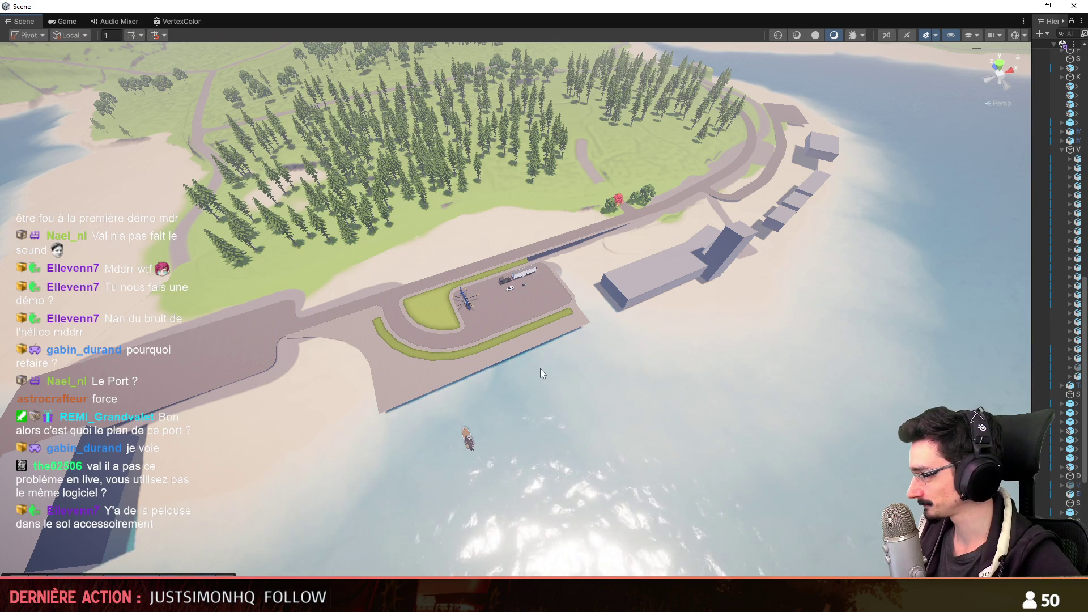
pyautogui.moveTo(541, 374); pyautogui.dragTo(533, 307, button='right')
pyautogui.scroll(-2, 533, 307)
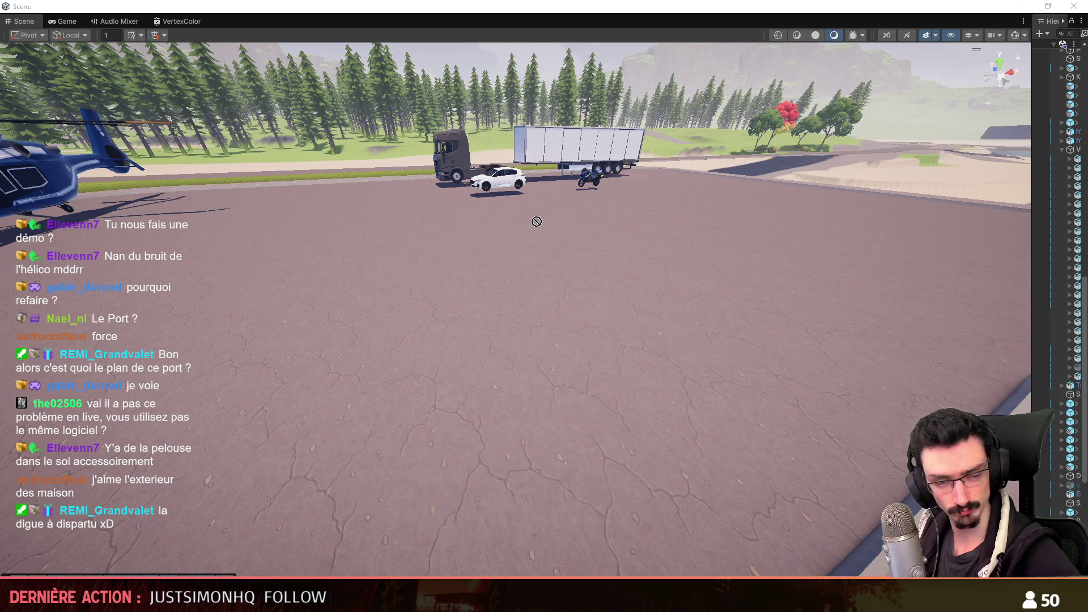
# - Restore the house into the scene and move it onto the harbour parking lot
pyautogui.hotkey('ctrl', 'z')
pyautogui.scroll(-5, 517, 309)
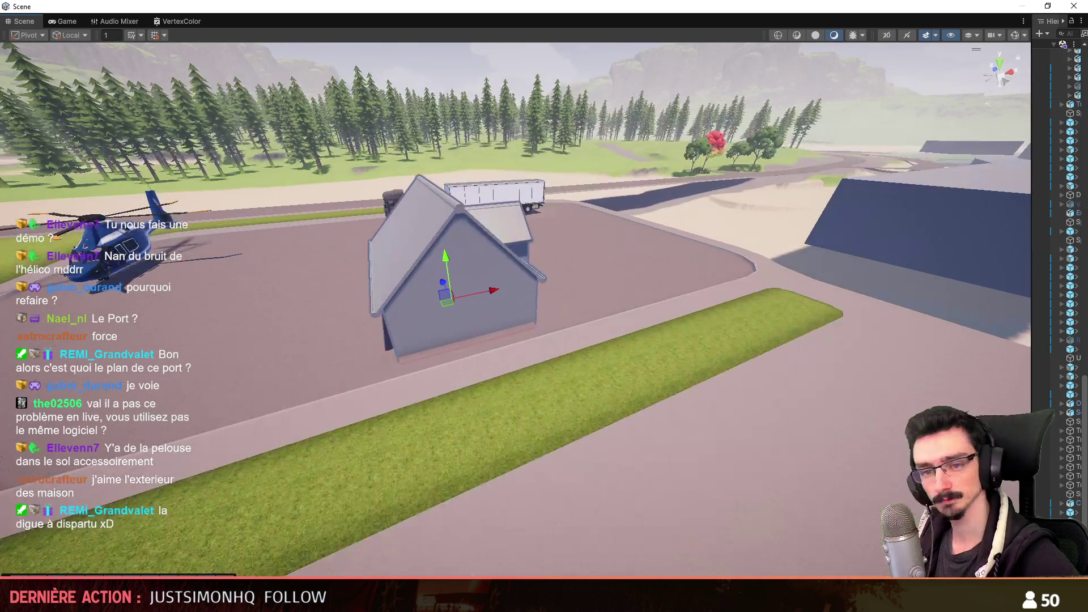
pyautogui.moveTo(566, 307)
pyautogui.keyDown('alt'); pyautogui.mouseDown()
pyautogui.moveTo(477, 357)
pyautogui.moveTo(306, 367)
pyautogui.moveTo(360, 360)
pyautogui.mouseUp(); pyautogui.keyUp('alt')
pyautogui.press('e')
pyautogui.press('w')
pyautogui.moveTo(465, 329); pyautogui.dragTo(603, 266)
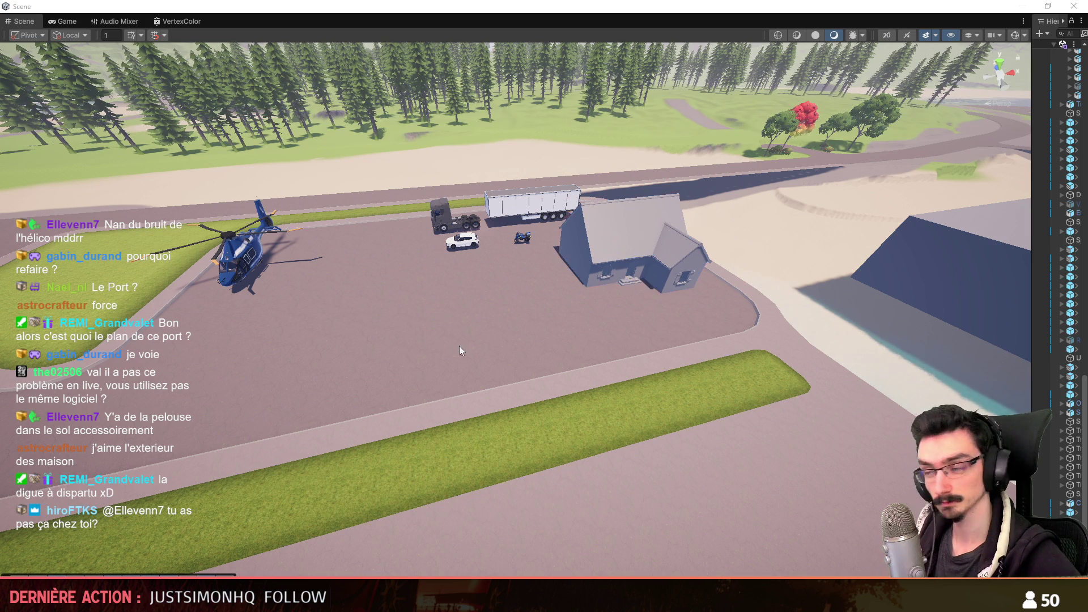
pyautogui.moveTo(237, 340); pyautogui.dragTo(853, 396, button='right')
pyautogui.scroll(-2, 544, 306)
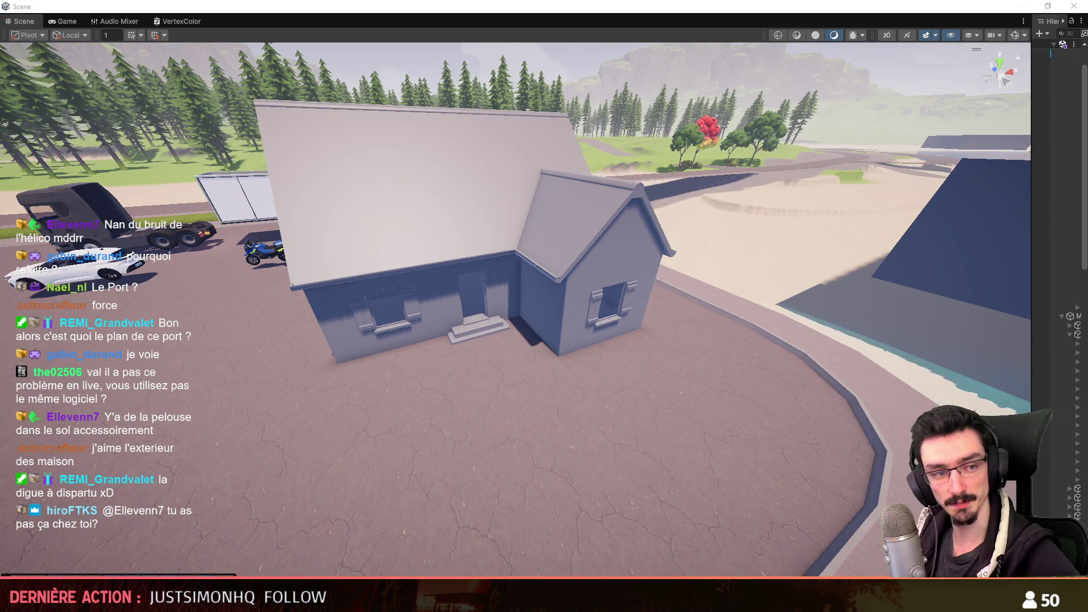
# - Apply the beige wall/blue shutter material and the orange roof tile material to the house
pyautogui.moveTo(389, 221); pyautogui.dragTo(574, 326)
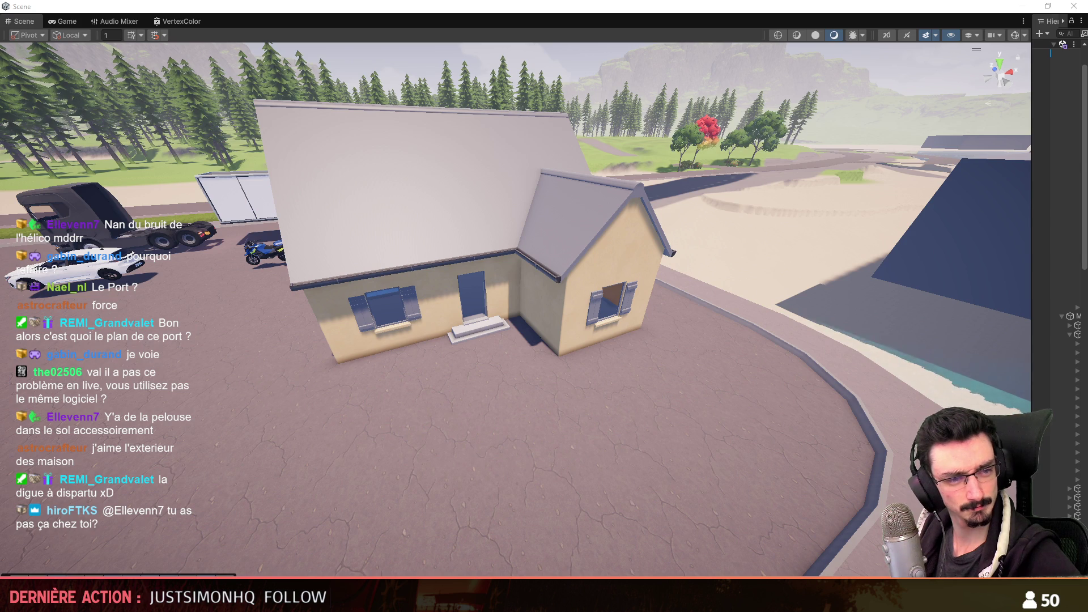
pyautogui.moveTo(544, 306); pyautogui.dragTo(359, 163)
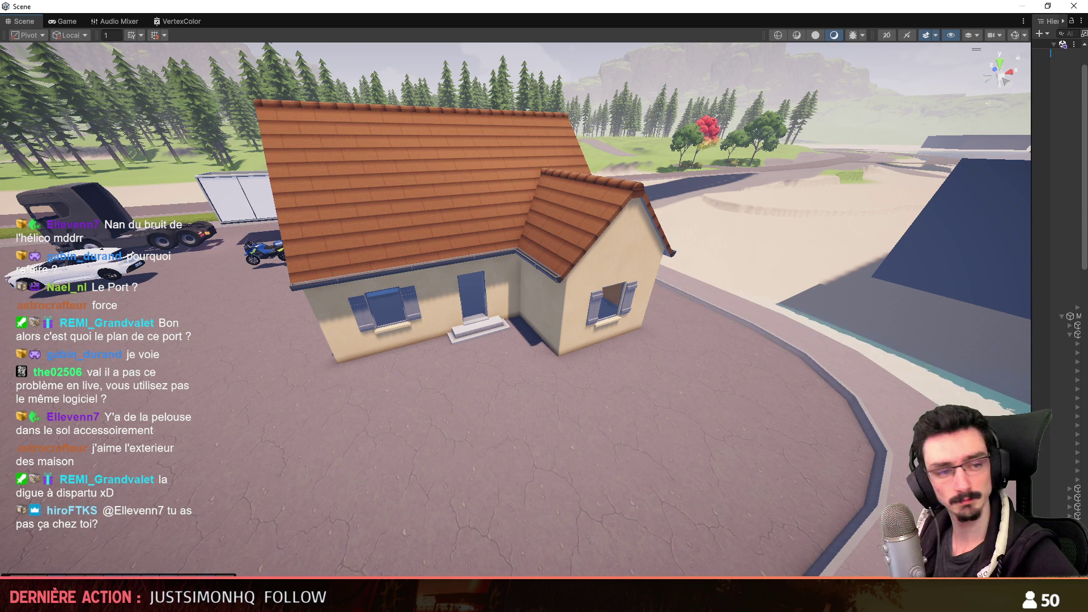
pyautogui.moveTo(479, 438)
pyautogui.mouseDown(button='right')
pyautogui.moveTo(555, 366)
pyautogui.moveTo(527, 365)
pyautogui.mouseUp(button='right')
pyautogui.scroll(-5, 556, 365)
pyautogui.scroll(1, 556, 365)
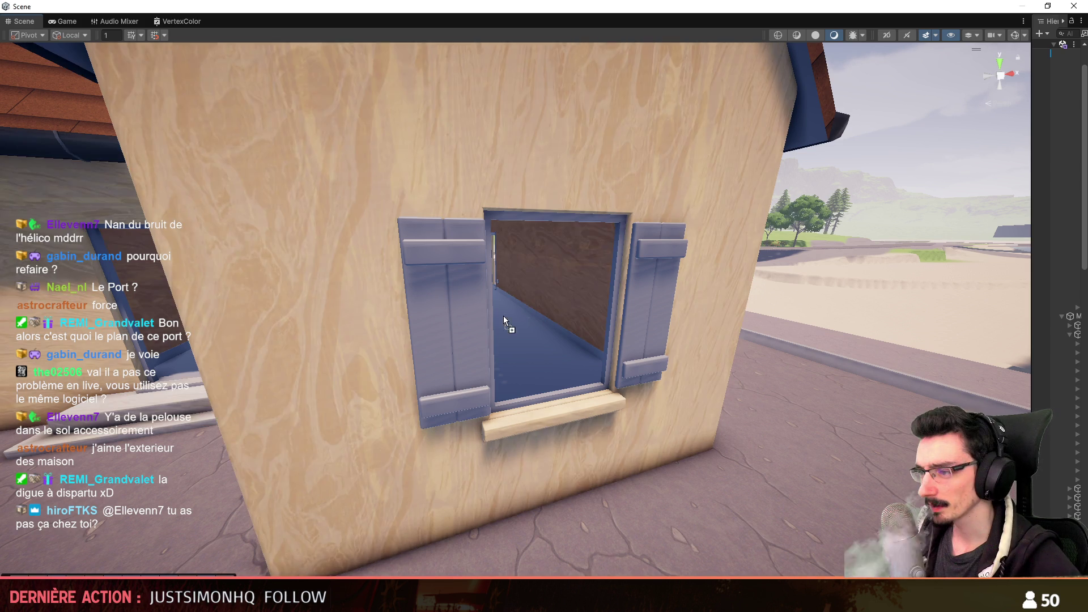
pyautogui.moveTo(504, 316); pyautogui.dragTo(469, 324)
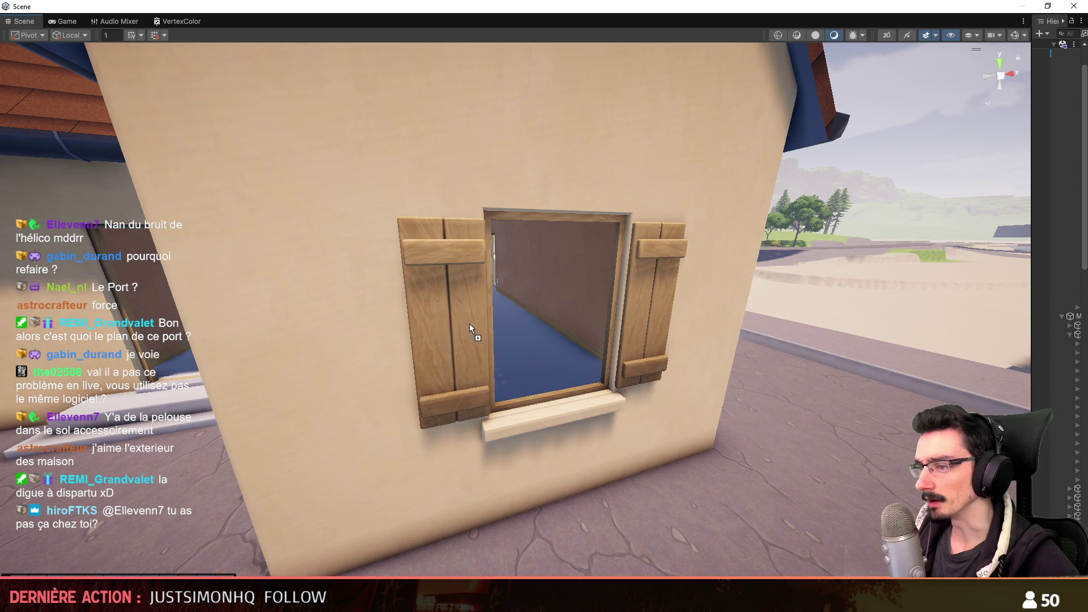
pyautogui.scroll(-3, 575, 391)
pyautogui.moveTo(544, 370)
pyautogui.mouseDown(button='right')
pyautogui.moveTo(576, 391)
pyautogui.moveTo(562, 394)
pyautogui.mouseUp(button='right')
pyautogui.scroll(3, 576, 391)
pyautogui.press('w')
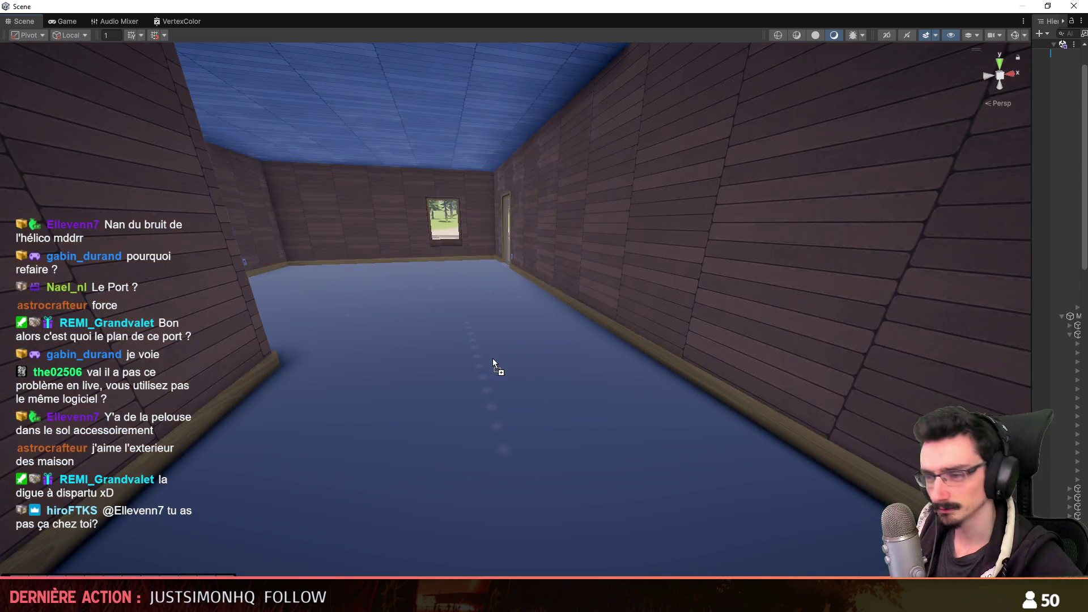
pyautogui.moveTo(1029, 358); pyautogui.dragTo(493, 358)
pyautogui.moveTo(492, 358)
pyautogui.mouseDown(button='right')
pyautogui.moveTo(368, 383)
pyautogui.moveTo(510, 354)
pyautogui.moveTo(291, 364)
pyautogui.moveTo(614, 307)
pyautogui.moveTo(611, 315)
pyautogui.moveTo(876, 346)
pyautogui.mouseUp(button='right')
pyautogui.scroll(-2, 368, 383)
pyautogui.scroll(3, 369, 383)
pyautogui.press('s')
pyautogui.press('w')
pyautogui.scroll(-3, 833, 338)
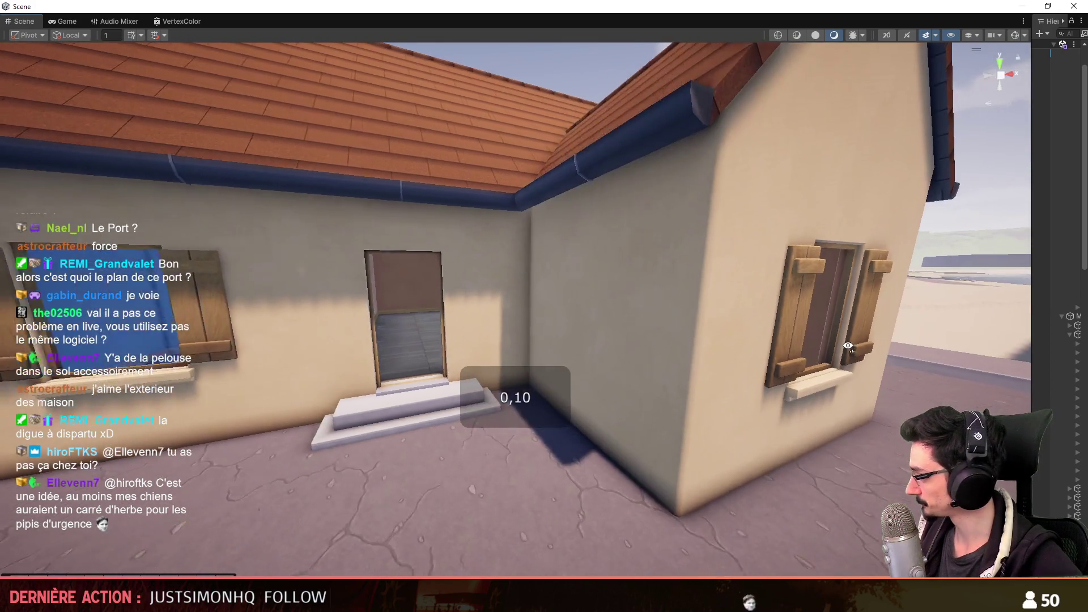
pyautogui.scroll(3, 876, 346)
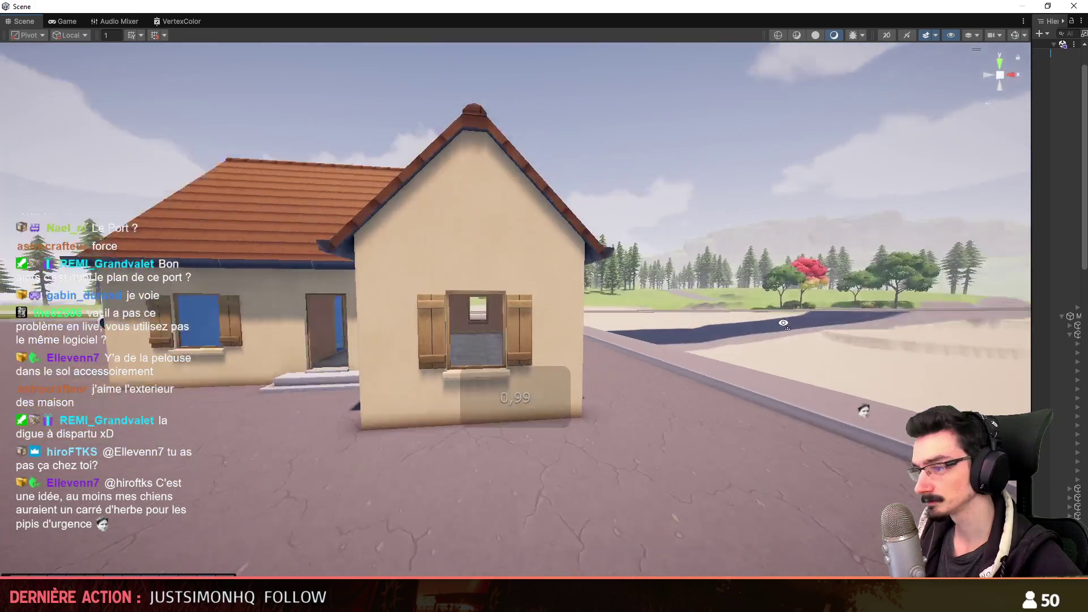
pyautogui.moveTo(876, 346)
pyautogui.mouseDown(button='right')
pyautogui.moveTo(690, 306)
pyautogui.moveTo(739, 395)
pyautogui.mouseUp(button='right')
pyautogui.scroll(2, 741, 396)
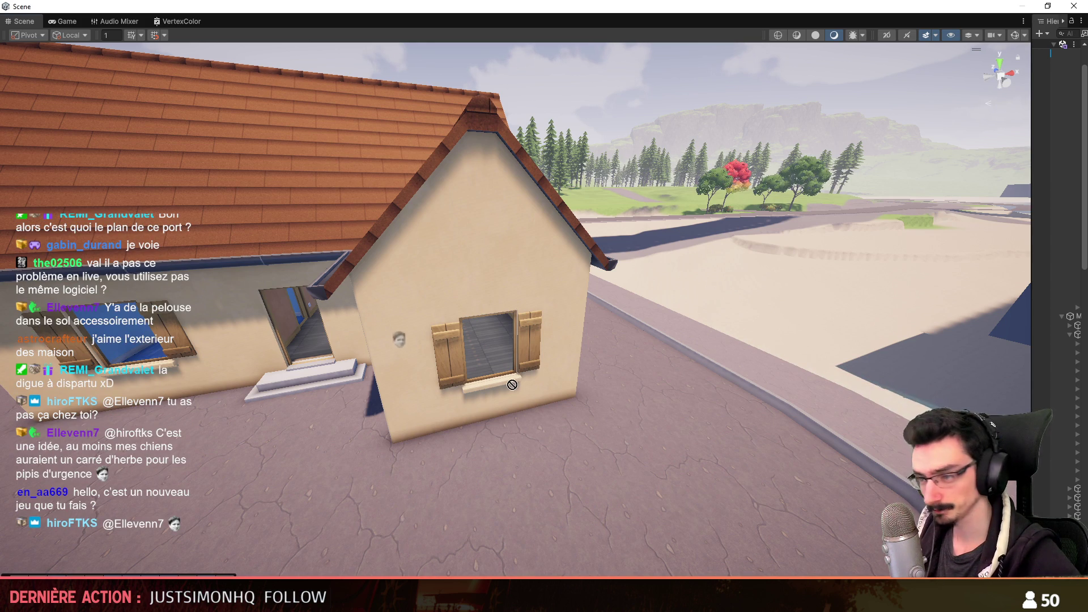
pyautogui.moveTo(512, 384); pyautogui.dragTo(542, 462)
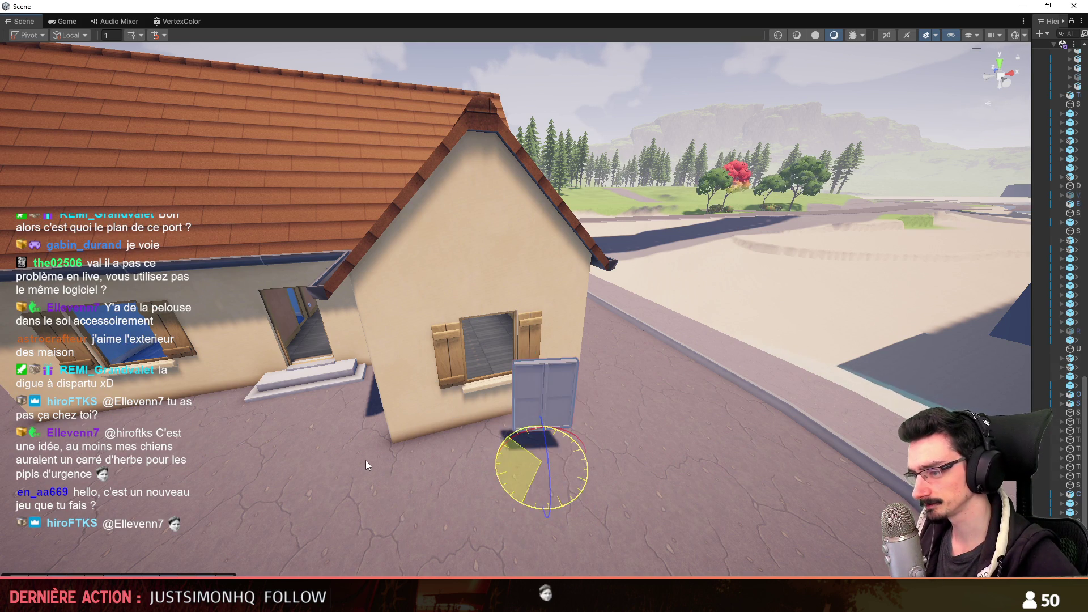
# - Frame the placed window, select its blue glass panes and delete them
pyautogui.press('w')
pyautogui.press('f')
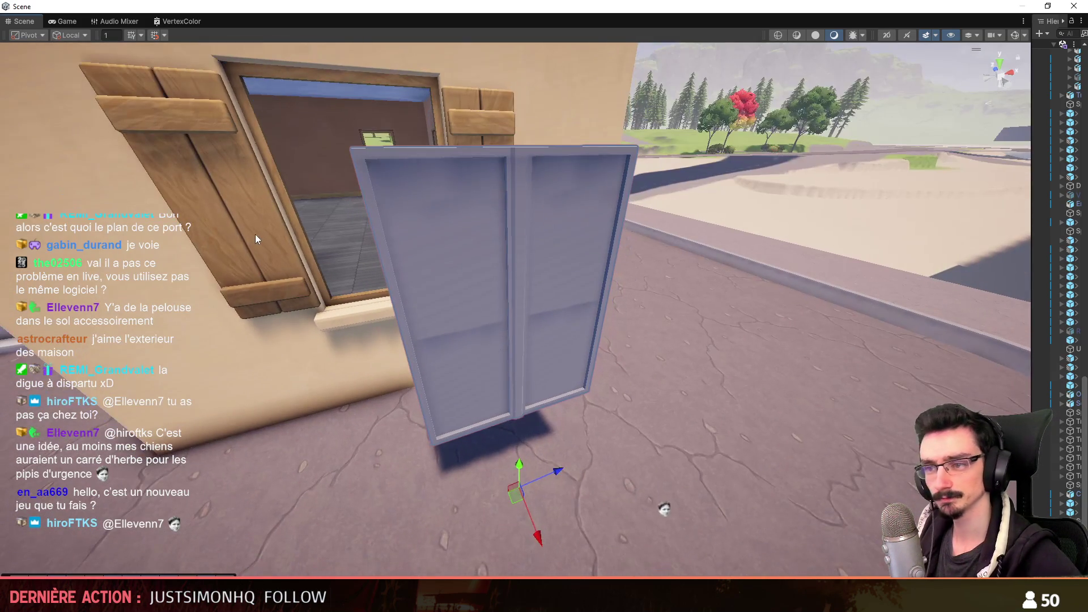
pyautogui.click(697, 562)
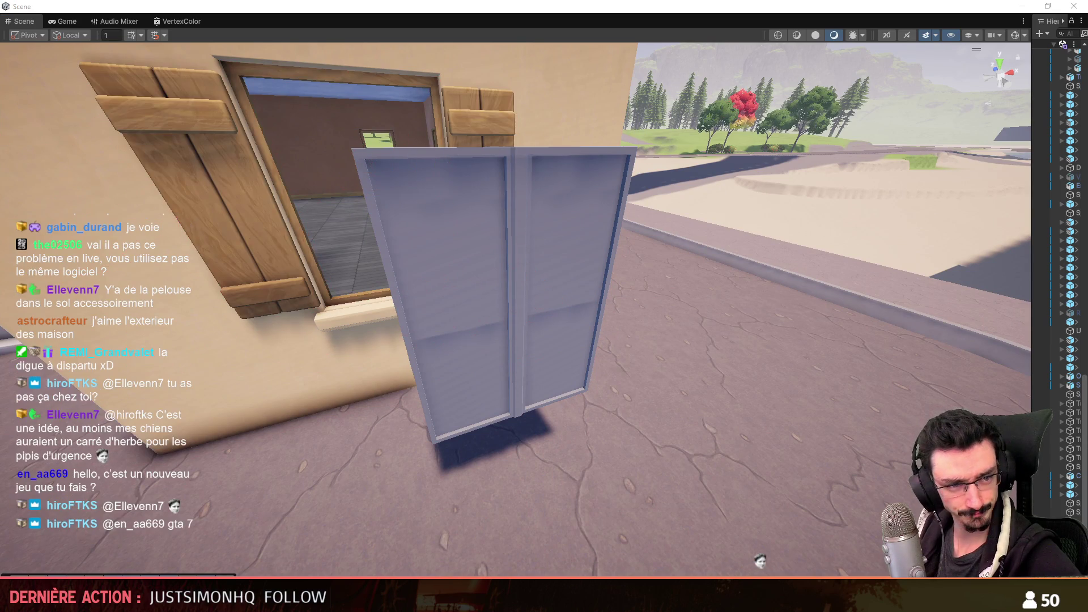
pyautogui.click(513, 187)
pyautogui.click(527, 164)
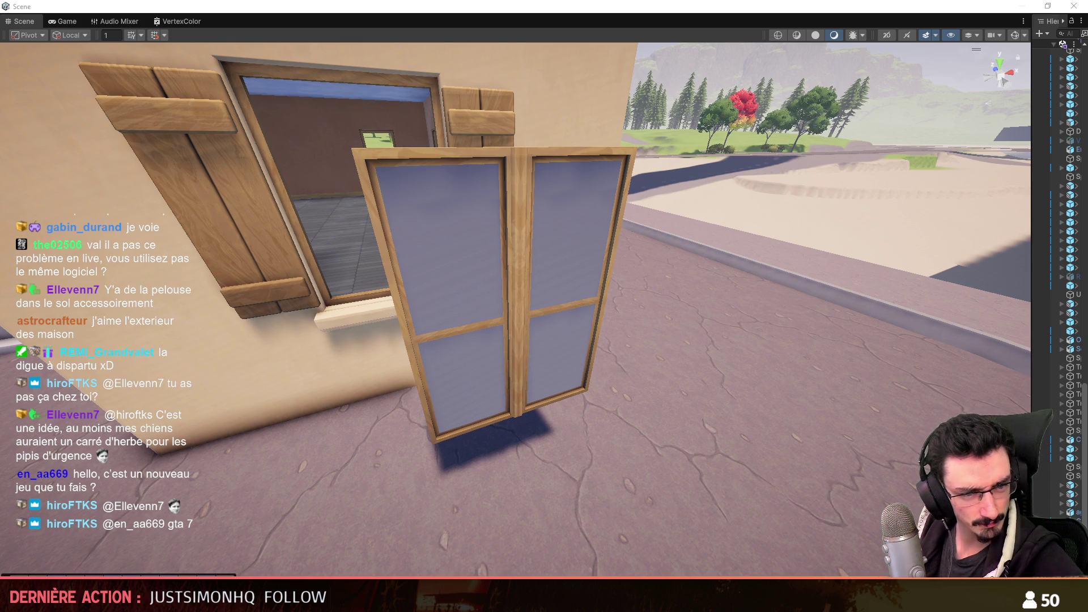
pyautogui.click(499, 243)
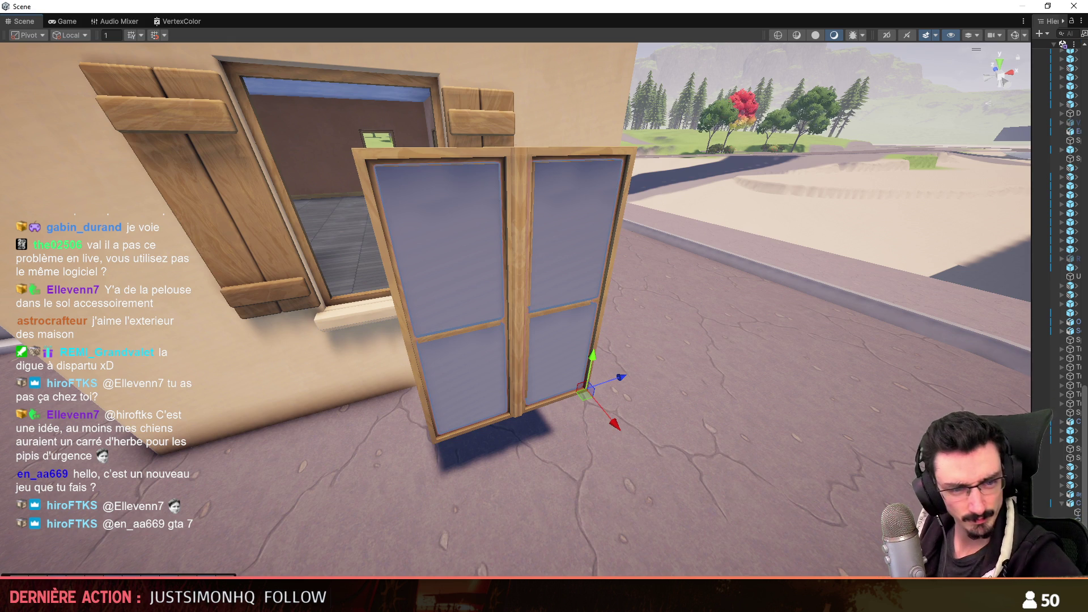
pyautogui.press('Delete')
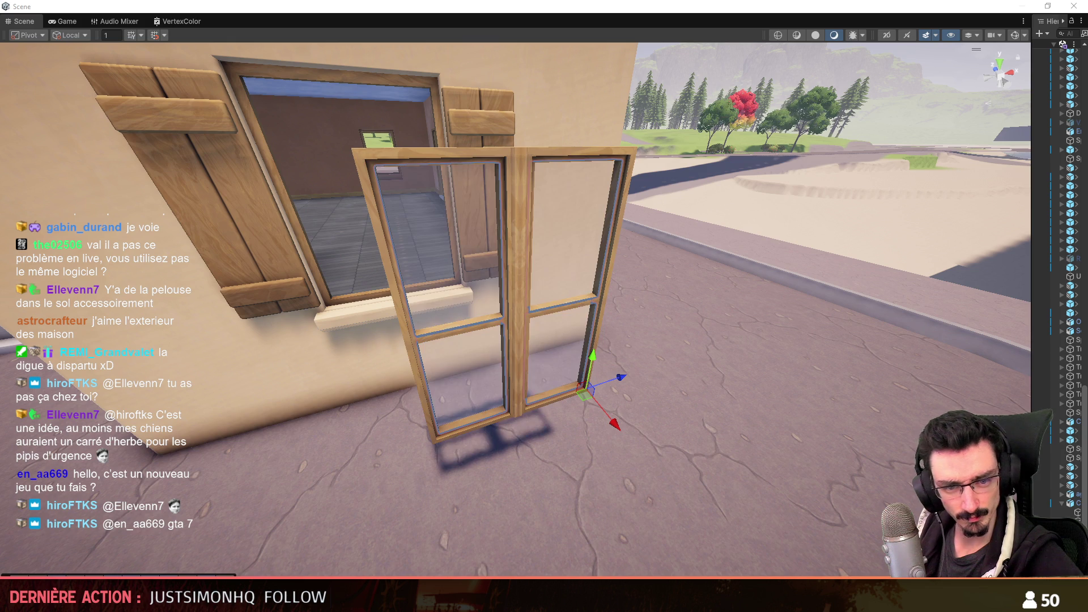
# - Select the remaining window frame beside the shutters and delete it
pyautogui.click(516, 324)
pyautogui.click(239, 418)
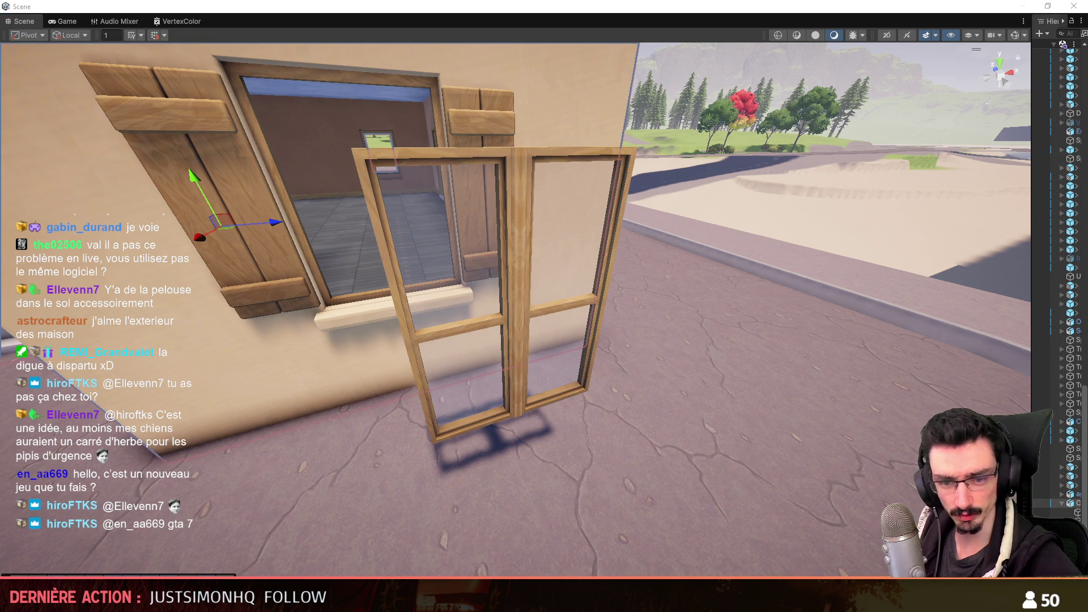
pyautogui.click(510, 314)
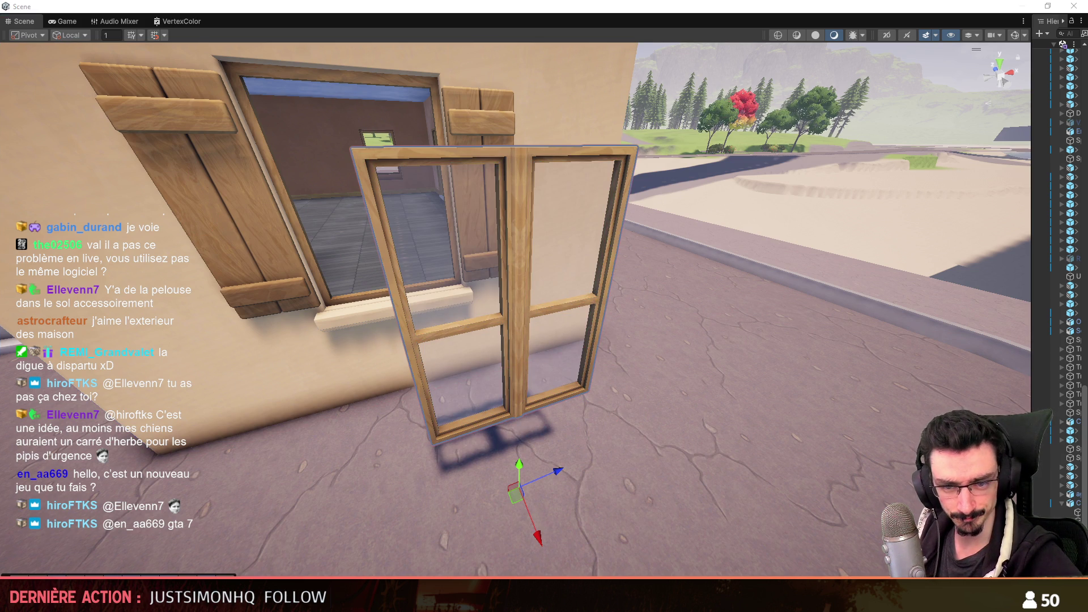
pyautogui.press('Delete')
pyautogui.rightClick(476, 386)
pyautogui.click(269, 252)
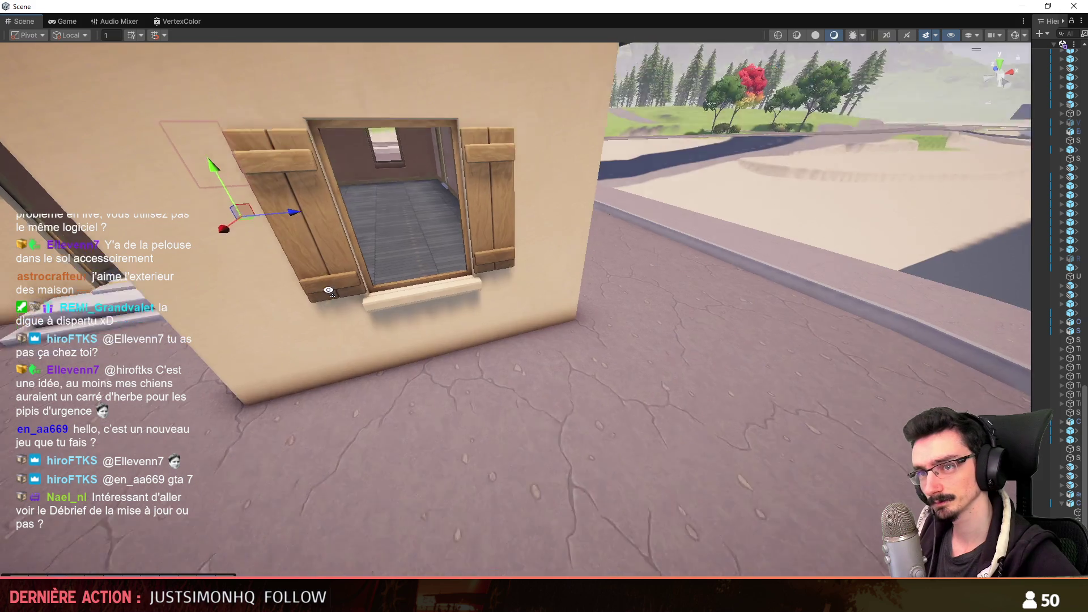
# - Undo to restore the window in the wall opening, then rotate its left casement open on its hinge
pyautogui.hotkey('ctrl', 'z')
pyautogui.keyDown('alt'); pyautogui.moveTo(468, 355); pyautogui.dragTo(415, 250); pyautogui.keyUp('alt')
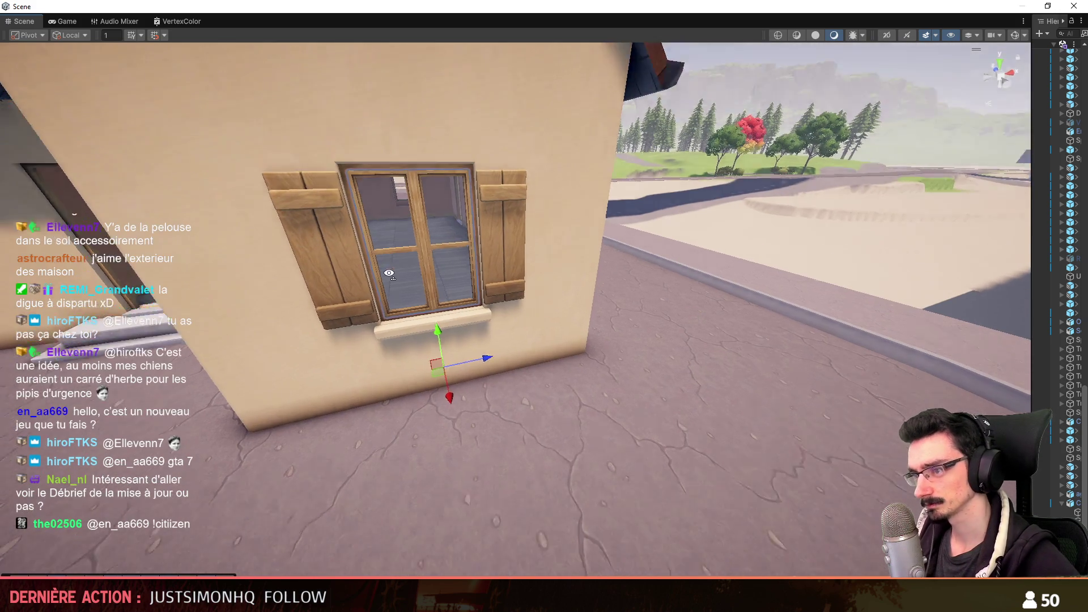
pyautogui.moveTo(415, 249)
pyautogui.mouseDown(button='right')
pyautogui.moveTo(578, 390)
pyautogui.moveTo(465, 327)
pyautogui.mouseUp(button='right')
pyautogui.scroll(3, 578, 390)
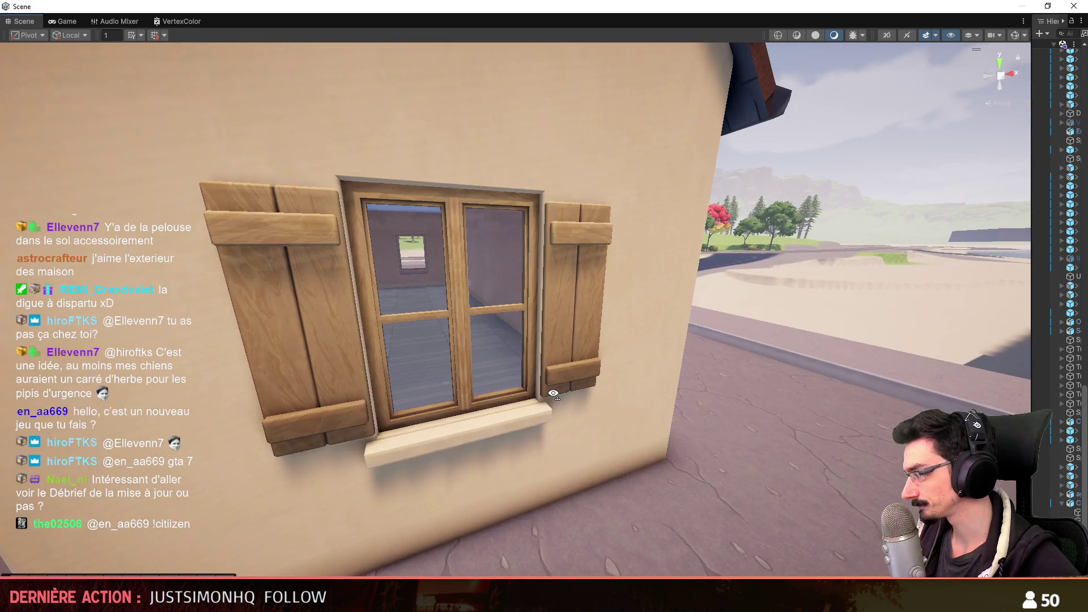
pyautogui.click(460, 328)
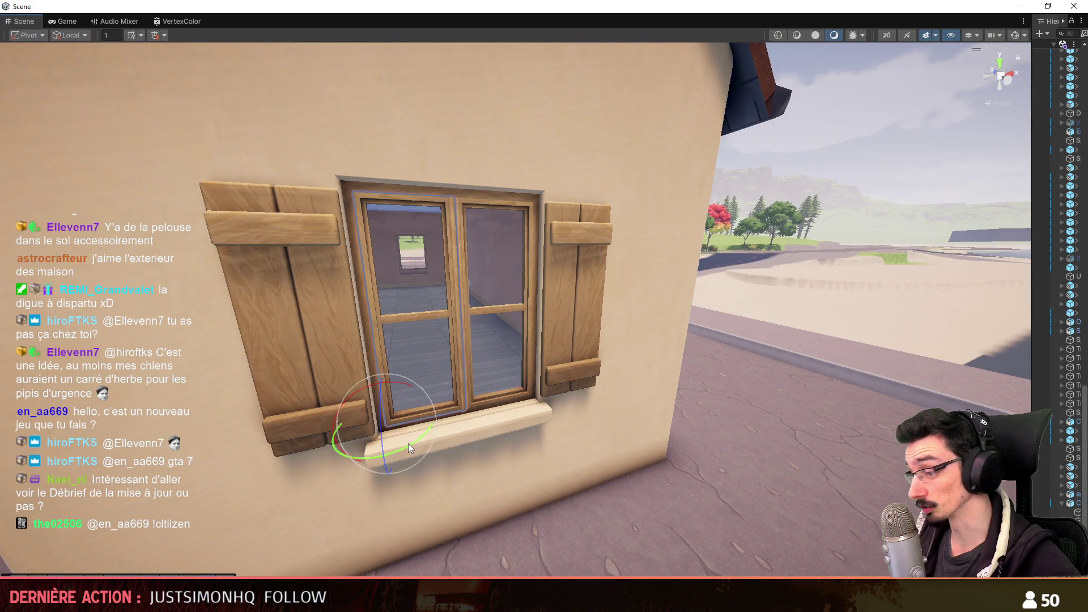
pyautogui.moveTo(409, 443); pyautogui.dragTo(312, 475)
pyautogui.click(322, 463)
pyautogui.moveTo(322, 462)
pyautogui.mouseDown(button='right')
pyautogui.moveTo(490, 355)
pyautogui.moveTo(783, 301)
pyautogui.moveTo(366, 302)
pyautogui.mouseUp(button='right')
pyautogui.scroll(-2, 490, 354)
pyautogui.scroll(3, 490, 355)
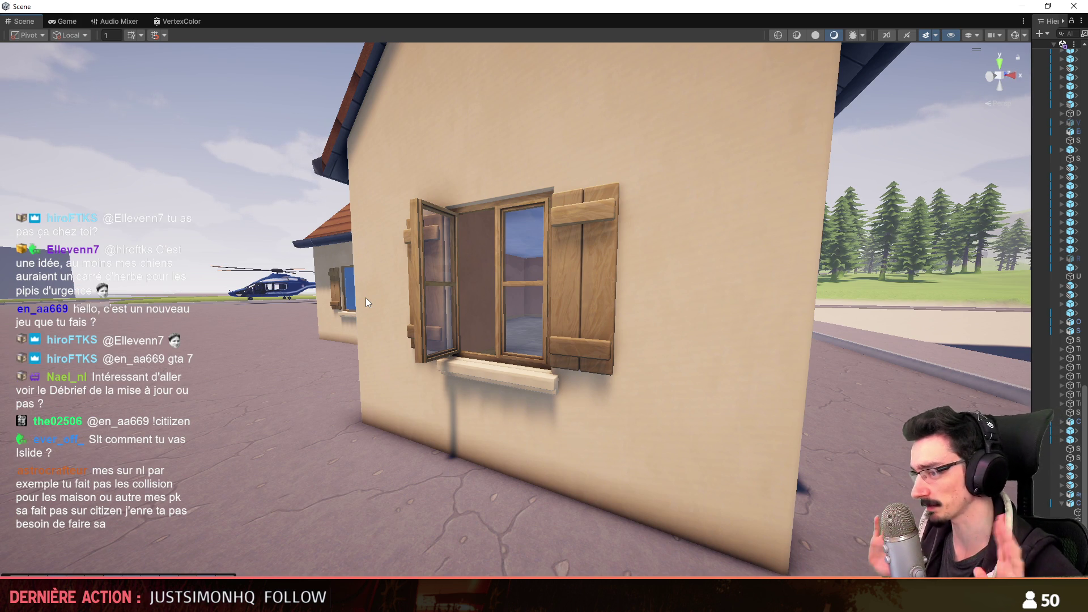
# - Select the house from an aerial view and show its Inspector properties, widening the Hierarchy list
pyautogui.moveTo(537, 276)
pyautogui.mouseDown(button='right')
pyautogui.moveTo(727, 316)
pyautogui.moveTo(559, 337)
pyautogui.moveTo(738, 412)
pyautogui.moveTo(679, 392)
pyautogui.mouseUp(button='right')
pyautogui.scroll(3, 603, 337)
pyautogui.scroll(-3, 604, 338)
pyautogui.scroll(-3, 559, 337)
pyautogui.scroll(5, 559, 337)
pyautogui.scroll(-1, 722, 409)
pyautogui.scroll(-2, 708, 407)
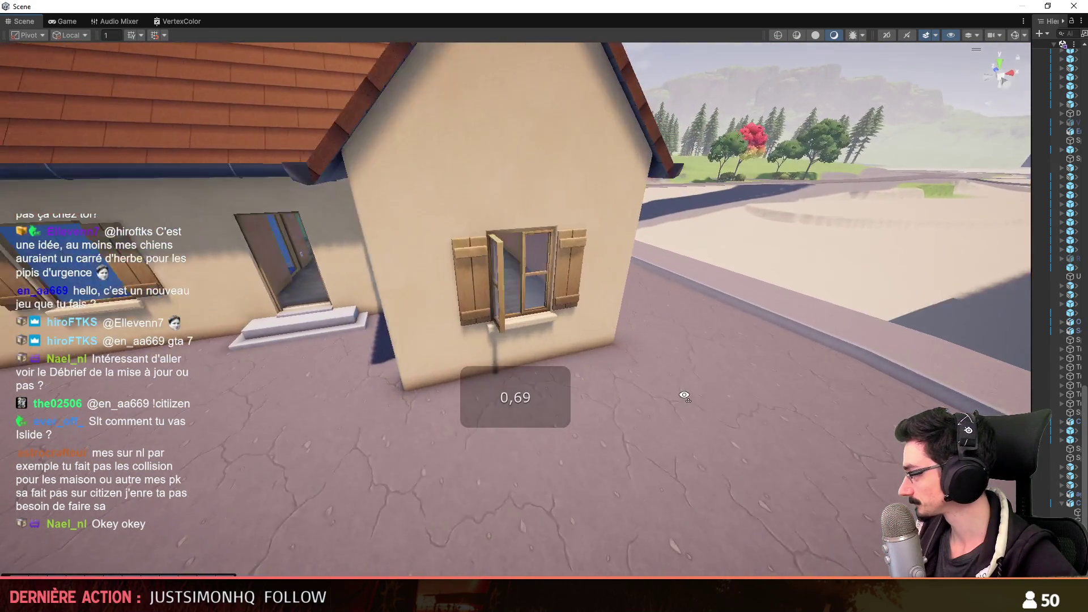
pyautogui.scroll(-3, 680, 392)
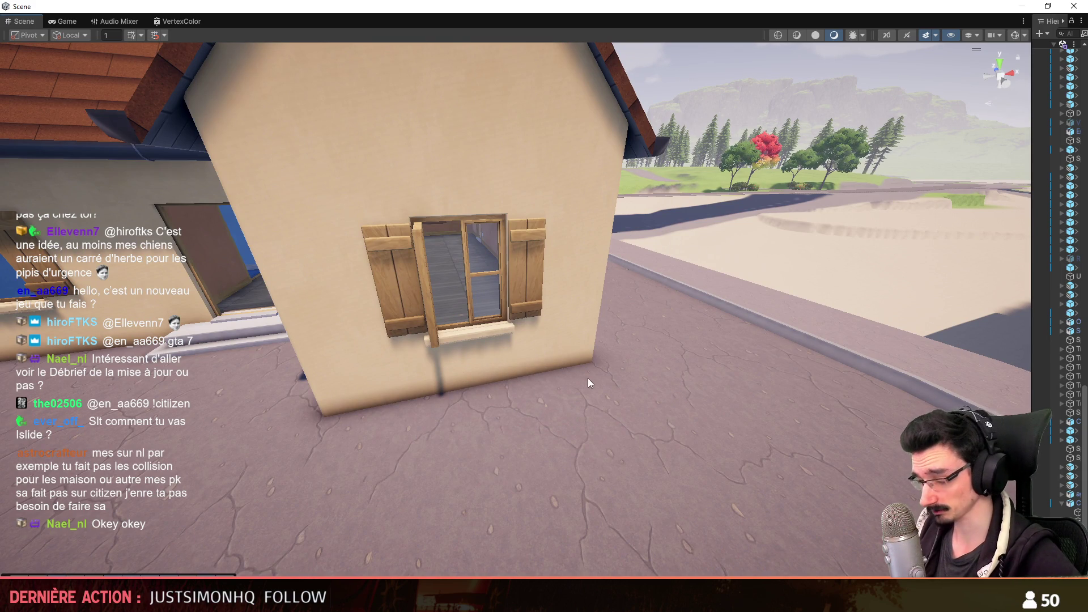
pyautogui.moveTo(641, 363); pyautogui.dragTo(508, 331, button='right')
pyautogui.scroll(3, 641, 363)
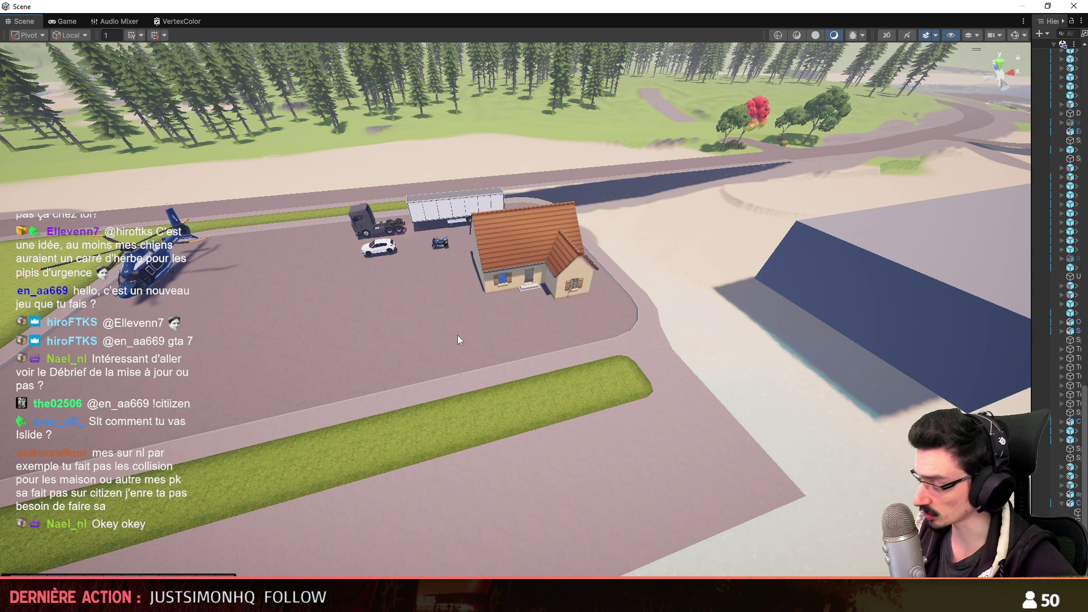
pyautogui.click(520, 263)
pyautogui.hotkey('ctrl', '3')
pyautogui.moveTo(1031, 272); pyautogui.dragTo(927, 273)
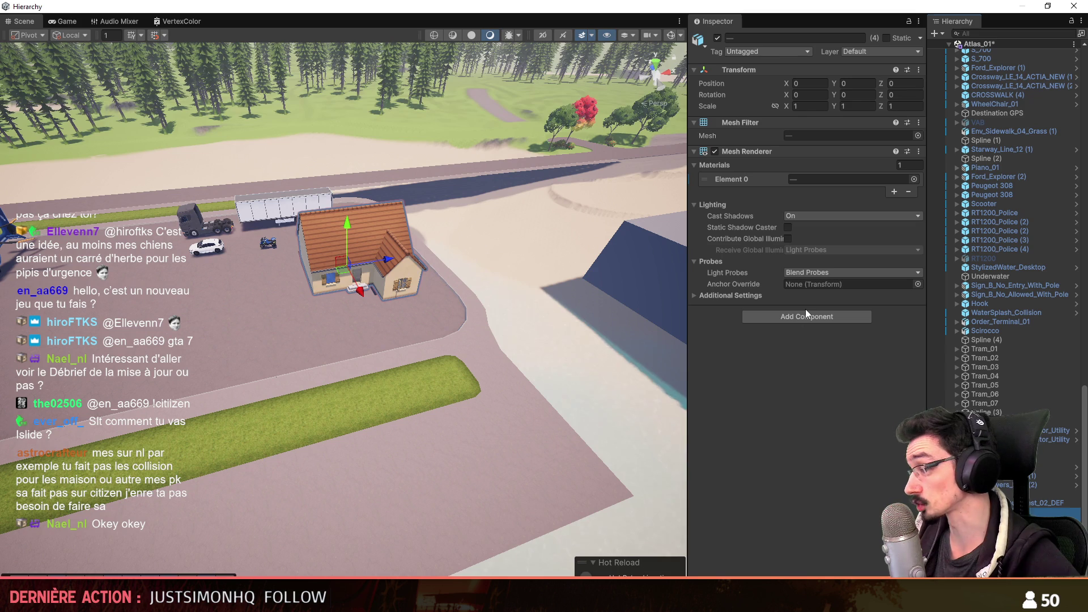
# - Add a Mesh Collider component to the four selected house meshes
pyautogui.click(808, 317)
pyautogui.click(803, 359)
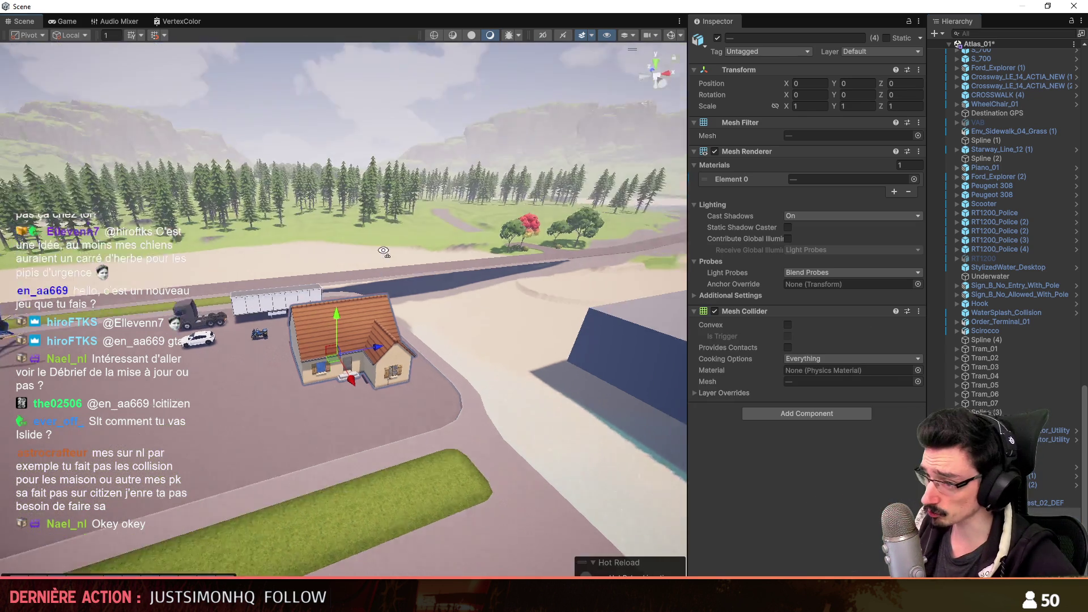
pyautogui.moveTo(408, 256)
pyautogui.mouseDown(button='right')
pyautogui.moveTo(379, 309)
pyautogui.moveTo(367, 403)
pyautogui.mouseUp(button='right')
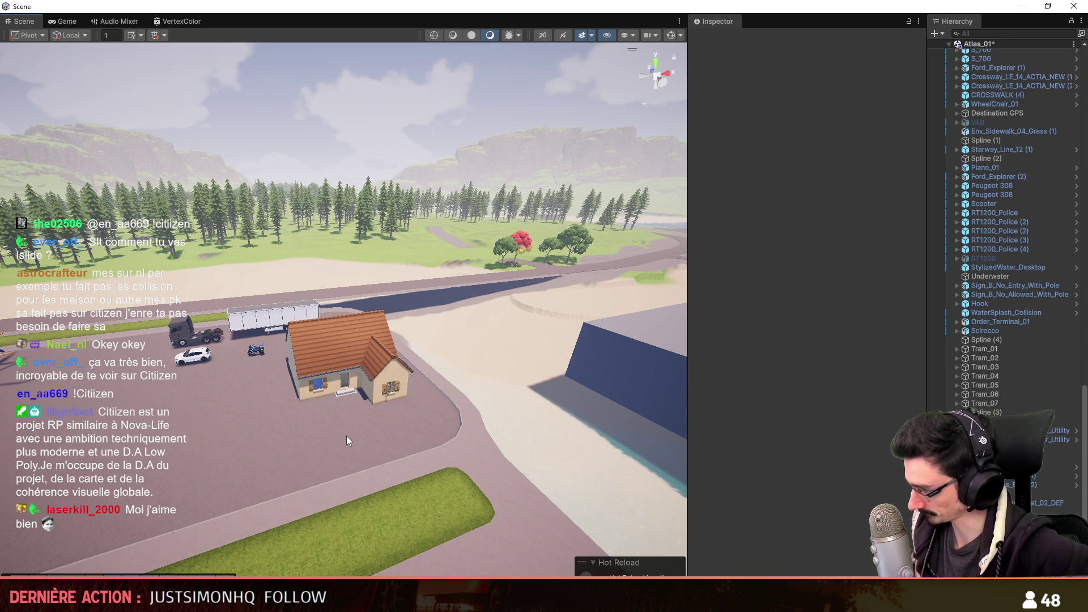
# - Fly the scene camera into the house and look around the teal room
pyautogui.click(718, 22)
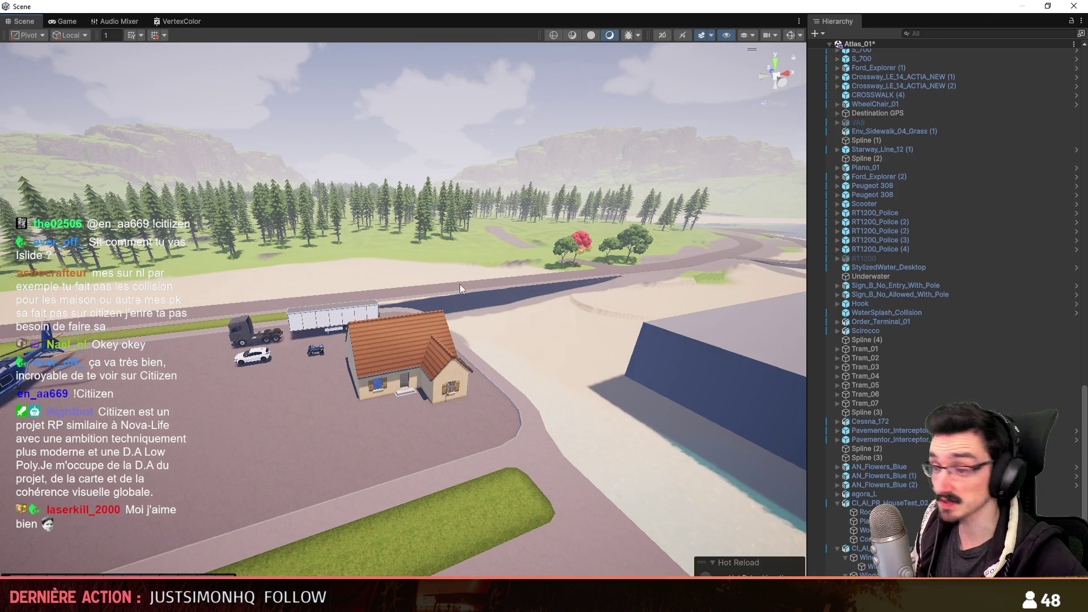
pyautogui.moveTo(460, 285)
pyautogui.mouseDown(button='right')
pyautogui.moveTo(540, 311)
pyautogui.moveTo(540, 396)
pyautogui.moveTo(565, 410)
pyautogui.mouseUp(button='right')
pyautogui.scroll(3, 540, 311)
pyautogui.scroll(-3, 540, 358)
pyautogui.scroll(2, 540, 395)
pyautogui.scroll(2, 539, 395)
pyautogui.press('s')
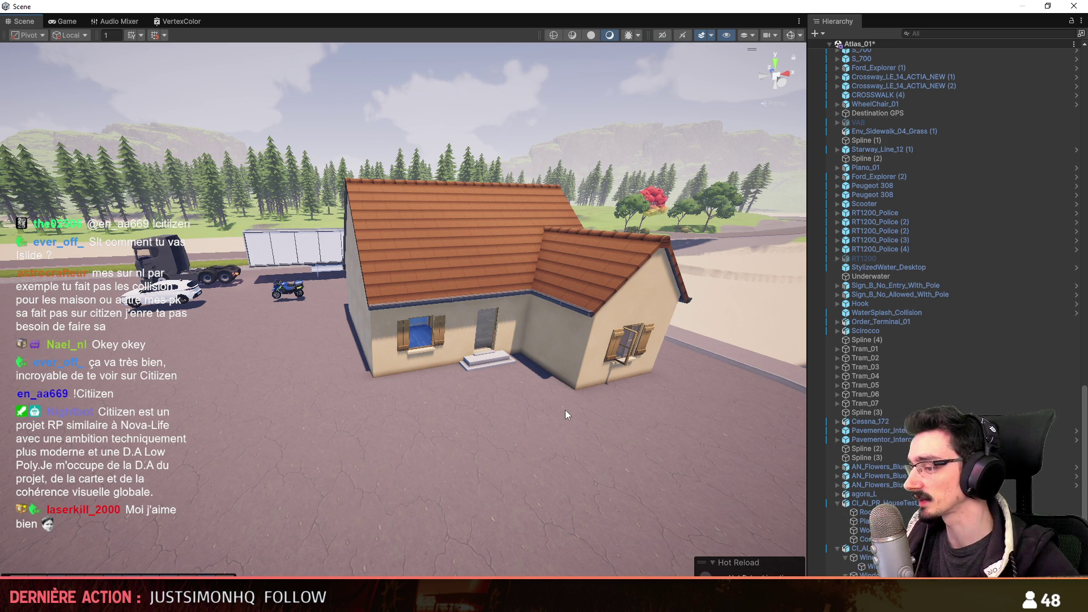
pyautogui.scroll(-3, 400, 303)
pyautogui.moveTo(389, 314)
pyautogui.mouseDown(button='right')
pyautogui.moveTo(421, 269)
pyautogui.moveTo(220, 264)
pyautogui.mouseUp(button='right')
pyautogui.press('w')
pyautogui.scroll(2, 421, 269)
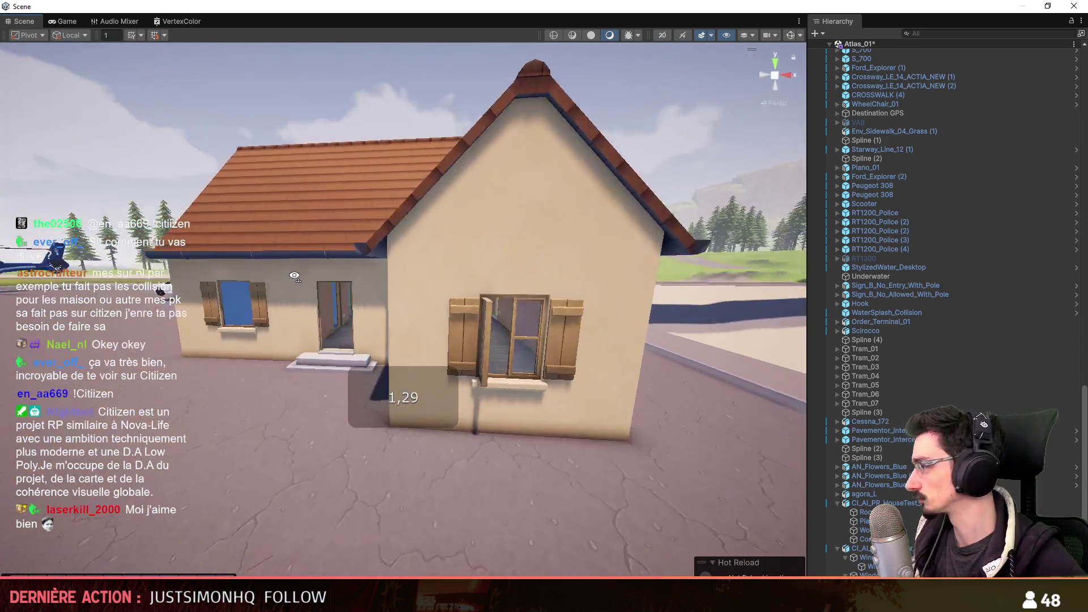
pyautogui.press('w')
pyautogui.scroll(-3, 255, 281)
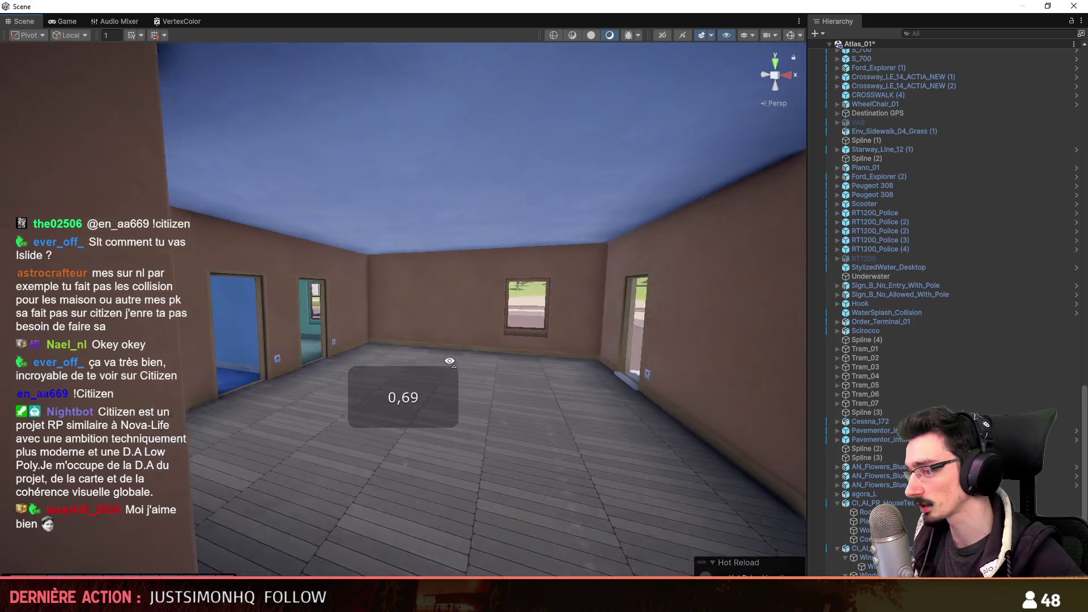
pyautogui.scroll(2, 340, 323)
pyautogui.moveTo(219, 264)
pyautogui.mouseDown(button='right')
pyautogui.moveTo(439, 357)
pyautogui.moveTo(656, 348)
pyautogui.moveTo(507, 333)
pyautogui.moveTo(558, 425)
pyautogui.moveTo(521, 381)
pyautogui.mouseUp(button='right')
pyautogui.scroll(-4, 558, 425)
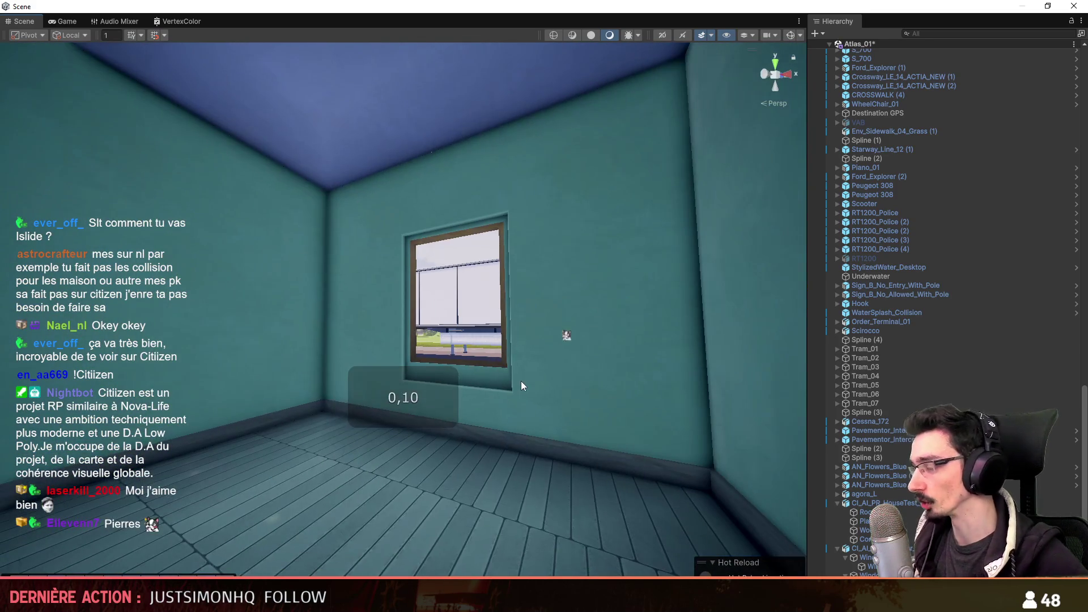
pyautogui.moveTo(409, 359); pyautogui.dragTo(467, 360, button='right')
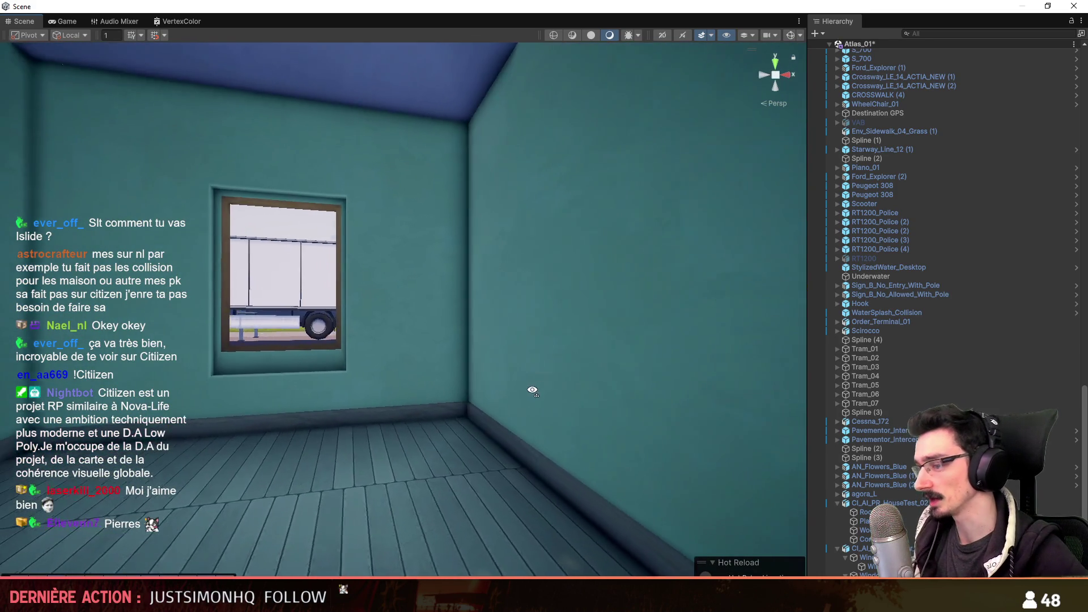
pyautogui.scroll(3, 466, 360)
pyautogui.scroll(2, 467, 360)
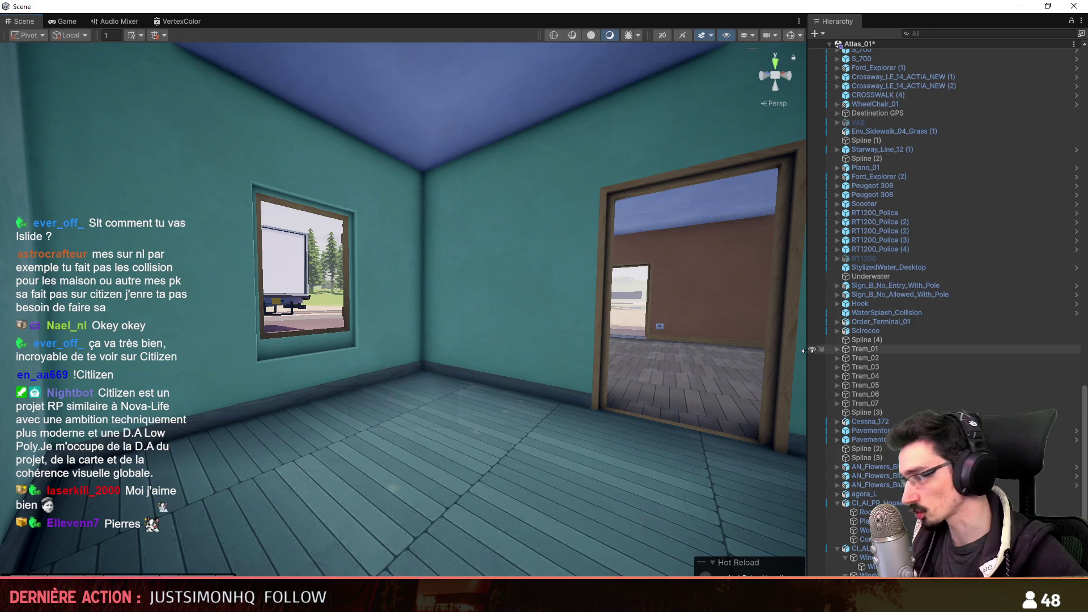
pyautogui.moveTo(808, 350); pyautogui.dragTo(923, 349)
# - Tour the blue and brown rooms, then fly back outside to frame the whole house from above
pyautogui.moveTo(596, 333)
pyautogui.mouseDown(button='right')
pyautogui.moveTo(691, 329)
pyautogui.moveTo(521, 346)
pyautogui.moveTo(520, 356)
pyautogui.mouseUp(button='right')
pyautogui.scroll(-4, 692, 328)
pyautogui.scroll(3, 596, 341)
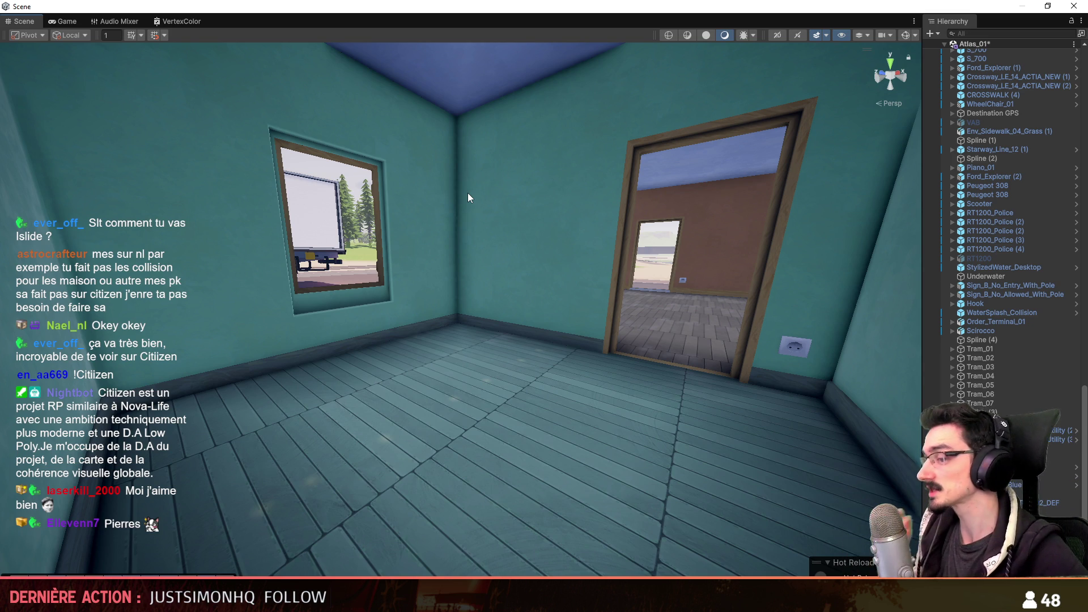
pyautogui.moveTo(502, 308); pyautogui.dragTo(460, 309, button='right')
pyautogui.scroll(2, 460, 305)
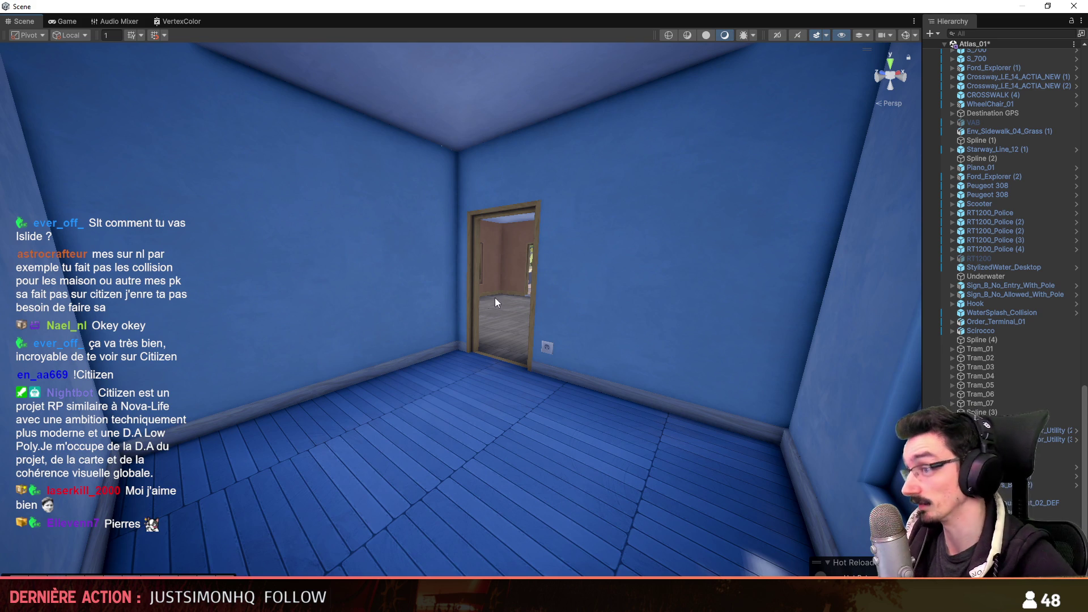
pyautogui.moveTo(585, 383); pyautogui.dragTo(587, 159, button='right')
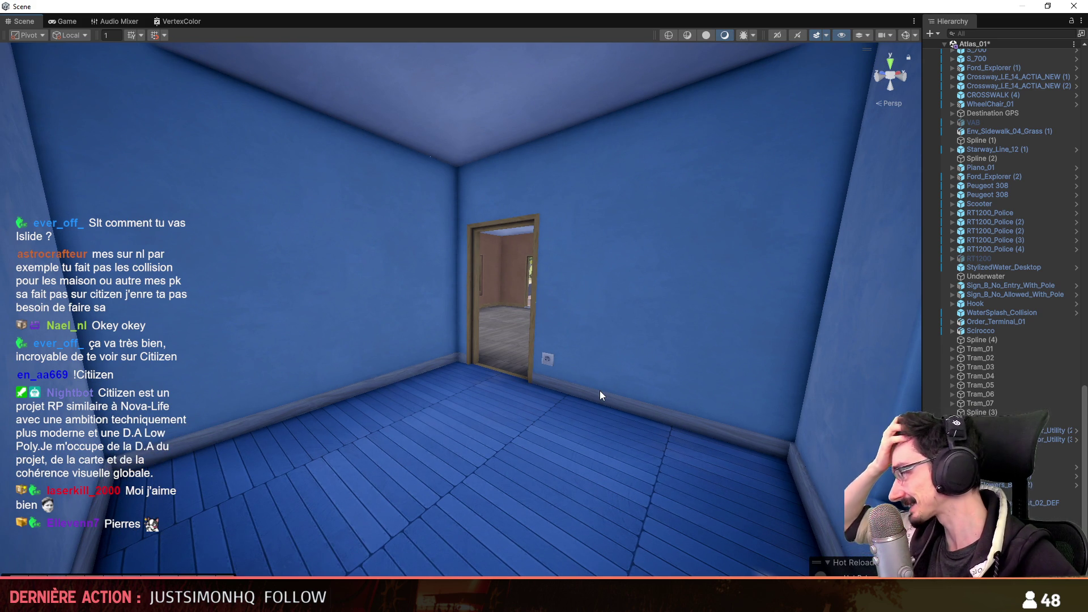
pyautogui.moveTo(600, 375)
pyautogui.mouseDown(button='right')
pyautogui.moveTo(492, 366)
pyautogui.moveTo(704, 372)
pyautogui.mouseUp(button='right')
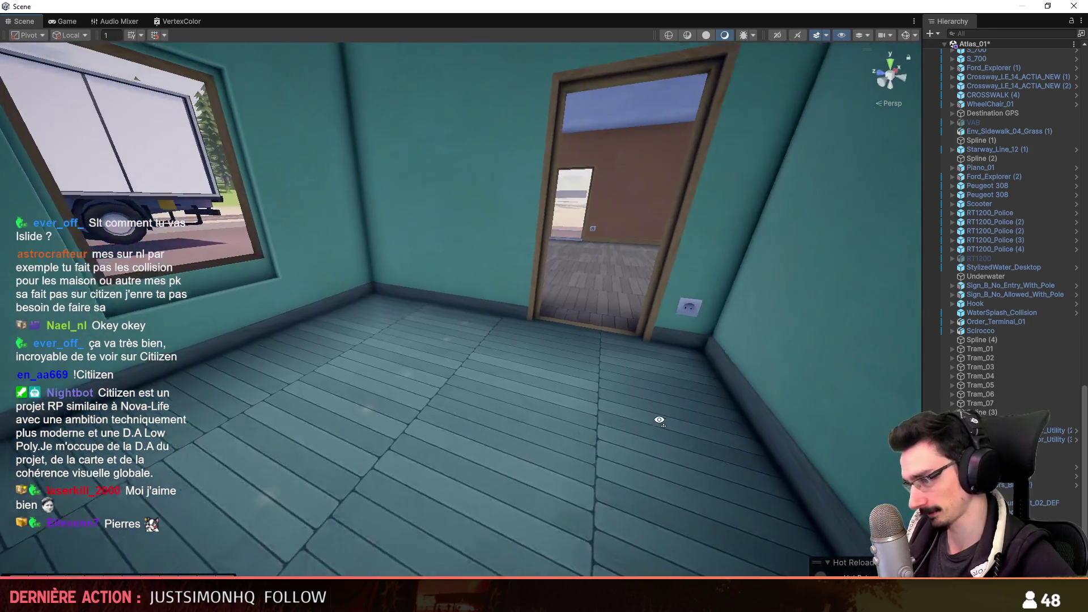
pyautogui.moveTo(705, 372)
pyautogui.mouseDown(button='right')
pyautogui.moveTo(818, 392)
pyautogui.moveTo(569, 322)
pyautogui.mouseUp(button='right')
pyautogui.moveTo(724, 348)
pyautogui.mouseDown(button='right')
pyautogui.moveTo(765, 316)
pyautogui.moveTo(611, 343)
pyautogui.mouseUp(button='right')
pyautogui.scroll(5, 765, 316)
pyautogui.scroll(-2, 765, 315)
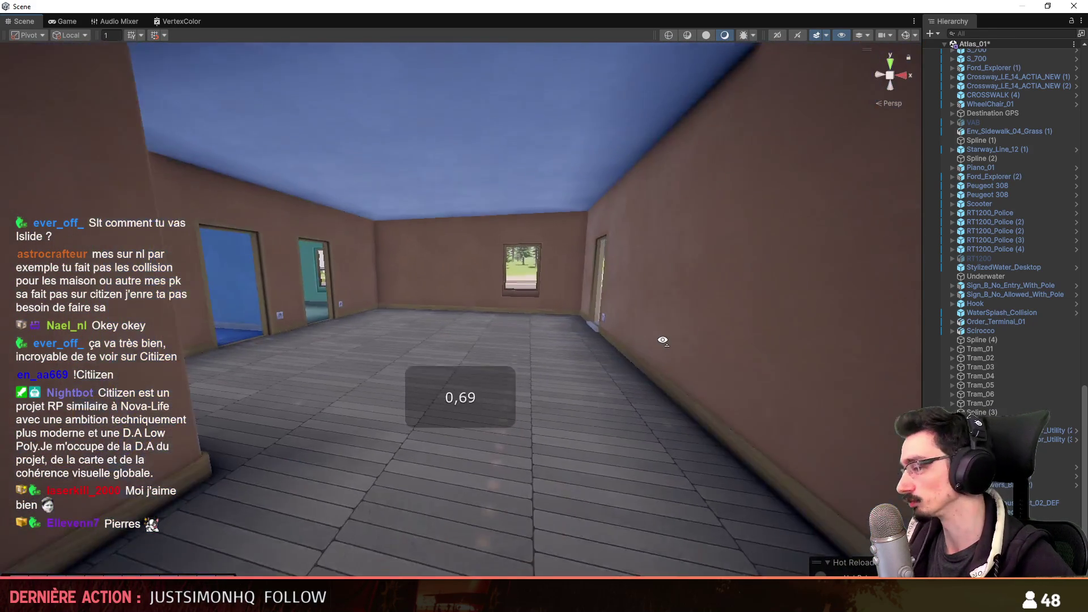
pyautogui.scroll(-3, 681, 332)
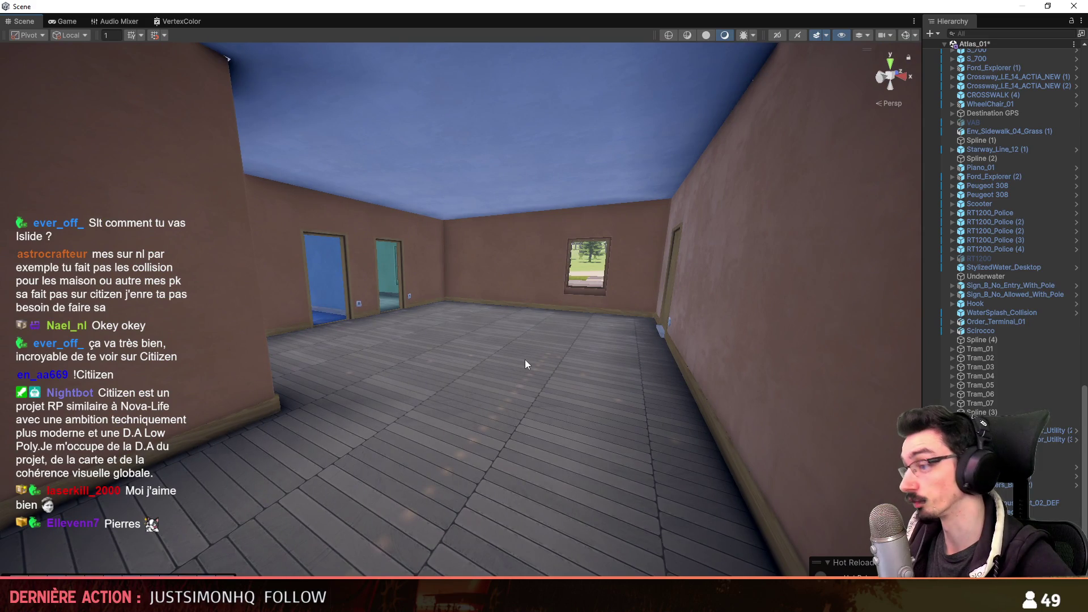
pyautogui.moveTo(525, 360); pyautogui.dragTo(623, 437, button='right')
pyautogui.press('s')
pyautogui.scroll(3, 623, 437)
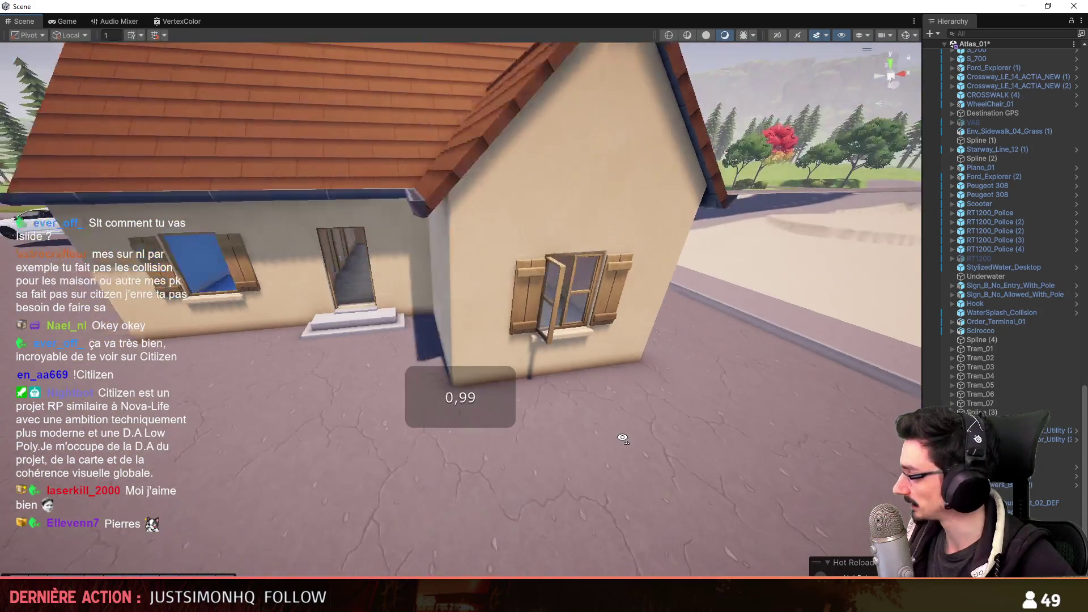
pyautogui.scroll(3, 622, 438)
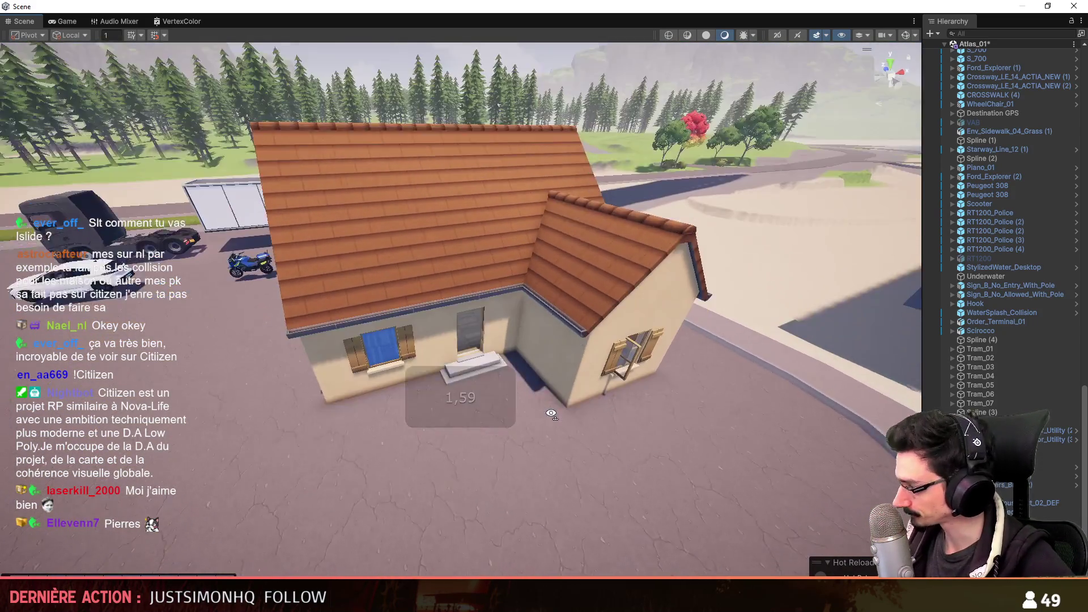
pyautogui.moveTo(623, 439); pyautogui.dragTo(936, 368, button='right')
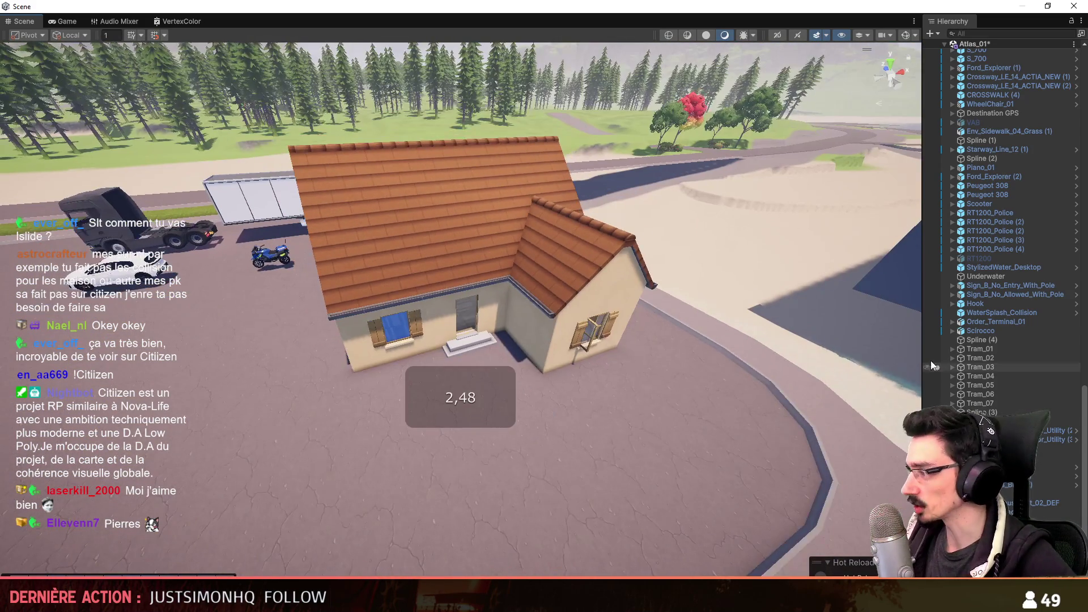
pyautogui.moveTo(935, 367); pyautogui.dragTo(819, 368)
pyautogui.scroll(5, 913, 167)
pyautogui.scroll(5, 894, 165)
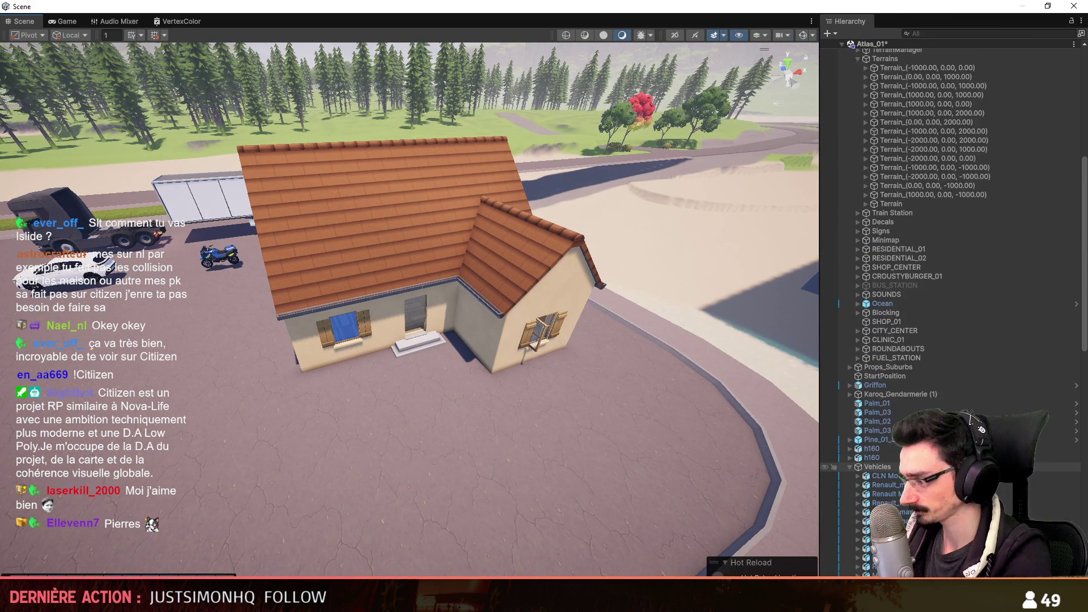
pyautogui.scroll(3, 924, 367)
pyautogui.scroll(2, 907, 242)
# - Create a new empty child under the [BUILDING] group and name it [H_01]
pyautogui.click(900, 290)
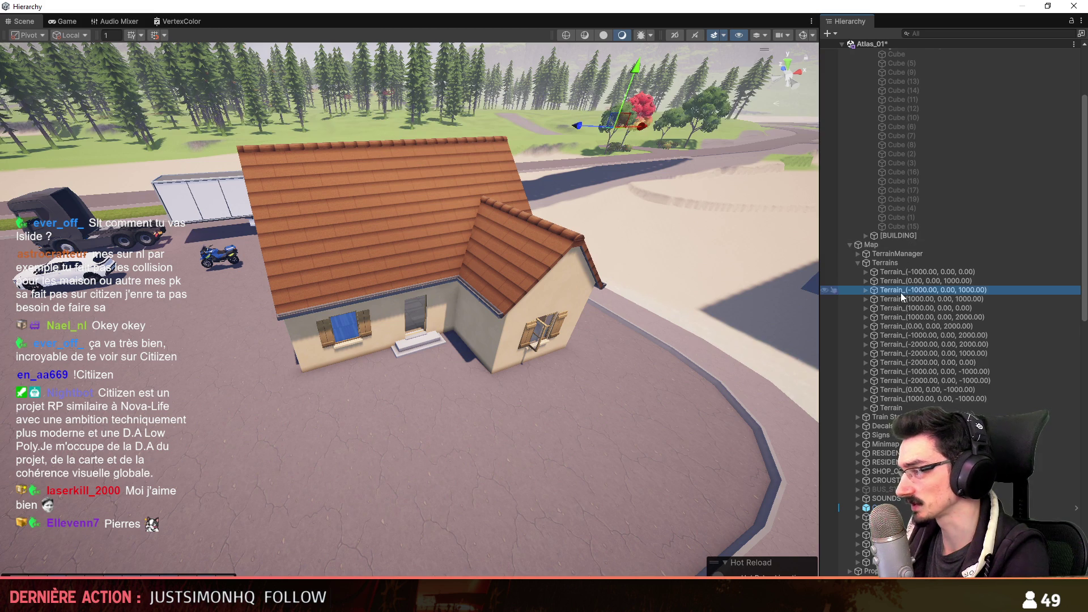
pyautogui.scroll(3, 916, 215)
pyautogui.click(897, 89)
pyautogui.click(858, 380)
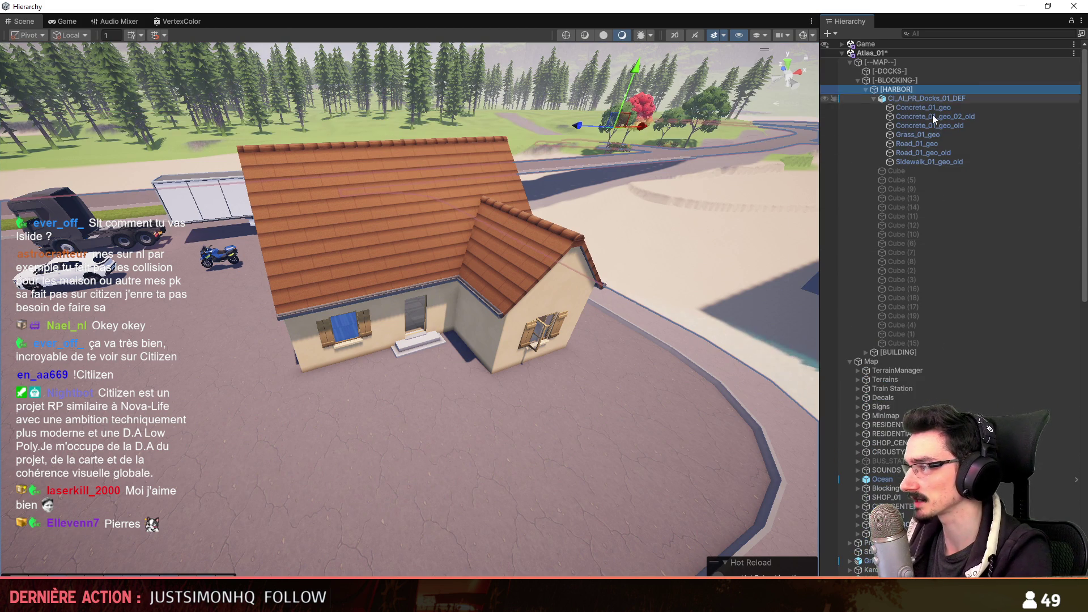
pyautogui.press('Left')
pyautogui.press('Down')
pyautogui.press('Right')
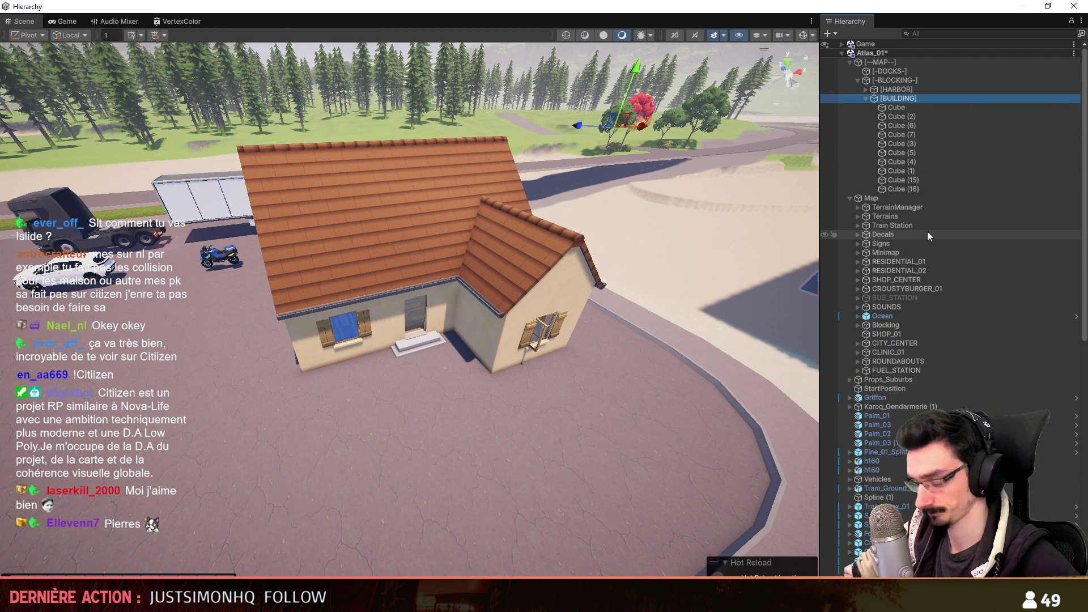
pyautogui.hotkey('alt', 'shift', 'n')
pyautogui.write('[H_01')
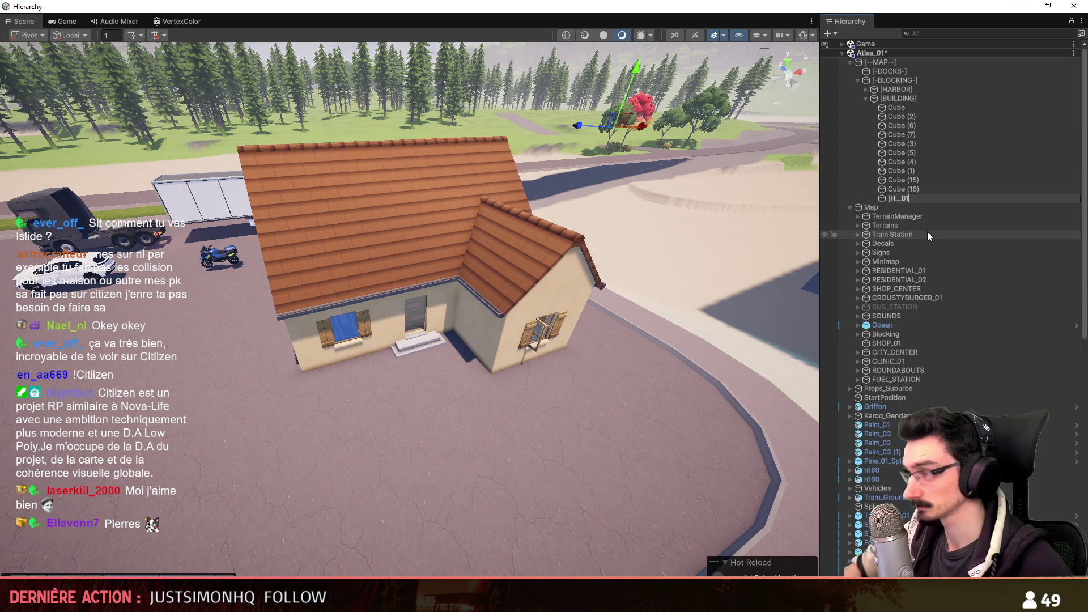
pyautogui.press('Left')
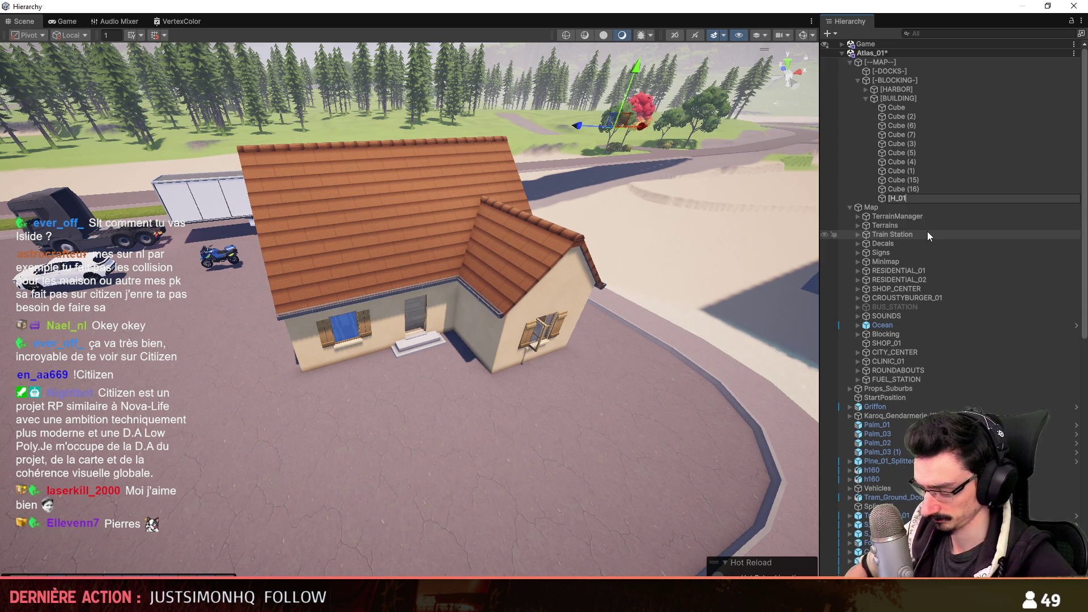
pyautogui.press('Return')
# - Parent the CI_AI_PR_HouseTest_02_DEF house and WindowDoor objects under [H_01], then switch to Maya
pyautogui.click(453, 258)
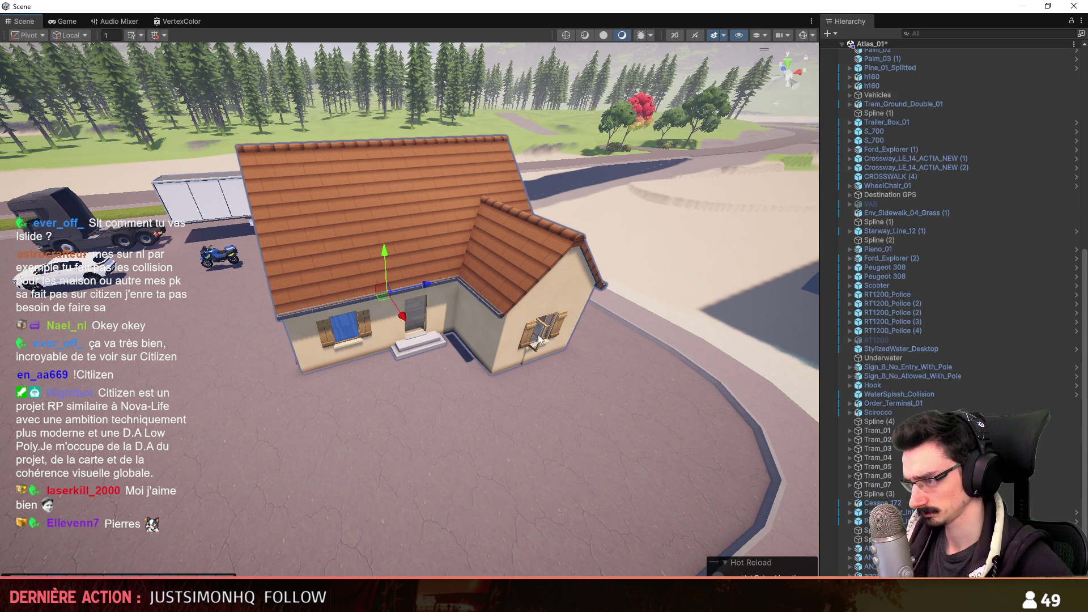
pyautogui.click(542, 337)
pyautogui.keyDown('ctrl'); pyautogui.click(907, 193); pyautogui.keyUp('ctrl')
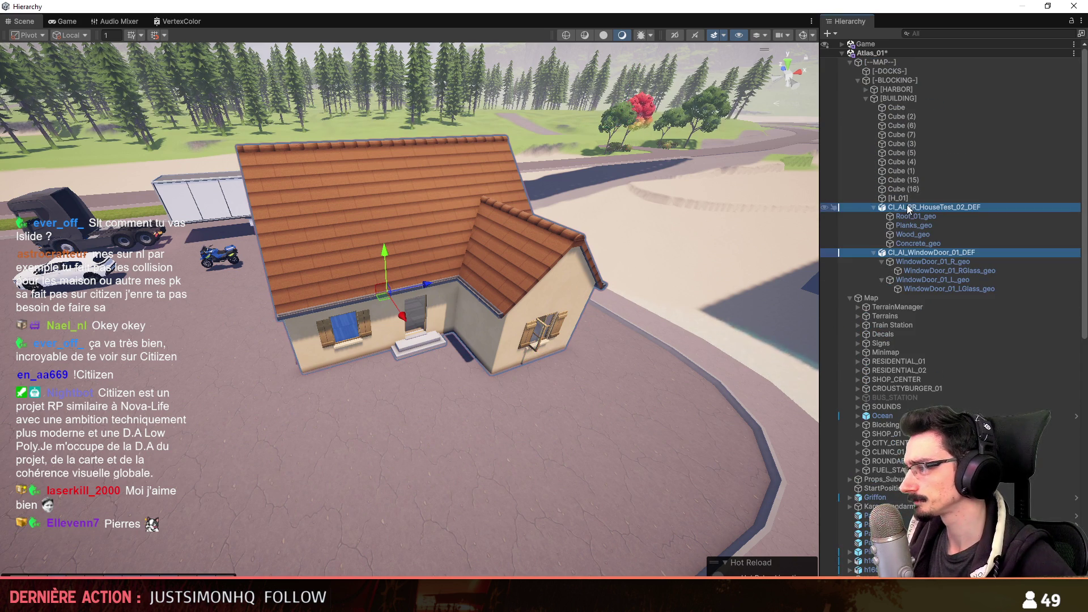
pyautogui.press('Left')
pyautogui.moveTo(408, 340); pyautogui.dragTo(409, 323, button='right')
pyautogui.click(914, 207)
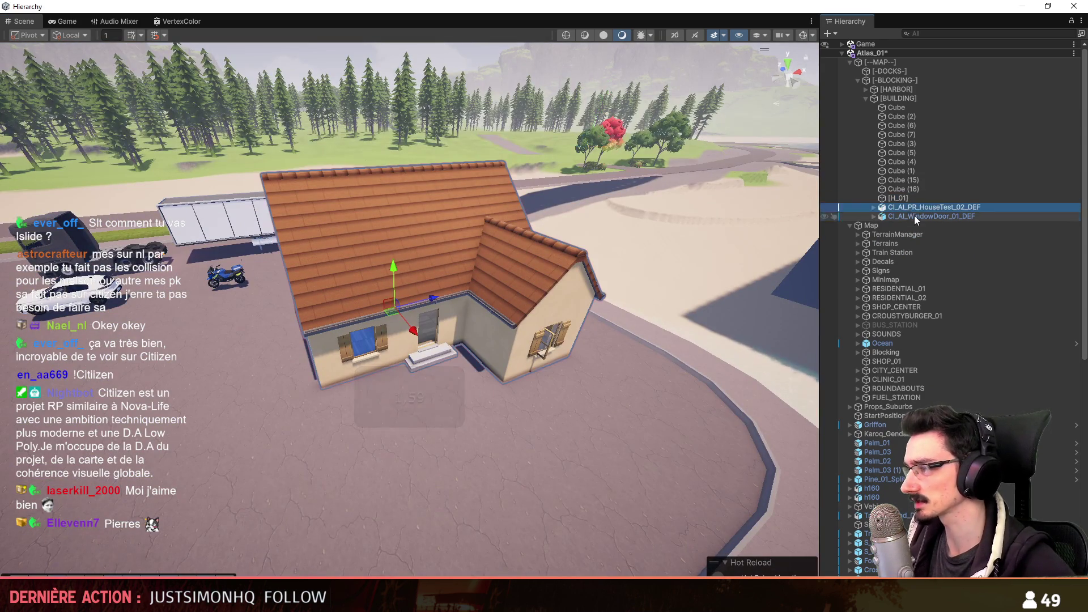
pyautogui.moveTo(904, 198); pyautogui.dragTo(907, 201)
pyautogui.moveTo(622, 321)
pyautogui.mouseDown(button='right')
pyautogui.moveTo(777, 218)
pyautogui.moveTo(518, 349)
pyautogui.moveTo(473, 387)
pyautogui.mouseUp(button='right')
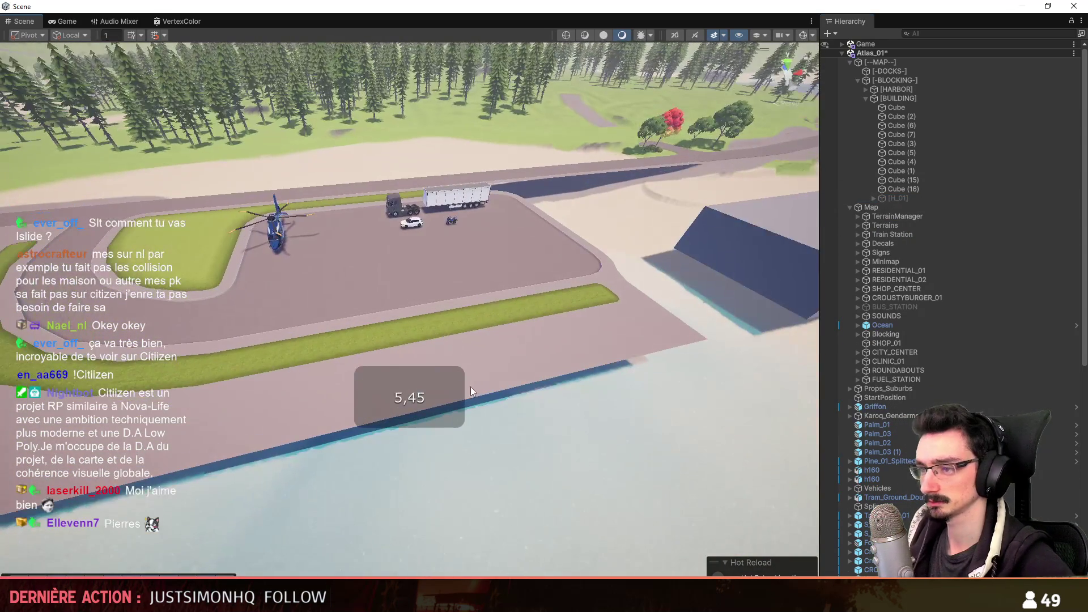
pyautogui.hotkey('alt', 'Tab')
# - Check the grass border strip's material via the marking menu and inspect the concrete curb's vertices
pyautogui.moveTo(792, 424)
pyautogui.keyDown('alt'); pyautogui.mouseDown()
pyautogui.moveTo(656, 387)
pyautogui.moveTo(662, 360)
pyautogui.mouseUp(); pyautogui.keyUp('alt')
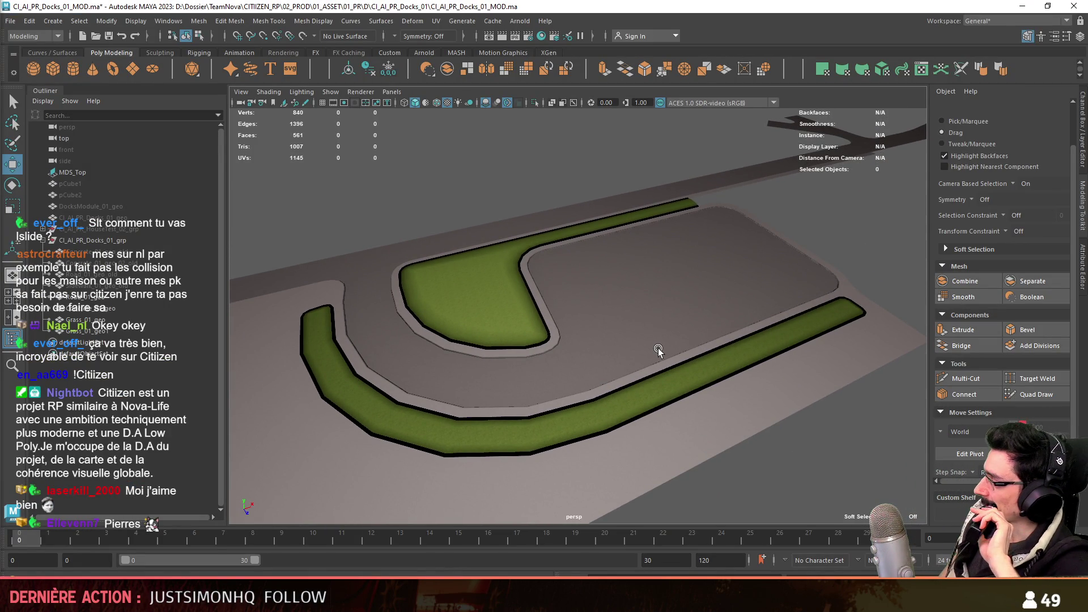
pyautogui.keyDown('alt'); pyautogui.moveTo(649, 276); pyautogui.dragTo(630, 323); pyautogui.keyUp('alt')
pyautogui.scroll(5, 630, 341)
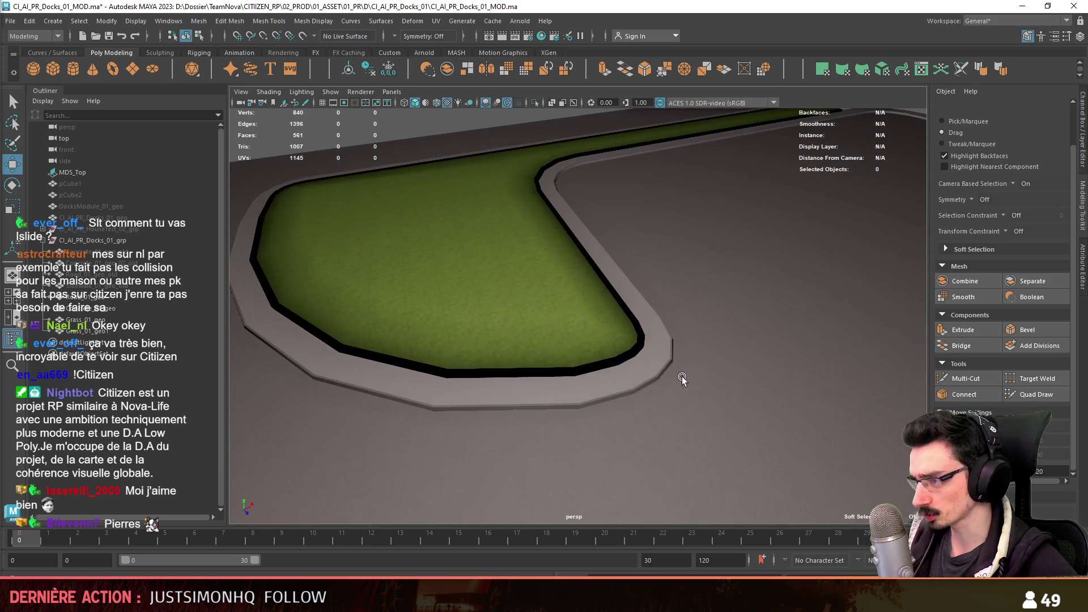
pyautogui.click(625, 357)
pyautogui.scroll(5, 626, 358)
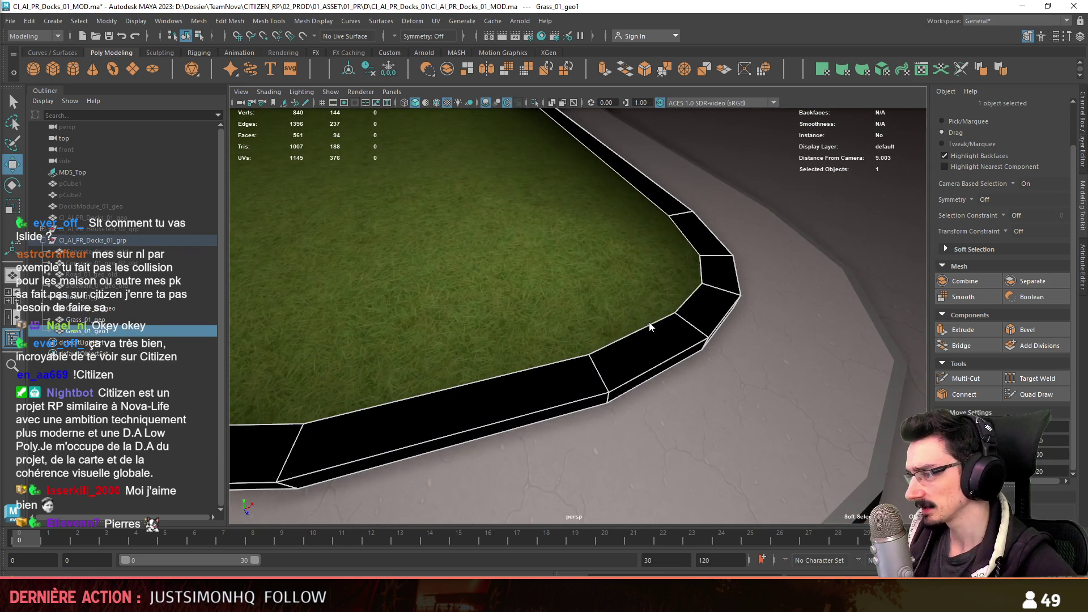
pyautogui.moveTo(649, 265); pyautogui.dragTo(676, 557, button='right')
pyautogui.moveTo(649, 567)
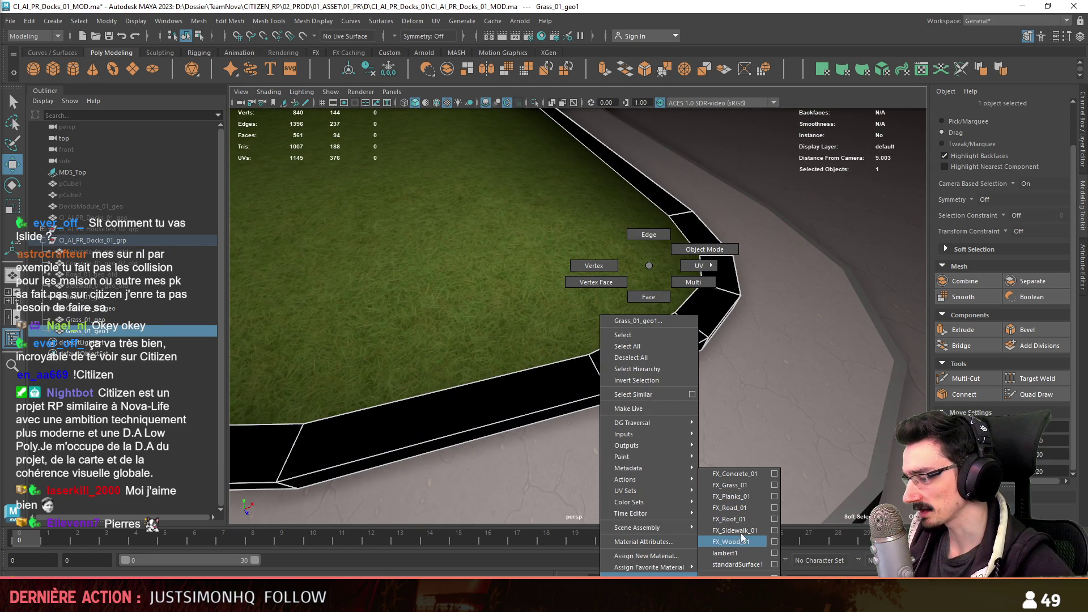
pyautogui.click(747, 483)
pyautogui.scroll(-5, 646, 358)
pyautogui.moveTo(644, 360)
pyautogui.keyDown('alt'); pyautogui.mouseDown()
pyautogui.moveTo(552, 334)
pyautogui.moveTo(595, 349)
pyautogui.mouseUp(); pyautogui.keyUp('alt')
pyautogui.press('F11')
pyautogui.press('F8')
pyautogui.click(595, 357)
pyautogui.press('F9')
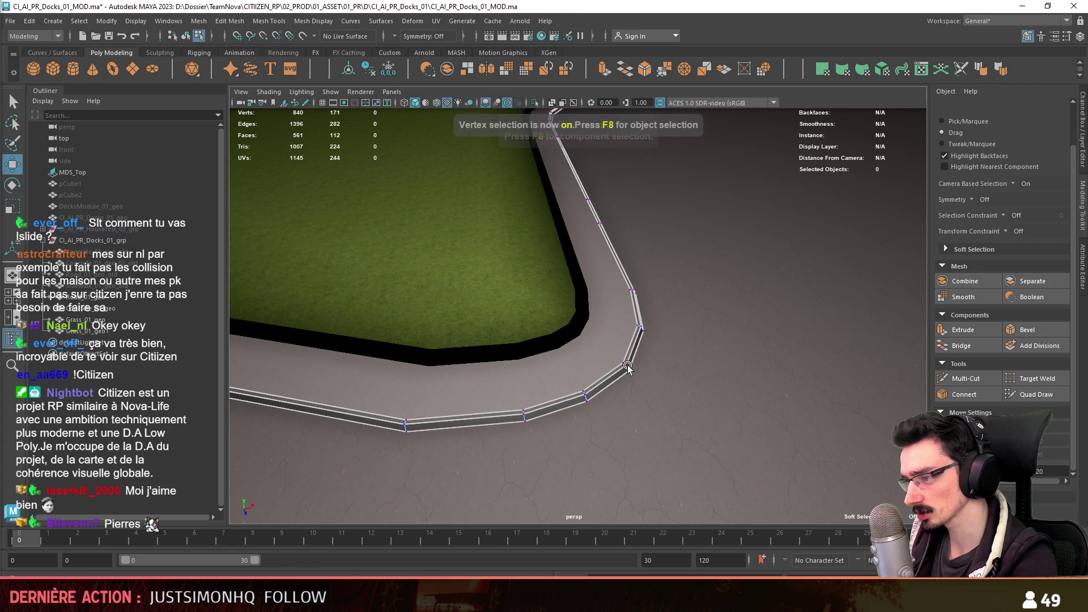
pyautogui.click(625, 364)
pyautogui.scroll(-3, 636, 357)
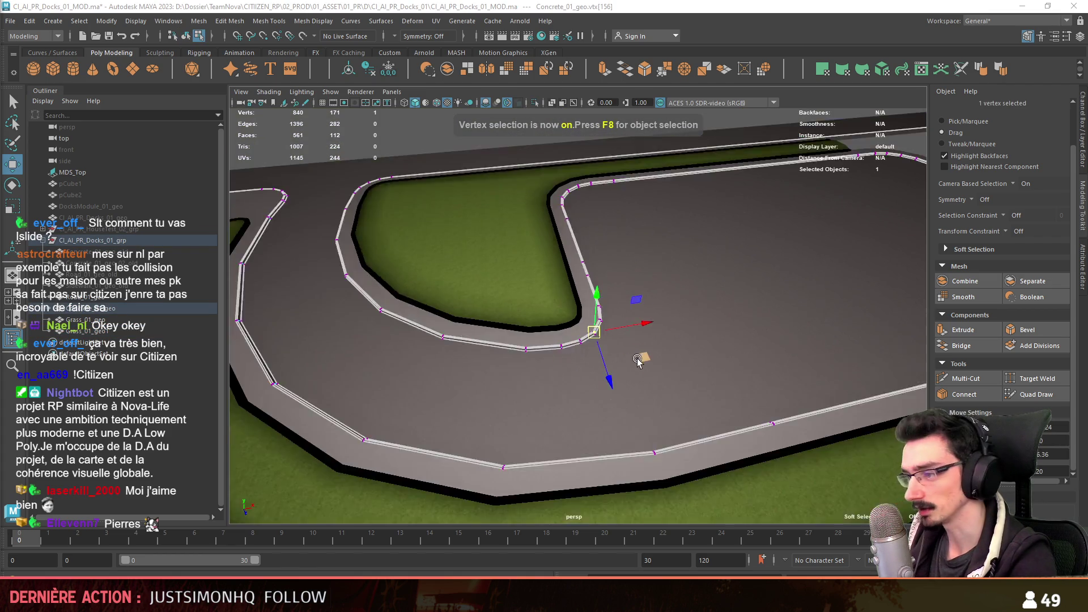
pyautogui.scroll(-3, 637, 358)
# - Select the grass strips' faces to inspect their extent, then clear the selection
pyautogui.keyDown('alt'); pyautogui.moveTo(637, 357); pyautogui.dragTo(800, 399); pyautogui.keyUp('alt')
pyautogui.press('F8')
pyautogui.click(783, 377)
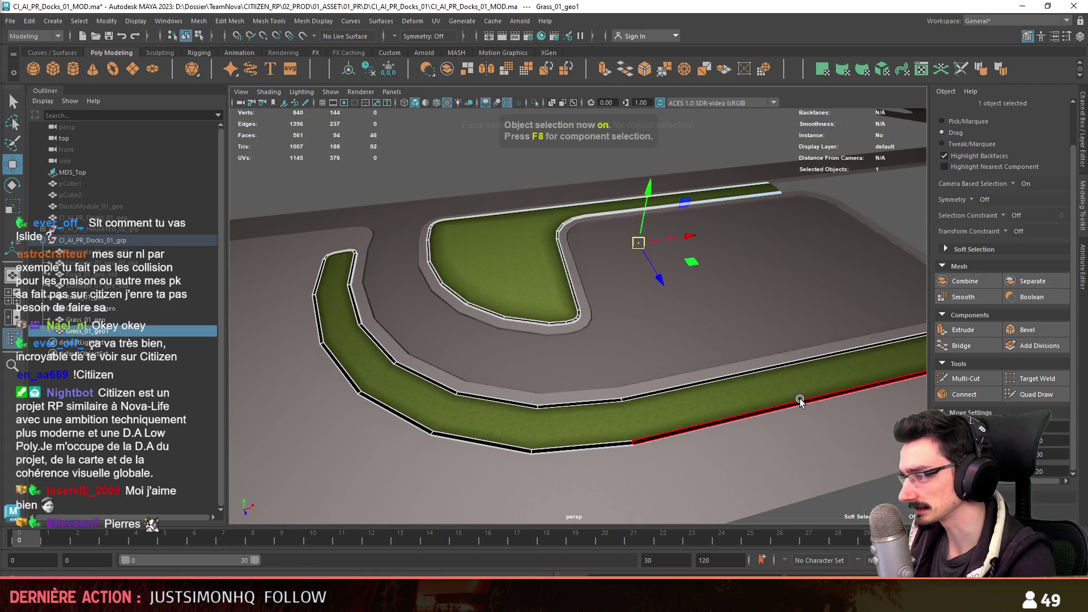
pyautogui.press('F11')
pyautogui.doubleClick(793, 402)
pyautogui.keyDown('shift'); pyautogui.doubleClick(540, 319); pyautogui.keyUp('shift')
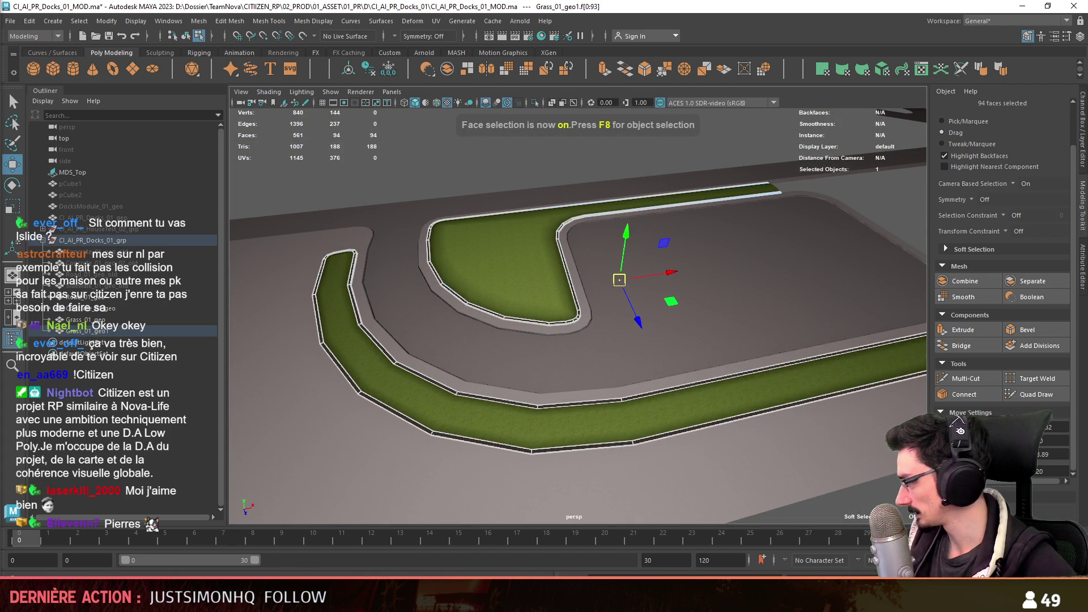
pyautogui.keyDown('alt'); pyautogui.moveTo(843, 369); pyautogui.dragTo(737, 431); pyautogui.keyUp('alt')
pyautogui.press('F8')
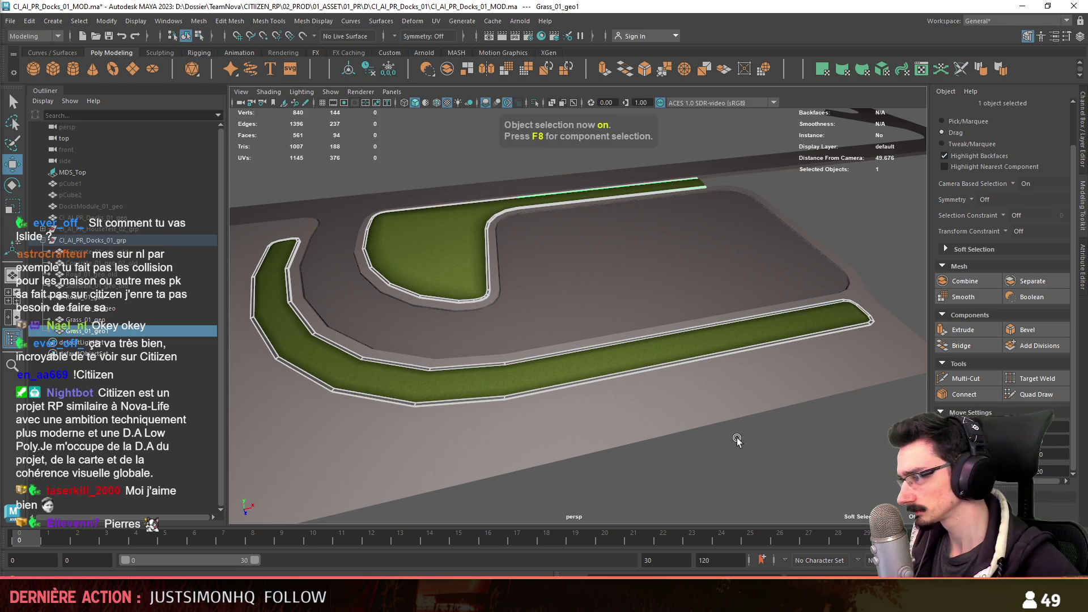
pyautogui.click(736, 431)
pyautogui.keyDown('alt'); pyautogui.moveTo(639, 396); pyautogui.dragTo(722, 391); pyautogui.keyUp('alt')
pyautogui.scroll(3, 719, 387)
pyautogui.scroll(2, 511, 401)
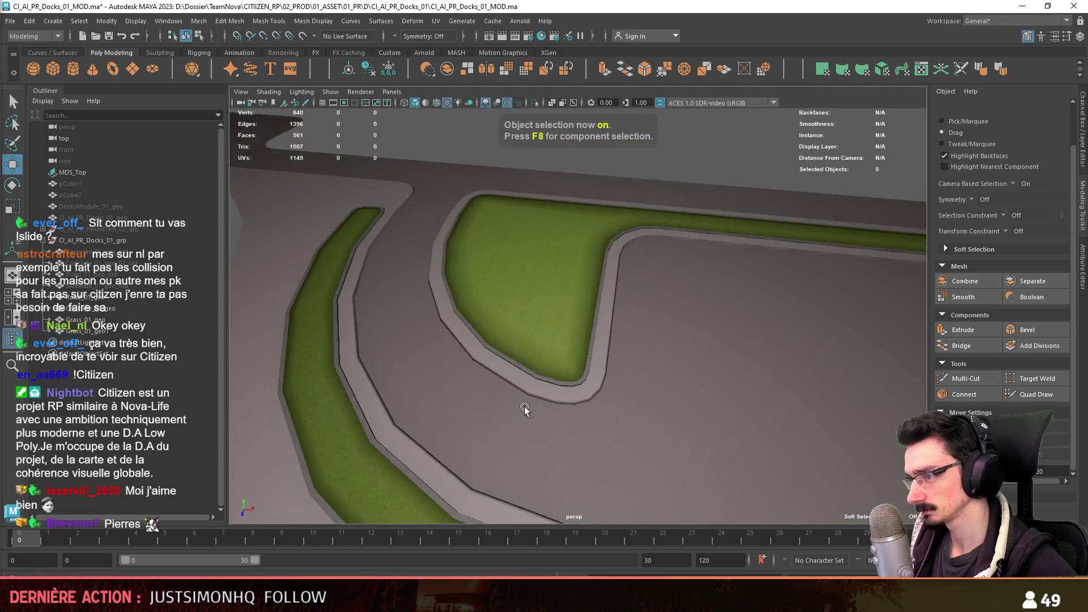
pyautogui.scroll(2, 585, 409)
pyautogui.scroll(2, 563, 341)
pyautogui.scroll(-4, 564, 342)
pyautogui.scroll(2, 630, 368)
pyautogui.scroll(2, 630, 368)
# - Inspect the curb's corner edge loop on the grass object, then switch back to Unity
pyautogui.click(627, 316)
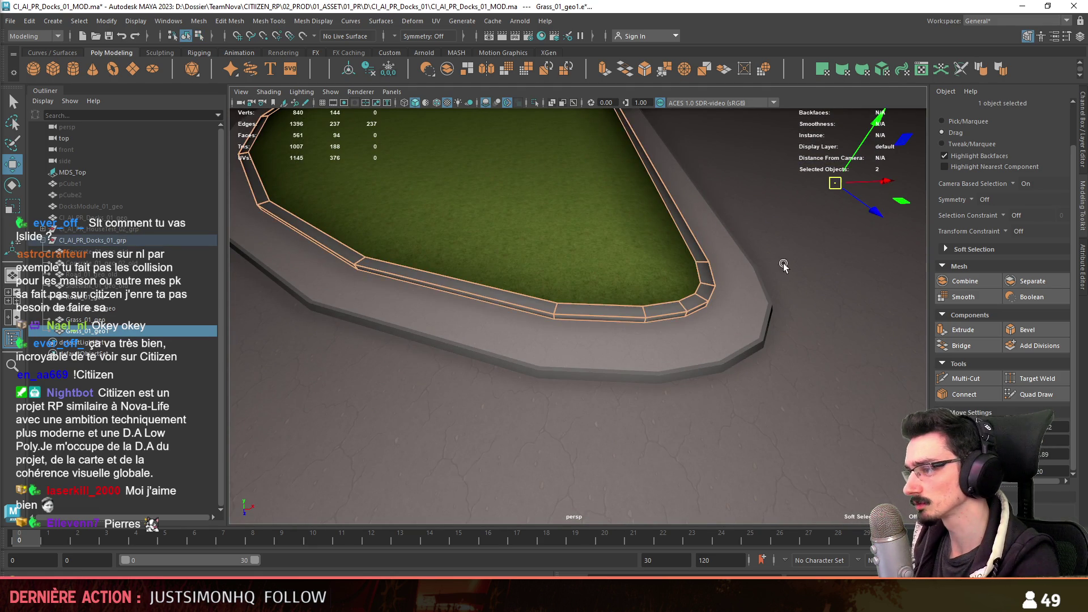
pyautogui.press('F10')
pyautogui.scroll(-2, 603, 414)
pyautogui.scroll(2, 505, 362)
pyautogui.scroll(2, 530, 425)
pyautogui.doubleClick(529, 424)
pyautogui.scroll(-3, 634, 411)
pyautogui.press('F8')
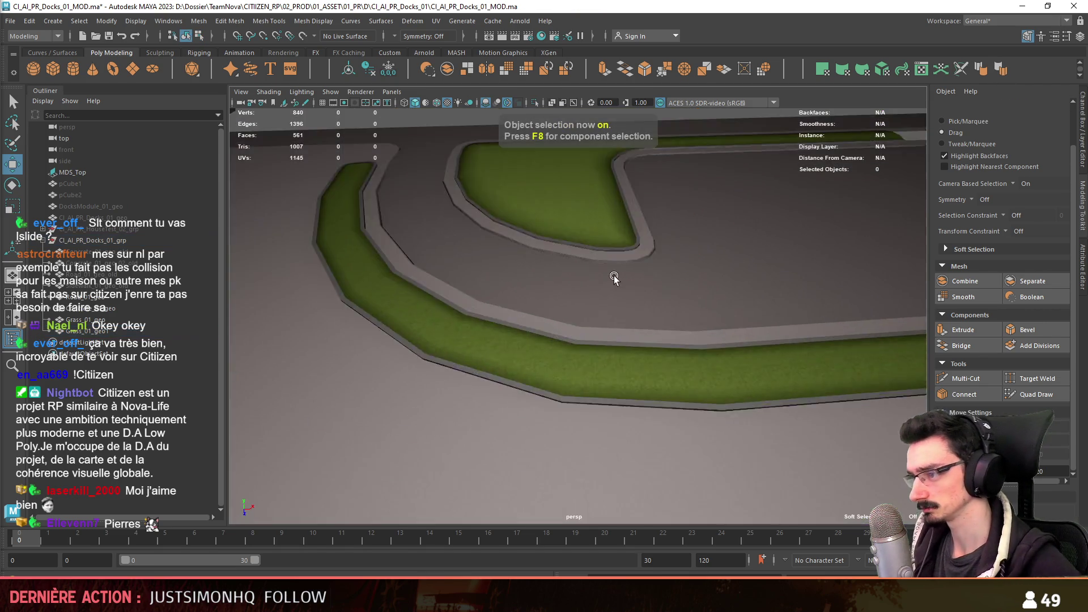
pyautogui.scroll(2, 633, 400)
pyautogui.scroll(2, 618, 381)
pyautogui.scroll(-2, 618, 381)
pyautogui.scroll(-2, 584, 378)
pyautogui.moveTo(584, 382)
pyautogui.keyDown('alt'); pyautogui.mouseDown()
pyautogui.moveTo(700, 401)
pyautogui.moveTo(772, 375)
pyautogui.moveTo(799, 340)
pyautogui.moveTo(777, 360)
pyautogui.moveTo(783, 352)
pyautogui.moveTo(596, 377)
pyautogui.moveTo(837, 406)
pyautogui.moveTo(719, 340)
pyautogui.moveTo(544, 357)
pyautogui.moveTo(578, 340)
pyautogui.mouseUp(); pyautogui.keyUp('alt')
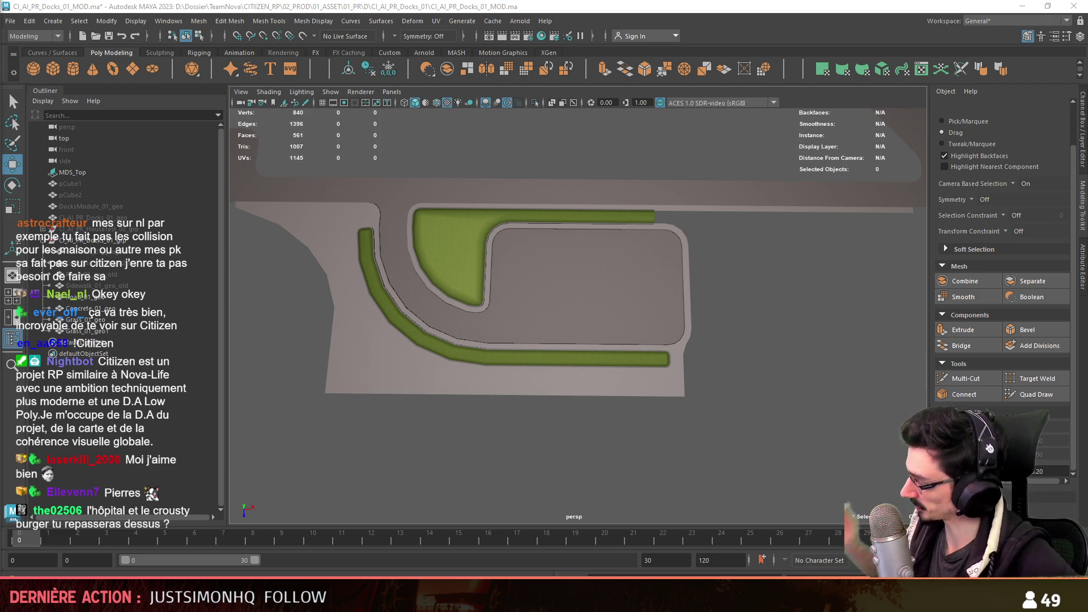
pyautogui.hotkey('alt', 'Tab')
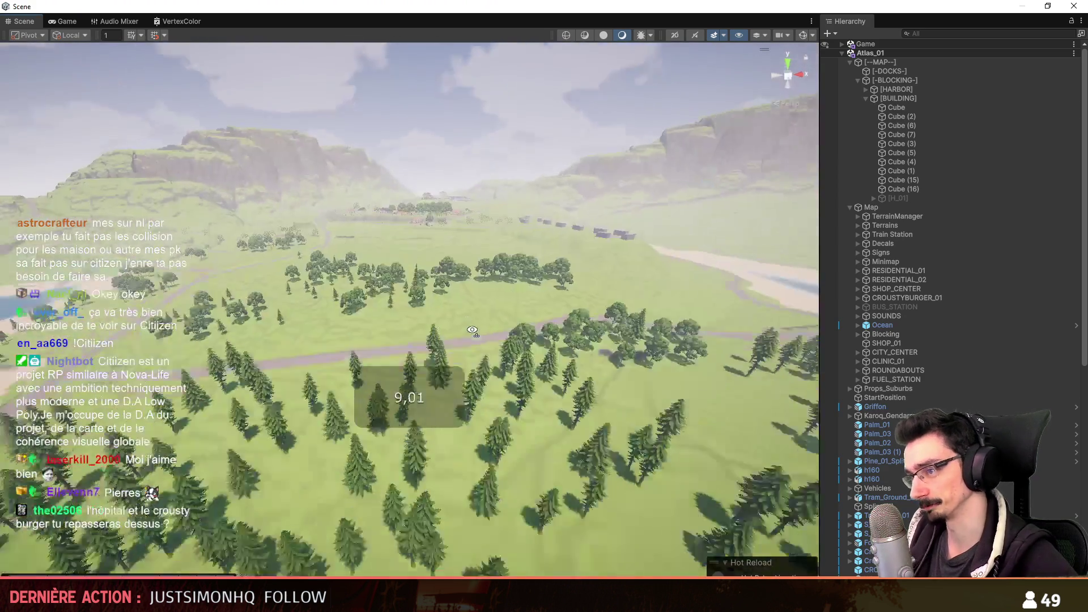
# - Fly the Scene camera past the hospital wall and back out to an aerial overview of the harbor
pyautogui.moveTo(490, 437)
pyautogui.mouseDown(button='right')
pyautogui.moveTo(467, 363)
pyautogui.moveTo(512, 407)
pyautogui.mouseUp(button='right')
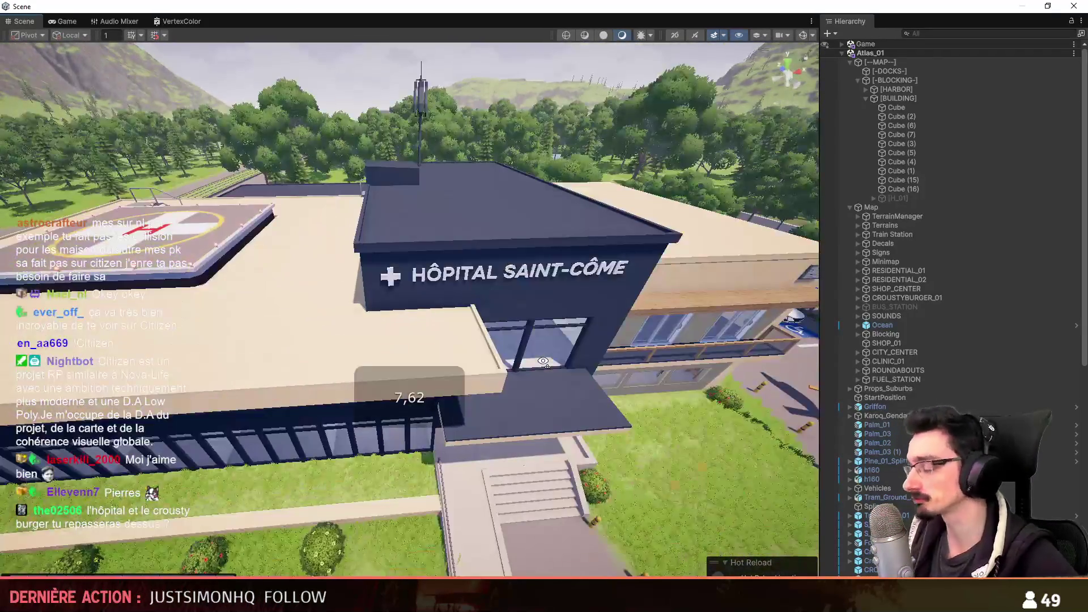
pyautogui.moveTo(513, 406); pyautogui.dragTo(372, 339, button='right')
pyautogui.scroll(-5, 371, 339)
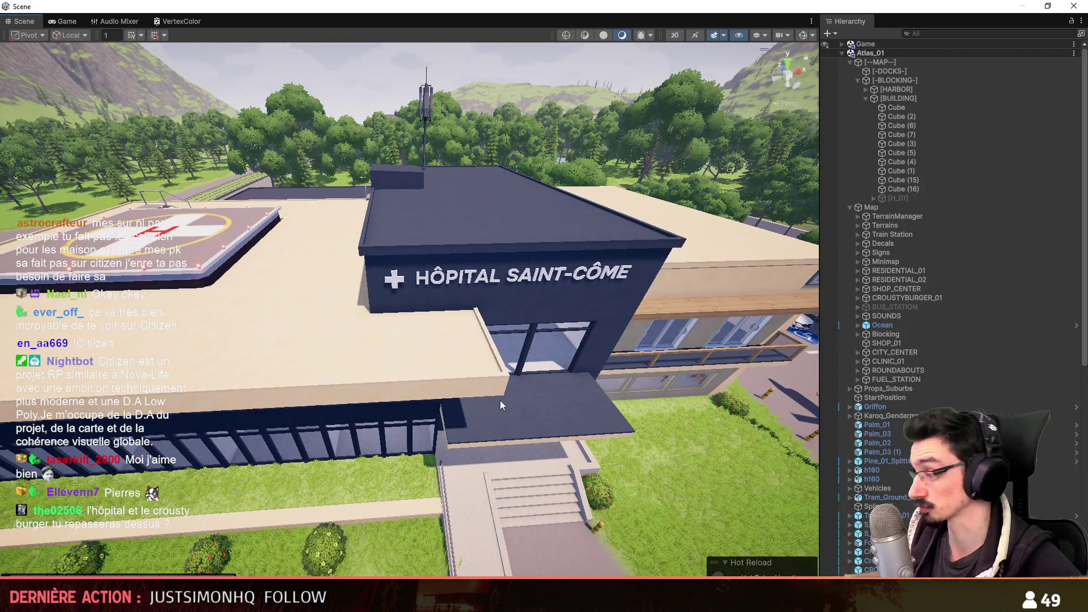
pyautogui.scroll(-3, 503, 403)
pyautogui.moveTo(500, 400)
pyautogui.mouseDown(button='right')
pyautogui.moveTo(511, 374)
pyautogui.moveTo(335, 358)
pyautogui.moveTo(311, 342)
pyautogui.moveTo(264, 357)
pyautogui.mouseUp(button='right')
pyautogui.scroll(-2, 335, 358)
pyautogui.scroll(-2, 335, 357)
pyautogui.scroll(2, 328, 340)
pyautogui.scroll(3, 311, 342)
pyautogui.scroll(-3, 312, 342)
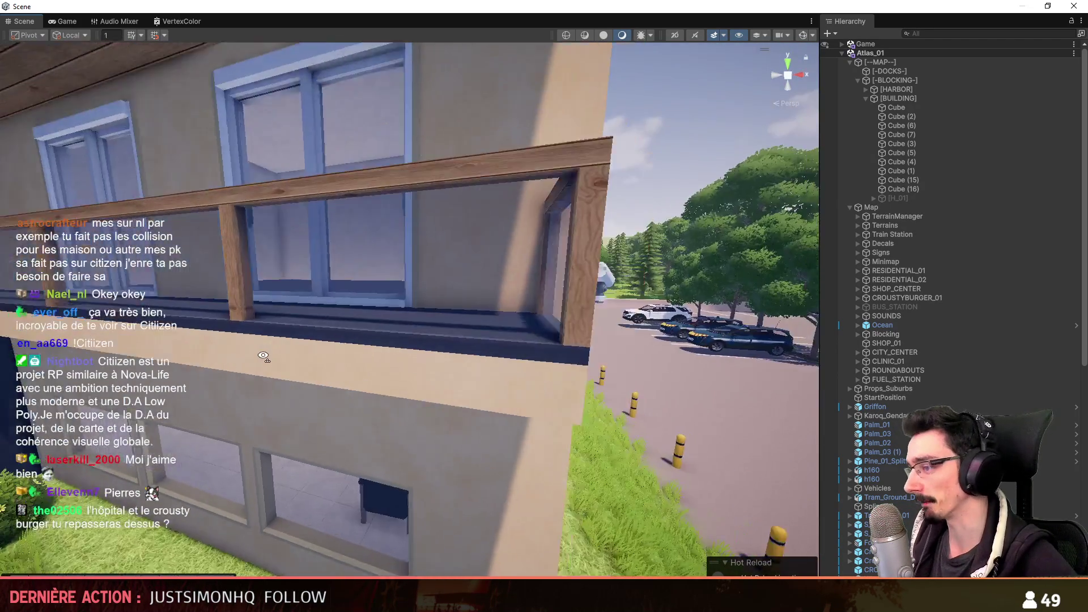
pyautogui.scroll(-3, 264, 357)
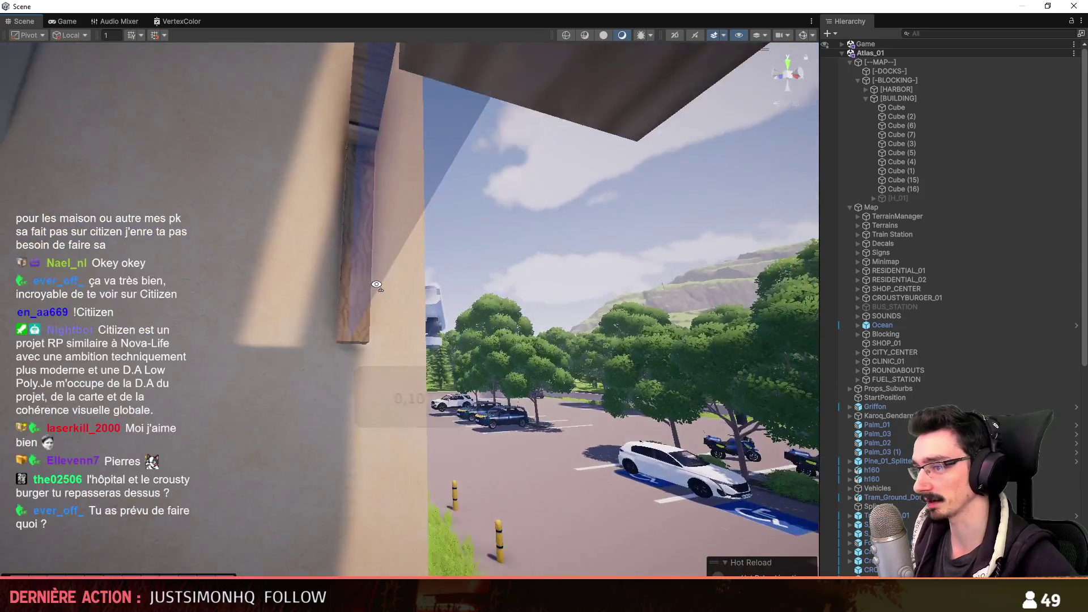
pyautogui.moveTo(264, 357)
pyautogui.mouseDown(button='right')
pyautogui.moveTo(421, 294)
pyautogui.moveTo(436, 224)
pyautogui.mouseUp(button='right')
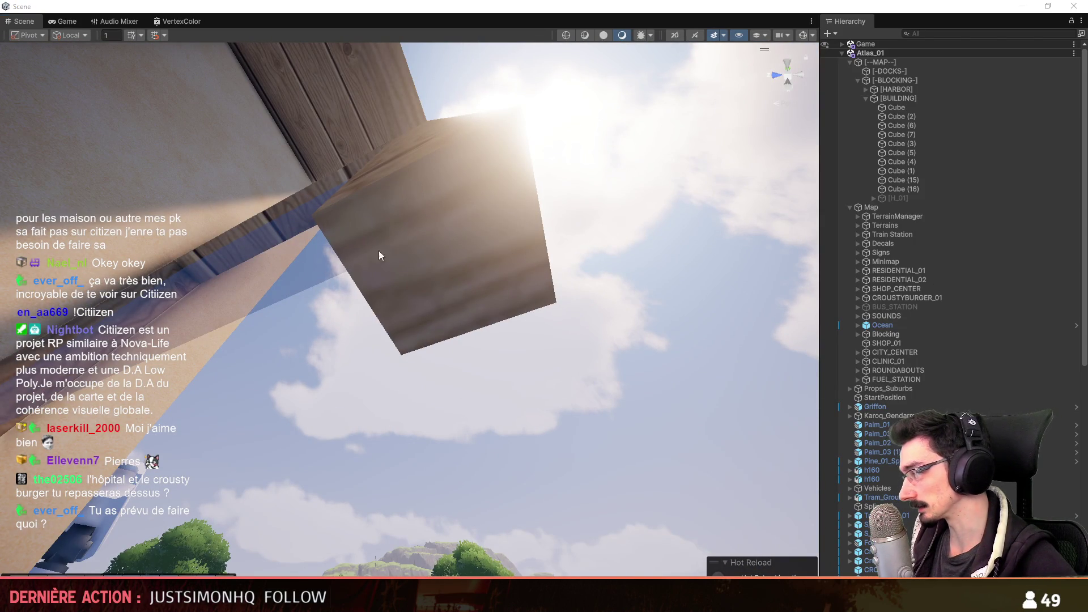
pyautogui.scroll(3, 387, 389)
pyautogui.moveTo(387, 390)
pyautogui.mouseDown(button='right')
pyautogui.moveTo(375, 376)
pyautogui.moveTo(476, 302)
pyautogui.moveTo(600, 463)
pyautogui.moveTo(591, 499)
pyautogui.moveTo(542, 377)
pyautogui.mouseUp(button='right')
pyautogui.scroll(2, 384, 384)
pyautogui.scroll(3, 374, 375)
pyautogui.scroll(3, 576, 414)
pyautogui.scroll(2, 600, 464)
pyautogui.scroll(3, 595, 476)
pyautogui.scroll(-3, 590, 495)
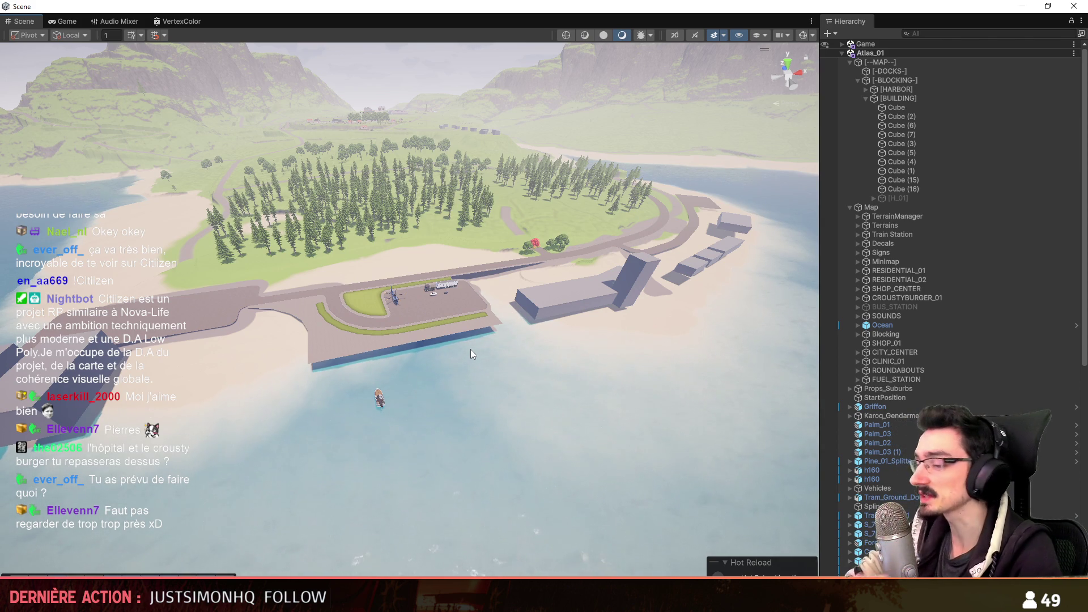
pyautogui.click(867, 98)
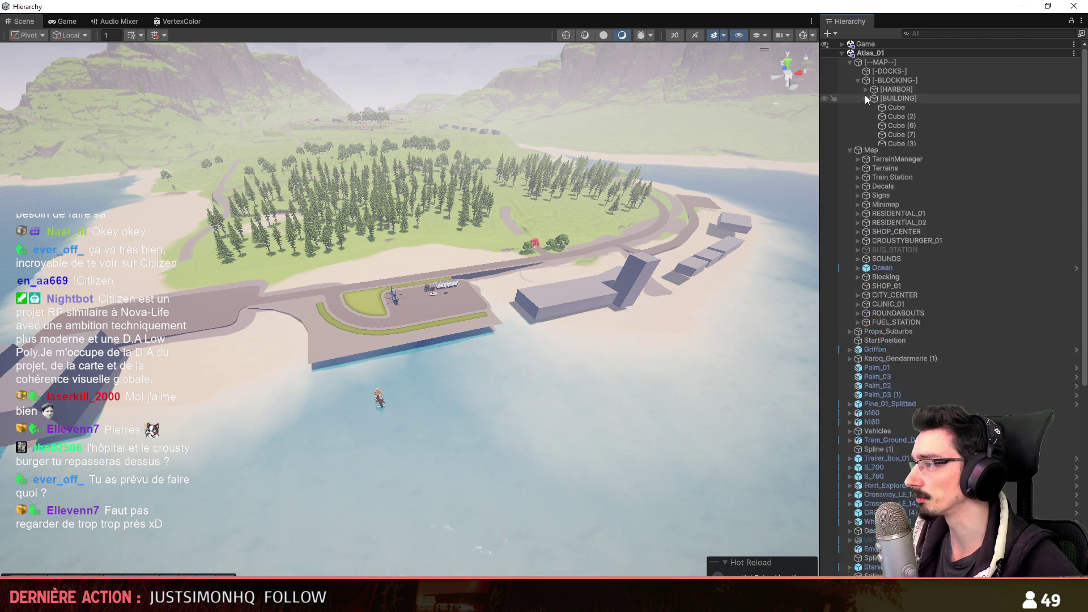
# - Unhide the [HARBOR] blocking cubes to check them against the docks, then hide them again
pyautogui.click(908, 108)
pyautogui.keyDown('shift'); pyautogui.click(917, 278); pyautogui.keyUp('shift')
pyautogui.hotkey('alt', 'shift', 'a')
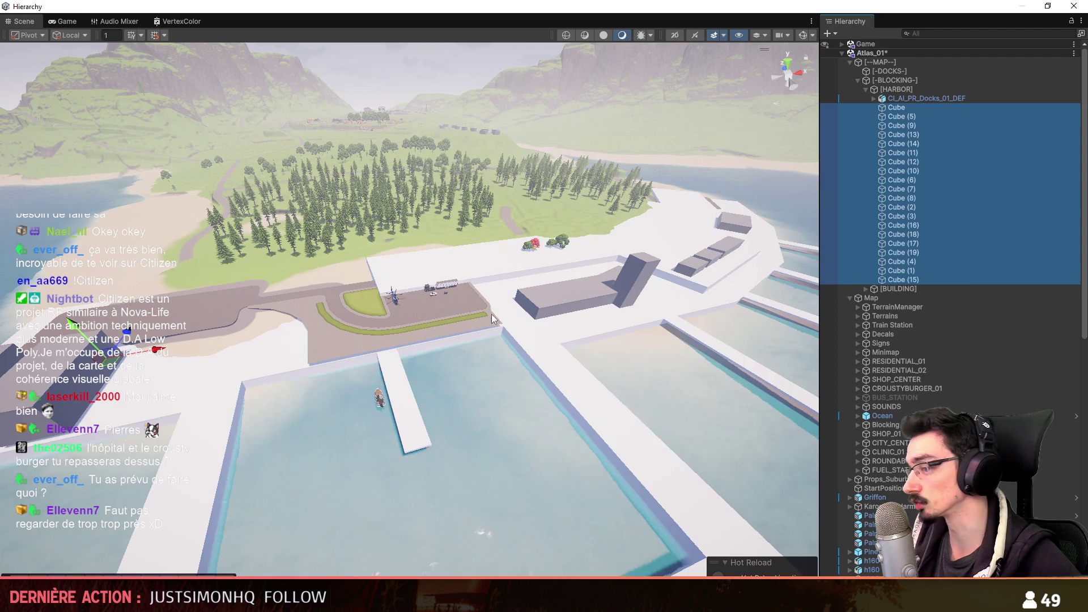
pyautogui.scroll(2, 508, 347)
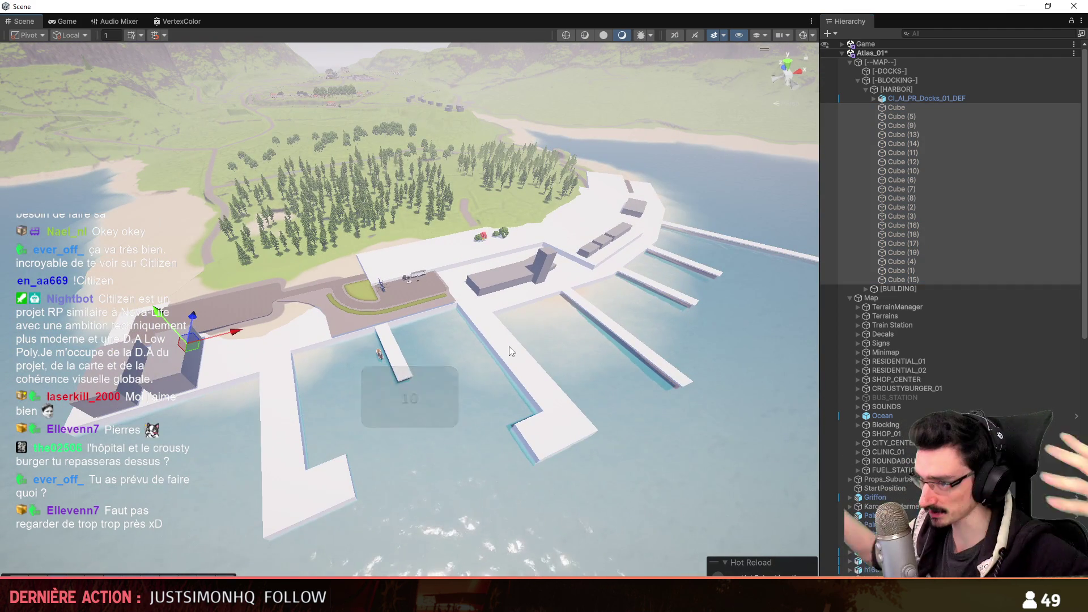
pyautogui.hotkey('alt', 'shift', 'a')
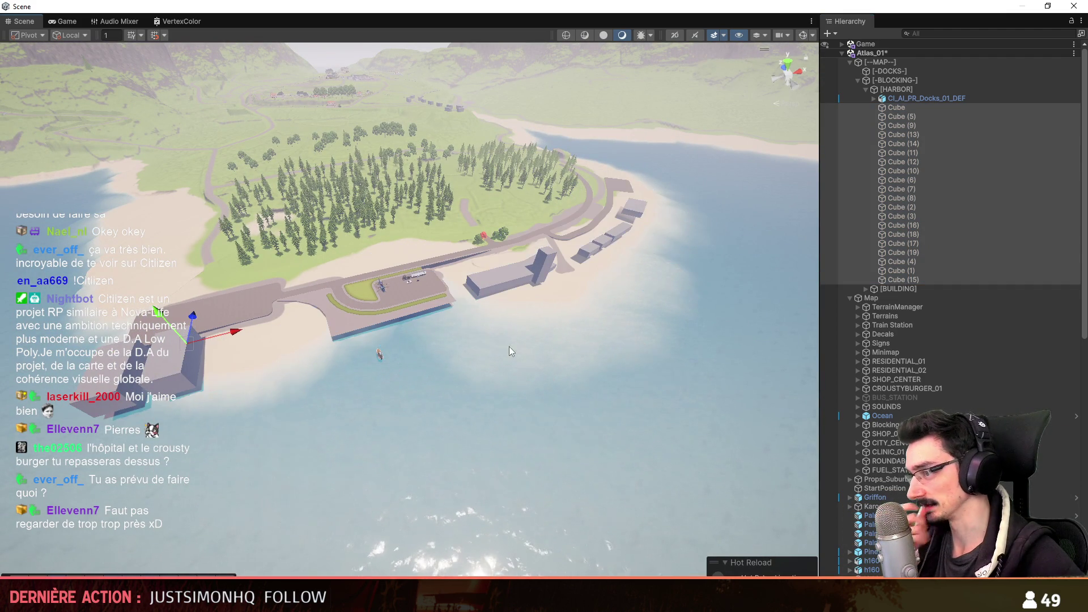
pyautogui.click(896, 88)
pyautogui.press('Left')
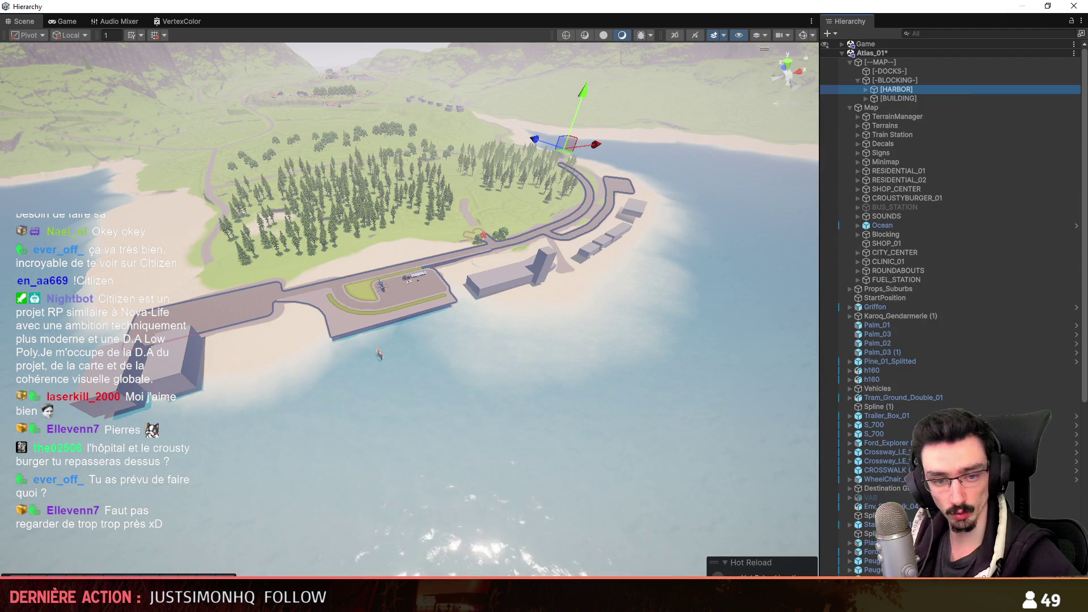
pyautogui.click(312, 537)
# - Switch back to the Maya docks file and select the docks group
pyautogui.hotkey('alt', 'Tab')
pyautogui.moveTo(651, 440)
pyautogui.keyDown('alt'); pyautogui.mouseDown()
pyautogui.moveTo(685, 409)
pyautogui.moveTo(464, 360)
pyautogui.mouseUp(); pyautogui.keyUp('alt')
pyautogui.click(85, 252)
# - Frame the docks group and hide the dock module mesh, leaving the road and grass layout
pyautogui.click(92, 241)
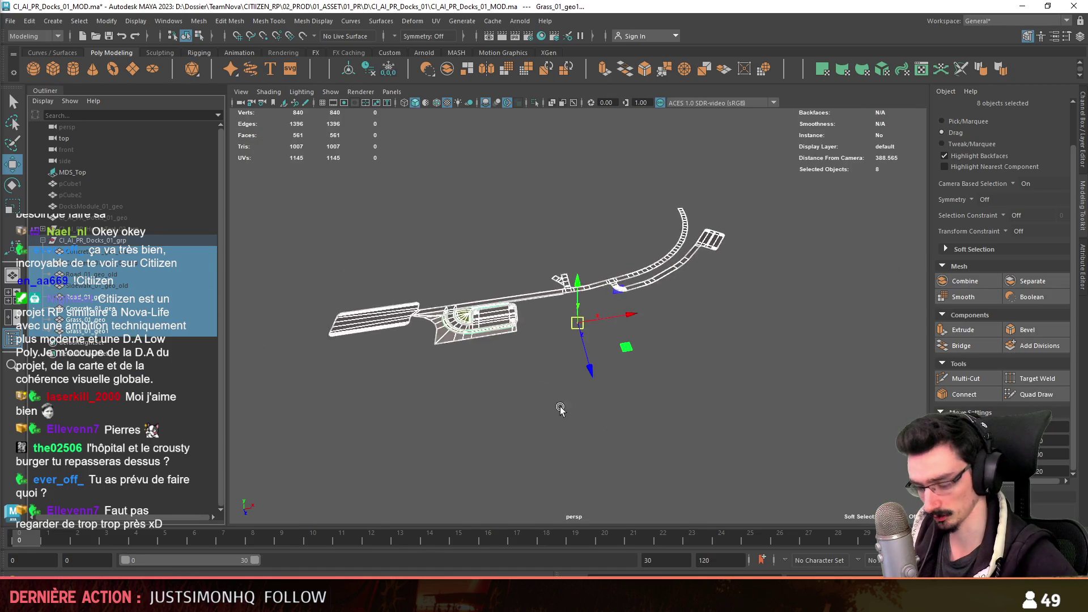
pyautogui.press('f')
pyautogui.click(714, 389)
pyautogui.keyDown('alt'); pyautogui.moveTo(715, 389); pyautogui.dragTo(585, 363); pyautogui.keyUp('alt')
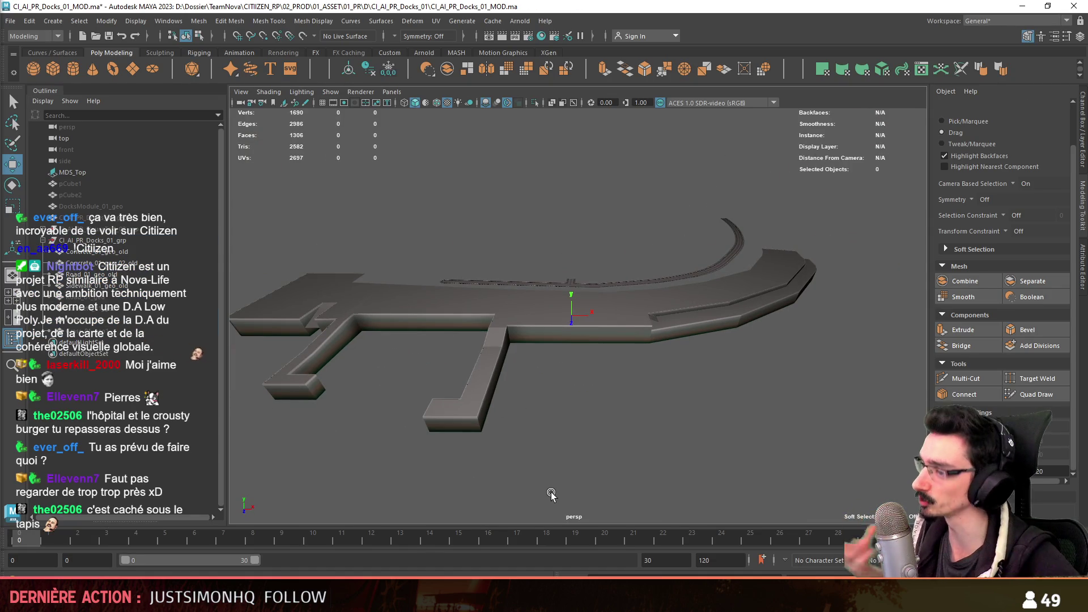
pyautogui.moveTo(551, 492)
pyautogui.keyDown('alt'); pyautogui.mouseDown()
pyautogui.moveTo(587, 366)
pyautogui.moveTo(106, 326)
pyautogui.mouseUp(); pyautogui.keyUp('alt')
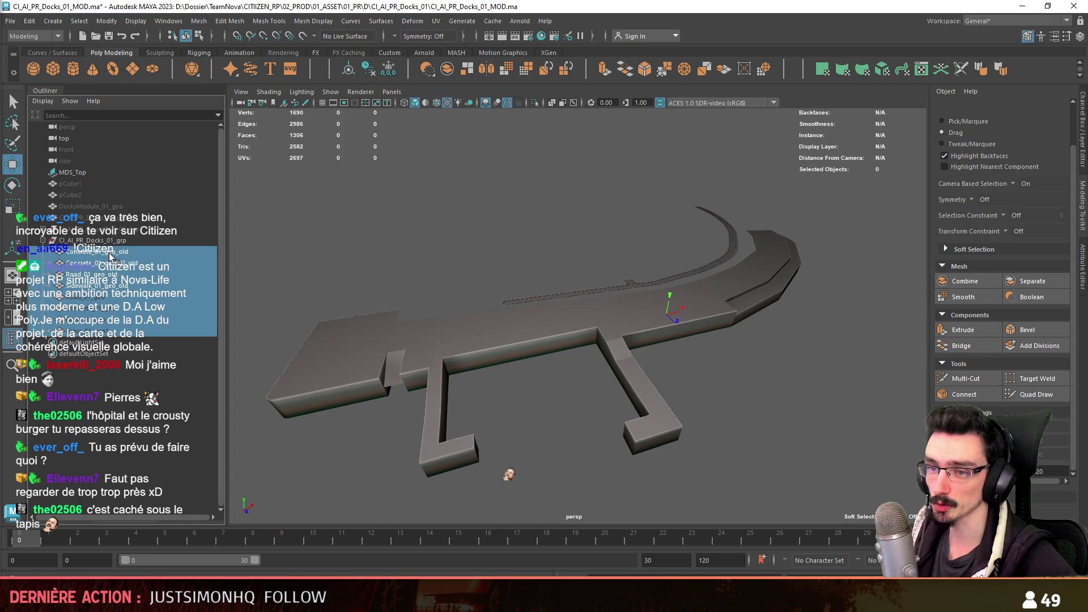
pyautogui.click(107, 326)
pyautogui.hotkey('ctrl', 'h')
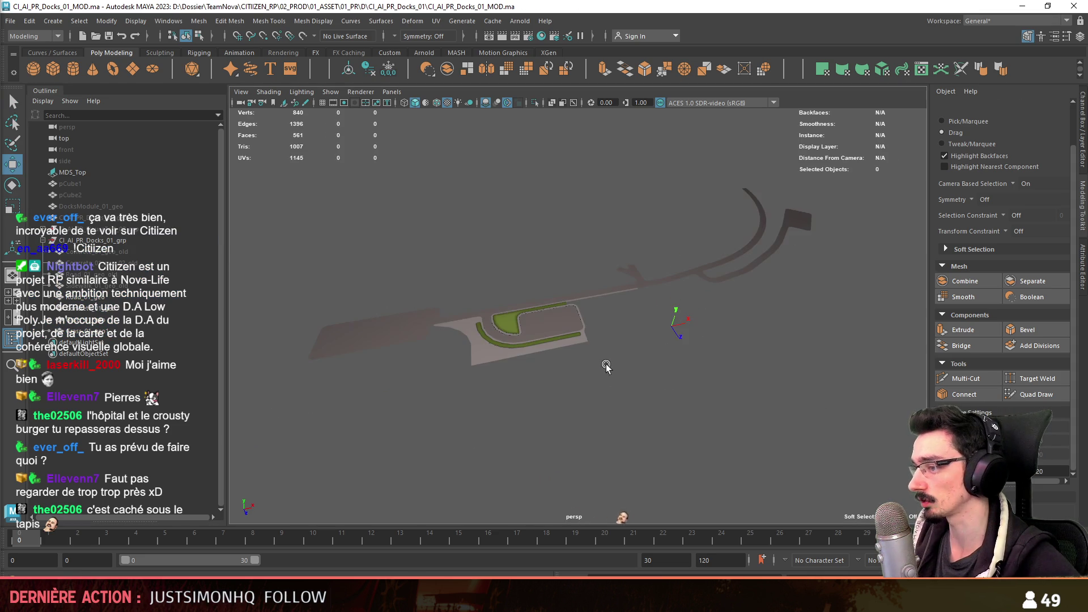
pyautogui.scroll(3, 606, 364)
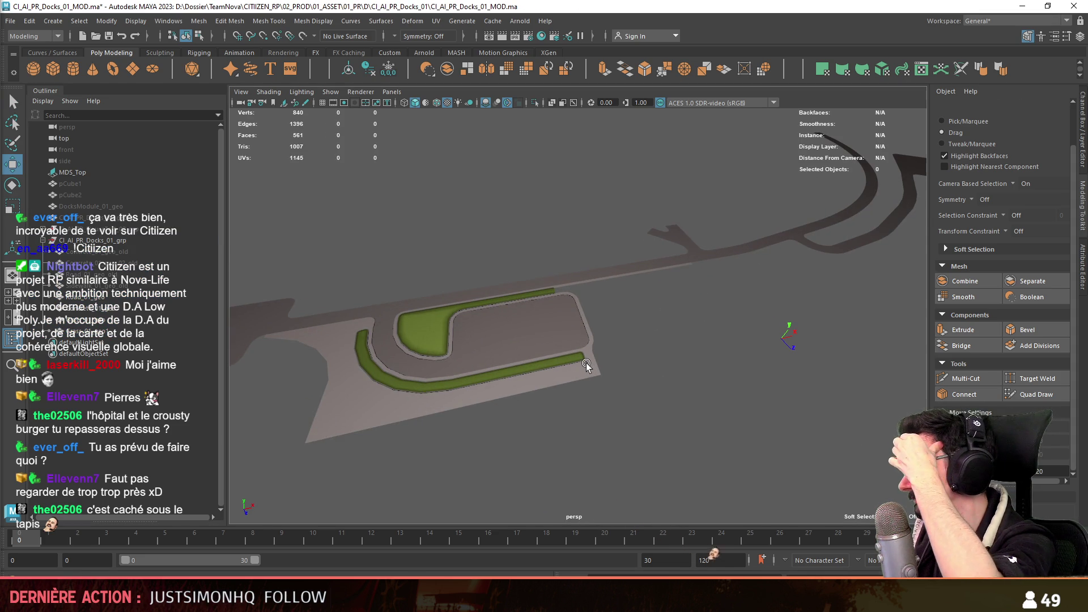
pyautogui.scroll(2, 586, 363)
pyautogui.moveTo(584, 371)
pyautogui.keyDown('alt'); pyautogui.mouseDown()
pyautogui.moveTo(399, 405)
pyautogui.moveTo(545, 364)
pyautogui.moveTo(687, 389)
pyautogui.moveTo(609, 379)
pyautogui.mouseUp(); pyautogui.keyUp('alt')
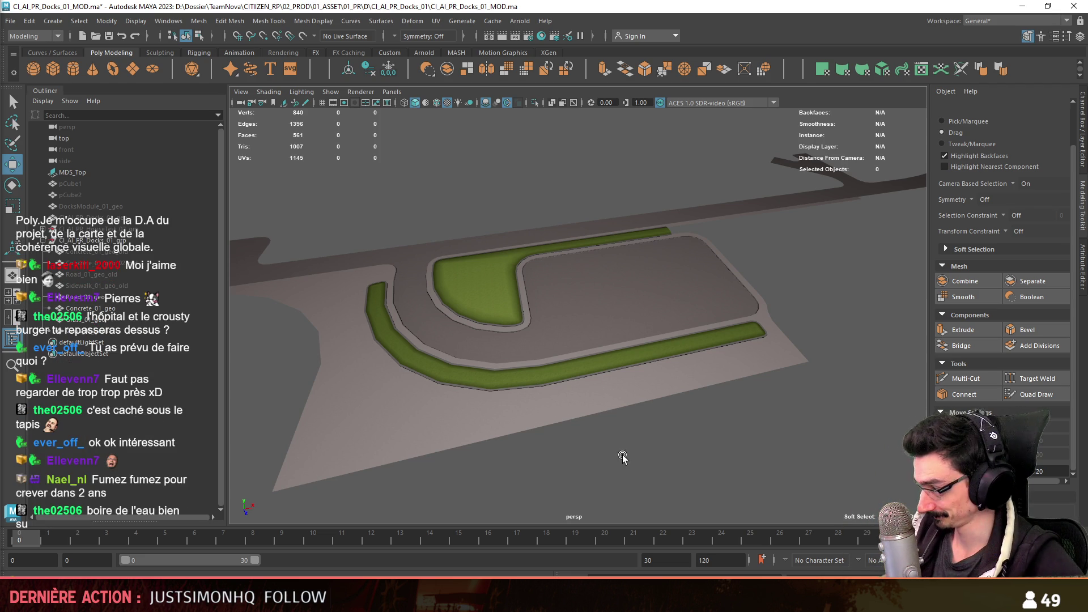
pyautogui.scroll(1, 584, 411)
pyautogui.scroll(1, 585, 411)
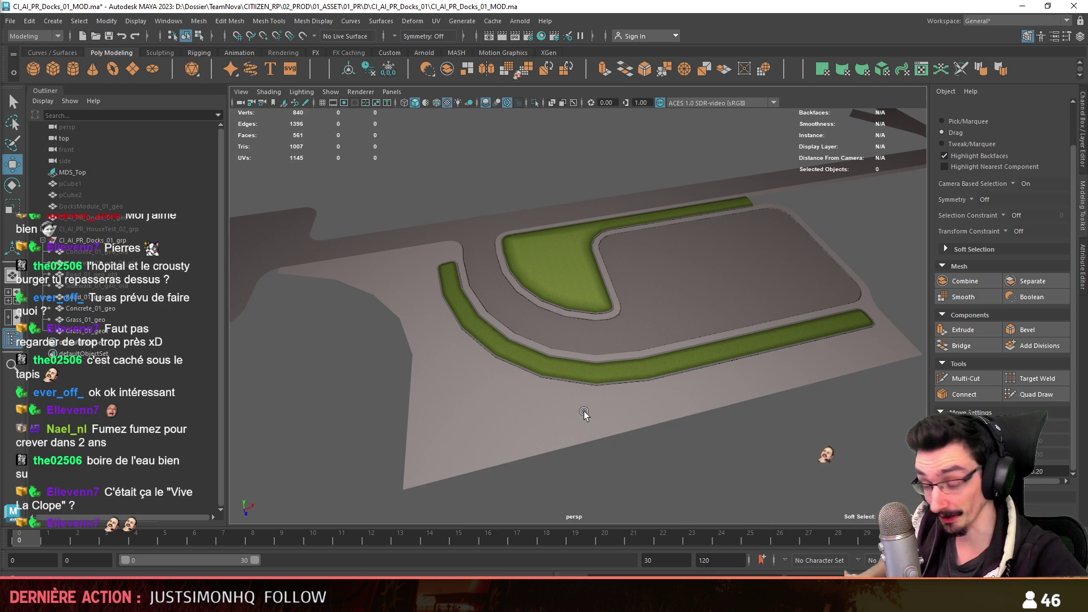
pyautogui.scroll(3, 584, 411)
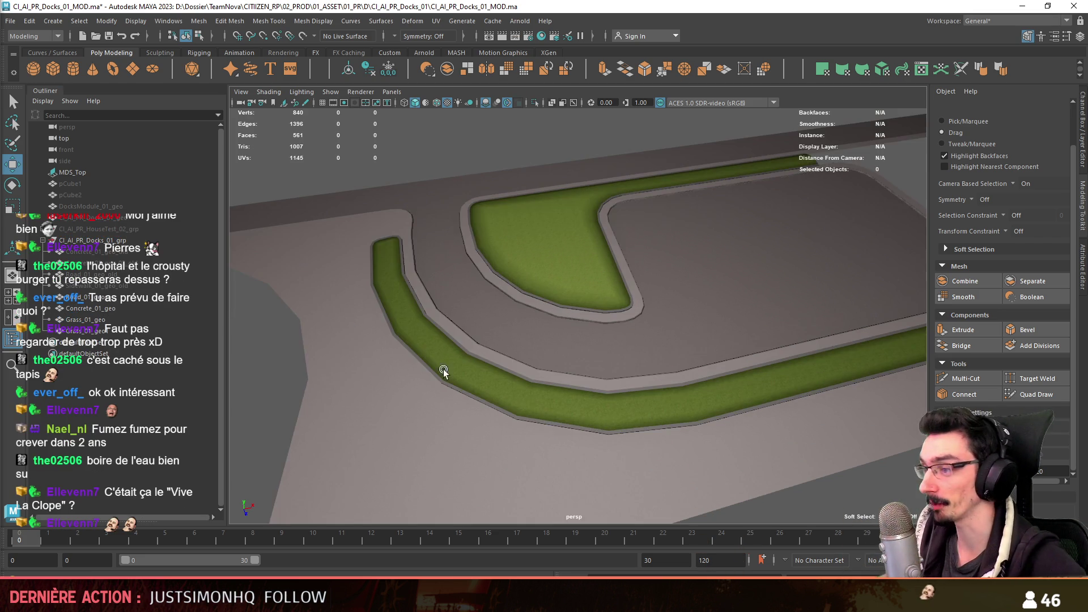
pyautogui.scroll(3, 493, 384)
pyautogui.click(449, 340)
pyautogui.scroll(2, 507, 418)
pyautogui.scroll(-2, 455, 357)
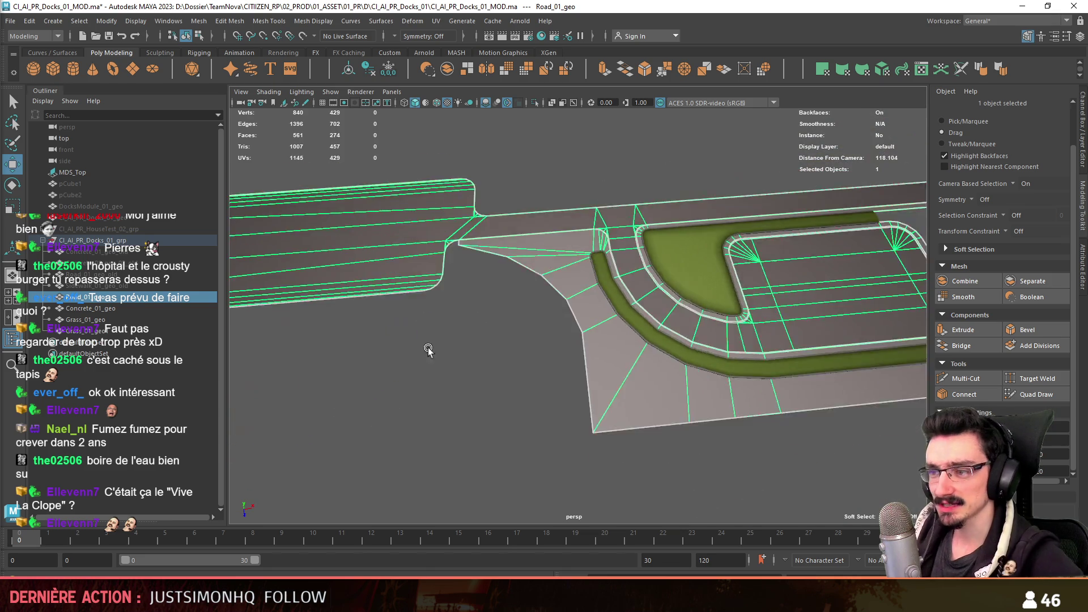
pyautogui.click(579, 382)
pyautogui.scroll(3, 467, 298)
pyautogui.scroll(2, 791, 336)
pyautogui.scroll(-2, 792, 336)
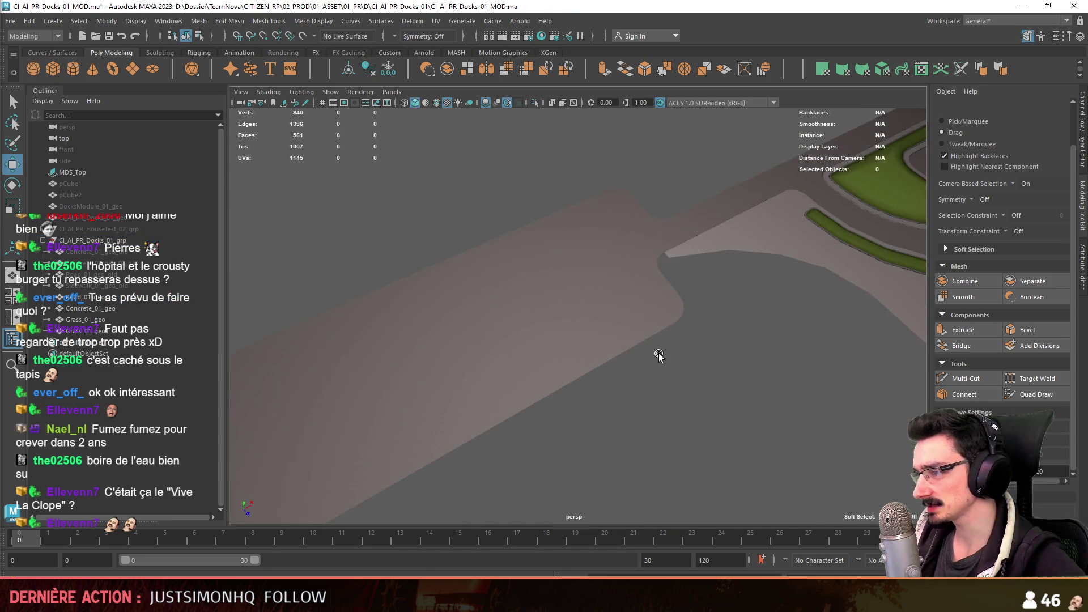
pyautogui.scroll(-1, 788, 417)
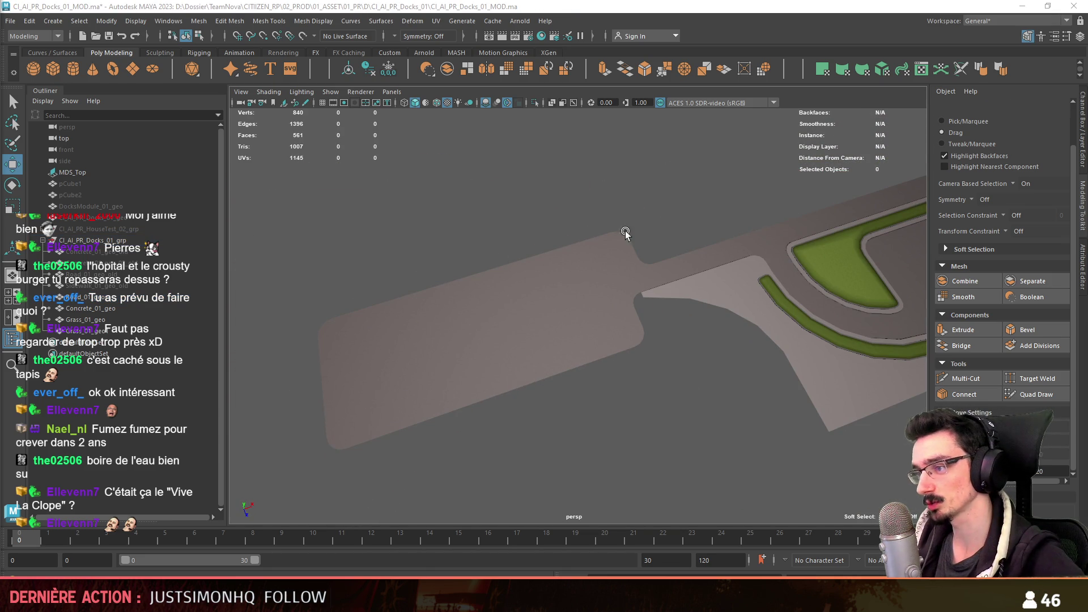
pyautogui.keyDown('alt'); pyautogui.moveTo(571, 261); pyautogui.dragTo(629, 395); pyautogui.keyUp('alt')
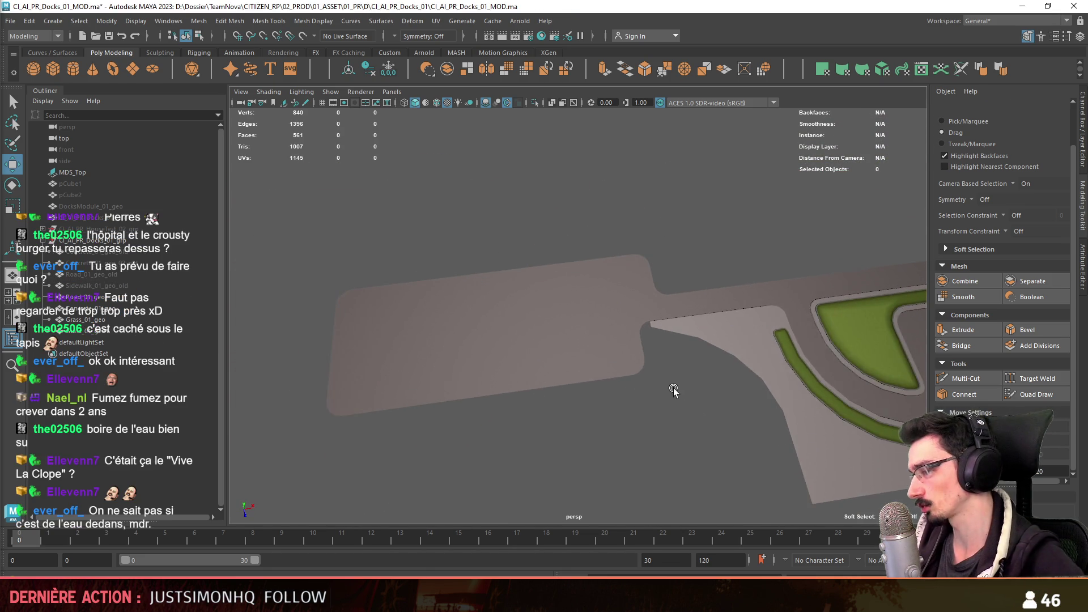
pyautogui.moveTo(425, 280)
pyautogui.keyDown('alt'); pyautogui.mouseDown()
pyautogui.moveTo(705, 327)
pyautogui.moveTo(619, 239)
pyautogui.moveTo(533, 383)
pyautogui.moveTo(719, 368)
pyautogui.moveTo(695, 306)
pyautogui.mouseUp(); pyautogui.keyUp('alt')
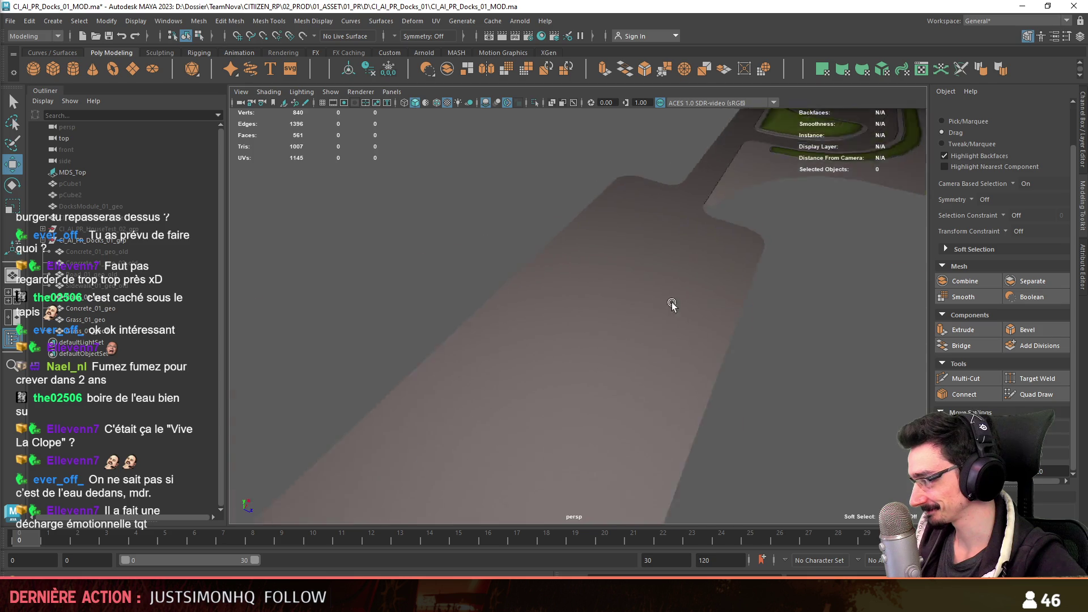
pyautogui.click(640, 381)
pyautogui.moveTo(695, 307)
pyautogui.keyDown('alt'); pyautogui.mouseDown()
pyautogui.moveTo(640, 380)
pyautogui.moveTo(555, 358)
pyautogui.moveTo(641, 377)
pyautogui.moveTo(725, 370)
pyautogui.mouseUp(); pyautogui.keyUp('alt')
pyautogui.press('F10')
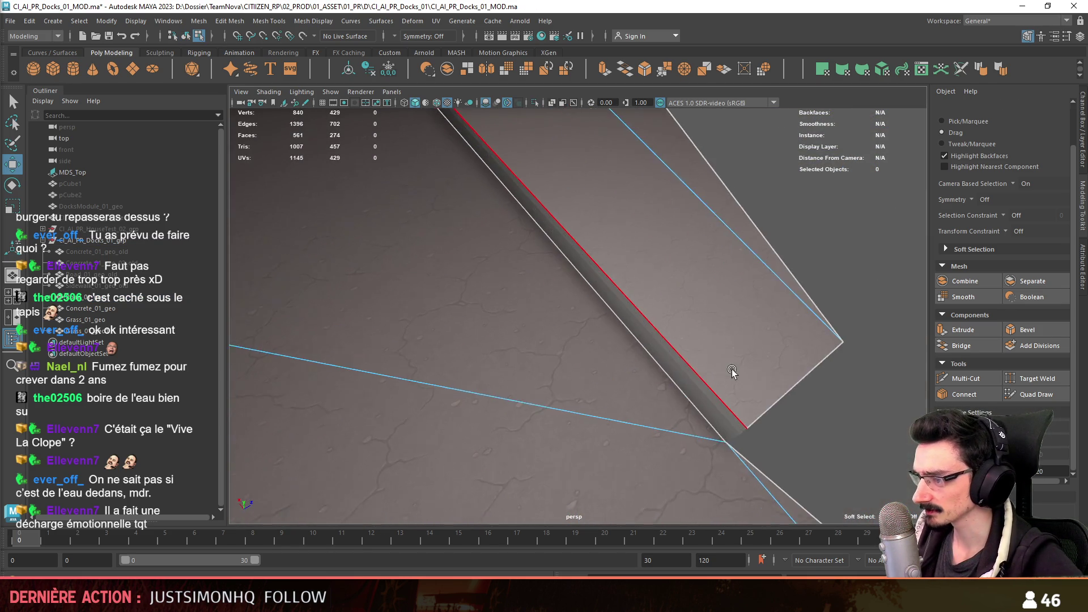
pyautogui.keyDown('alt'); pyautogui.moveTo(726, 370); pyautogui.dragTo(419, 382, button='right'); pyautogui.keyUp('alt')
pyautogui.moveTo(419, 382)
pyautogui.keyDown('alt'); pyautogui.mouseDown()
pyautogui.moveTo(633, 343)
pyautogui.moveTo(689, 310)
pyautogui.mouseUp(); pyautogui.keyUp('alt')
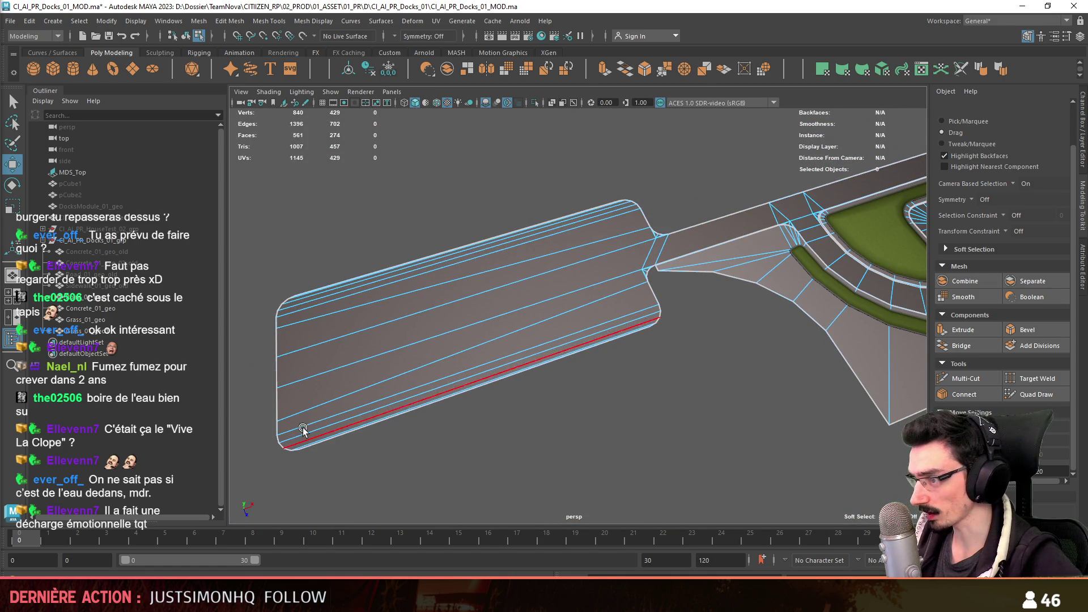
pyautogui.click(495, 239)
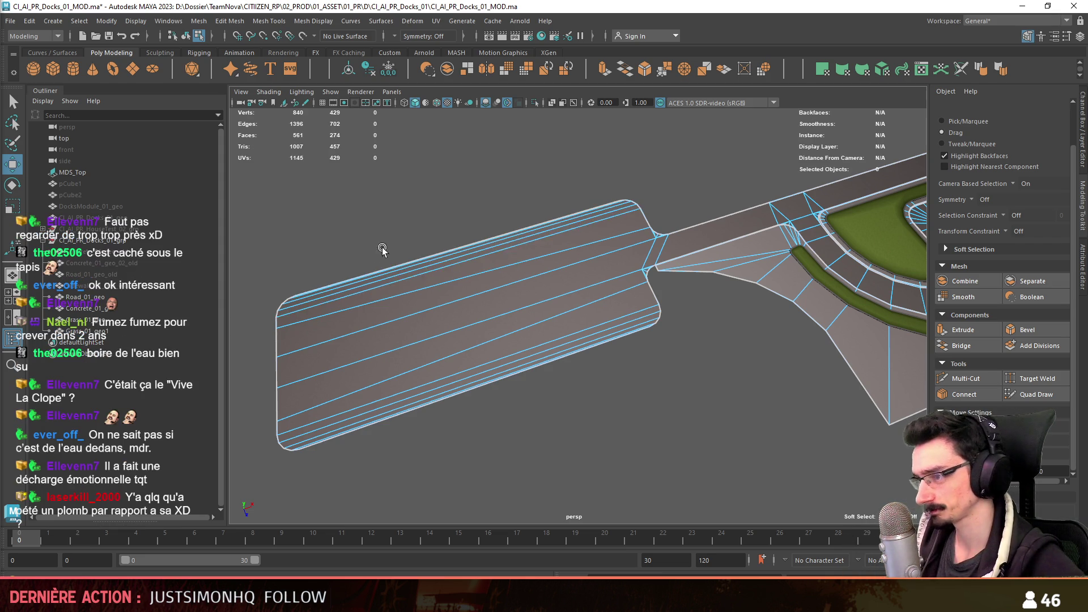
pyautogui.keyDown('alt'); pyautogui.moveTo(377, 243); pyautogui.dragTo(469, 253, button='middle'); pyautogui.keyUp('alt')
pyautogui.keyDown('alt'); pyautogui.moveTo(470, 253); pyautogui.dragTo(535, 341); pyautogui.keyUp('alt')
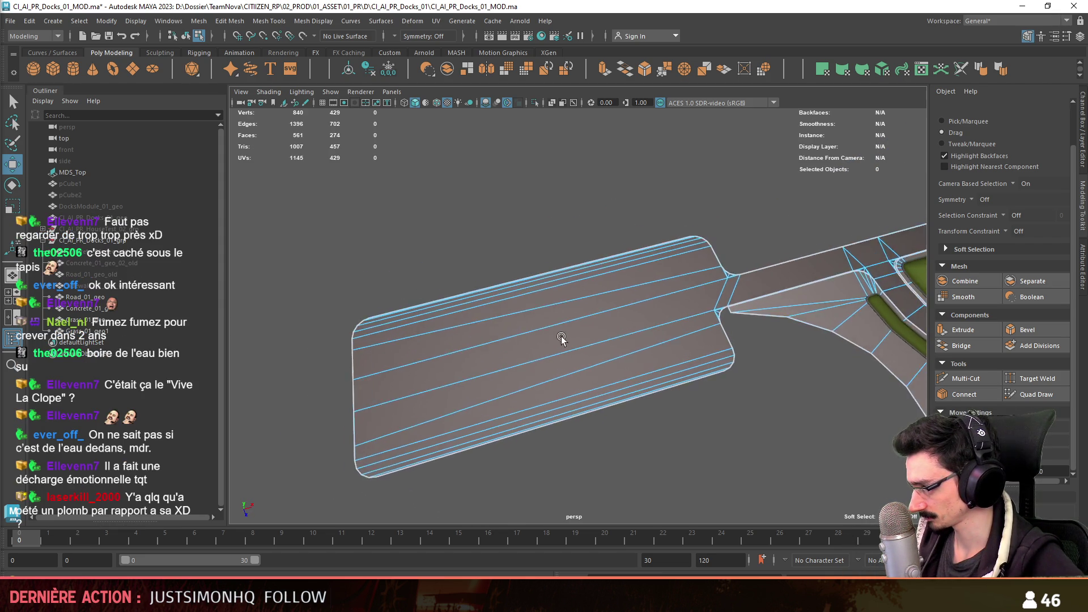
pyautogui.press('F8')
pyautogui.click(590, 394)
pyautogui.click(557, 342)
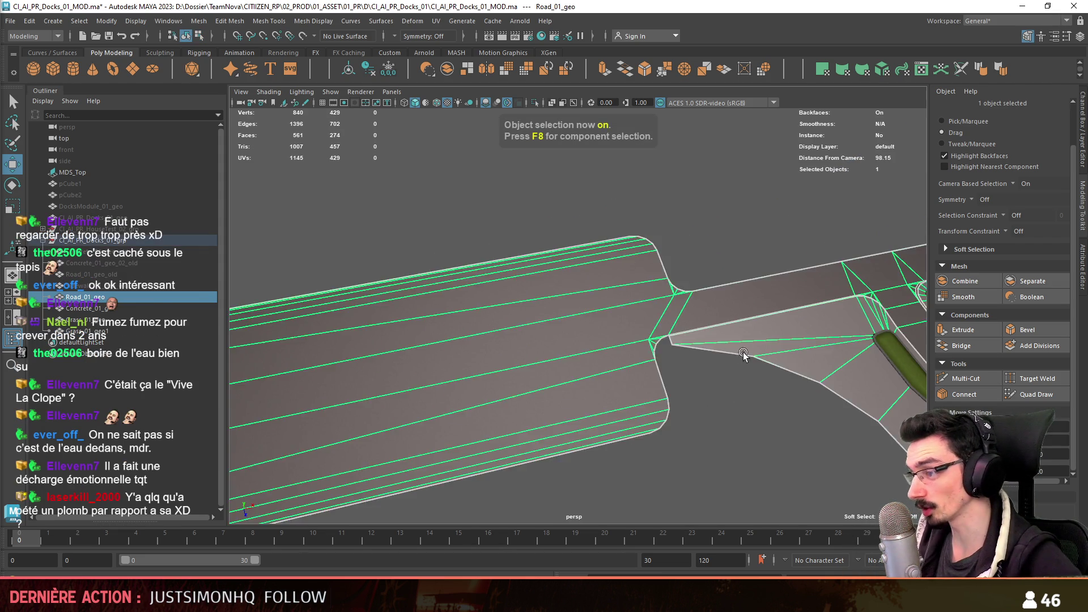
# - Duplicate Road_01_geo and Grass_01_geo as backup copies while inspecting the grass strips
pyautogui.keyDown('alt'); pyautogui.moveTo(557, 342); pyautogui.dragTo(385, 327); pyautogui.keyUp('alt')
pyautogui.hotkey('ctrl', 'd')
pyautogui.keyDown('alt'); pyautogui.moveTo(385, 328); pyautogui.dragTo(447, 371, button='right'); pyautogui.keyUp('alt')
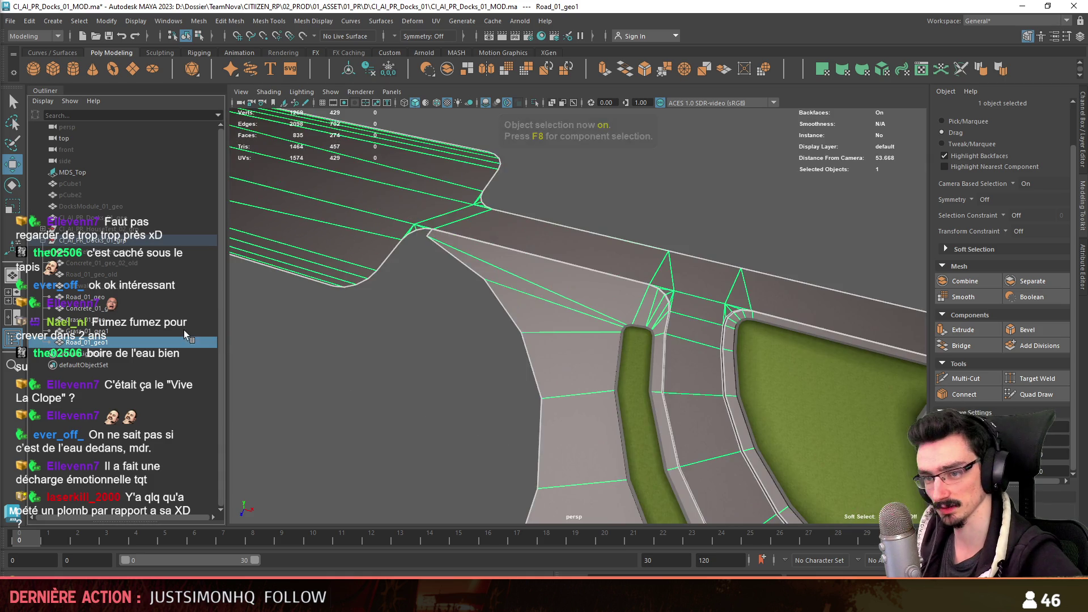
pyautogui.click(128, 321)
pyautogui.press('f')
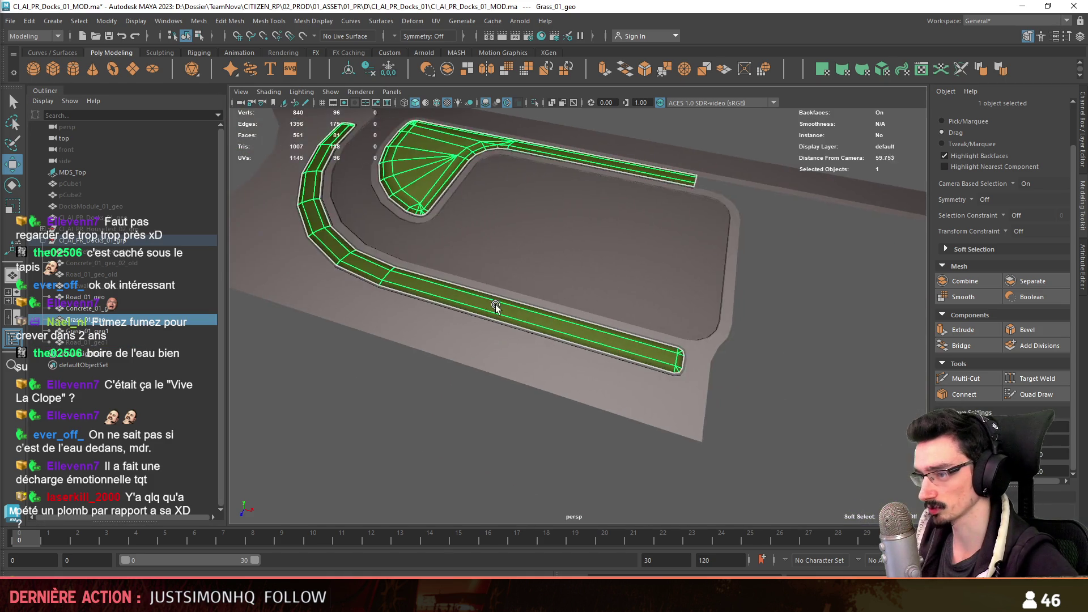
pyautogui.hotkey('ctrl', 'd')
pyautogui.keyDown('alt'); pyautogui.moveTo(517, 336); pyautogui.dragTo(428, 297); pyautogui.keyUp('alt')
pyautogui.keyDown('alt'); pyautogui.moveTo(428, 298); pyautogui.dragTo(603, 335, button='right'); pyautogui.keyUp('alt')
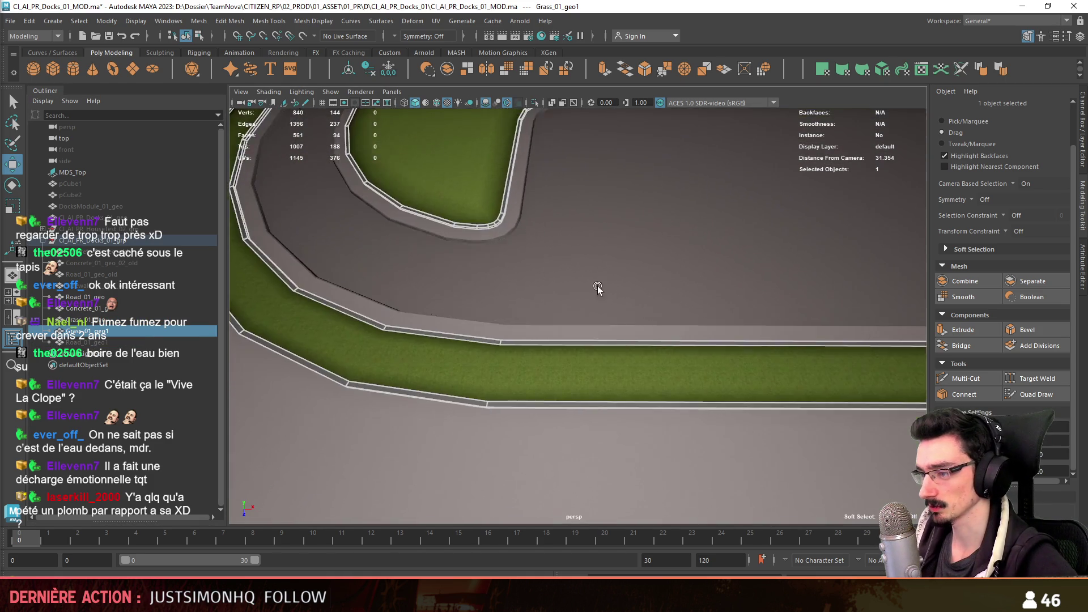
pyautogui.keyDown('alt'); pyautogui.moveTo(603, 335); pyautogui.dragTo(627, 422); pyautogui.keyUp('alt')
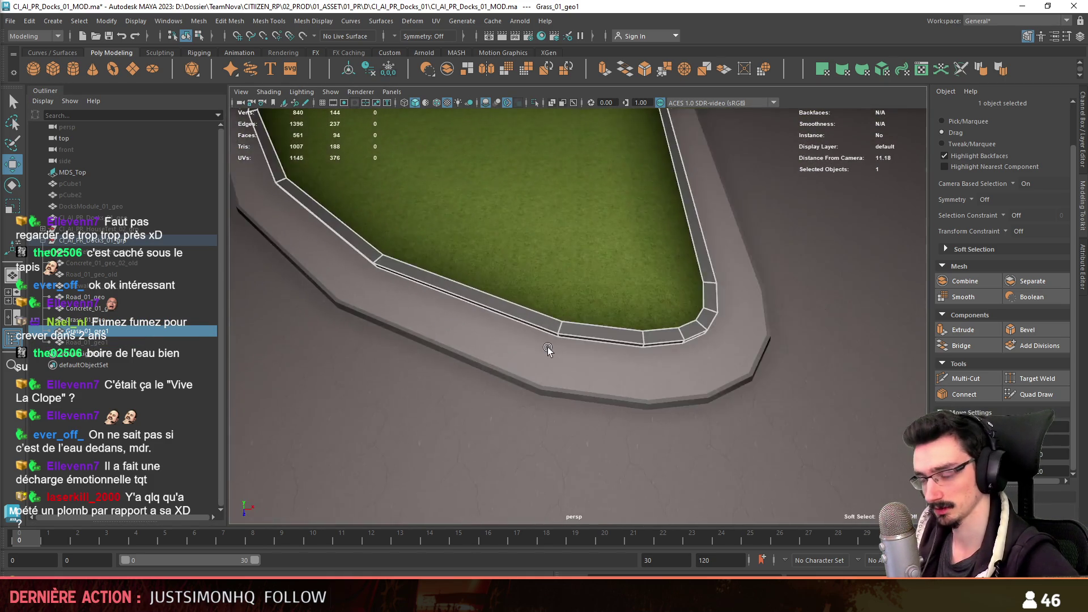
# - Unparent the Concrete_01_geo curb from its group and frame the whole dock scene
pyautogui.keyDown('shift'); pyautogui.click(619, 349); pyautogui.keyUp('shift')
pyautogui.scroll(-3, 605, 355)
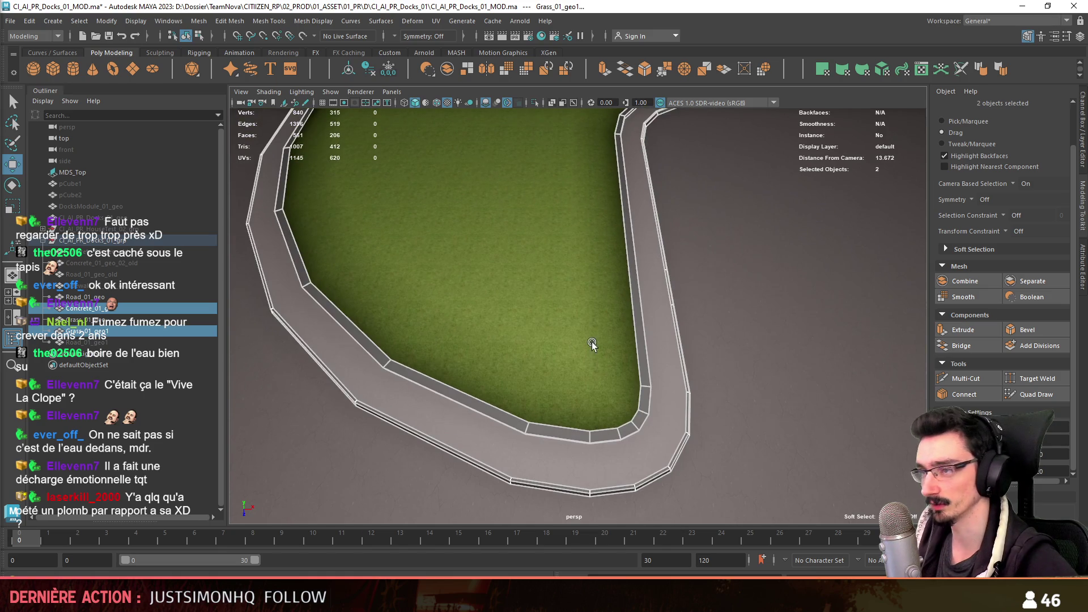
pyautogui.click(549, 453)
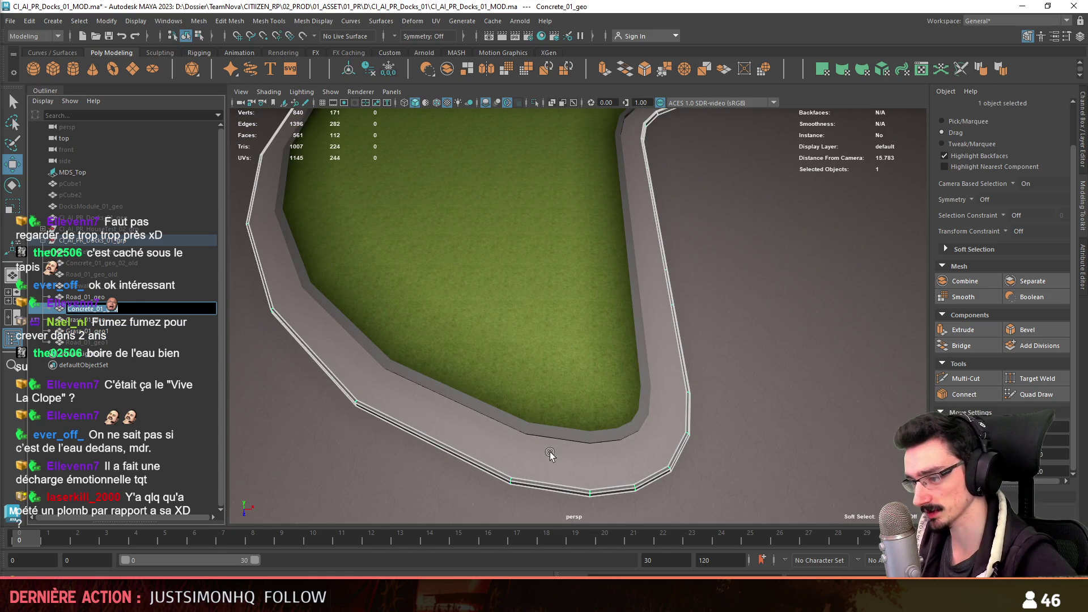
pyautogui.moveTo(549, 452)
pyautogui.keyDown('alt'); pyautogui.mouseDown()
pyautogui.moveTo(556, 360)
pyautogui.moveTo(544, 336)
pyautogui.mouseUp(); pyautogui.keyUp('alt')
pyautogui.hotkey('shift', 'p')
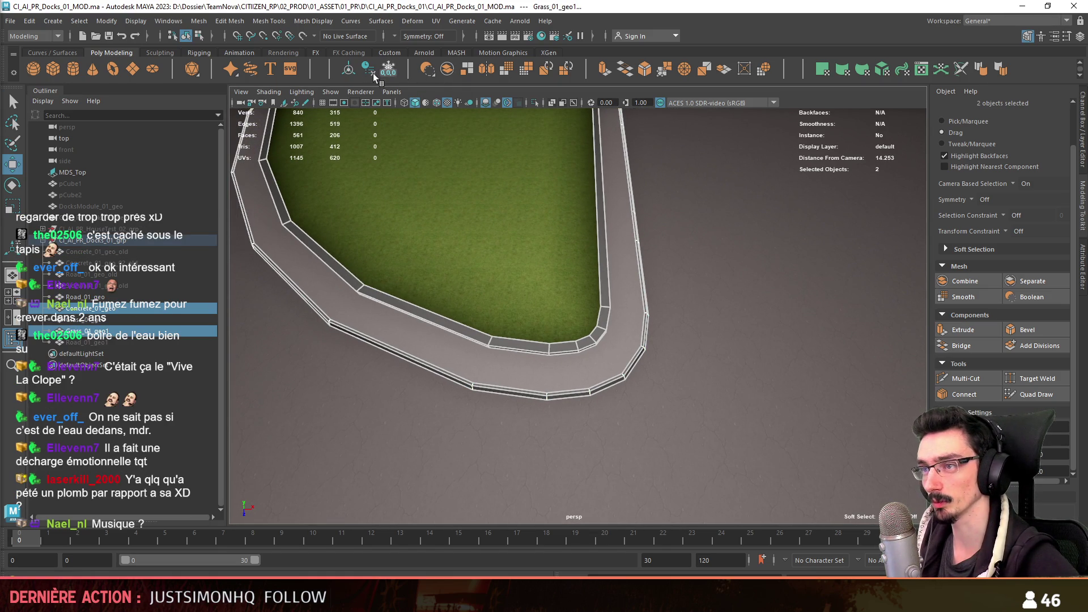
pyautogui.press('a')
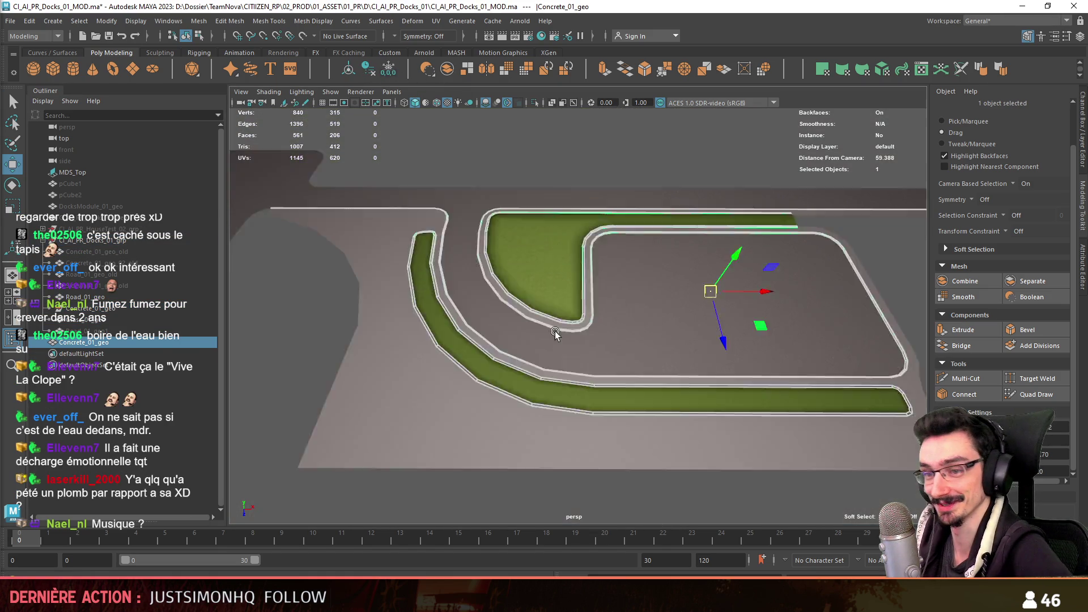
pyautogui.keyDown('ctrl'); pyautogui.click(100, 325); pyautogui.keyUp('ctrl')
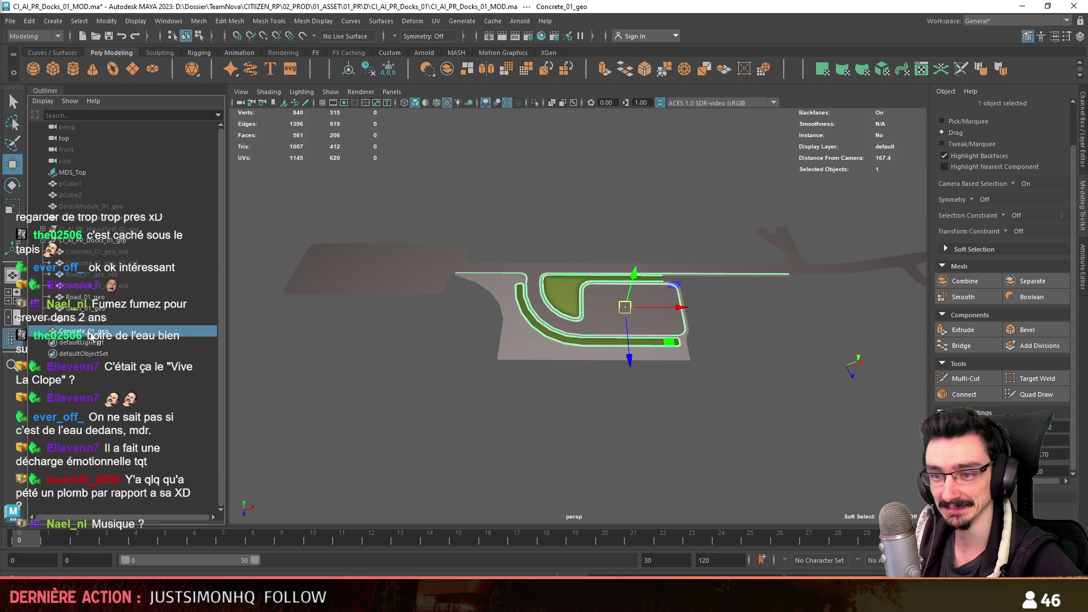
pyautogui.scroll(3, 625, 340)
# - Move the Concrete_01_geo slab's pivot off the slab using pivot editing
pyautogui.press('d')
pyautogui.moveTo(625, 340); pyautogui.dragTo(708, 368)
pyautogui.press('d')
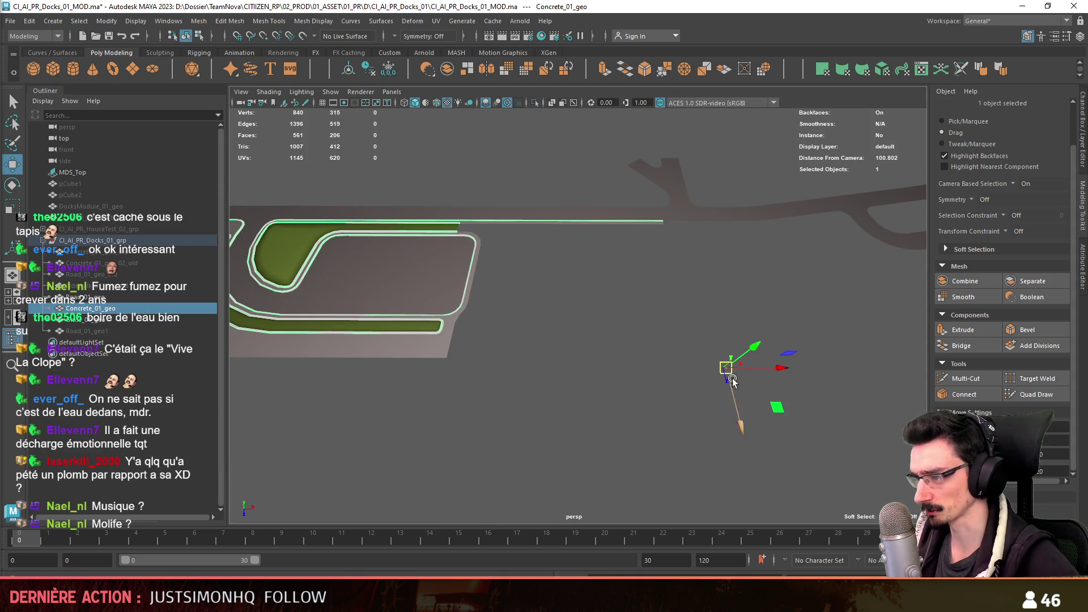
pyautogui.press('d')
pyautogui.press('d')
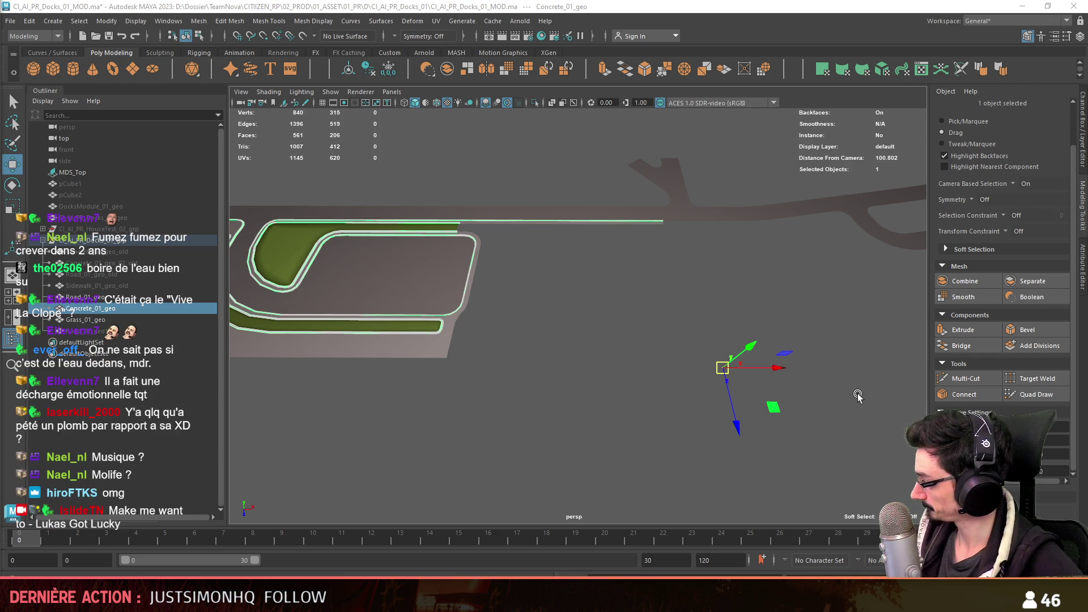
pyautogui.scroll(2, 856, 393)
pyautogui.click(506, 455)
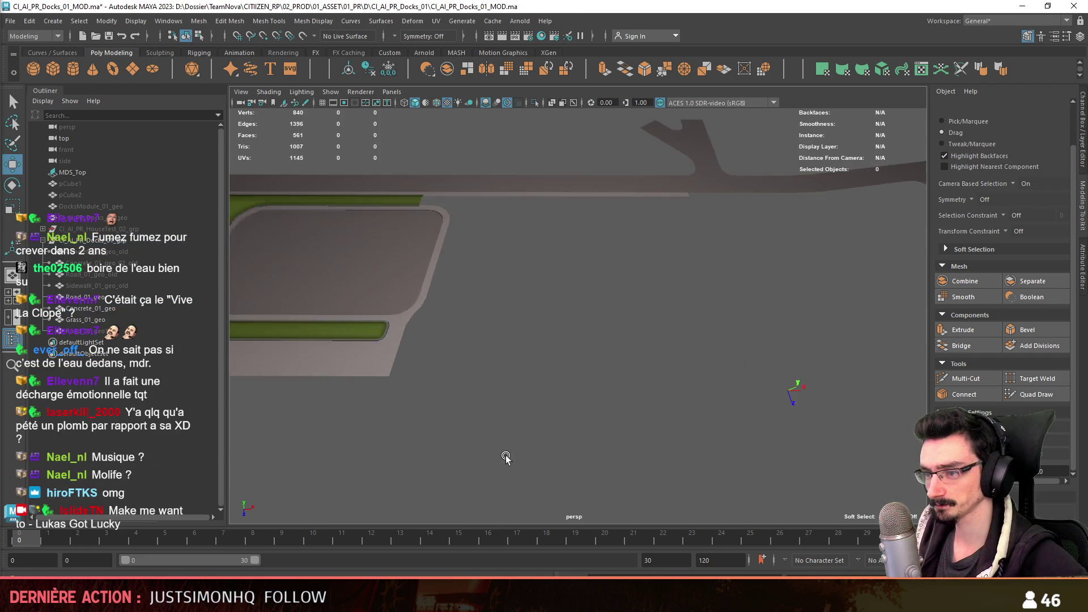
pyautogui.scroll(4, 379, 372)
# - Select and frame Road_01_geo, then switch to edge component editing
pyautogui.keyDown('alt'); pyautogui.moveTo(591, 375); pyautogui.dragTo(618, 388); pyautogui.keyUp('alt')
pyautogui.click(557, 440)
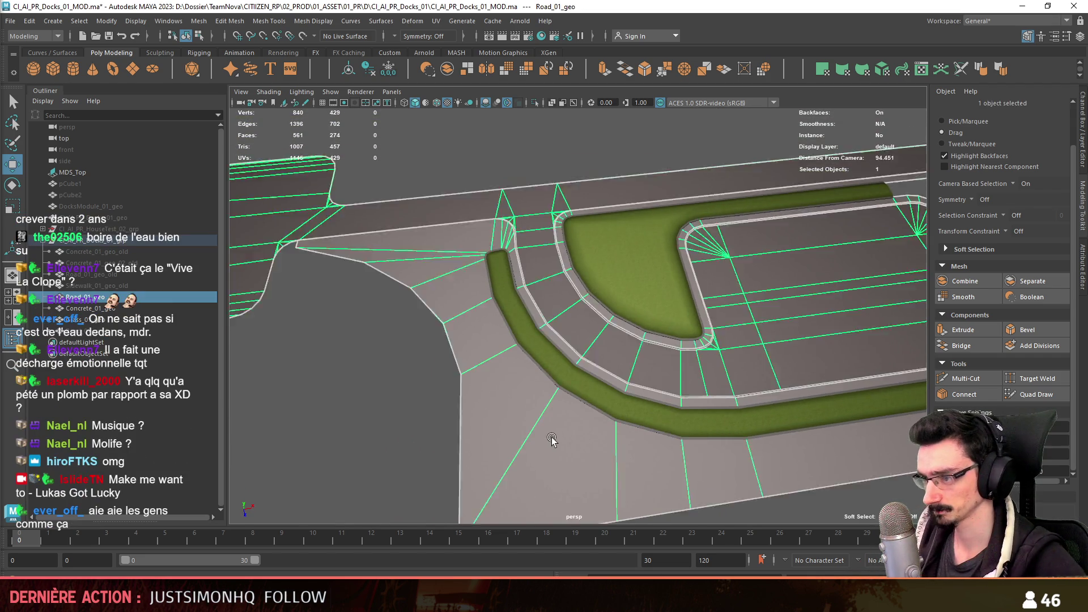
pyautogui.press('F8')
pyautogui.keyDown('alt'); pyautogui.moveTo(488, 421); pyautogui.dragTo(631, 399); pyautogui.keyUp('alt')
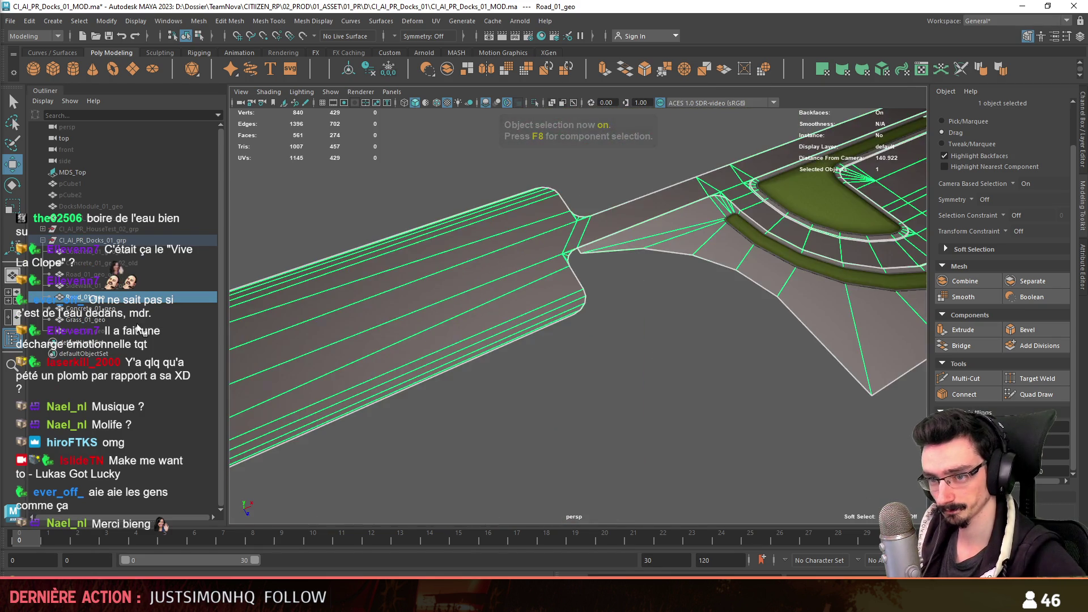
pyautogui.keyDown('alt'); pyautogui.moveTo(631, 399); pyautogui.dragTo(583, 438); pyautogui.keyUp('alt')
pyautogui.click(102, 333)
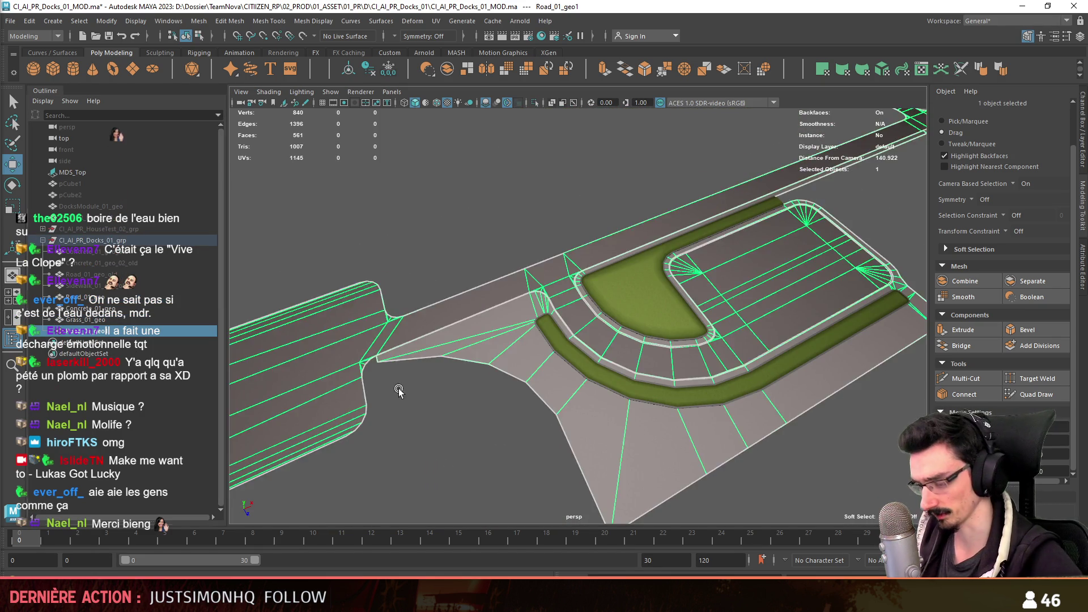
pyautogui.press('f')
pyautogui.press('F10')
# - Select the 46-edge border loop of the road and start extruding it
pyautogui.keyDown('alt'); pyautogui.moveTo(669, 387); pyautogui.dragTo(643, 391); pyautogui.keyUp('alt')
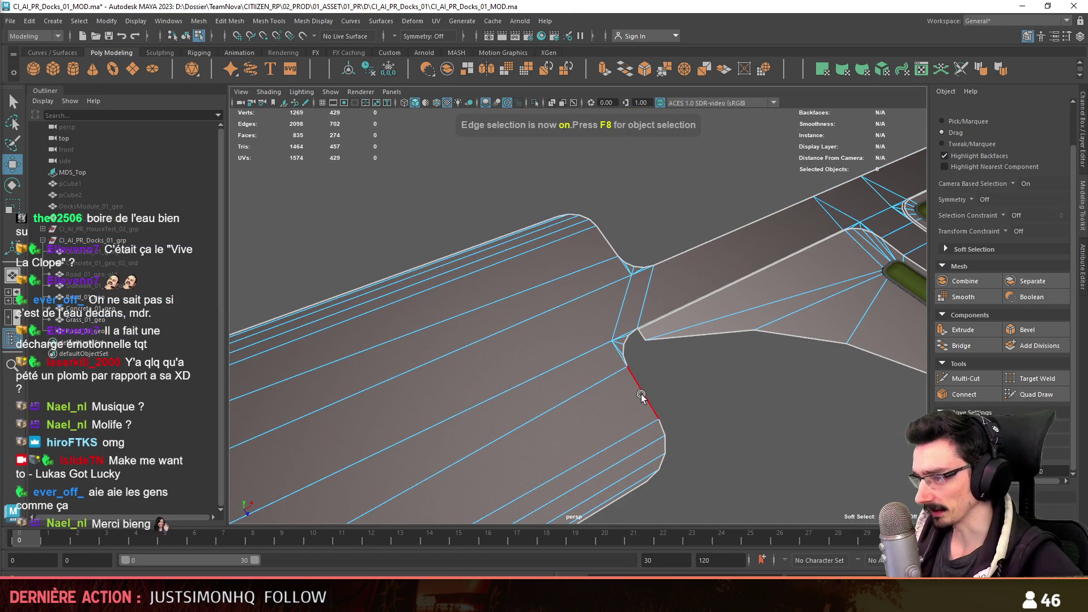
pyautogui.keyDown('alt'); pyautogui.moveTo(632, 342); pyautogui.dragTo(693, 377); pyautogui.keyUp('alt')
pyautogui.click(730, 281)
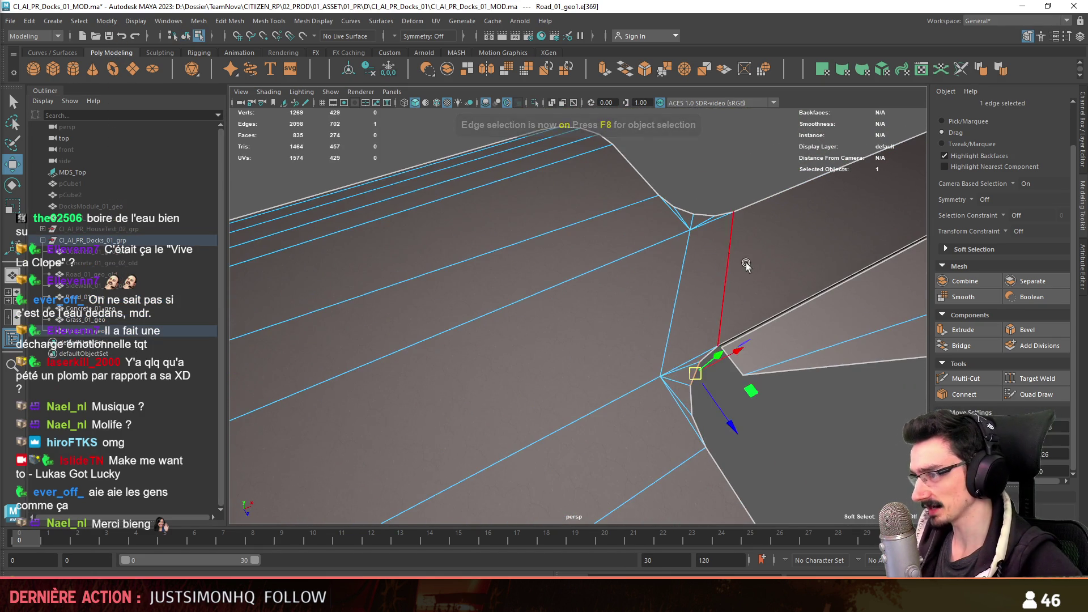
pyautogui.keyDown('alt'); pyautogui.moveTo(746, 252); pyautogui.dragTo(620, 311); pyautogui.keyUp('alt')
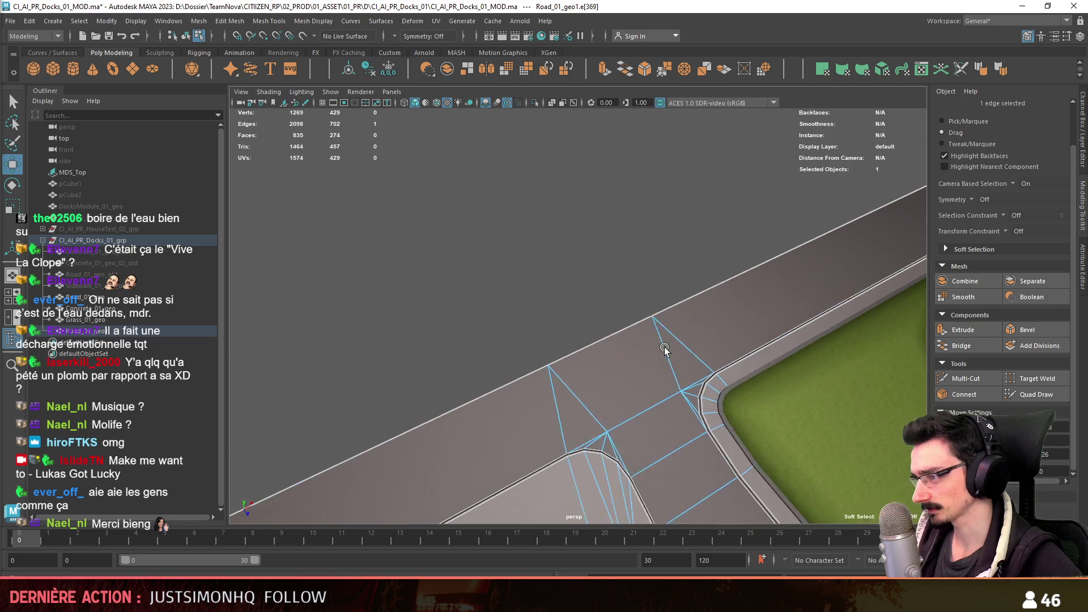
pyautogui.press('w')
pyautogui.scroll(-3, 596, 348)
pyautogui.scroll(-3, 584, 360)
pyautogui.scroll(3, 584, 360)
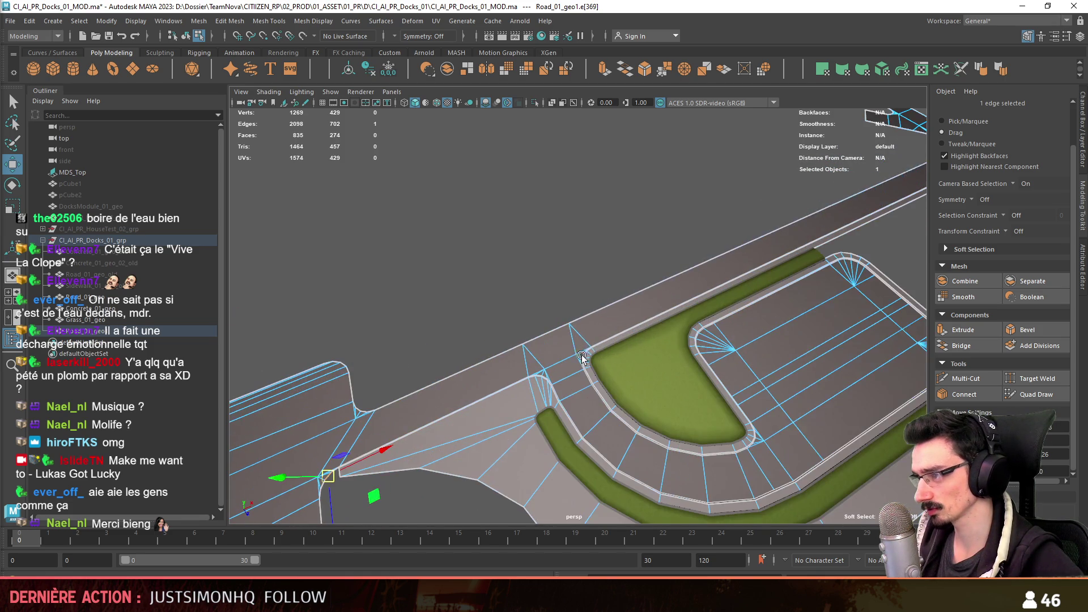
pyautogui.scroll(2, 680, 280)
pyautogui.scroll(1, 596, 330)
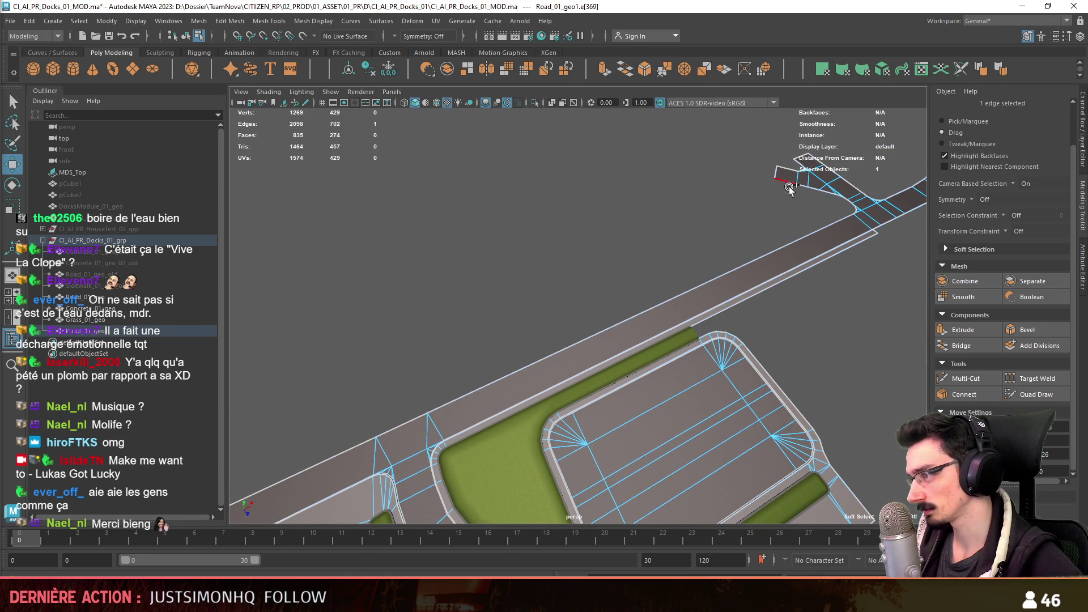
pyautogui.moveTo(791, 189)
pyautogui.keyDown('alt'); pyautogui.mouseDown()
pyautogui.moveTo(663, 333)
pyautogui.moveTo(456, 350)
pyautogui.moveTo(647, 315)
pyautogui.moveTo(803, 347)
pyautogui.moveTo(634, 392)
pyautogui.moveTo(673, 357)
pyautogui.moveTo(818, 363)
pyautogui.mouseUp(); pyautogui.keyUp('alt')
pyautogui.doubleClick(664, 333)
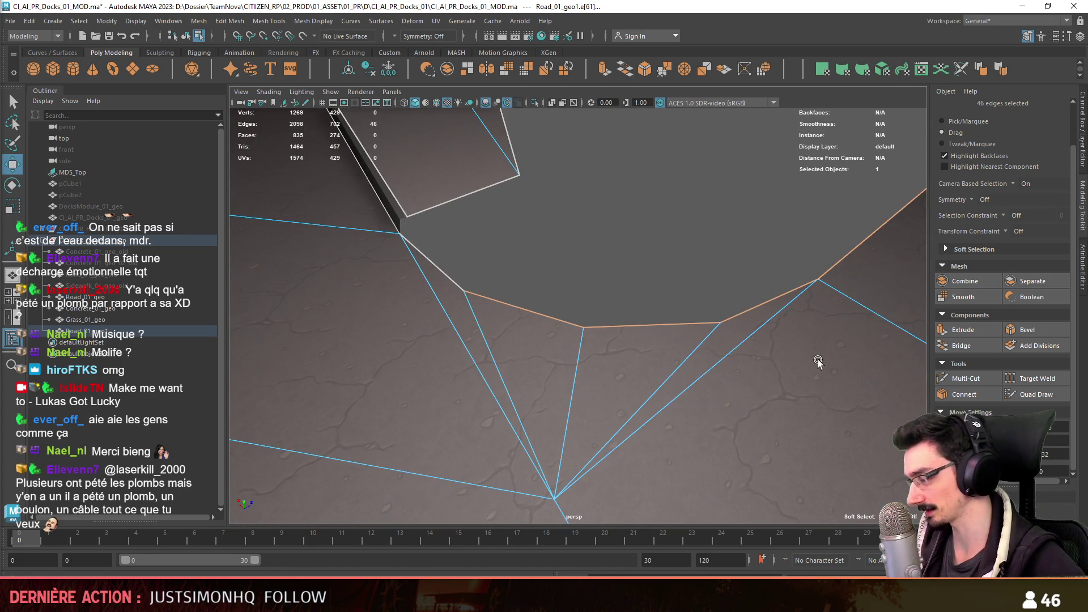
pyautogui.click(953, 331)
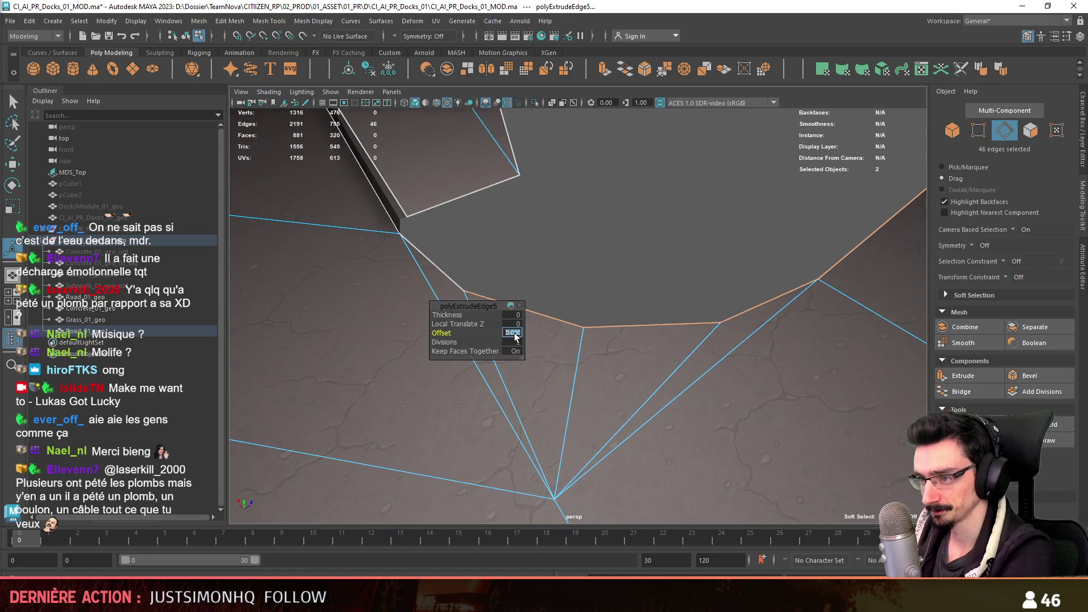
pyautogui.write('1')
# - Confirm a 0.2 offset on the extruded border and check the new band
pyautogui.press('Return')
pyautogui.write('.2')
pyautogui.press('Return')
pyautogui.moveTo(571, 335)
pyautogui.keyDown('alt'); pyautogui.mouseDown()
pyautogui.moveTo(644, 366)
pyautogui.moveTo(624, 340)
pyautogui.mouseUp(); pyautogui.keyUp('alt')
pyautogui.press('F11')
pyautogui.click(595, 380)
pyautogui.keyDown('shift'); pyautogui.click(637, 389); pyautogui.keyUp('shift')
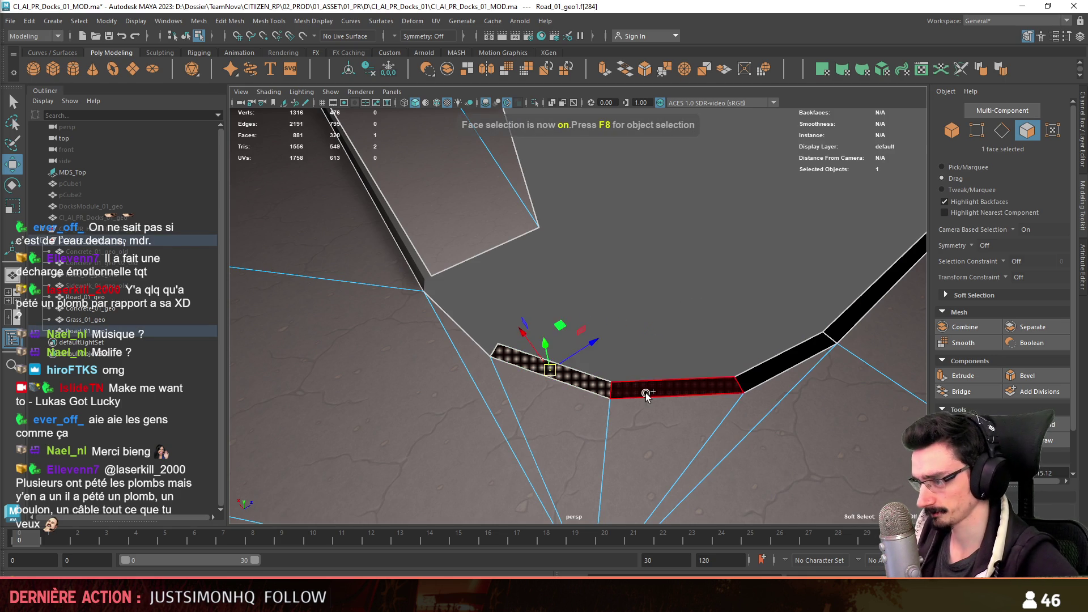
pyautogui.doubleClick(648, 400)
pyautogui.press('F8')
# - Convert the band edges to faces and extrude them with a thickness of 2
pyautogui.press('F10')
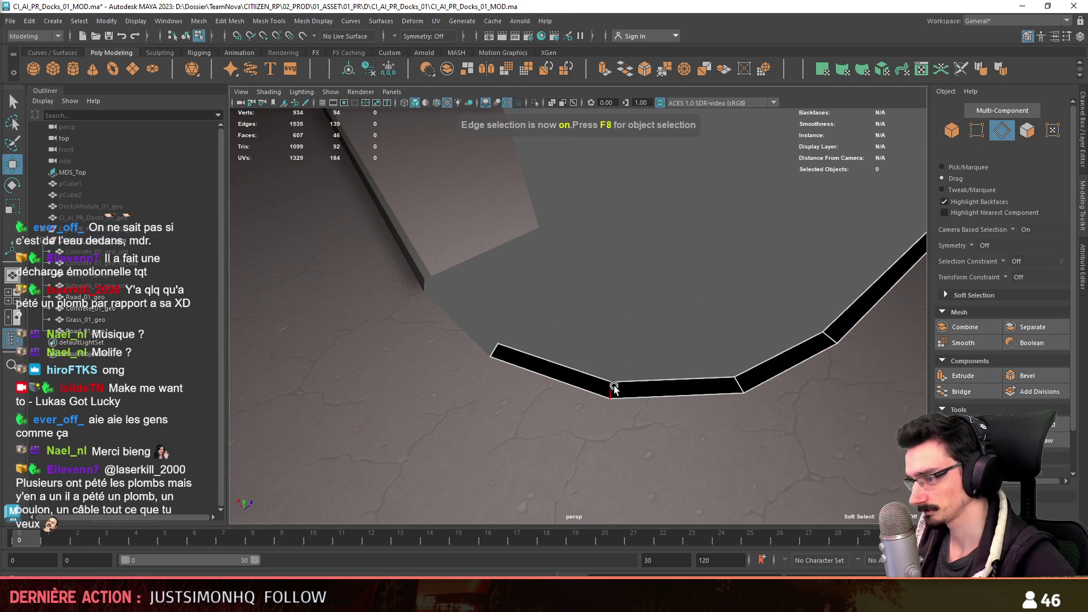
pyautogui.click(613, 392)
pyautogui.hotkey('ctrl', 'F11')
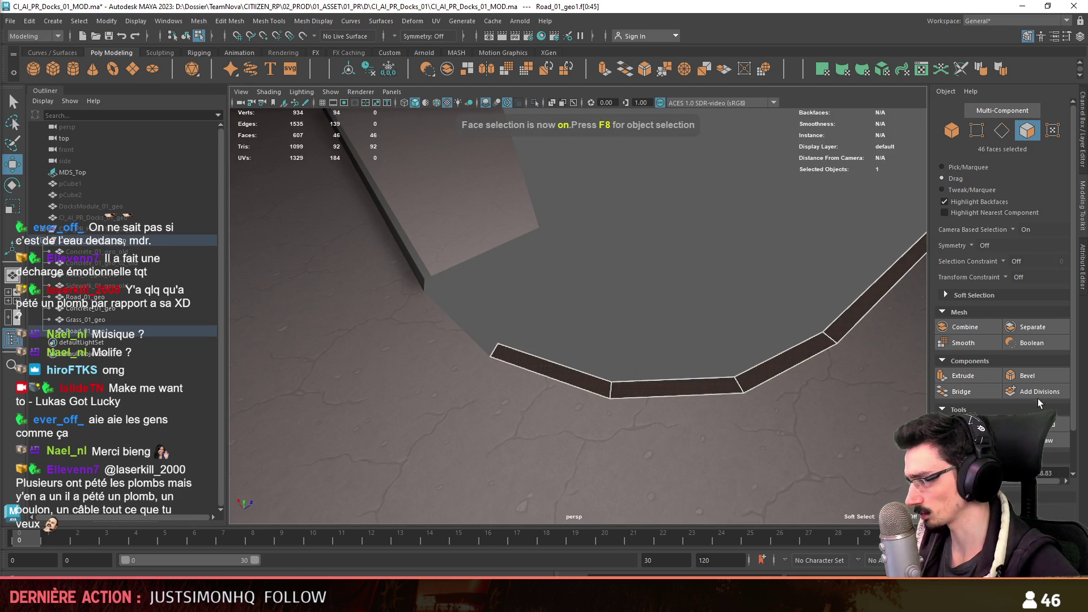
pyautogui.hotkey('ctrl', 'e')
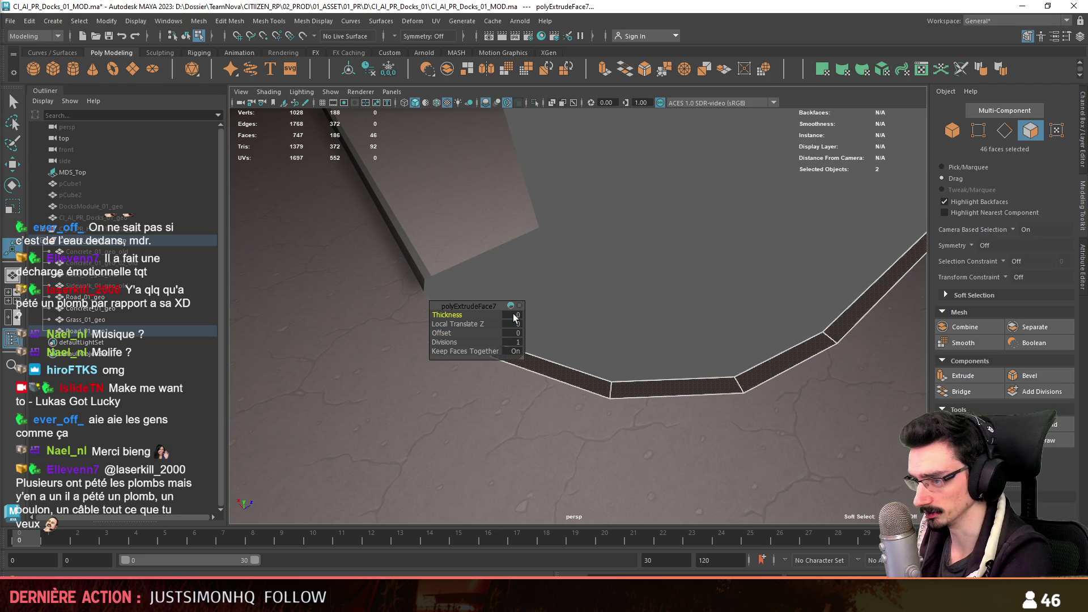
pyautogui.moveTo(515, 317); pyautogui.dragTo(541, 330)
pyautogui.press('F8')
pyautogui.press('w')
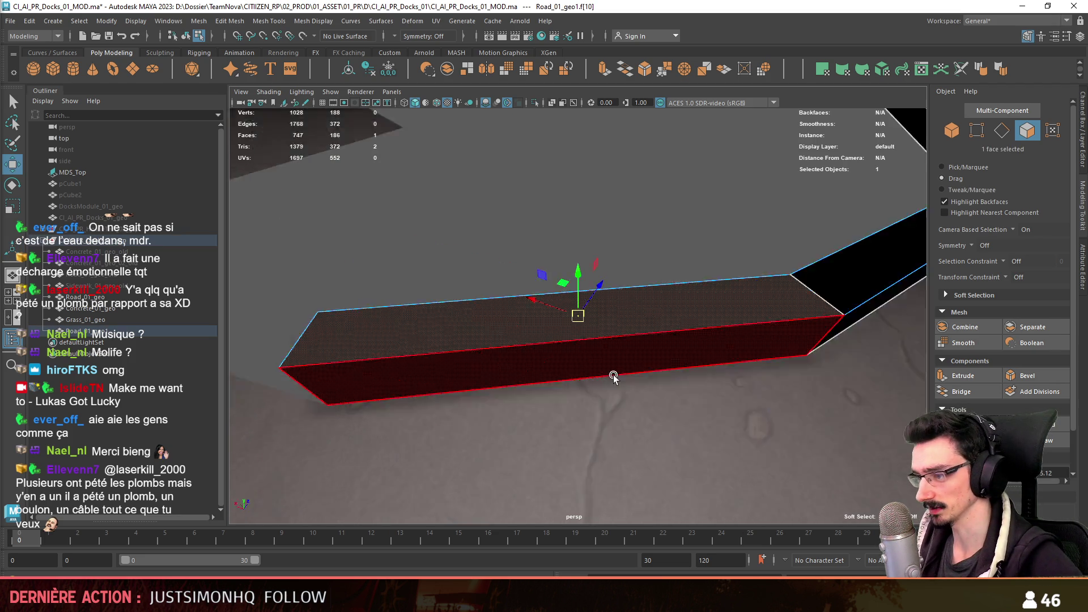
pyautogui.keyDown('alt'); pyautogui.moveTo(584, 382); pyautogui.dragTo(483, 323); pyautogui.keyUp('alt')
# - Select the loop of 46 strip faces and delete them
pyautogui.press('F11')
pyautogui.click(582, 332)
pyautogui.moveTo(563, 352)
pyautogui.keyDown('alt'); pyautogui.mouseDown()
pyautogui.moveTo(525, 376)
pyautogui.moveTo(785, 246)
pyautogui.moveTo(639, 333)
pyautogui.moveTo(392, 335)
pyautogui.moveTo(504, 318)
pyautogui.moveTo(596, 340)
pyautogui.moveTo(559, 348)
pyautogui.moveTo(727, 340)
pyautogui.moveTo(525, 297)
pyautogui.mouseUp(); pyautogui.keyUp('alt')
pyautogui.click(710, 330)
pyautogui.moveTo(710, 330)
pyautogui.keyDown('alt'); pyautogui.mouseDown()
pyautogui.moveTo(665, 348)
pyautogui.moveTo(687, 316)
pyautogui.moveTo(413, 268)
pyautogui.moveTo(668, 349)
pyautogui.moveTo(627, 323)
pyautogui.mouseUp(); pyautogui.keyUp('alt')
pyautogui.click(517, 315)
pyautogui.keyDown('shift'); pyautogui.doubleClick(518, 316); pyautogui.keyUp('shift')
pyautogui.keyDown('alt'); pyautogui.moveTo(517, 315); pyautogui.dragTo(562, 320); pyautogui.keyUp('alt')
pyautogui.press('Delete')
# - Check the strip in wireframe and select its remaining 46-edge loop
pyautogui.press('4')
pyautogui.press('F10')
pyautogui.press('5')
pyautogui.moveTo(639, 268)
pyautogui.keyDown('alt'); pyautogui.mouseDown()
pyautogui.moveTo(517, 414)
pyautogui.moveTo(646, 316)
pyautogui.mouseUp(); pyautogui.keyUp('alt')
pyautogui.click(647, 316)
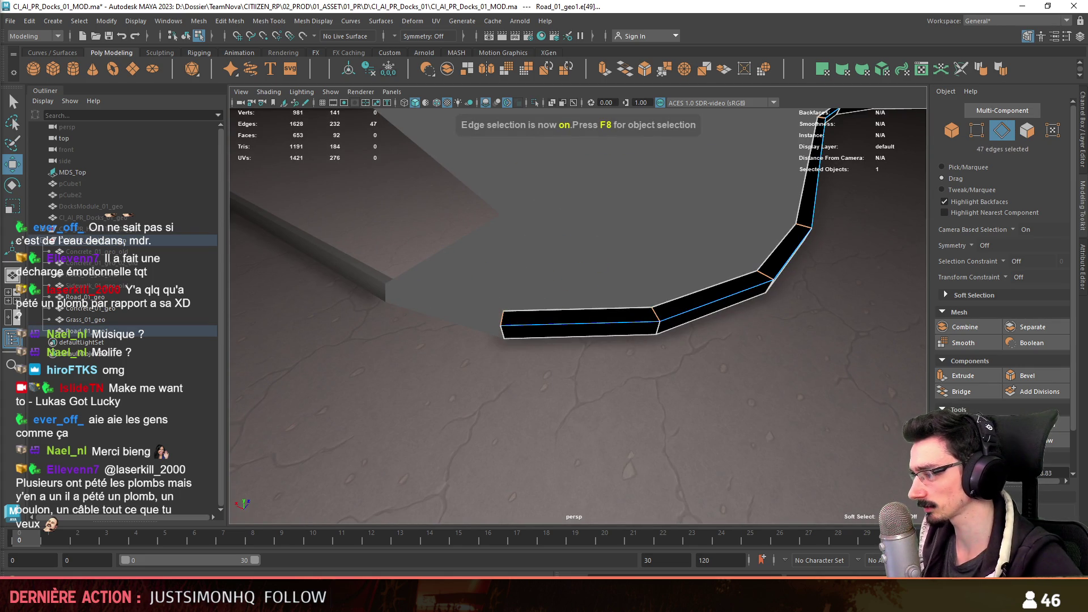
pyautogui.doubleClick(583, 326)
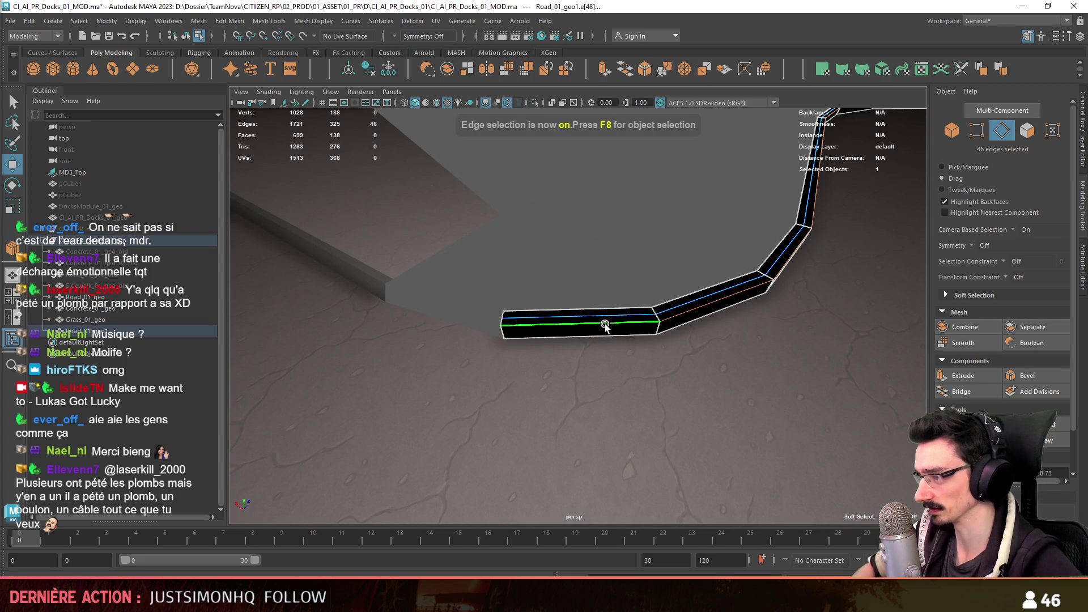
pyautogui.press('F8')
pyautogui.moveTo(618, 315)
pyautogui.keyDown('alt'); pyautogui.mouseDown()
pyautogui.moveTo(383, 315)
pyautogui.moveTo(620, 348)
pyautogui.moveTo(486, 261)
pyautogui.mouseUp(); pyautogui.keyUp('alt')
# - Bring up material assignment for the road curb against the Concrete_01_geo curb
pyautogui.click(487, 266)
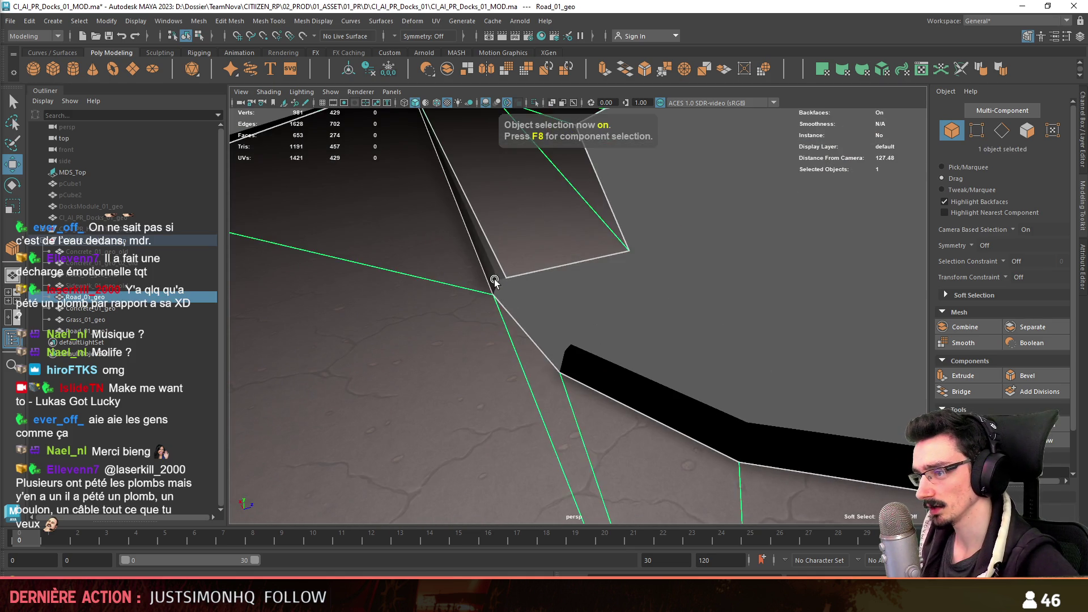
pyautogui.click(612, 389)
pyautogui.rightClick(613, 389)
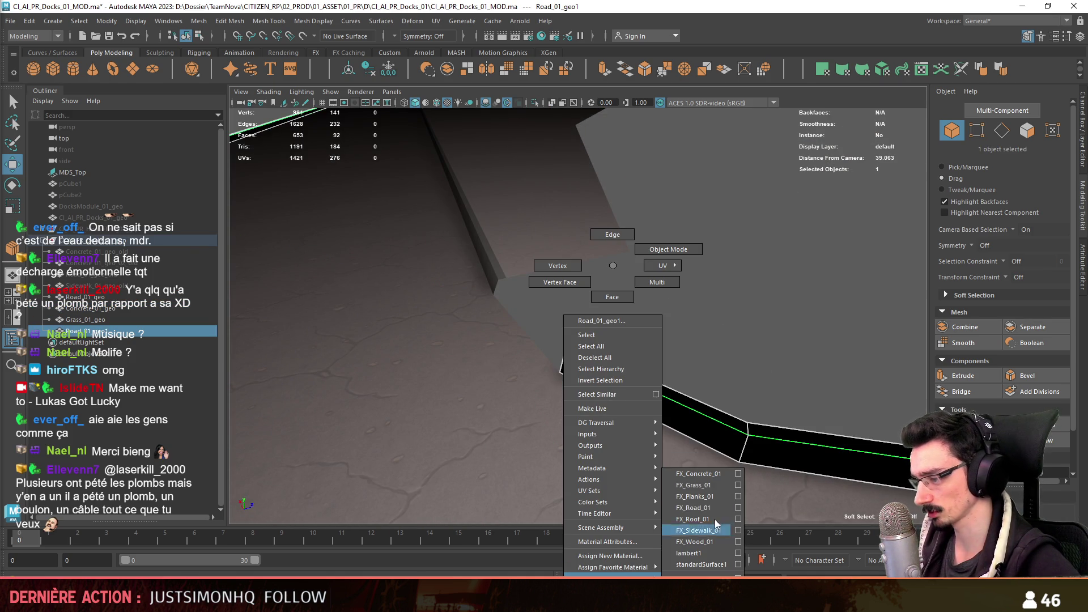
pyautogui.click(714, 543)
pyautogui.click(576, 315)
pyautogui.press('F9')
pyautogui.click(464, 302)
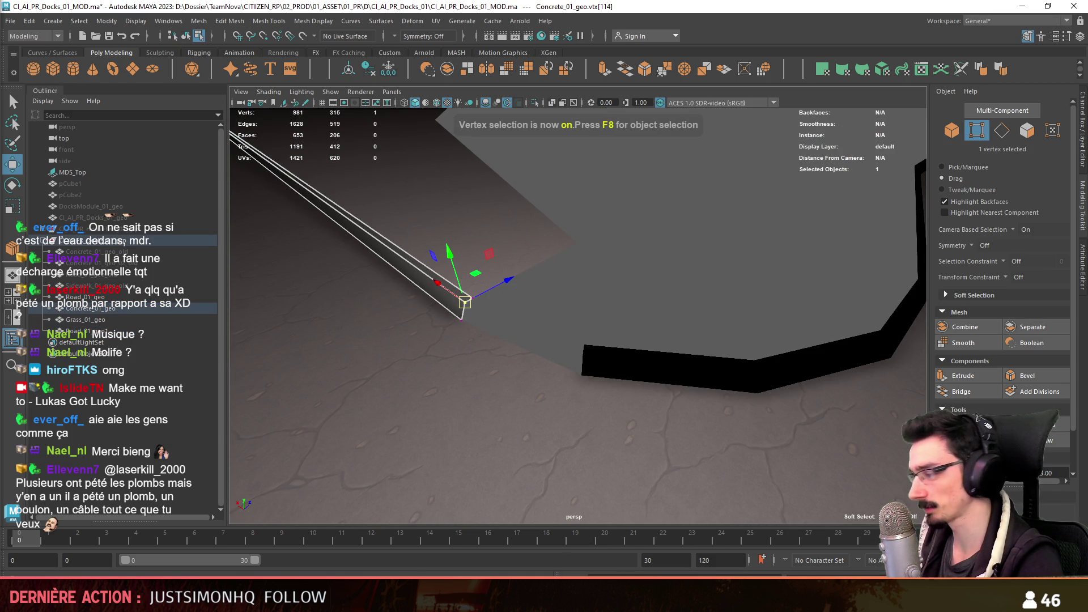
# - Select all road strip faces and apply an Automatic UV projection to them
pyautogui.click(672, 367)
pyautogui.press('F11')
pyautogui.doubleClick(706, 364)
pyautogui.press('F8')
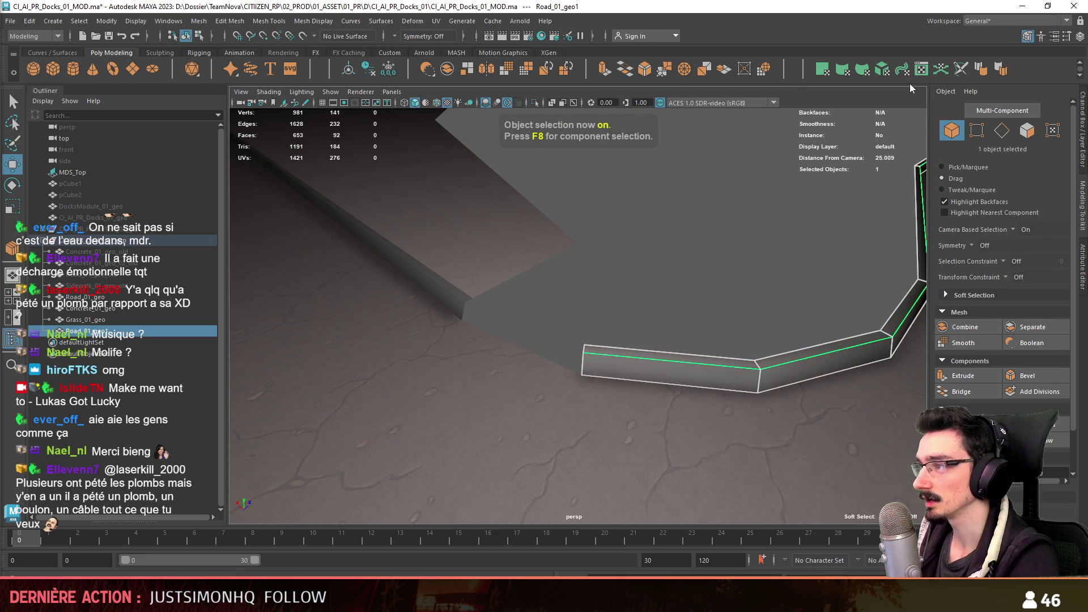
pyautogui.press('F10')
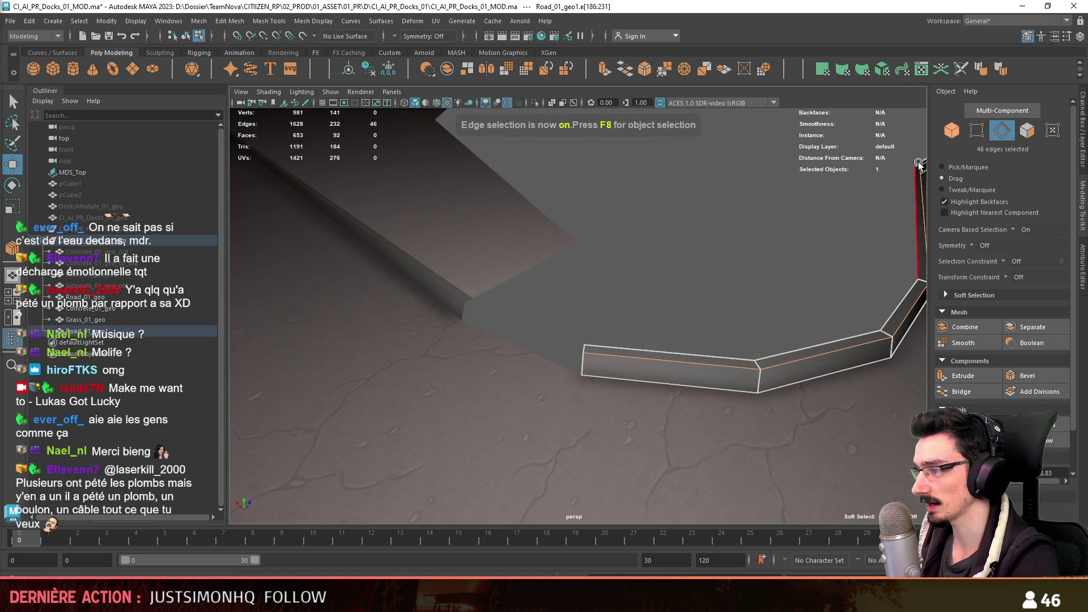
pyautogui.click(880, 72)
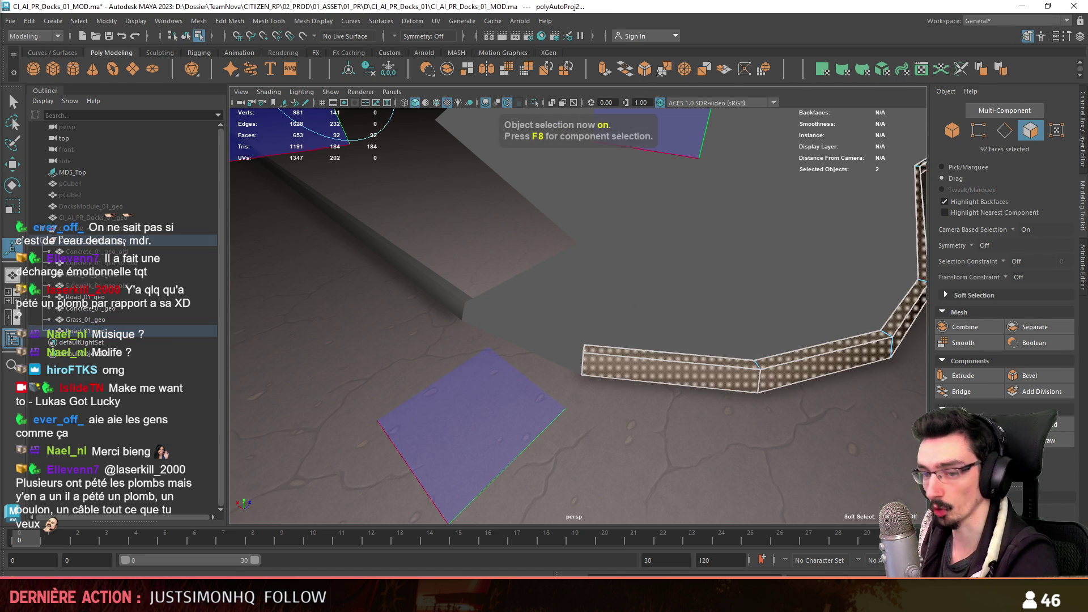
pyautogui.scroll(3, 619, 296)
pyautogui.press('F8')
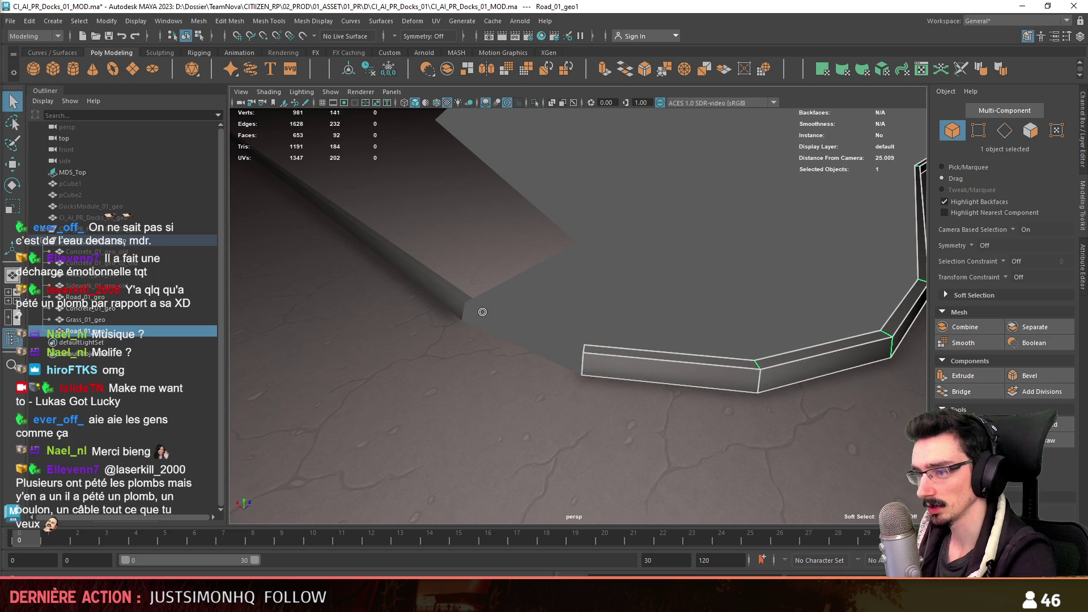
pyautogui.click(619, 295)
pyautogui.keyDown('alt'); pyautogui.moveTo(619, 296); pyautogui.dragTo(565, 297); pyautogui.keyUp('alt')
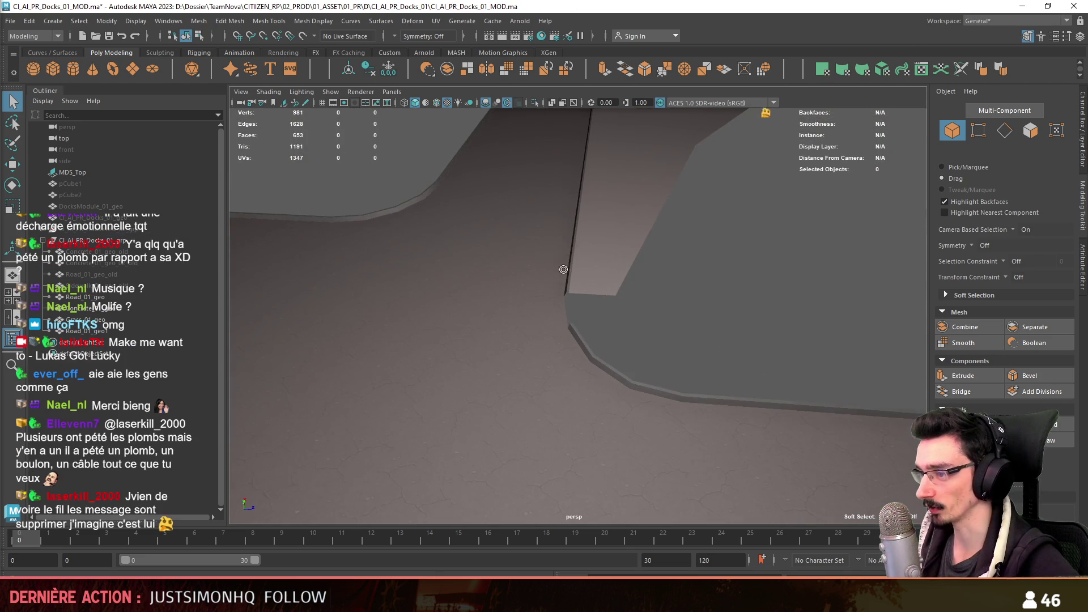
# - Inspect the curb corner in edge mode, undoing an accidental duplicate of the road mesh
pyautogui.moveTo(435, 330)
pyautogui.keyDown('alt'); pyautogui.mouseDown()
pyautogui.moveTo(637, 342)
pyautogui.moveTo(567, 294)
pyautogui.mouseUp(); pyautogui.keyUp('alt')
pyautogui.click(586, 304)
pyautogui.press('F10')
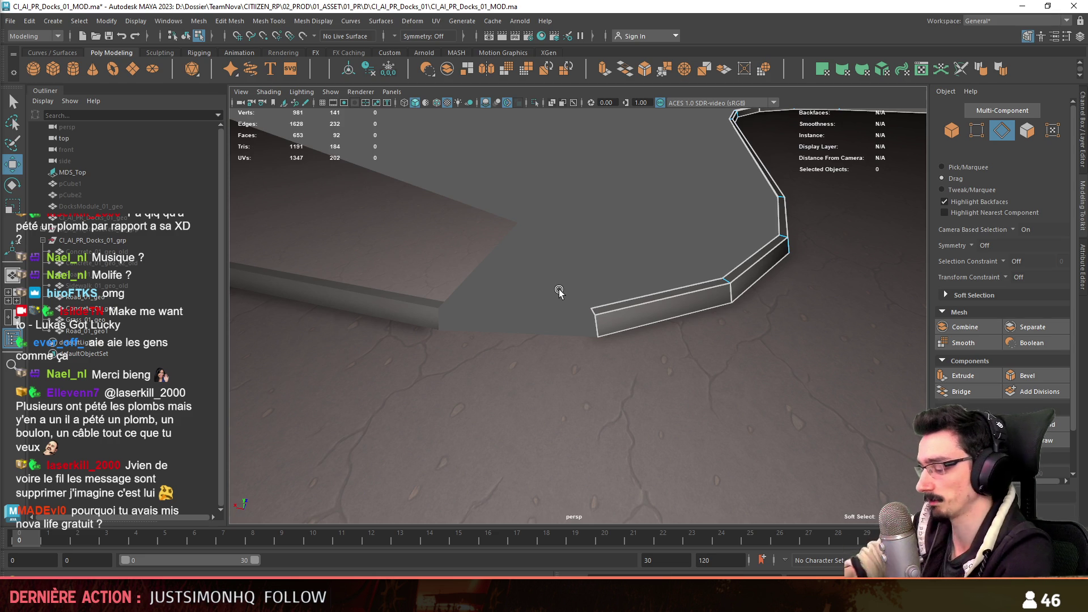
pyautogui.moveTo(559, 291)
pyautogui.keyDown('alt'); pyautogui.mouseDown()
pyautogui.moveTo(465, 297)
pyautogui.moveTo(652, 377)
pyautogui.mouseUp(); pyautogui.keyUp('alt')
pyautogui.press('F10')
pyautogui.press('F8')
pyautogui.keyDown('alt'); pyautogui.moveTo(636, 336); pyautogui.dragTo(313, 341); pyautogui.keyUp('alt')
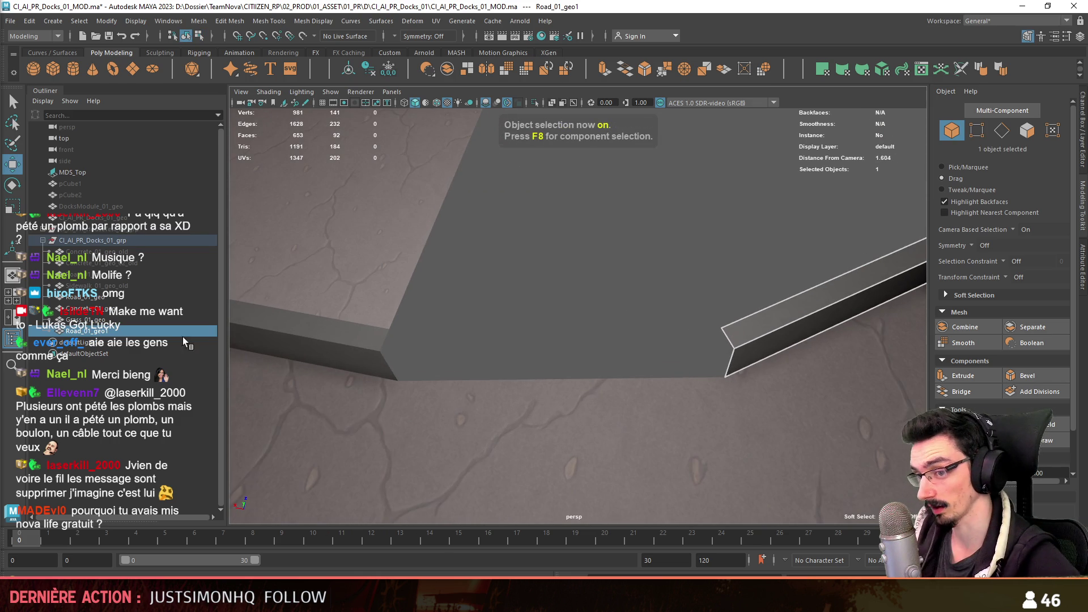
pyautogui.keyDown('alt'); pyautogui.moveTo(651, 330); pyautogui.dragTo(593, 318); pyautogui.keyUp('alt')
pyautogui.hotkey('ctrl', 'd')
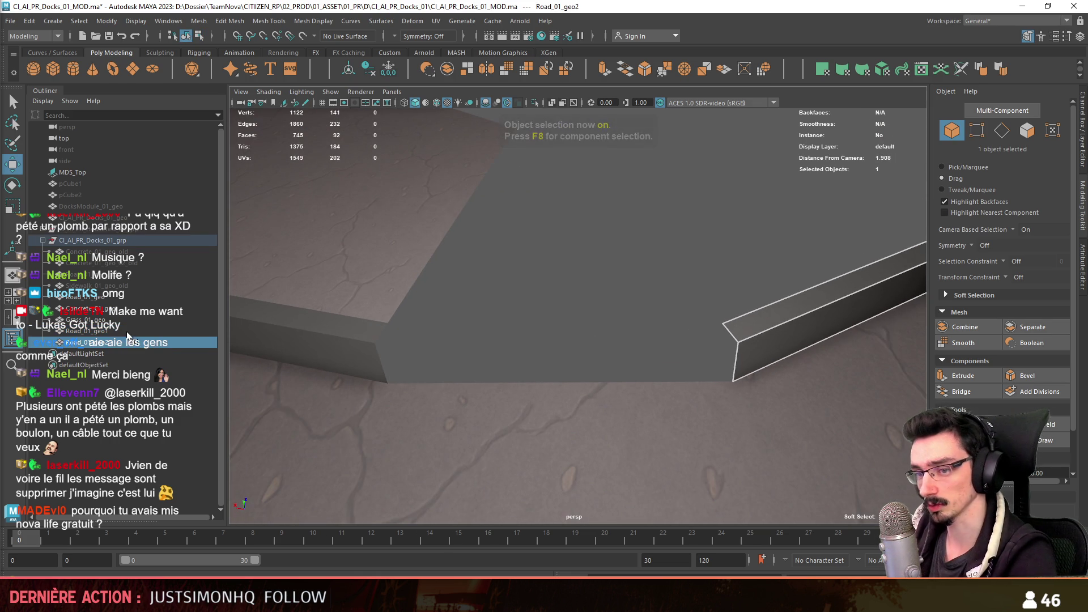
pyautogui.hotkey('ctrl', 'z')
# - Extrude the curb's corner edges into a new face along the slab edge
pyautogui.press('F10')
pyautogui.click(736, 358)
pyautogui.hotkey('ctrl', 'e')
pyautogui.moveTo(698, 330)
pyautogui.mouseDown()
pyautogui.moveTo(627, 316)
pyautogui.moveTo(612, 263)
pyautogui.mouseUp()
# - Move and vertex-snap the new face's vertices so its end is rectangular
pyautogui.press('F9')
pyautogui.click(564, 334)
pyautogui.moveTo(512, 317); pyautogui.dragTo(374, 342)
pyautogui.click(574, 373)
pyautogui.moveTo(574, 374); pyautogui.dragTo(376, 381)
pyautogui.press('F8')
pyautogui.keyDown('alt'); pyautogui.moveTo(620, 267); pyautogui.dragTo(632, 255); pyautogui.keyUp('alt')
# - Select the edge loop along the curb top with the move handle, then return to object mode
pyautogui.press('F8')
pyautogui.click(624, 363)
pyautogui.press('F11')
pyautogui.press('F10')
pyautogui.doubleClick(707, 344)
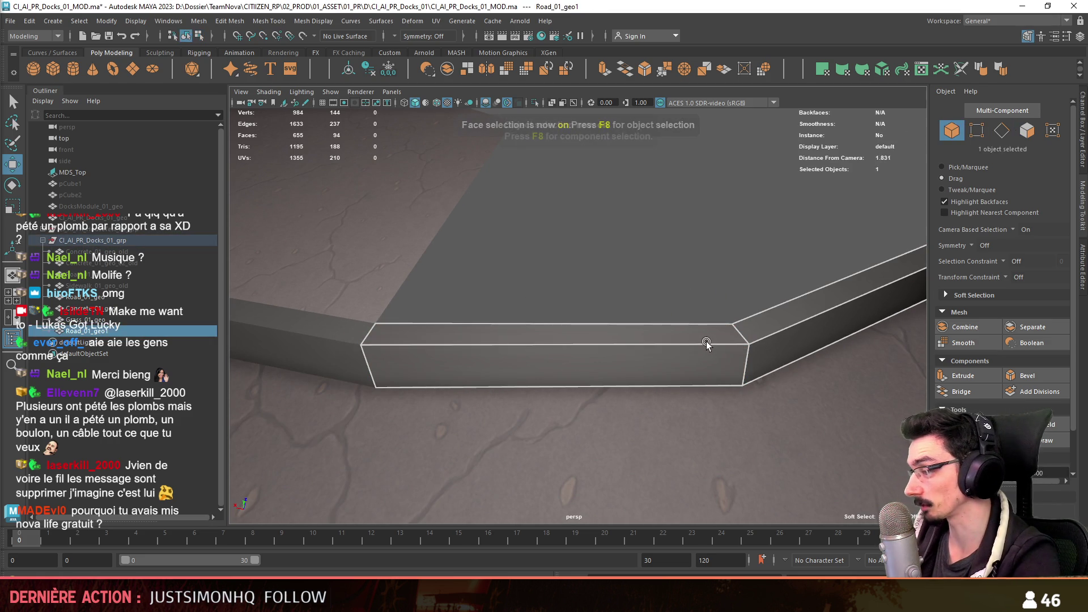
pyautogui.moveTo(571, 275)
pyautogui.keyDown('alt'); pyautogui.mouseDown()
pyautogui.moveTo(706, 357)
pyautogui.moveTo(616, 321)
pyautogui.moveTo(575, 364)
pyautogui.mouseUp(); pyautogui.keyUp('alt')
pyautogui.press('w')
pyautogui.press('F8')
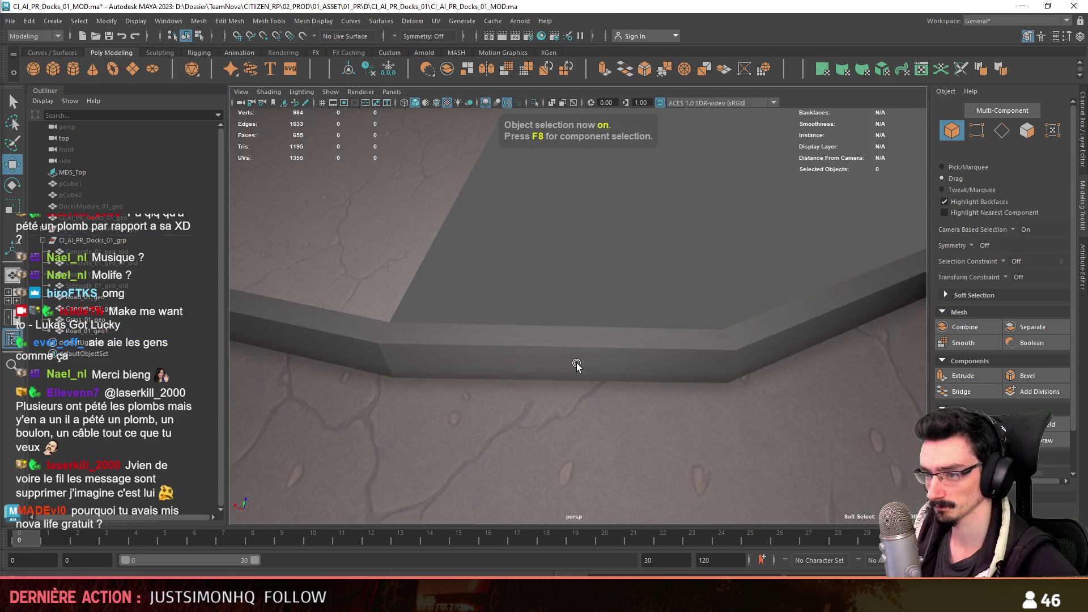
# - Combine the curb pieces into a single Concrete_01_geo mesh, undoing a first three-piece attempt
pyautogui.click(321, 353)
pyautogui.click(454, 351)
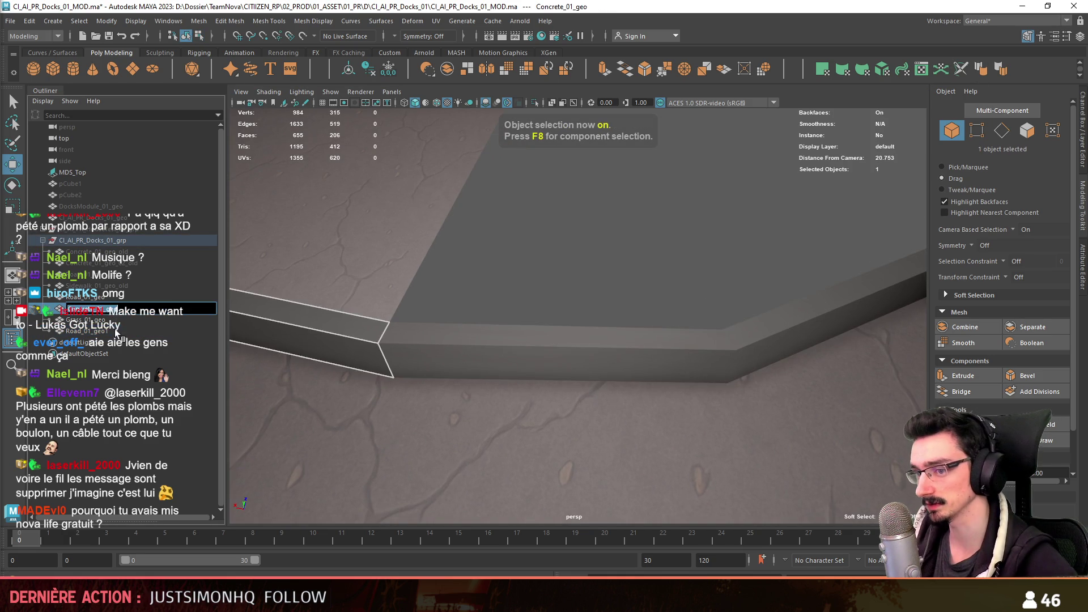
pyautogui.keyDown('shift'); pyautogui.click(553, 309); pyautogui.keyUp('shift')
pyautogui.click(448, 70)
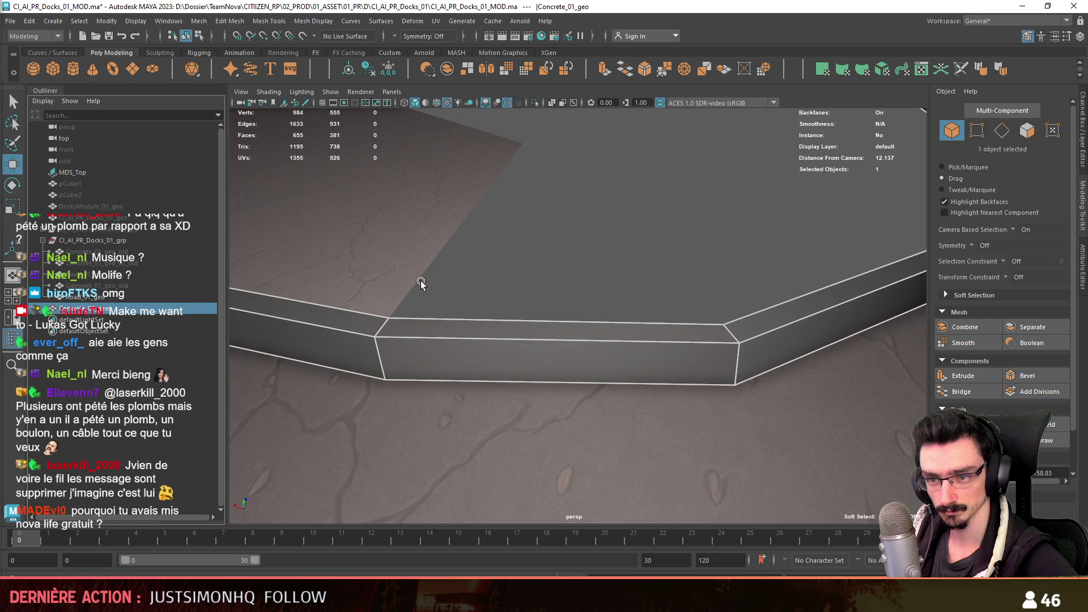
pyautogui.scroll(-8, 443, 294)
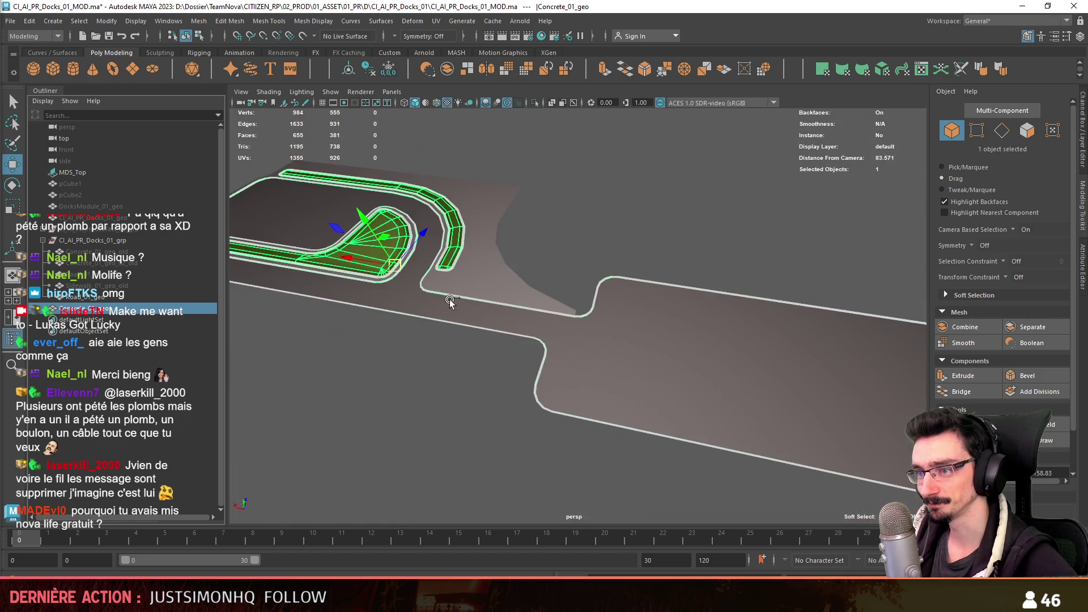
pyautogui.scroll(4, 550, 316)
pyautogui.hotkey('ctrl', 'z')
pyautogui.scroll(2, 589, 321)
pyautogui.scroll(3, 571, 272)
pyautogui.scroll(3, 517, 309)
pyautogui.hotkey('ctrl', 'z')
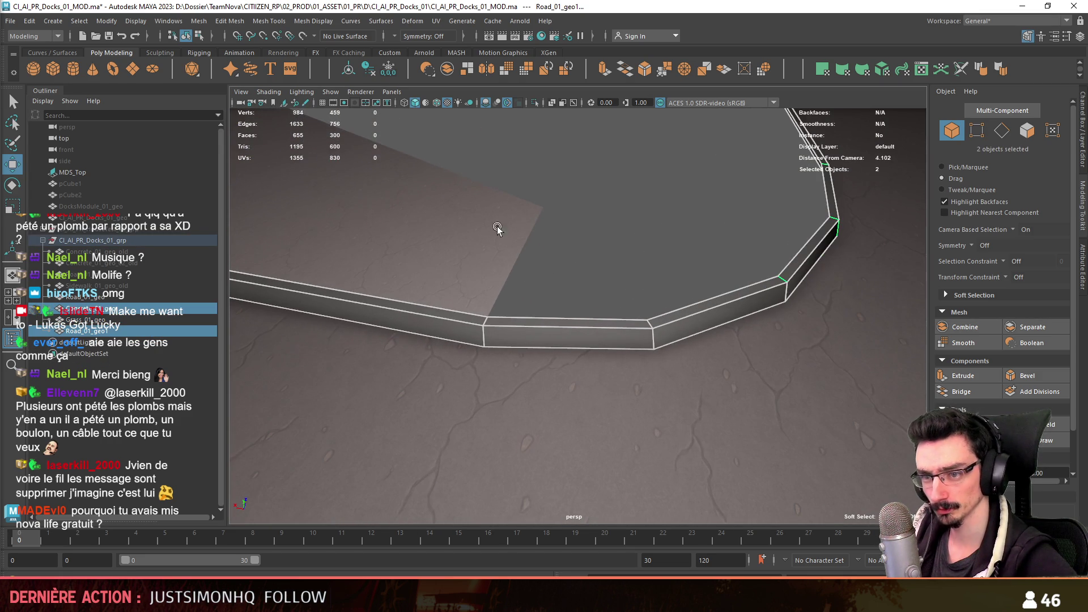
pyautogui.hotkey('ctrl', 'z')
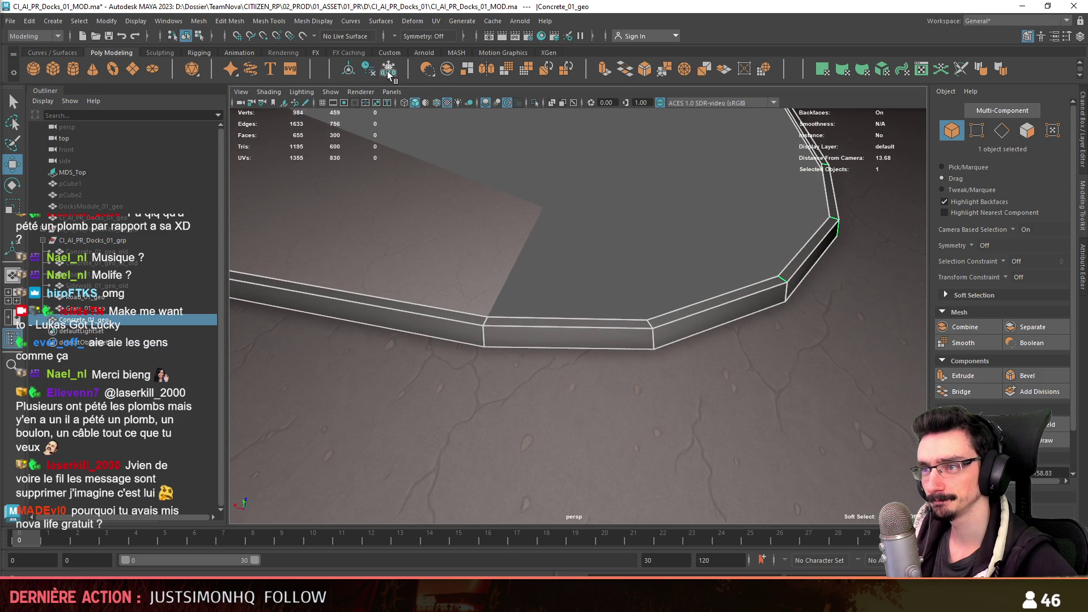
# - Merge the overlapping vertices along the Concrete_01_geo curb face loop
pyautogui.keyDown('alt'); pyautogui.moveTo(545, 267); pyautogui.dragTo(517, 291); pyautogui.keyUp('alt')
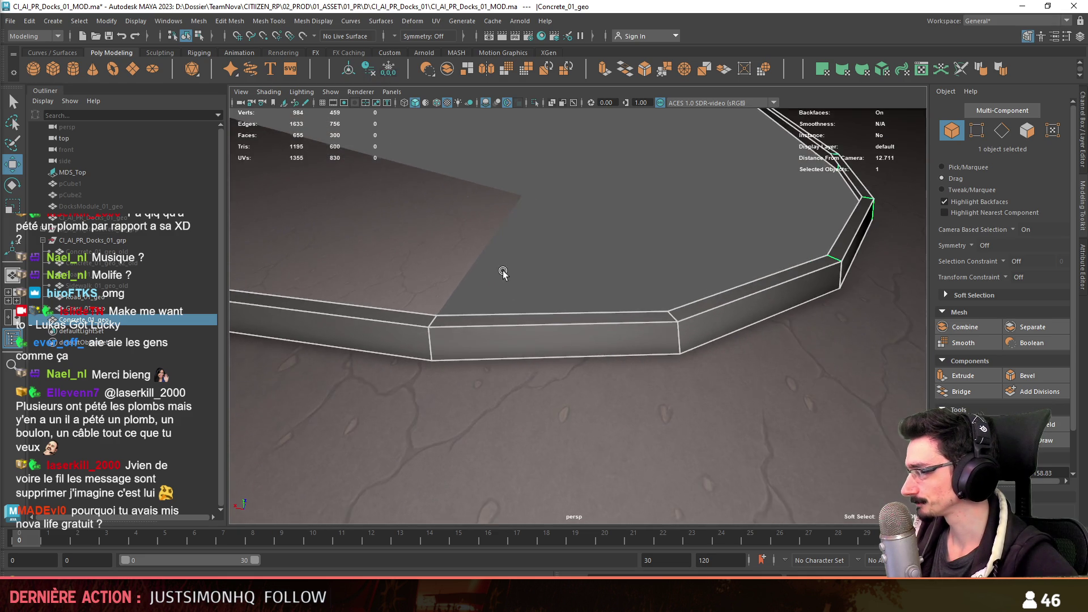
pyautogui.click(145, 310)
pyautogui.press('F11')
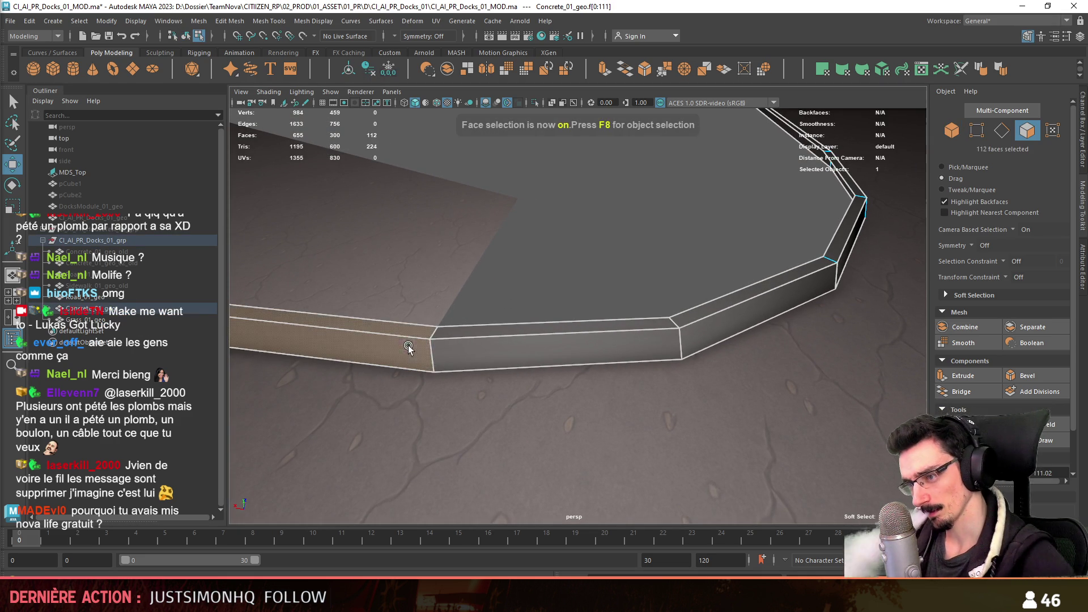
pyautogui.doubleClick(517, 353)
pyautogui.click(229, 21)
# - Inspect the curb wall's corner edges and vertex up close, then return to object selection
pyautogui.press('Escape')
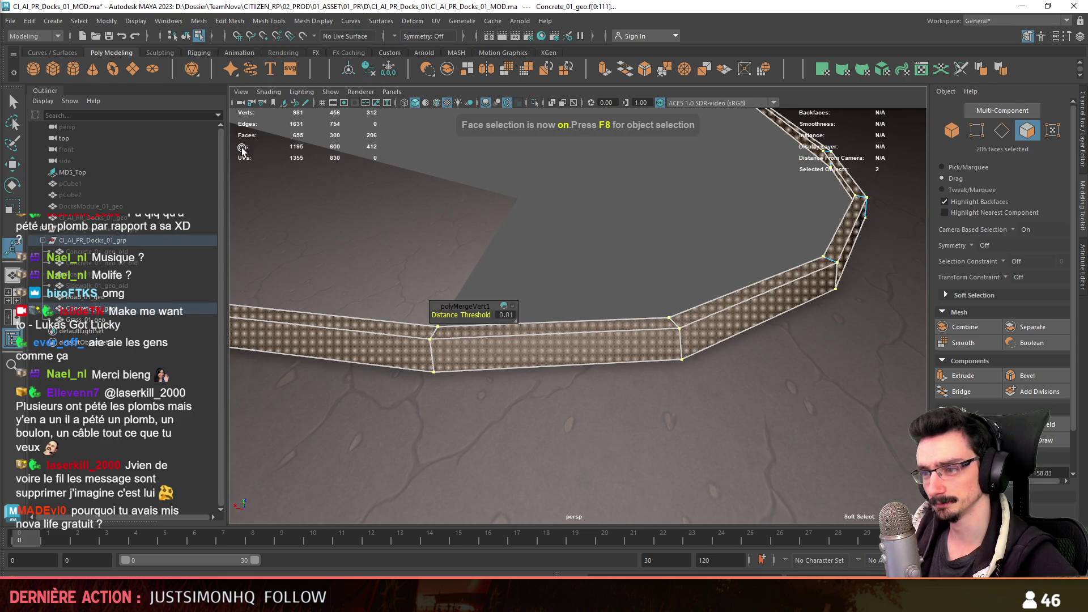
pyautogui.press('F10')
pyautogui.click(431, 355)
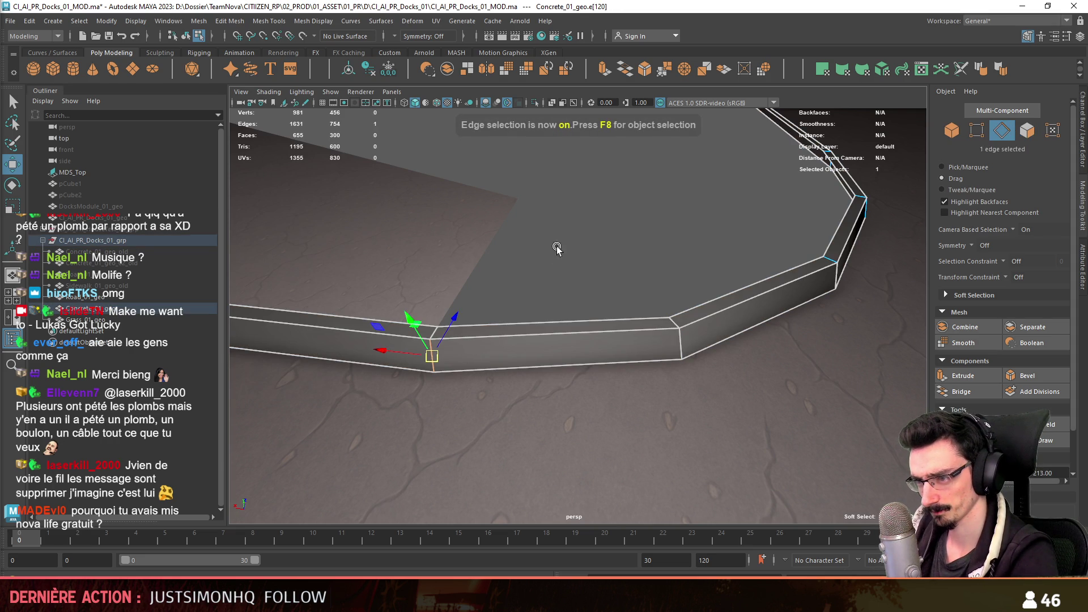
pyautogui.click(434, 331)
pyautogui.keyDown('alt'); pyautogui.moveTo(516, 269); pyautogui.dragTo(420, 319); pyautogui.keyUp('alt')
pyautogui.keyDown('shift'); pyautogui.click(421, 365); pyautogui.keyUp('shift')
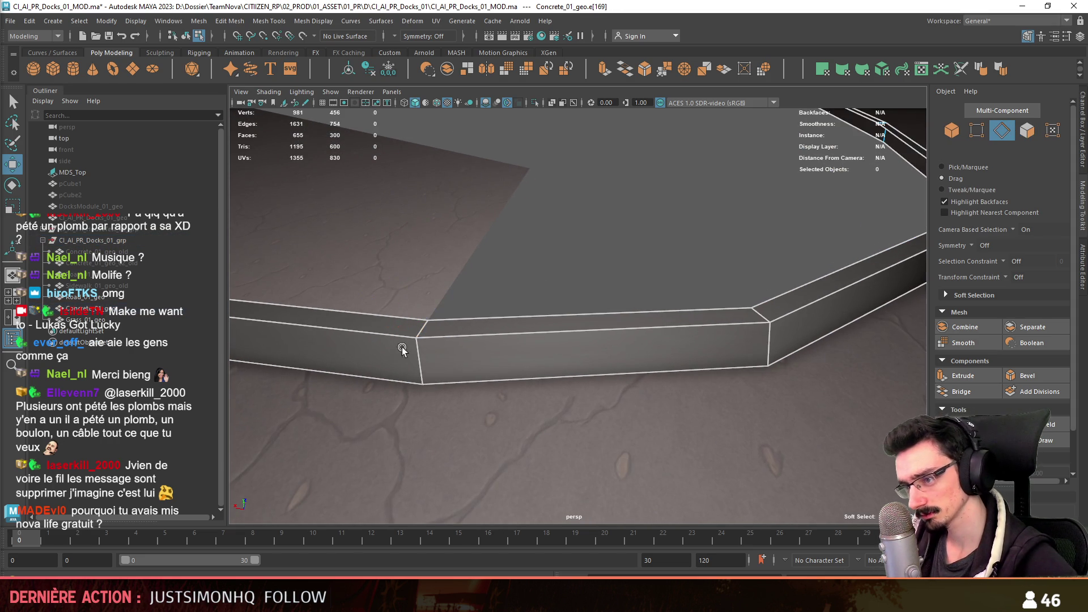
pyautogui.press('F8')
pyautogui.moveTo(678, 236)
pyautogui.keyDown('alt'); pyautogui.mouseDown()
pyautogui.moveTo(490, 334)
pyautogui.moveTo(646, 352)
pyautogui.moveTo(547, 331)
pyautogui.moveTo(634, 335)
pyautogui.moveTo(660, 393)
pyautogui.moveTo(462, 401)
pyautogui.moveTo(644, 292)
pyautogui.moveTo(626, 340)
pyautogui.moveTo(583, 206)
pyautogui.mouseUp(); pyautogui.keyUp('alt')
pyautogui.moveTo(678, 211)
pyautogui.keyDown('alt'); pyautogui.mouseDown()
pyautogui.moveTo(523, 292)
pyautogui.moveTo(586, 282)
pyautogui.moveTo(593, 335)
pyautogui.moveTo(555, 339)
pyautogui.mouseUp(); pyautogui.keyUp('alt')
pyautogui.click(739, 320)
pyautogui.click(720, 385)
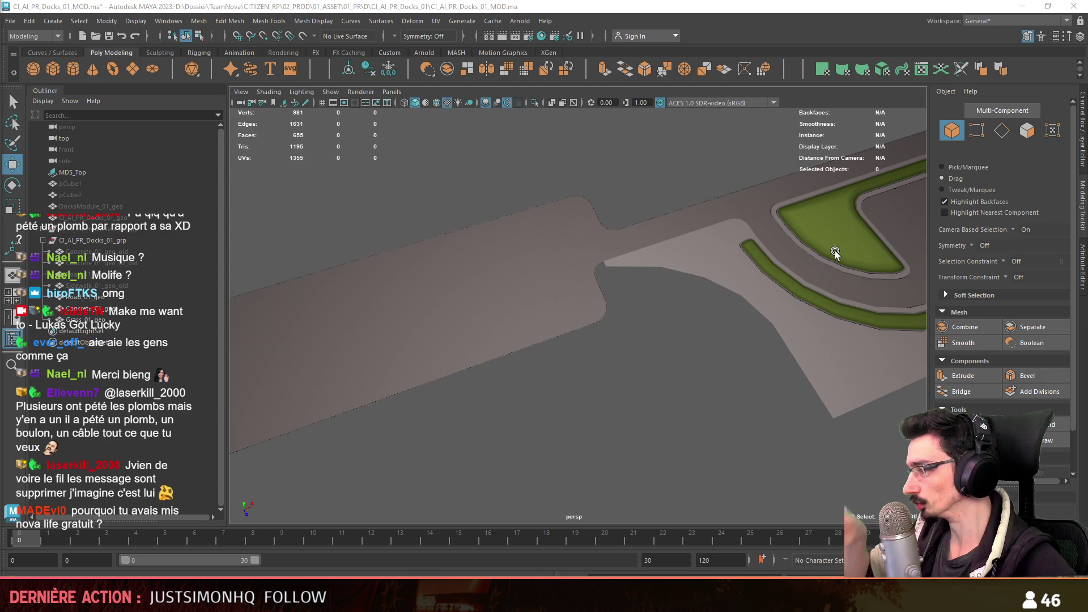
pyautogui.keyDown('alt'); pyautogui.moveTo(822, 288); pyautogui.dragTo(547, 310, button='middle'); pyautogui.keyUp('alt')
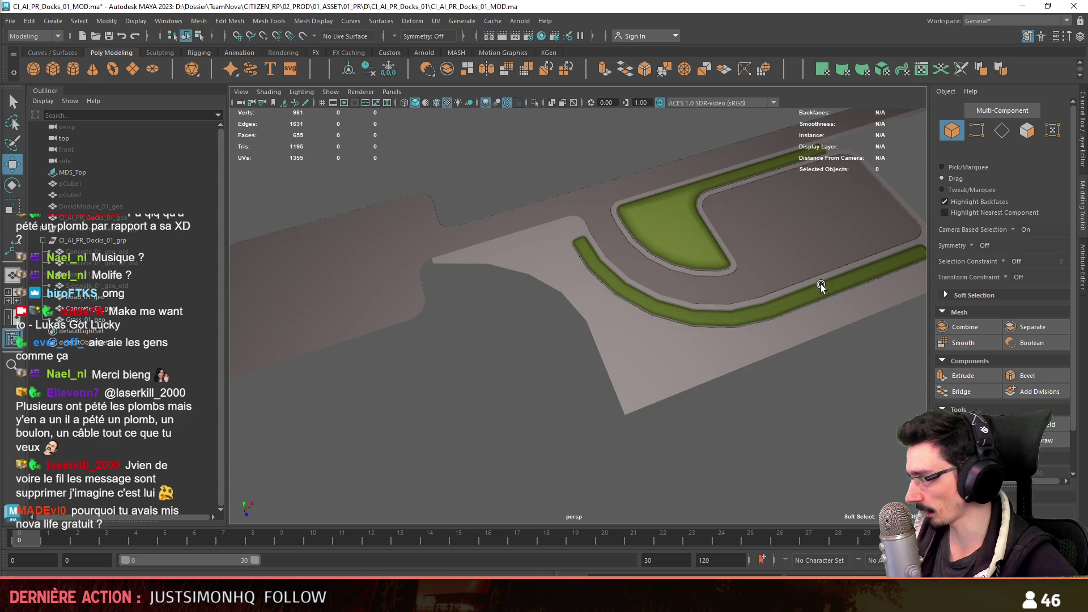
pyautogui.keyDown('alt'); pyautogui.moveTo(498, 346); pyautogui.dragTo(510, 377, button='right'); pyautogui.keyUp('alt')
pyautogui.keyDown('alt'); pyautogui.moveTo(510, 377); pyautogui.dragTo(657, 348, button='middle'); pyautogui.keyUp('alt')
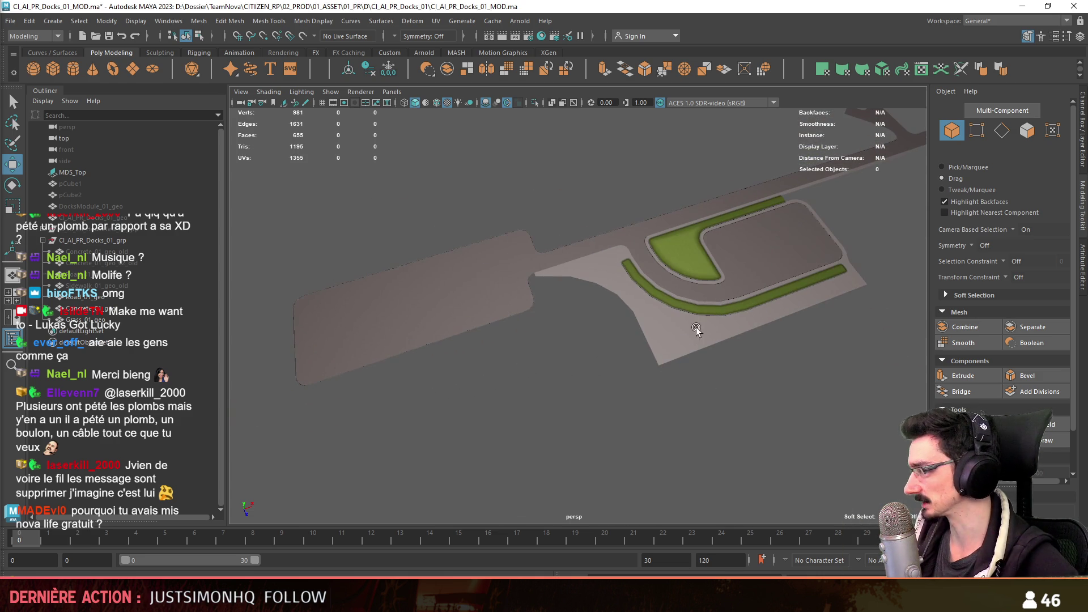
pyautogui.keyDown('alt'); pyautogui.moveTo(555, 330); pyautogui.dragTo(586, 382, button='right'); pyautogui.keyUp('alt')
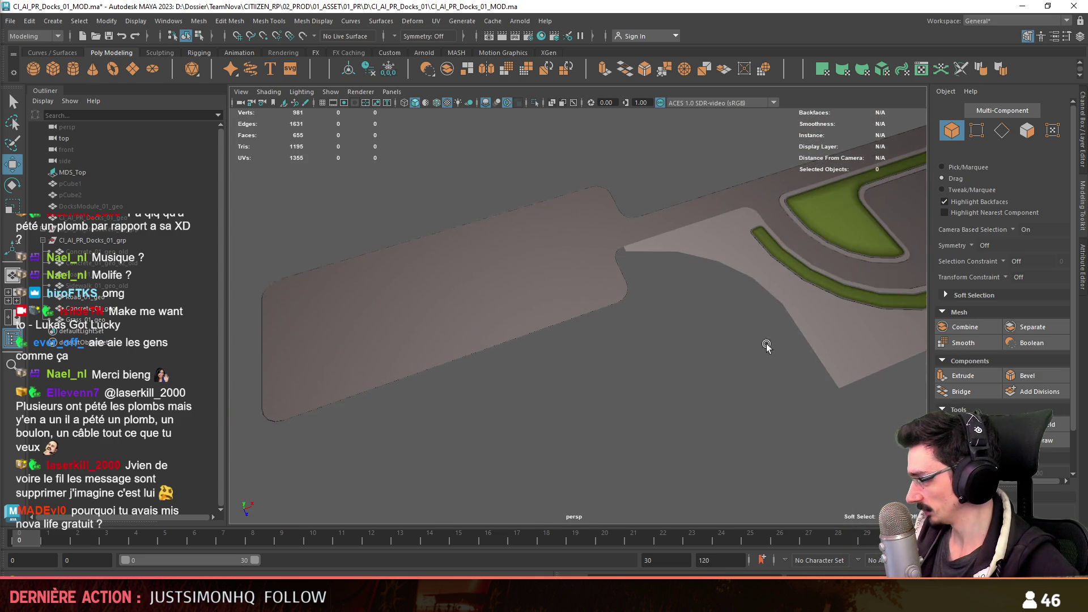
pyautogui.keyDown('alt'); pyautogui.moveTo(587, 383); pyautogui.dragTo(615, 368, button='middle'); pyautogui.keyUp('alt')
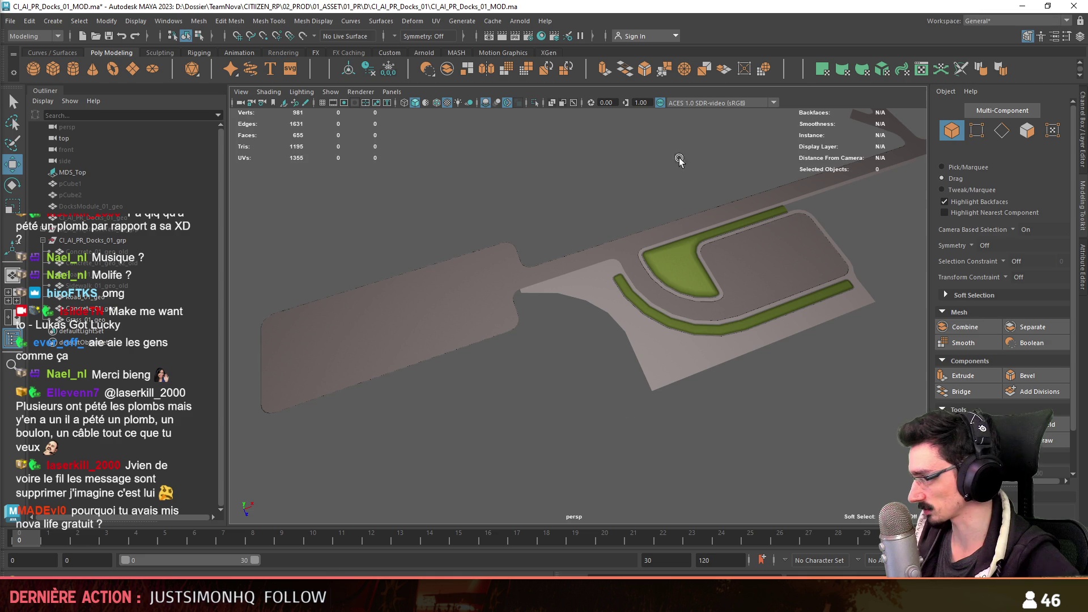
pyautogui.keyDown('alt'); pyautogui.moveTo(498, 397); pyautogui.dragTo(580, 412); pyautogui.keyUp('alt')
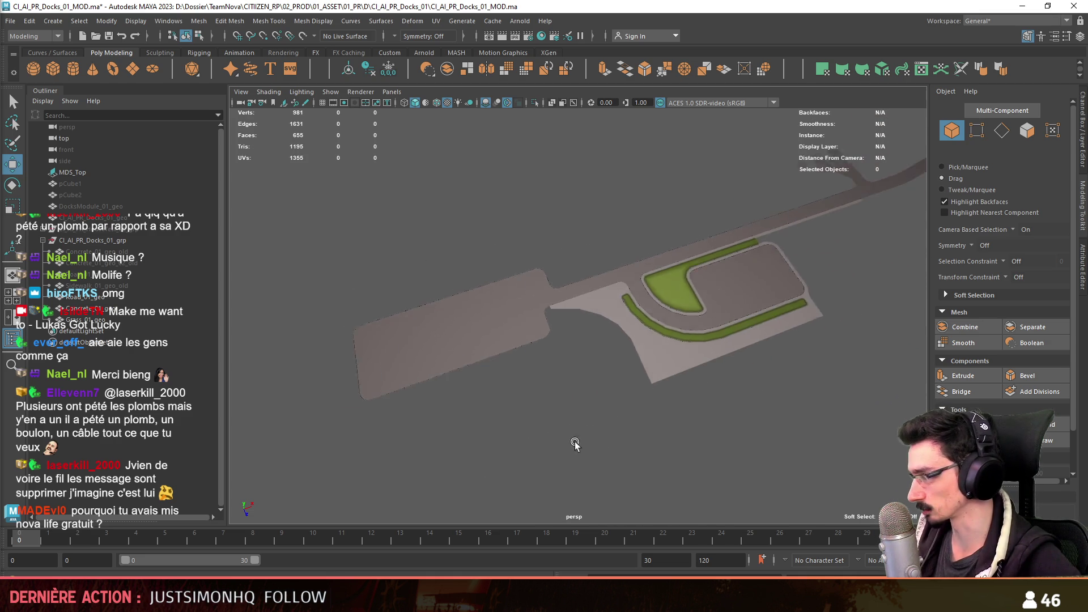
pyautogui.keyDown('alt'); pyautogui.moveTo(580, 412); pyautogui.dragTo(316, 364, button='right'); pyautogui.keyUp('alt')
pyautogui.keyDown('alt'); pyautogui.moveTo(315, 365); pyautogui.dragTo(574, 377); pyautogui.keyUp('alt')
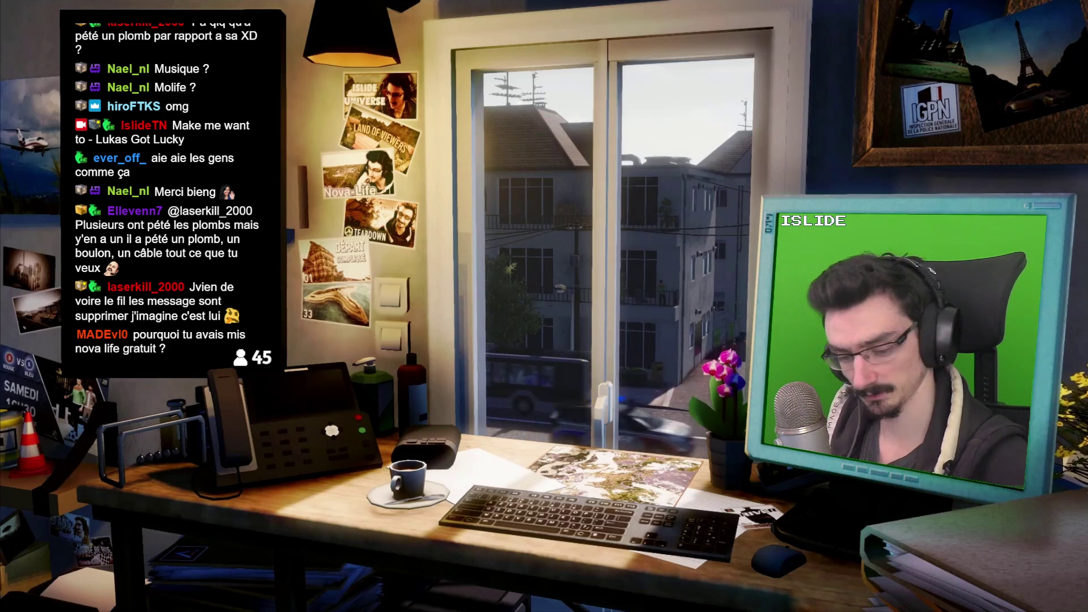
# - Draw red 1 px outlines of planned areas on a new Photoshop layer, then return to Maya
pyautogui.hotkey('ctrl', 'shift', 'alt', 'n')
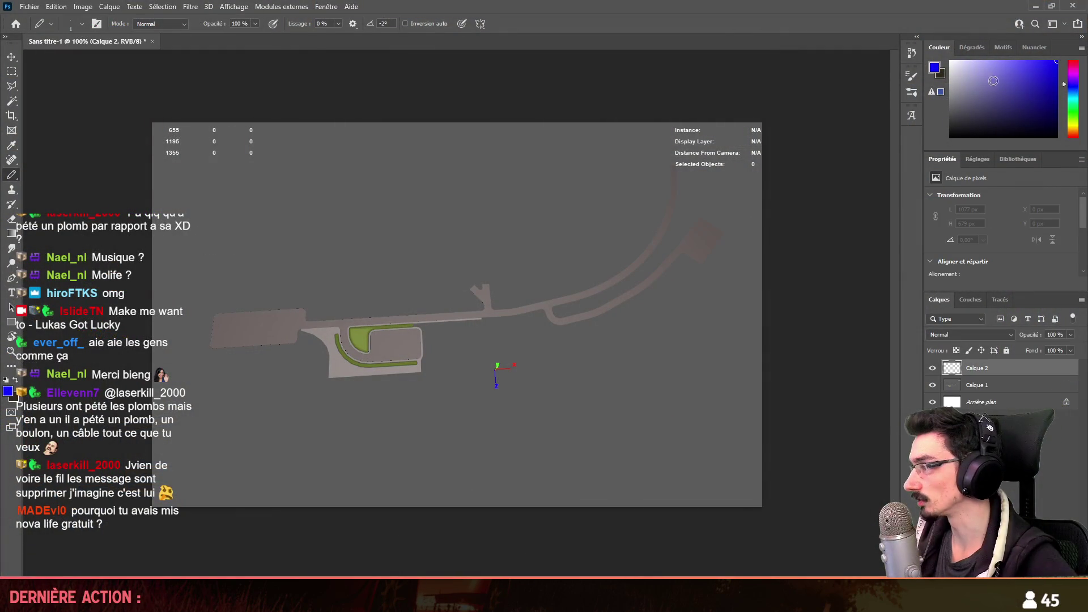
pyautogui.click(1077, 64)
pyautogui.keyDown('alt'); pyautogui.scroll(2, 613, 304); pyautogui.keyUp('alt')
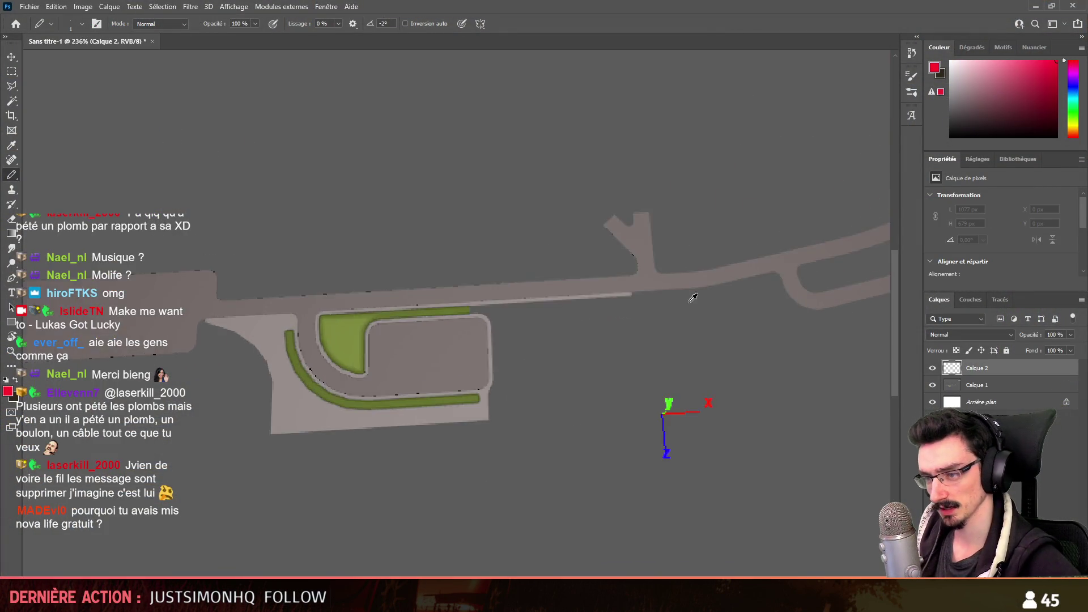
pyautogui.keyDown('alt'); pyautogui.scroll(-3, 536, 348); pyautogui.keyUp('alt')
pyautogui.keyDown('alt'); pyautogui.moveTo(536, 348); pyautogui.dragTo(485, 340, button='right'); pyautogui.keyUp('alt')
pyautogui.keyDown('alt'); pyautogui.scroll(2, 528, 333); pyautogui.keyUp('alt')
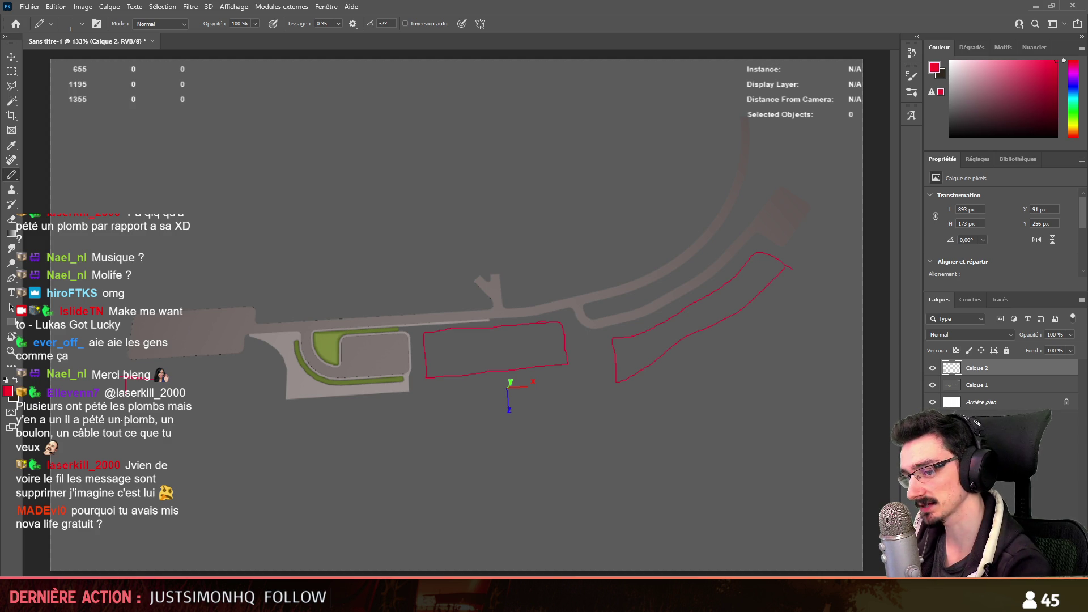
pyautogui.hotkey('ctrl', 'z')
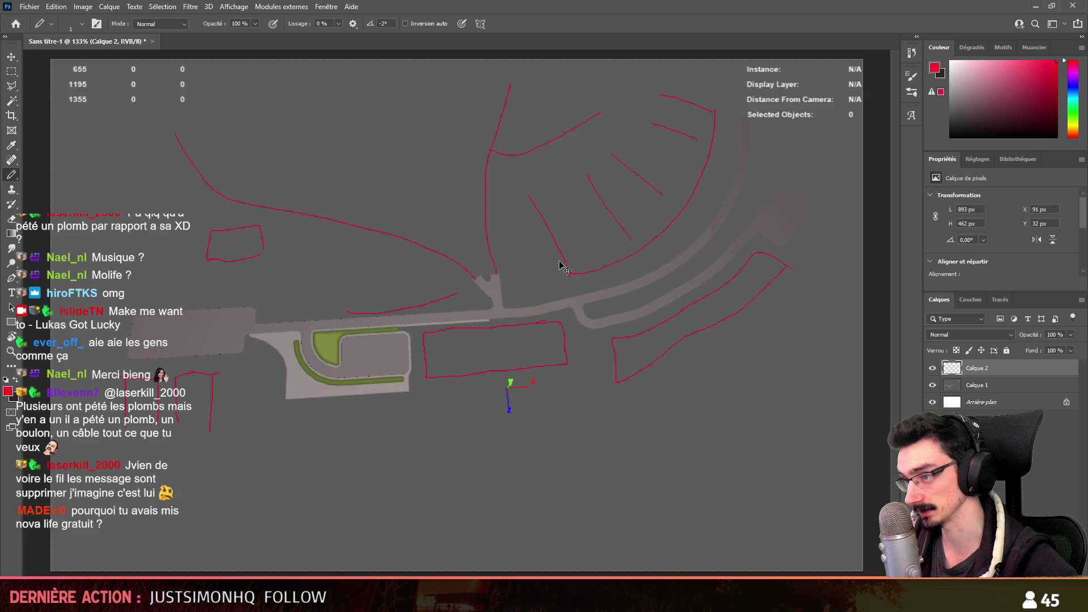
pyautogui.keyDown('alt'); pyautogui.scroll(-3, 559, 261); pyautogui.keyUp('alt')
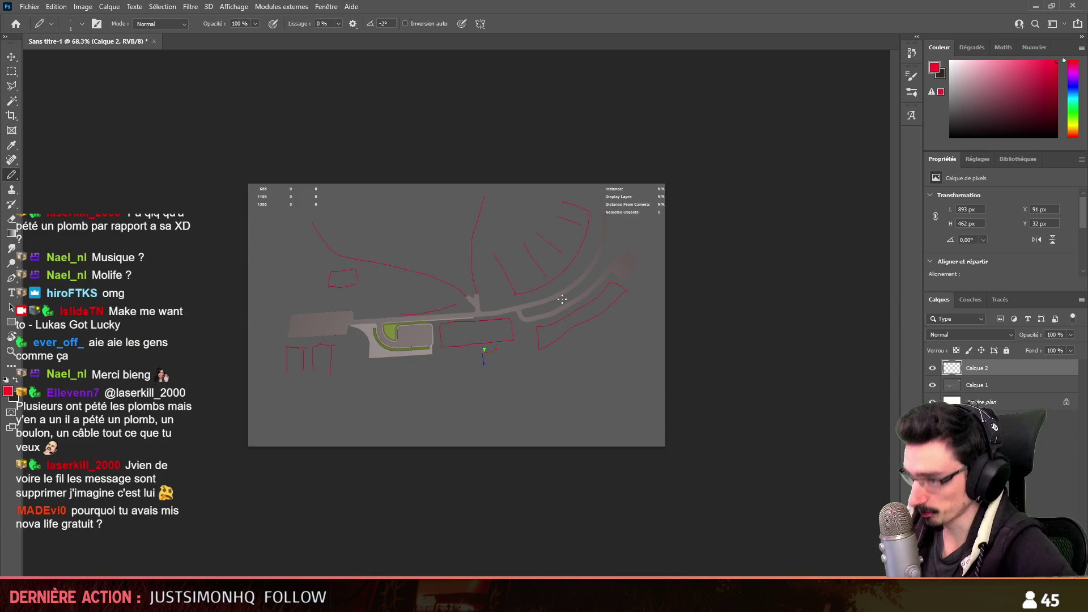
pyautogui.hotkey('alt', 'Tab')
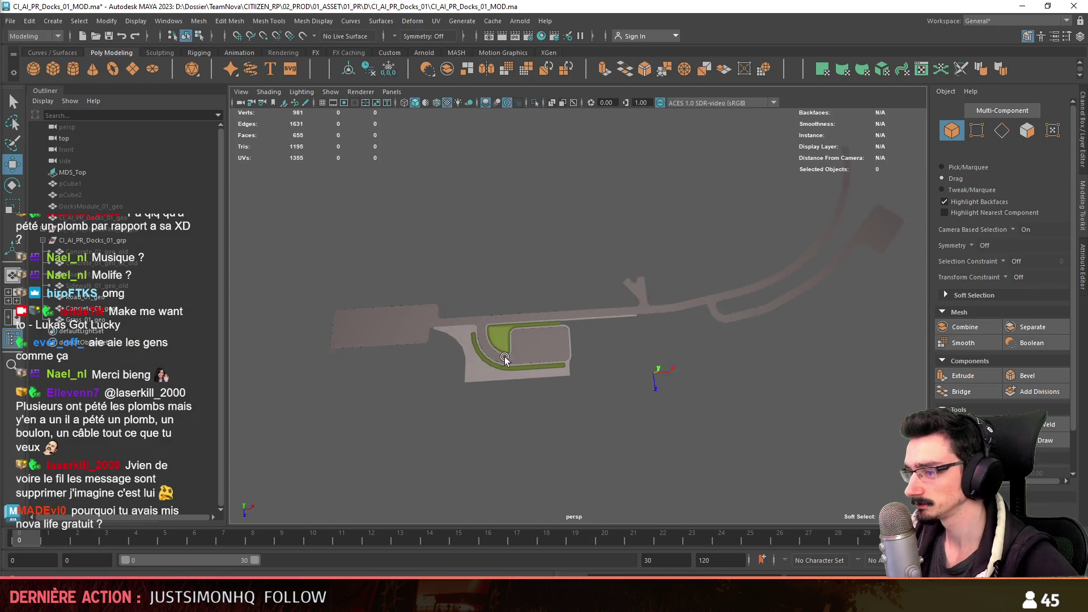
pyautogui.scroll(3, 535, 360)
pyautogui.scroll(4, 741, 330)
pyautogui.scroll(-3, 741, 330)
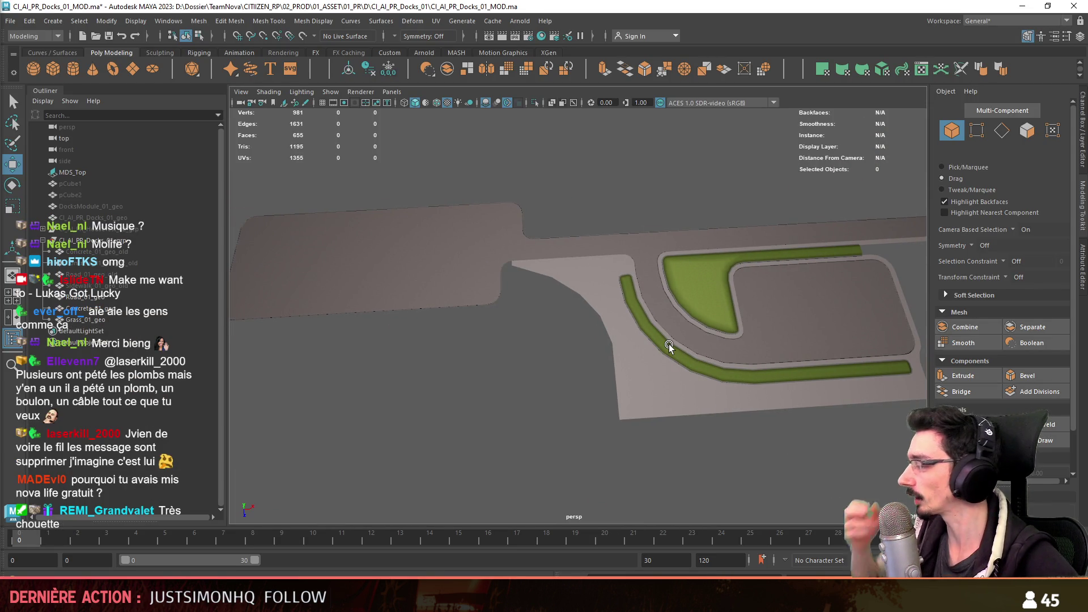
# - Look over Road_01_geo's edges and curves from low angles and frame it in view
pyautogui.moveTo(669, 347)
pyautogui.keyDown('alt'); pyautogui.mouseDown()
pyautogui.moveTo(391, 358)
pyautogui.moveTo(540, 418)
pyautogui.moveTo(550, 354)
pyautogui.moveTo(776, 291)
pyautogui.mouseUp(); pyautogui.keyUp('alt')
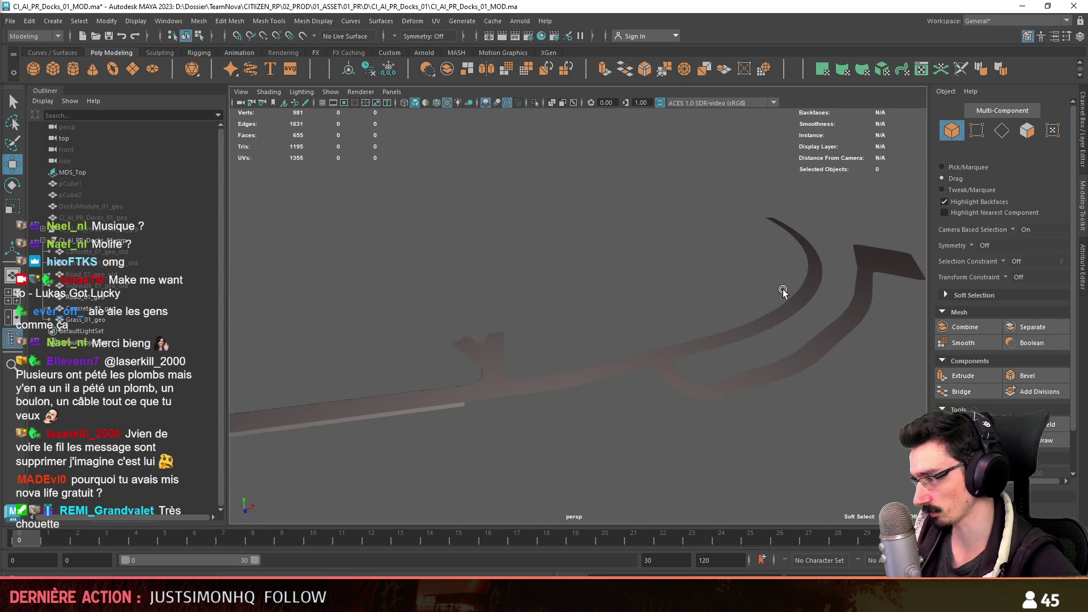
pyautogui.click(794, 275)
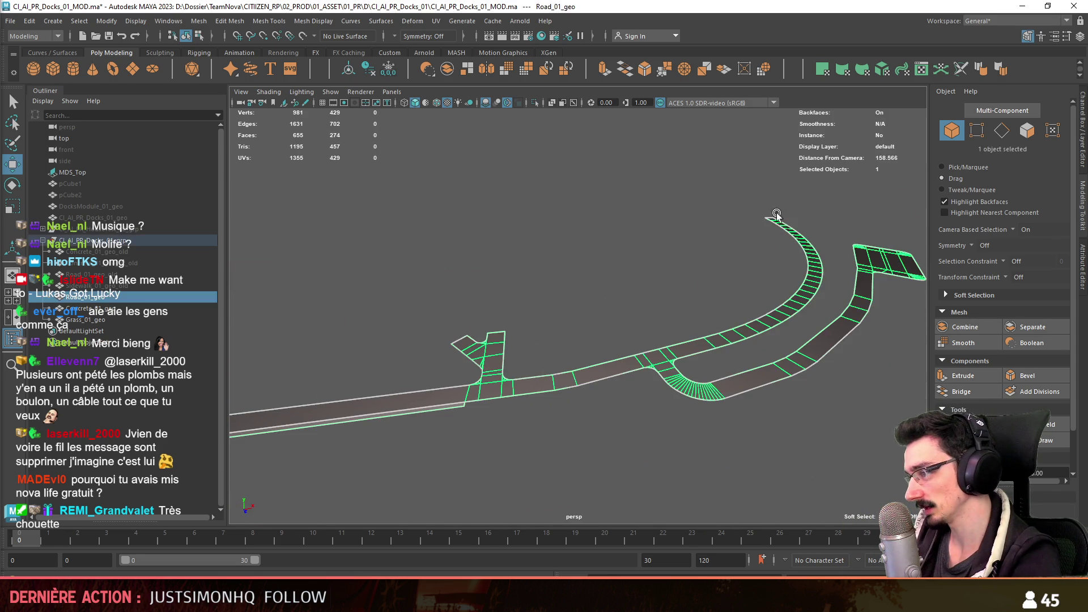
pyautogui.press('F10')
pyautogui.click(768, 216)
pyautogui.moveTo(800, 245)
pyautogui.keyDown('alt'); pyautogui.mouseDown()
pyautogui.moveTo(801, 366)
pyautogui.moveTo(555, 335)
pyautogui.moveTo(729, 354)
pyautogui.moveTo(763, 289)
pyautogui.moveTo(733, 290)
pyautogui.moveTo(732, 520)
pyautogui.moveTo(568, 504)
pyautogui.moveTo(579, 353)
pyautogui.mouseUp(); pyautogui.keyUp('alt')
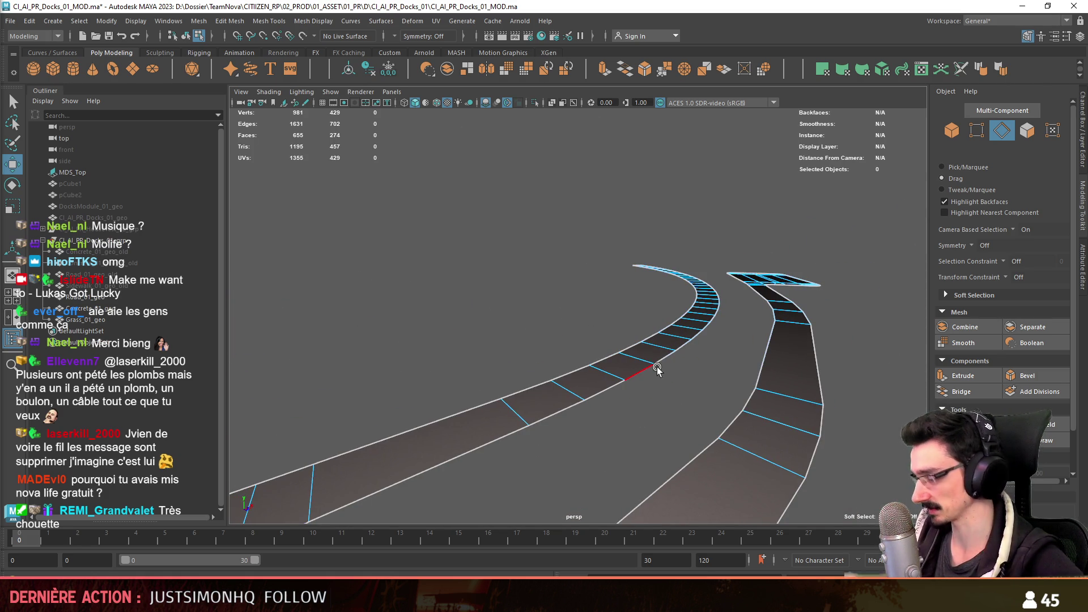
pyautogui.moveTo(660, 365)
pyautogui.keyDown('alt'); pyautogui.mouseDown()
pyautogui.moveTo(754, 360)
pyautogui.moveTo(712, 377)
pyautogui.moveTo(733, 374)
pyautogui.moveTo(468, 442)
pyautogui.mouseUp(); pyautogui.keyUp('alt')
pyautogui.press('F8')
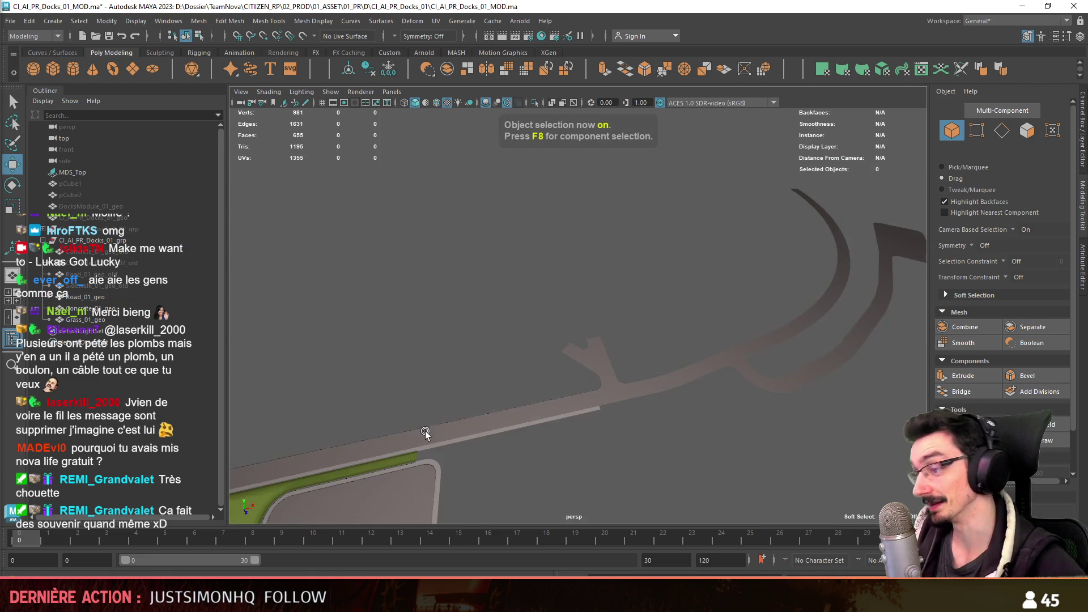
pyautogui.moveTo(501, 380)
pyautogui.keyDown('alt'); pyautogui.mouseDown()
pyautogui.moveTo(637, 340)
pyautogui.moveTo(535, 401)
pyautogui.moveTo(669, 338)
pyautogui.mouseUp(); pyautogui.keyUp('alt')
pyautogui.click(637, 340)
pyautogui.press('f')
# - Select Concrete_01_geo's long outer border edge as the base for a curb
pyautogui.click(592, 363)
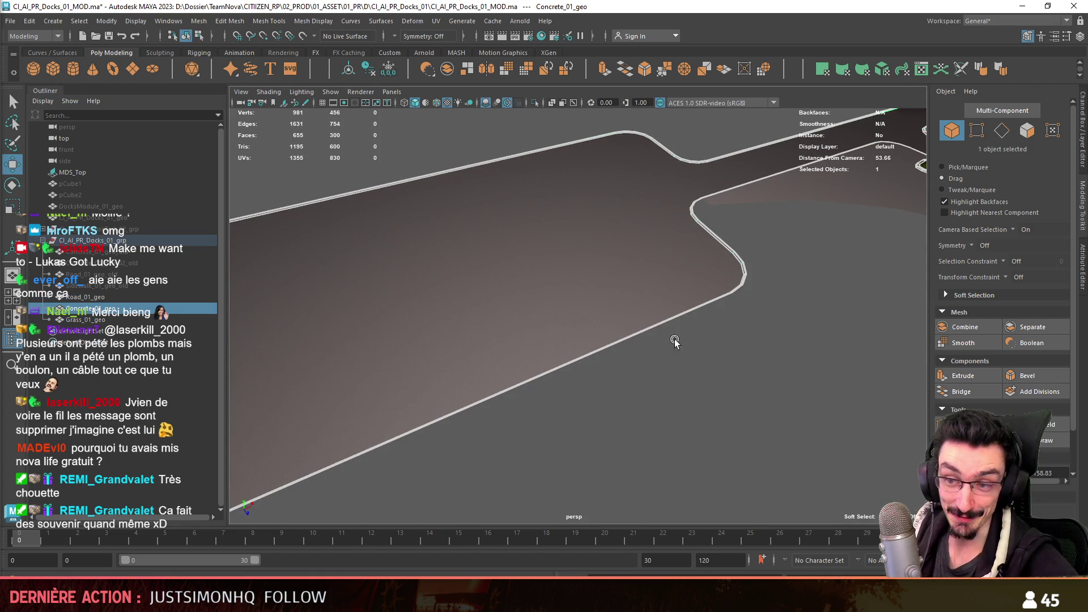
pyautogui.moveTo(719, 229)
pyautogui.keyDown('alt'); pyautogui.mouseDown()
pyautogui.moveTo(571, 309)
pyautogui.moveTo(457, 270)
pyautogui.moveTo(626, 294)
pyautogui.moveTo(542, 324)
pyautogui.moveTo(615, 352)
pyautogui.moveTo(683, 340)
pyautogui.moveTo(441, 322)
pyautogui.moveTo(462, 389)
pyautogui.moveTo(746, 224)
pyautogui.moveTo(853, 209)
pyautogui.moveTo(702, 310)
pyautogui.moveTo(337, 375)
pyautogui.moveTo(574, 335)
pyautogui.moveTo(678, 298)
pyautogui.mouseUp(); pyautogui.keyUp('alt')
pyautogui.click(498, 331)
pyautogui.keyDown('alt'); pyautogui.moveTo(678, 297); pyautogui.dragTo(697, 358, button='right'); pyautogui.keyUp('alt')
pyautogui.moveTo(697, 358)
pyautogui.keyDown('alt'); pyautogui.mouseDown()
pyautogui.moveTo(761, 388)
pyautogui.moveTo(666, 352)
pyautogui.moveTo(539, 332)
pyautogui.moveTo(517, 348)
pyautogui.moveTo(410, 244)
pyautogui.moveTo(562, 307)
pyautogui.moveTo(547, 236)
pyautogui.moveTo(569, 228)
pyautogui.mouseUp(); pyautogui.keyUp('alt')
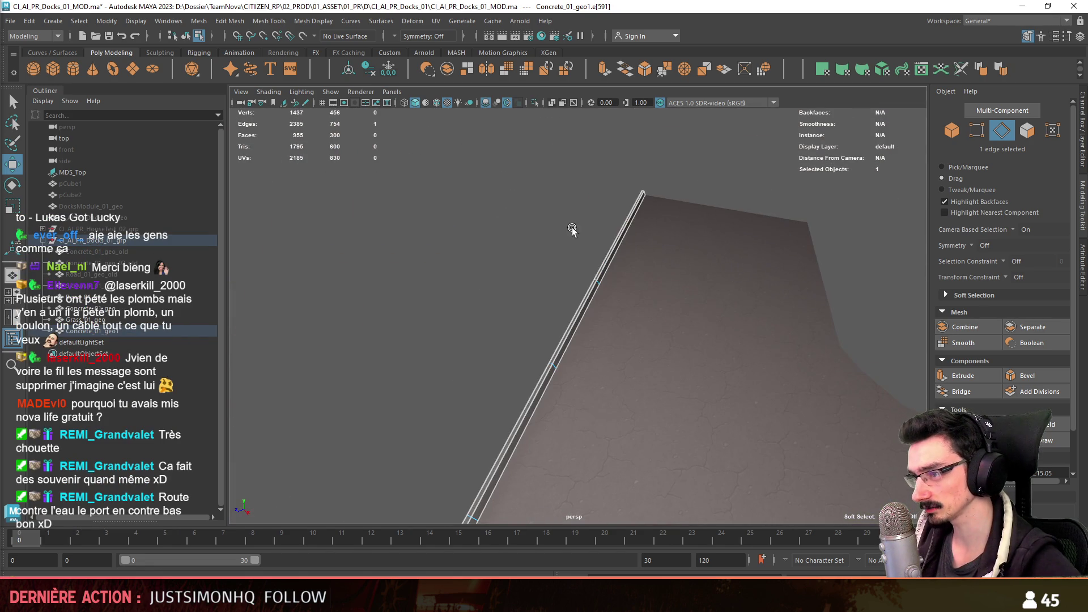
# - Extrude the concrete border edges with an offset into a thin curb strip and check it
pyautogui.moveTo(672, 344)
pyautogui.keyDown('alt'); pyautogui.mouseDown()
pyautogui.moveTo(462, 342)
pyautogui.moveTo(741, 338)
pyautogui.moveTo(629, 348)
pyautogui.moveTo(672, 329)
pyautogui.moveTo(578, 331)
pyautogui.moveTo(564, 355)
pyautogui.moveTo(733, 376)
pyautogui.moveTo(596, 340)
pyautogui.mouseUp(); pyautogui.keyUp('alt')
pyautogui.click(946, 375)
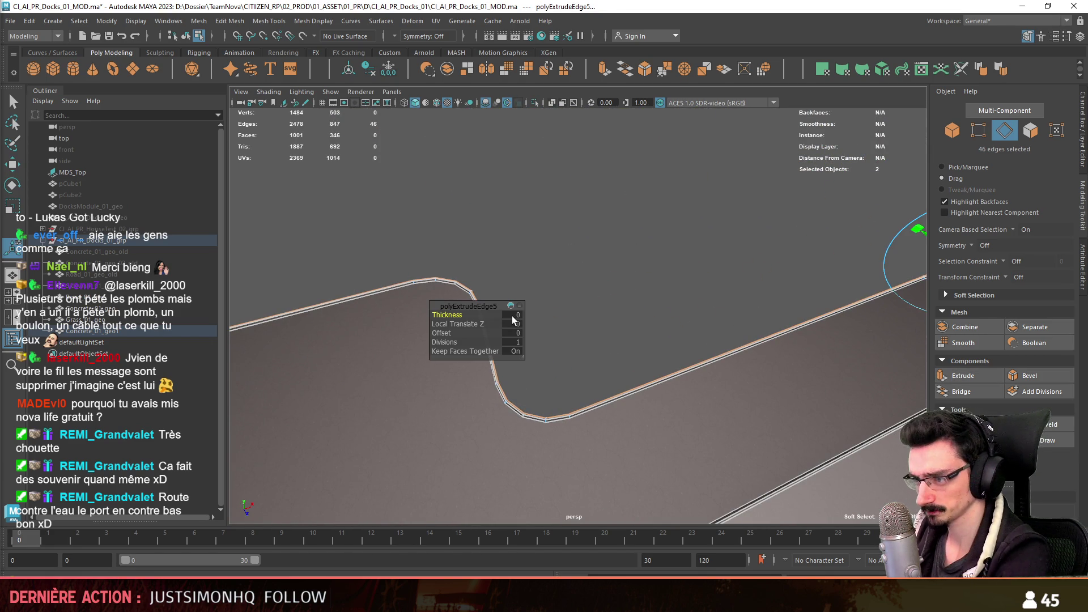
pyautogui.press('Return')
pyautogui.moveTo(517, 334)
pyautogui.keyDown('alt'); pyautogui.mouseDown()
pyautogui.moveTo(787, 304)
pyautogui.moveTo(584, 236)
pyautogui.moveTo(553, 287)
pyautogui.moveTo(564, 292)
pyautogui.moveTo(833, 329)
pyautogui.mouseUp(); pyautogui.keyUp('alt')
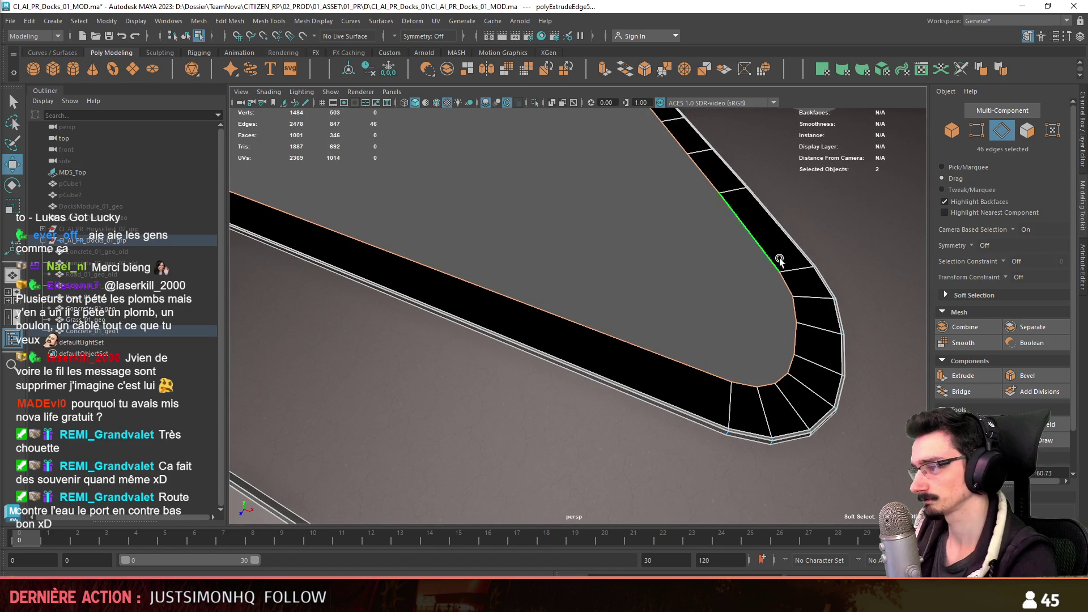
pyautogui.press('F11')
pyautogui.press('F8')
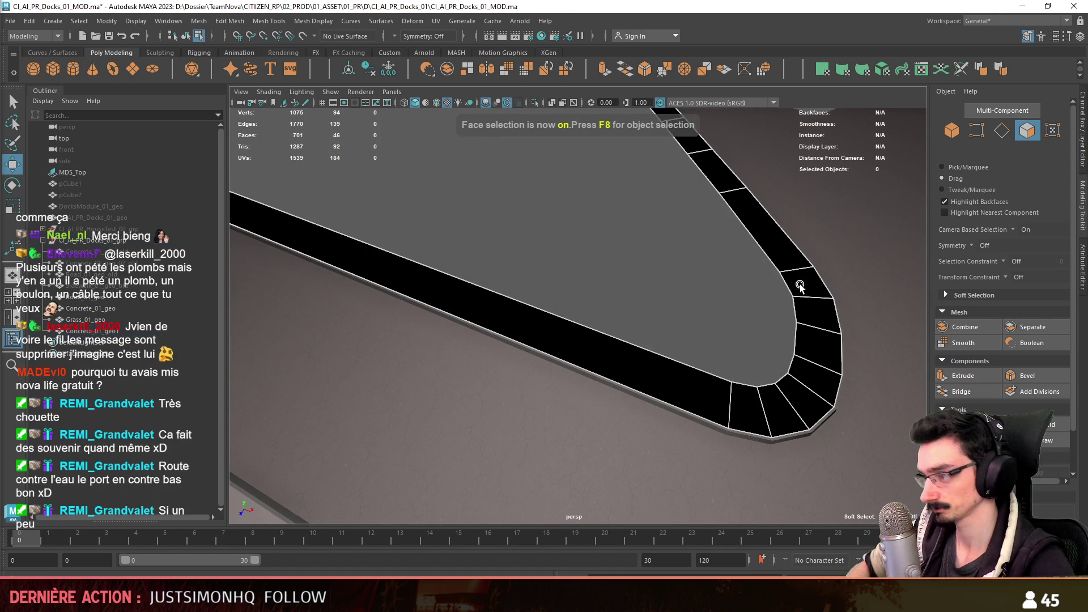
# - Inspect the strip's curve at vertex level, then switch over to the Unity scene
pyautogui.moveTo(800, 287)
pyautogui.keyDown('alt'); pyautogui.mouseDown()
pyautogui.moveTo(571, 292)
pyautogui.moveTo(631, 344)
pyautogui.moveTo(619, 323)
pyautogui.moveTo(592, 359)
pyautogui.mouseUp(); pyautogui.keyUp('alt')
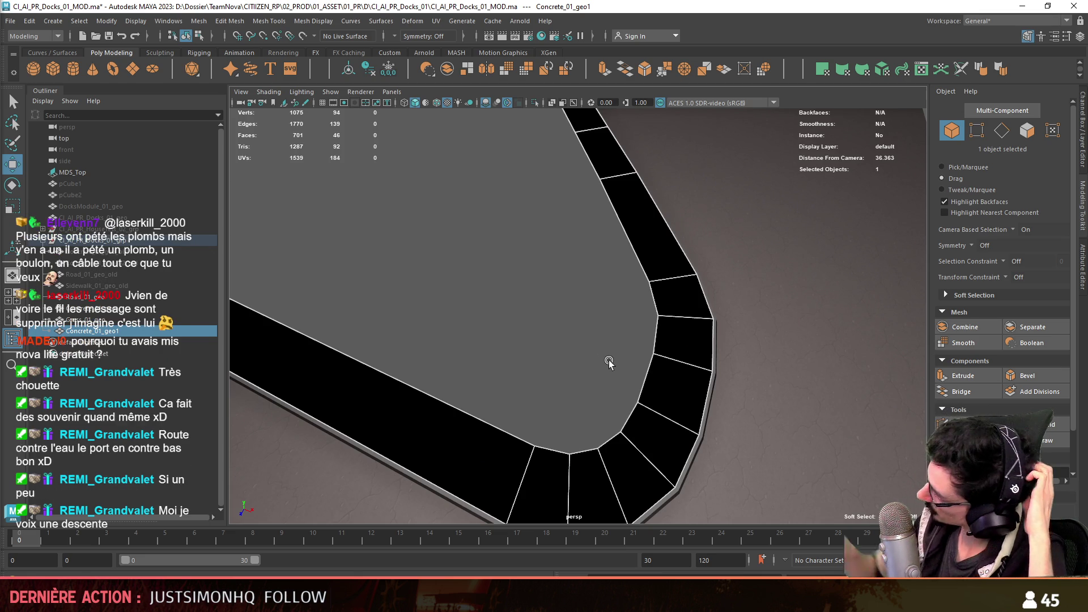
pyautogui.keyDown('alt'); pyautogui.moveTo(645, 342); pyautogui.dragTo(587, 265, button='middle'); pyautogui.keyUp('alt')
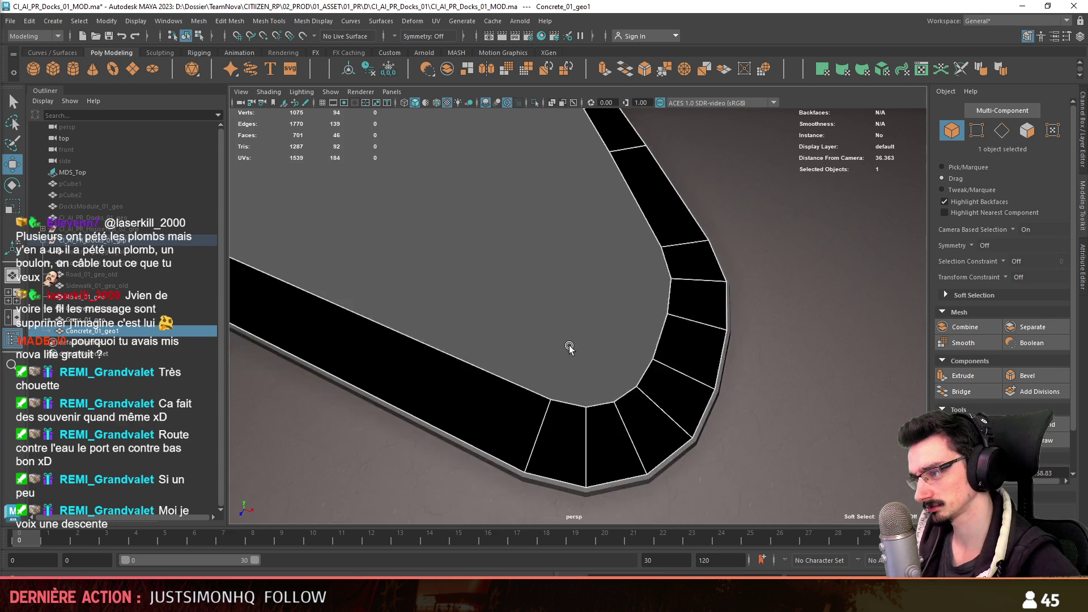
pyautogui.rightClick(588, 265)
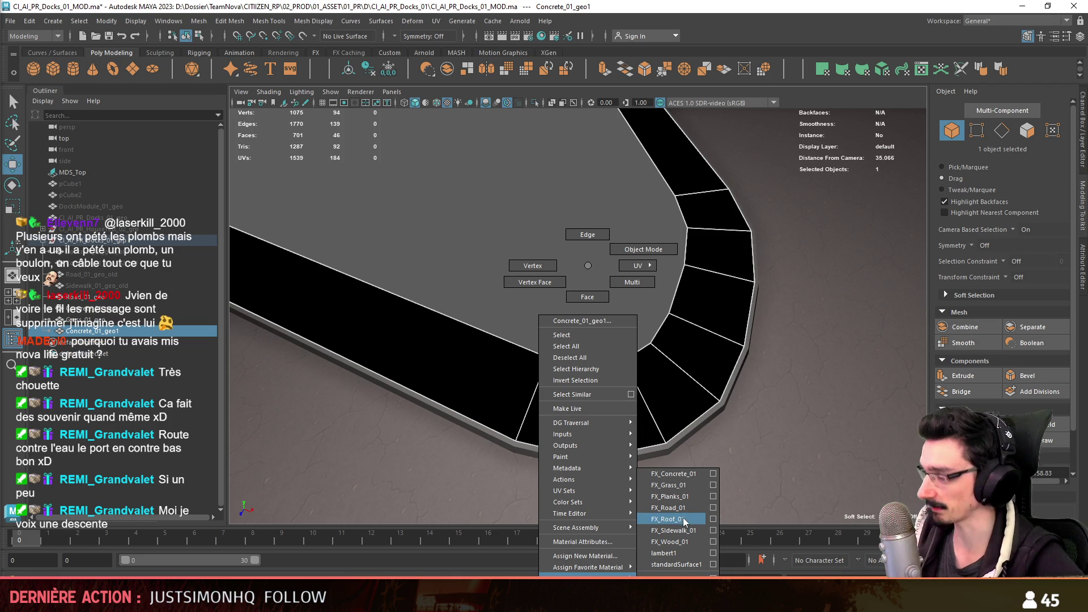
pyautogui.click(444, 278)
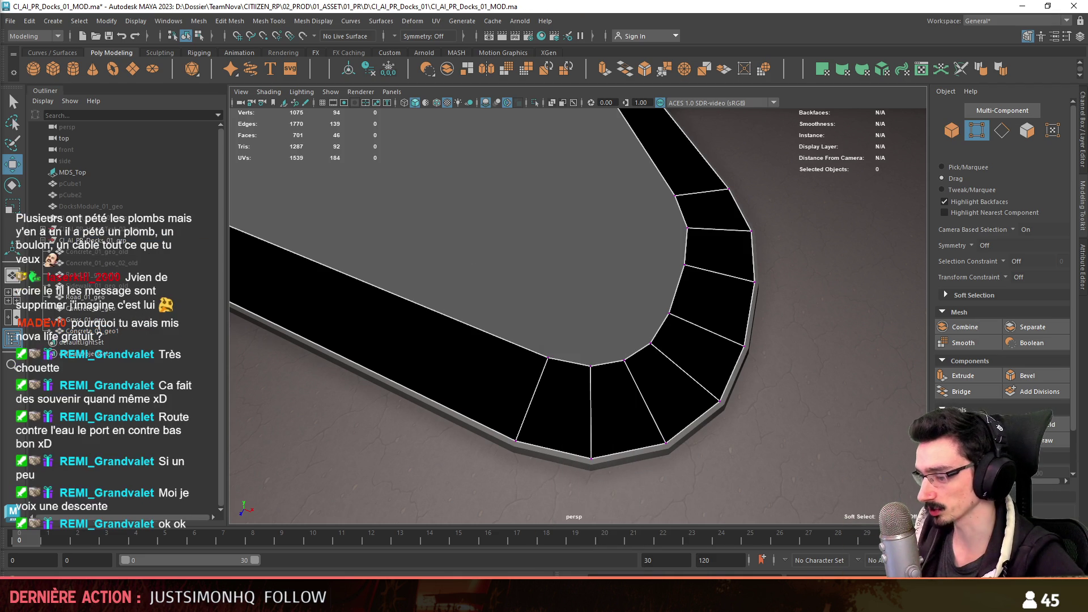
pyautogui.hotkey('alt', 'Tab')
pyautogui.moveTo(514, 323); pyautogui.dragTo(500, 333, button='right')
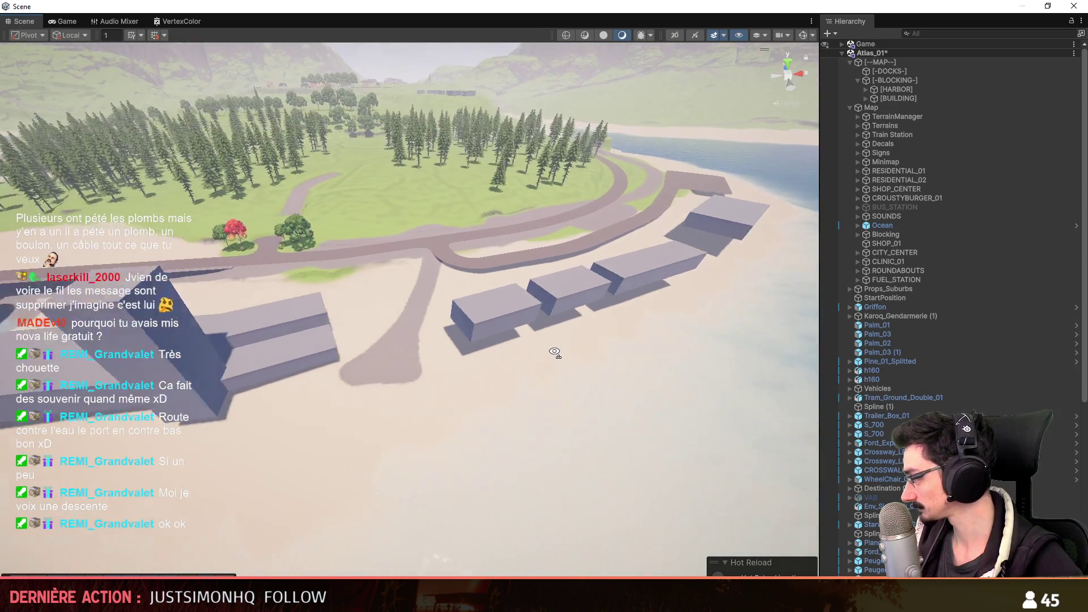
# - View the whole island in Unity, then return to the curb strip in Maya
pyautogui.moveTo(561, 340); pyautogui.dragTo(410, 399, button='right')
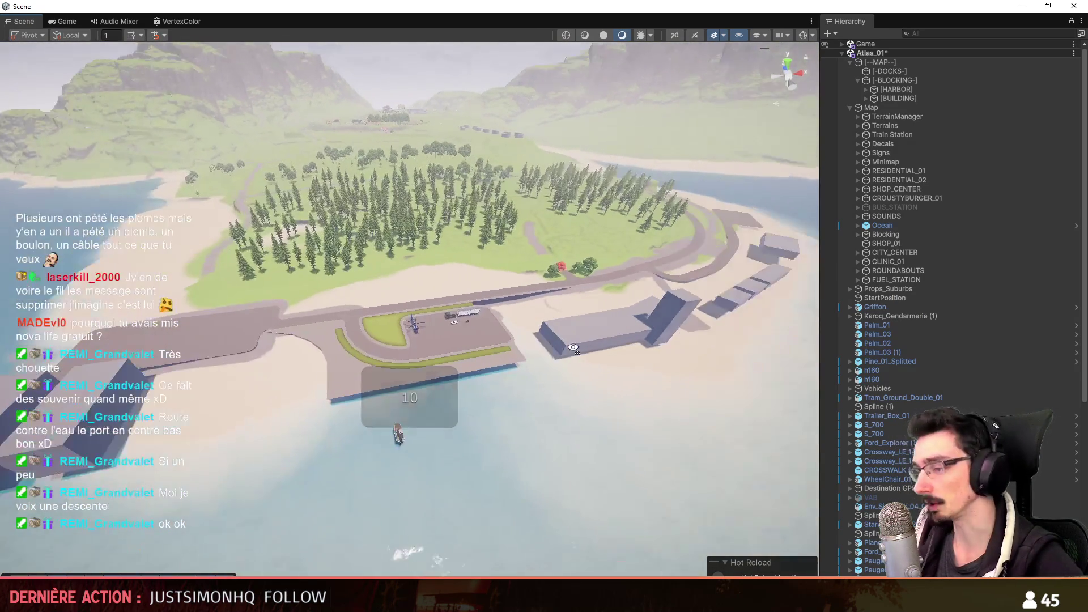
pyautogui.hotkey('alt', 'Tab')
pyautogui.moveTo(593, 301)
pyautogui.keyDown('alt'); pyautogui.mouseDown()
pyautogui.moveTo(472, 313)
pyautogui.moveTo(591, 389)
pyautogui.moveTo(642, 403)
pyautogui.mouseUp(); pyautogui.keyUp('alt')
pyautogui.press('F8')
# - Assign the FX_Sidewalk_01 material to the curb strip, then move on to Road_01_geo
pyautogui.moveTo(549, 266)
pyautogui.mouseDown(button='right')
pyautogui.moveTo(549, 380)
pyautogui.moveTo(634, 562)
pyautogui.moveTo(635, 530)
pyautogui.mouseUp(button='right')
pyautogui.moveTo(582, 346)
pyautogui.keyDown('alt'); pyautogui.mouseDown()
pyautogui.moveTo(610, 380)
pyautogui.moveTo(564, 388)
pyautogui.mouseUp(); pyautogui.keyUp('alt')
pyautogui.click(609, 446)
pyautogui.press('F8')
# - Select the redundant edge loop running across the curb strip near its bend
pyautogui.click(614, 458)
pyautogui.press('F8')
pyautogui.click(720, 306)
pyautogui.hotkey('ctrl', 'F11')
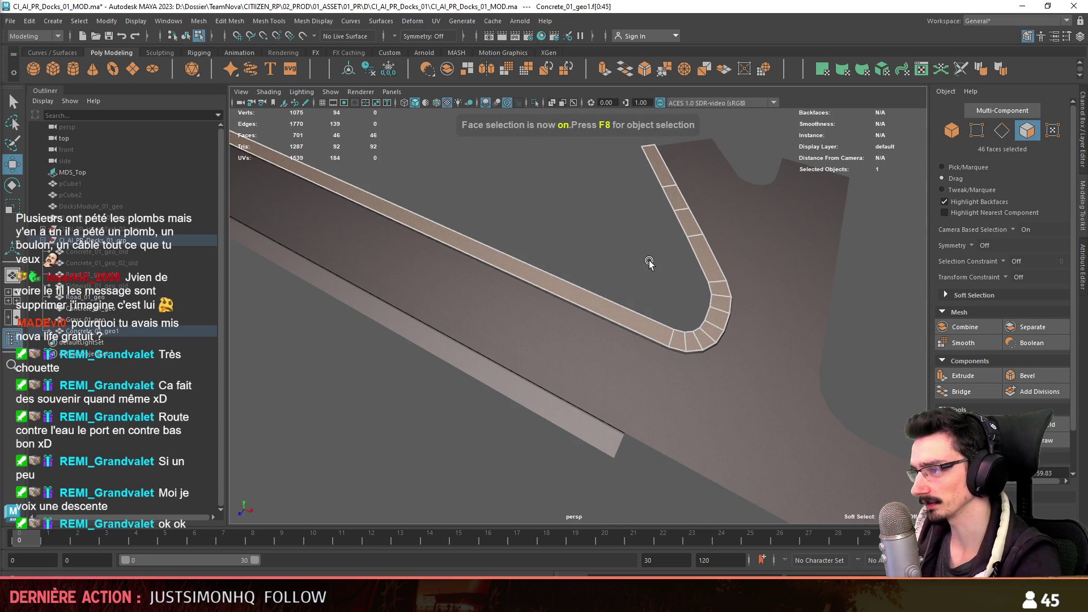
pyautogui.press('F10')
pyautogui.moveTo(649, 263)
pyautogui.keyDown('alt'); pyautogui.mouseDown()
pyautogui.moveTo(656, 312)
pyautogui.moveTo(508, 338)
pyautogui.moveTo(469, 283)
pyautogui.moveTo(545, 301)
pyautogui.mouseUp(); pyautogui.keyUp('alt')
pyautogui.click(468, 284)
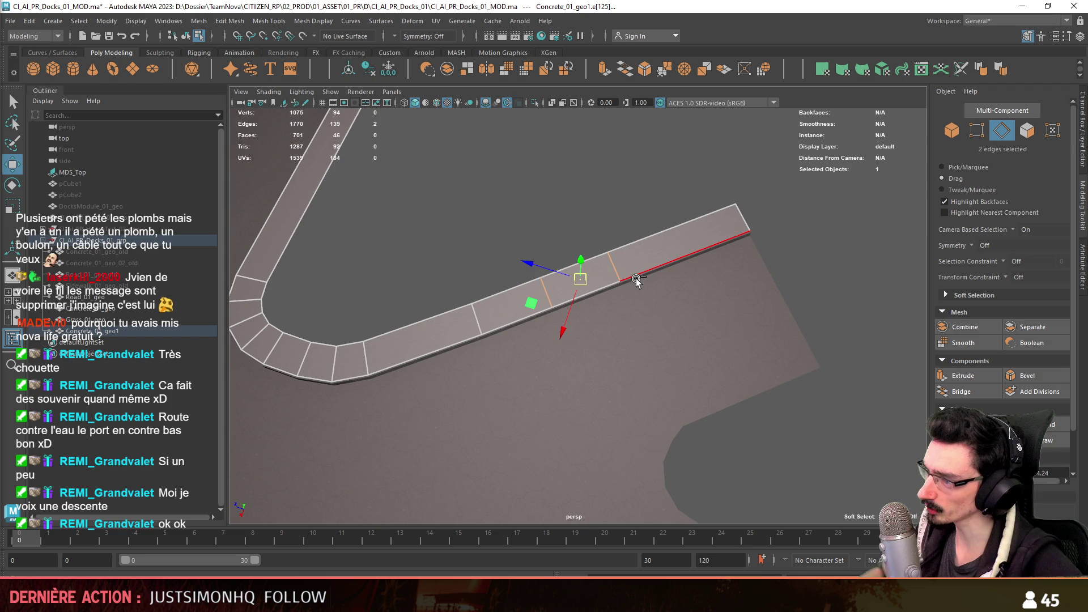
pyautogui.keyDown('alt'); pyautogui.moveTo(637, 278); pyautogui.dragTo(663, 307); pyautogui.keyUp('alt')
pyautogui.moveTo(663, 307)
pyautogui.keyDown('alt'); pyautogui.mouseDown(button='right')
pyautogui.moveTo(687, 336)
pyautogui.moveTo(517, 360)
pyautogui.mouseUp(button='right'); pyautogui.keyUp('alt')
pyautogui.moveTo(517, 360)
pyautogui.keyDown('alt'); pyautogui.mouseDown()
pyautogui.moveTo(630, 250)
pyautogui.moveTo(518, 302)
pyautogui.mouseUp(); pyautogui.keyUp('alt')
pyautogui.keyDown('alt'); pyautogui.moveTo(517, 301); pyautogui.dragTo(549, 313, button='right'); pyautogui.keyUp('alt')
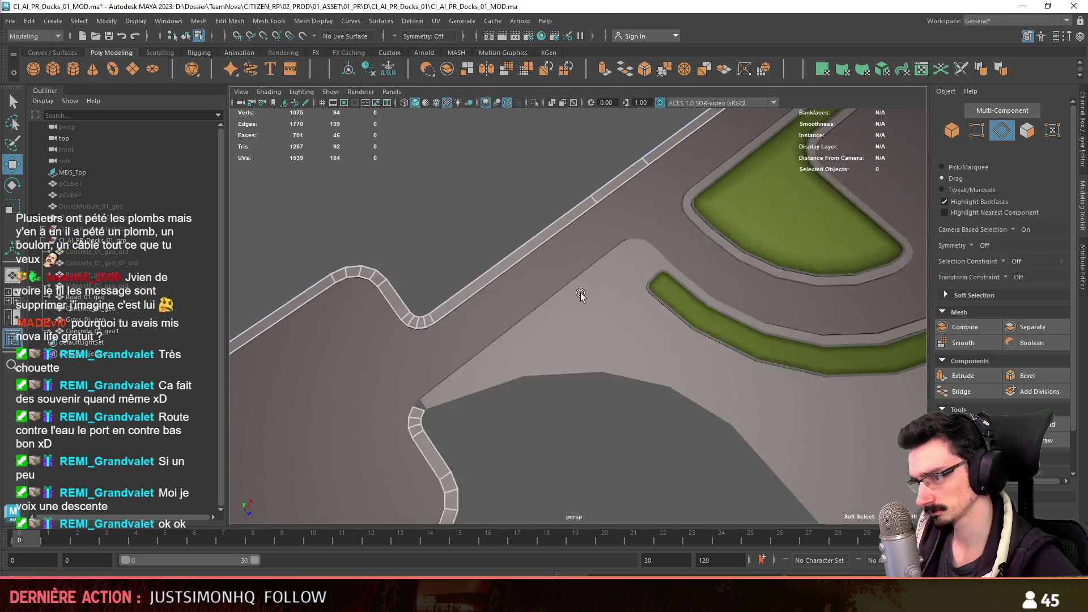
pyautogui.keyDown('alt'); pyautogui.moveTo(548, 313); pyautogui.dragTo(704, 318); pyautogui.keyUp('alt')
pyautogui.keyDown('alt'); pyautogui.moveTo(704, 319); pyautogui.dragTo(673, 275, button='right'); pyautogui.keyUp('alt')
pyautogui.click(689, 280)
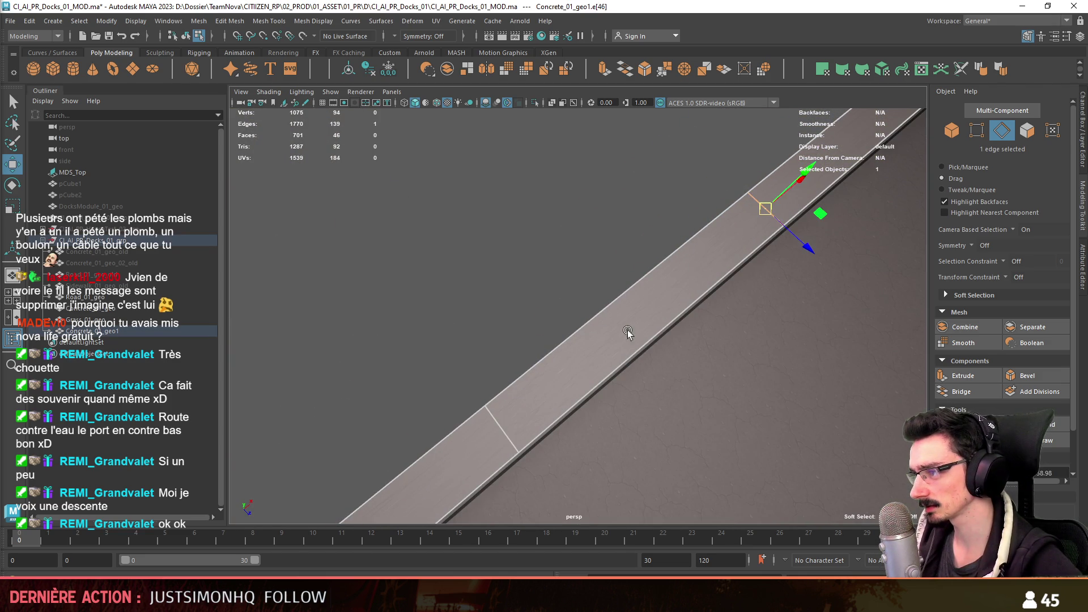
# - Delete that edge loop and check the strip's rounded corner afterwards
pyautogui.keyDown('alt'); pyautogui.moveTo(496, 431); pyautogui.dragTo(483, 413, button='right'); pyautogui.keyUp('alt')
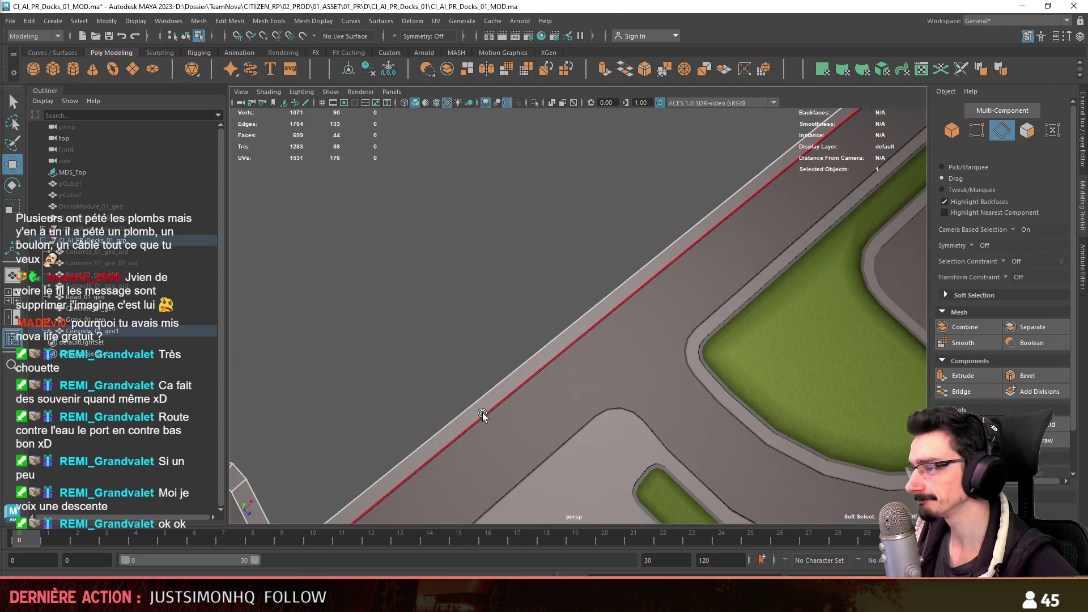
pyautogui.keyDown('alt'); pyautogui.moveTo(483, 412); pyautogui.dragTo(576, 396); pyautogui.keyUp('alt')
pyautogui.keyDown('alt'); pyautogui.moveTo(576, 396); pyautogui.dragTo(611, 321, button='right'); pyautogui.keyUp('alt')
pyautogui.keyDown('alt'); pyautogui.moveTo(611, 322); pyautogui.dragTo(597, 302); pyautogui.keyUp('alt')
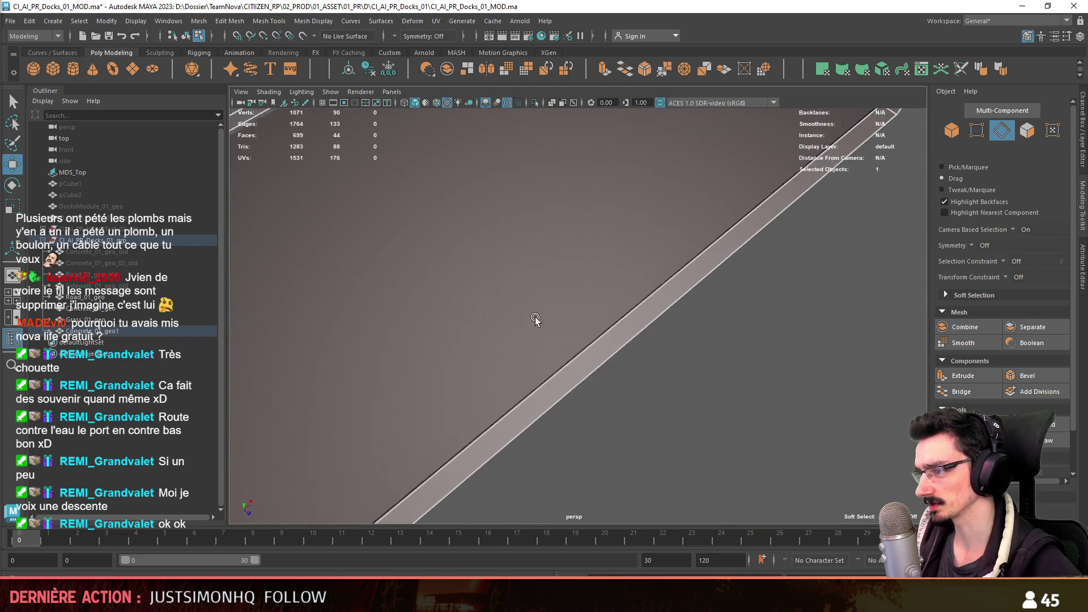
pyautogui.keyDown('alt'); pyautogui.moveTo(595, 303); pyautogui.dragTo(681, 231, button='right'); pyautogui.keyUp('alt')
pyautogui.keyDown('alt'); pyautogui.moveTo(681, 231); pyautogui.dragTo(653, 423); pyautogui.keyUp('alt')
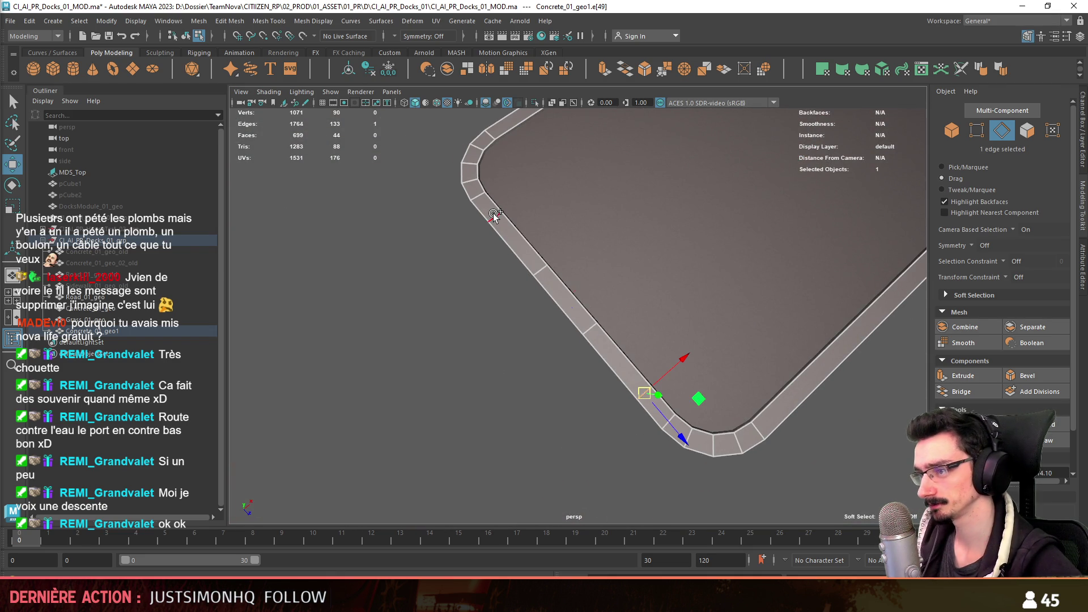
pyautogui.hotkey('ctrl', 'Delete')
pyautogui.moveTo(494, 214)
pyautogui.keyDown('alt'); pyautogui.mouseDown()
pyautogui.moveTo(518, 192)
pyautogui.moveTo(527, 248)
pyautogui.moveTo(693, 274)
pyautogui.moveTo(527, 404)
pyautogui.moveTo(578, 343)
pyautogui.moveTo(754, 306)
pyautogui.moveTo(547, 328)
pyautogui.mouseUp(); pyautogui.keyUp('alt')
pyautogui.scroll(3, 547, 328)
pyautogui.scroll(3, 650, 347)
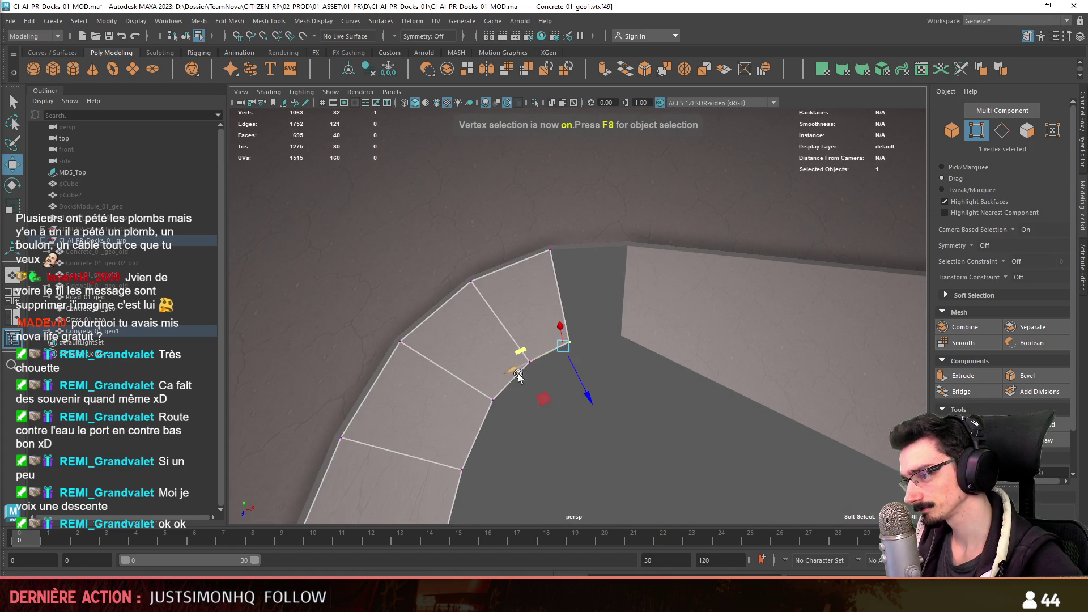
# - Extrude the open edge at the bend and snap its vertex to close the gap with a new face
pyautogui.press('F10')
pyautogui.click(576, 303)
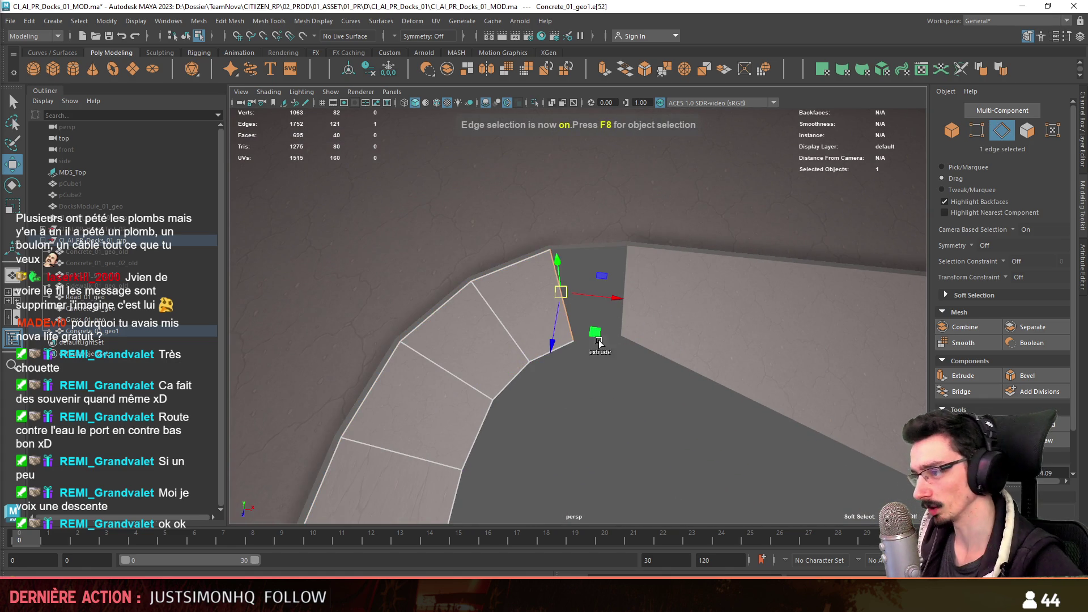
pyautogui.press('F9')
pyautogui.click(603, 361)
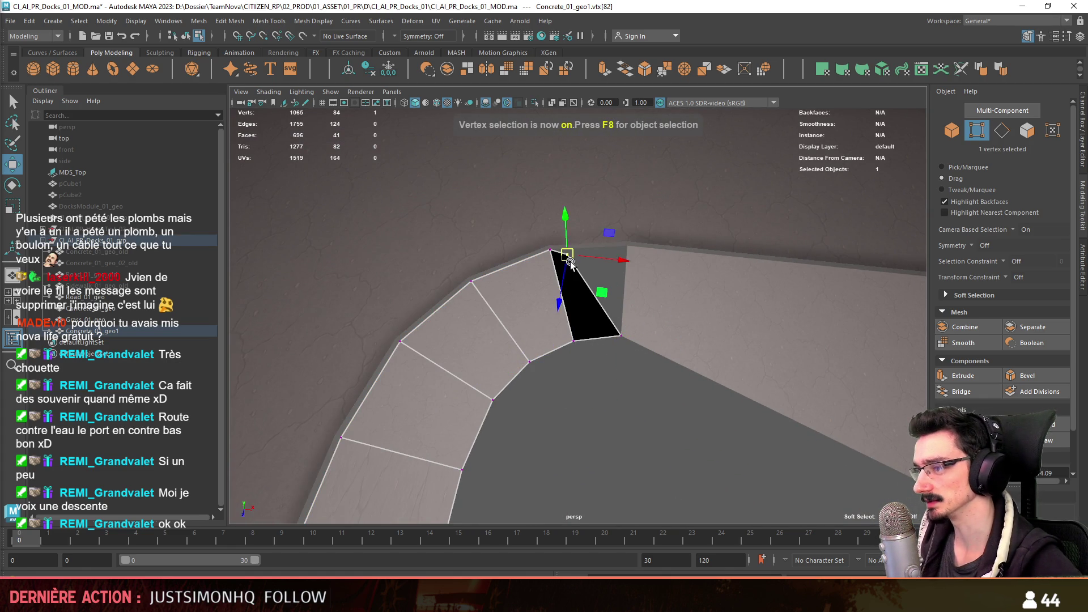
pyautogui.click(618, 255)
pyautogui.click(627, 246)
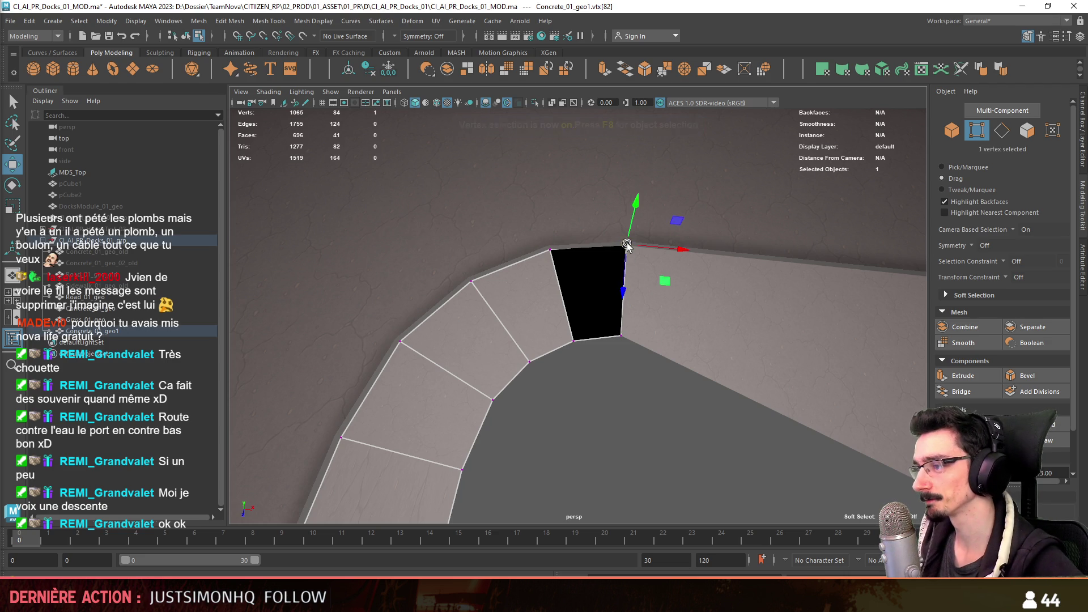
pyautogui.press('F11')
pyautogui.click(527, 314)
pyautogui.doubleClick(527, 314)
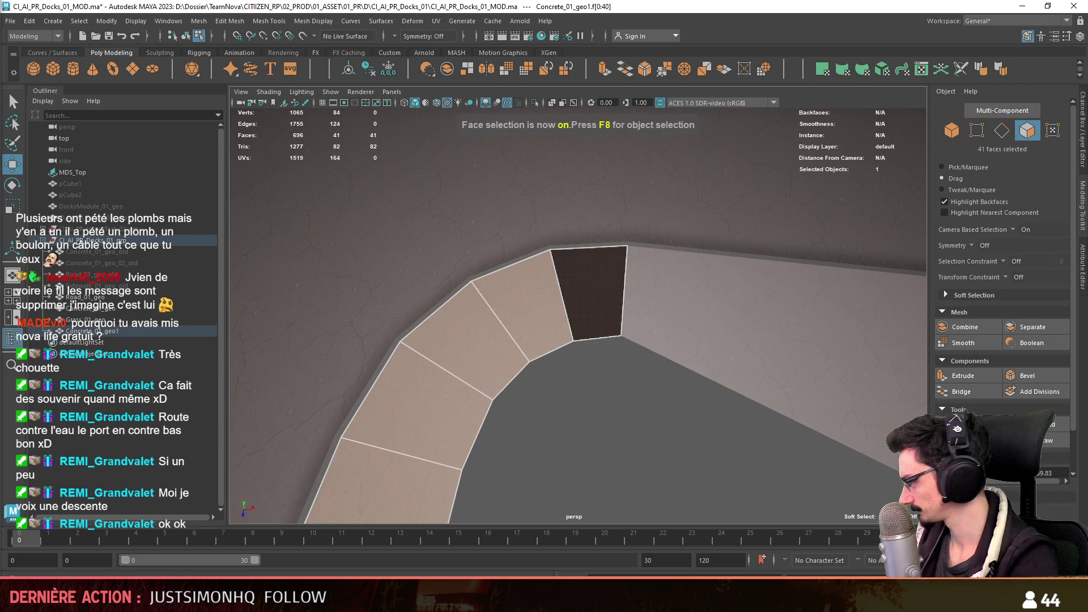
pyautogui.press('F8')
pyautogui.scroll(-10, 585, 416)
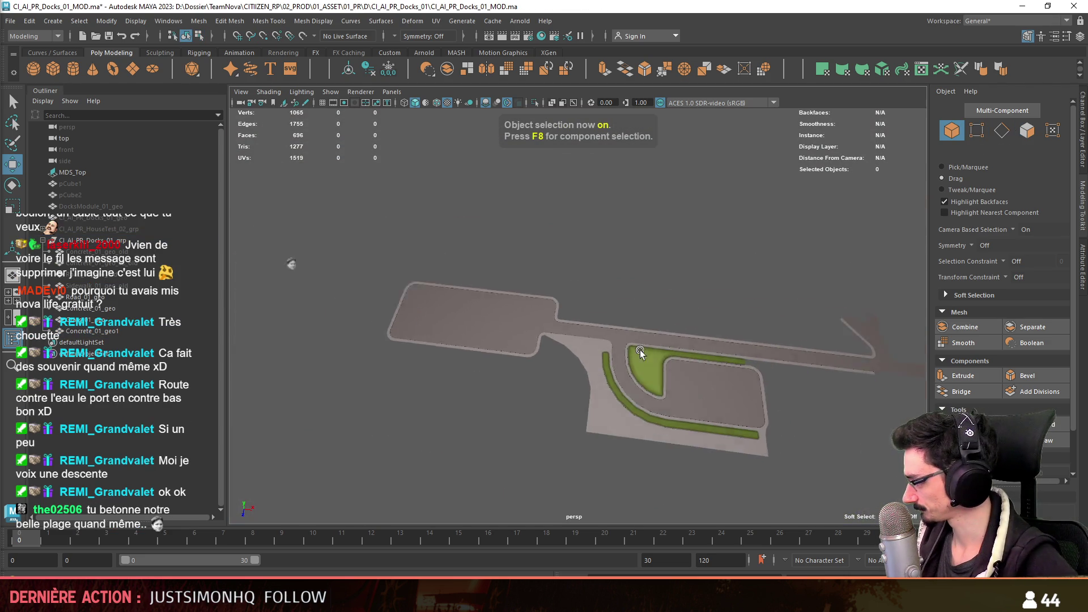
# - Tumble around the whole docks layout, then fly over the island in Unity to compare
pyautogui.press('w')
pyautogui.moveTo(620, 361)
pyautogui.keyDown('alt'); pyautogui.mouseDown()
pyautogui.moveTo(738, 366)
pyautogui.moveTo(663, 338)
pyautogui.mouseUp(); pyautogui.keyUp('alt')
pyautogui.scroll(2, 657, 341)
pyautogui.scroll(2, 600, 326)
pyautogui.scroll(2, 575, 318)
pyautogui.scroll(2, 564, 314)
pyautogui.scroll(-2, 564, 315)
pyautogui.moveTo(466, 326)
pyautogui.keyDown('alt'); pyautogui.mouseDown()
pyautogui.moveTo(1076, 435)
pyautogui.moveTo(593, 355)
pyautogui.moveTo(701, 402)
pyautogui.moveTo(634, 338)
pyautogui.moveTo(610, 356)
pyautogui.moveTo(567, 350)
pyautogui.moveTo(614, 338)
pyautogui.mouseUp(); pyautogui.keyUp('alt')
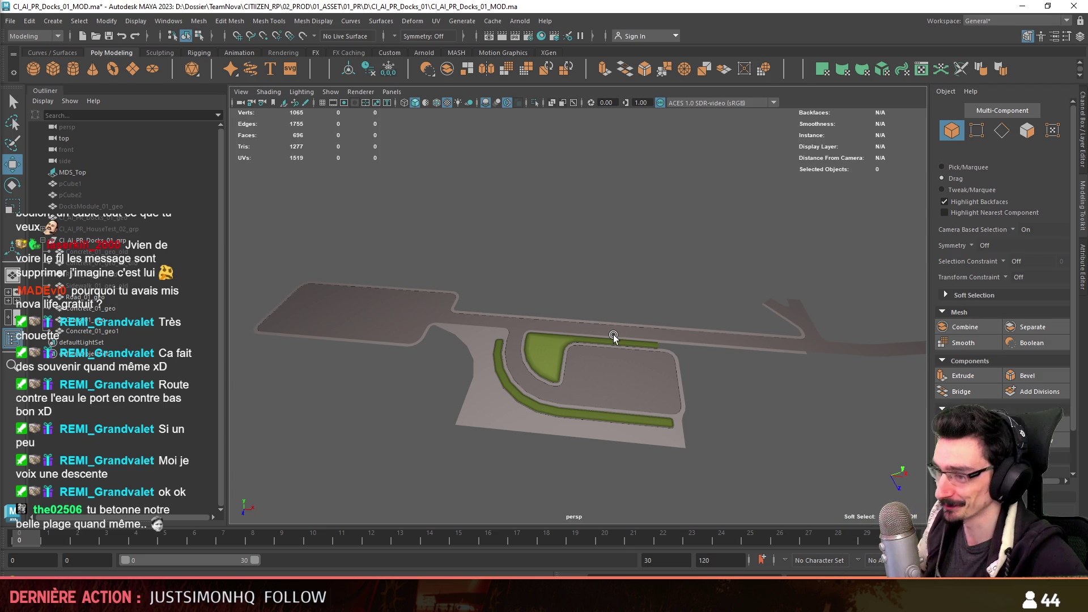
pyautogui.hotkey('alt', 'Tab')
pyautogui.moveTo(639, 368)
pyautogui.mouseDown(button='right')
pyautogui.moveTo(495, 363)
pyautogui.moveTo(435, 229)
pyautogui.mouseUp(button='right')
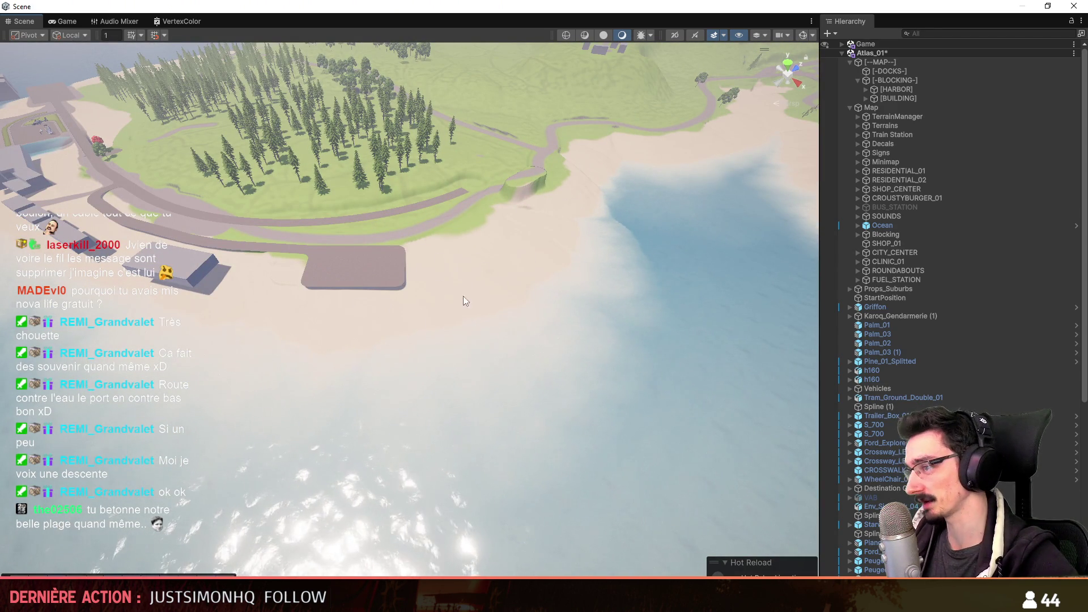
# - Fly the Unity camera toward the harbour, then return to the Maya docks model
pyautogui.moveTo(513, 285); pyautogui.dragTo(506, 282, button='right')
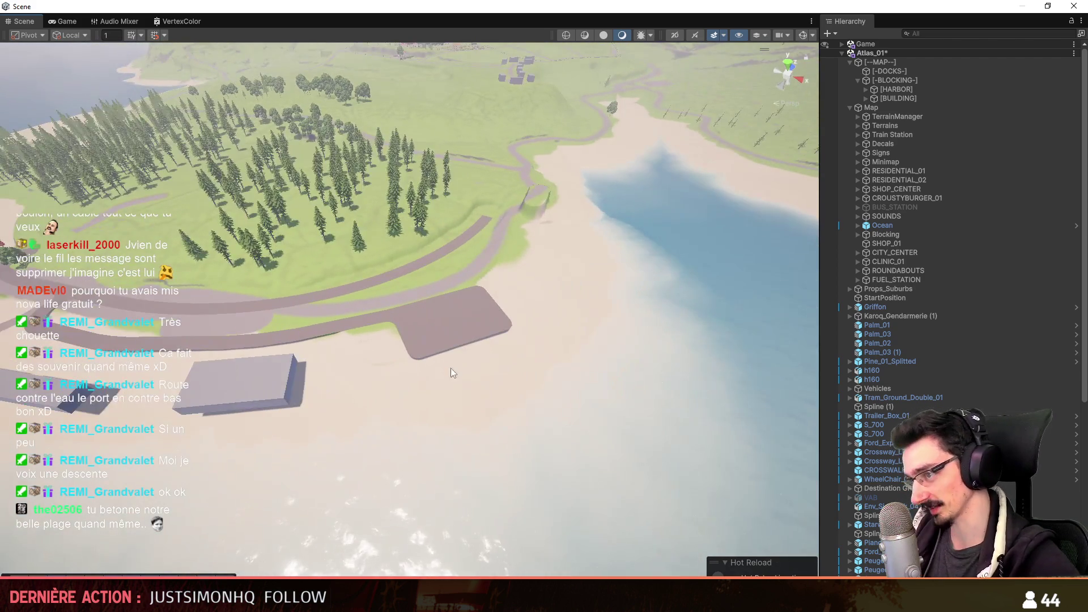
pyautogui.moveTo(452, 369); pyautogui.dragTo(451, 368, button='right')
pyautogui.scroll(2, 451, 368)
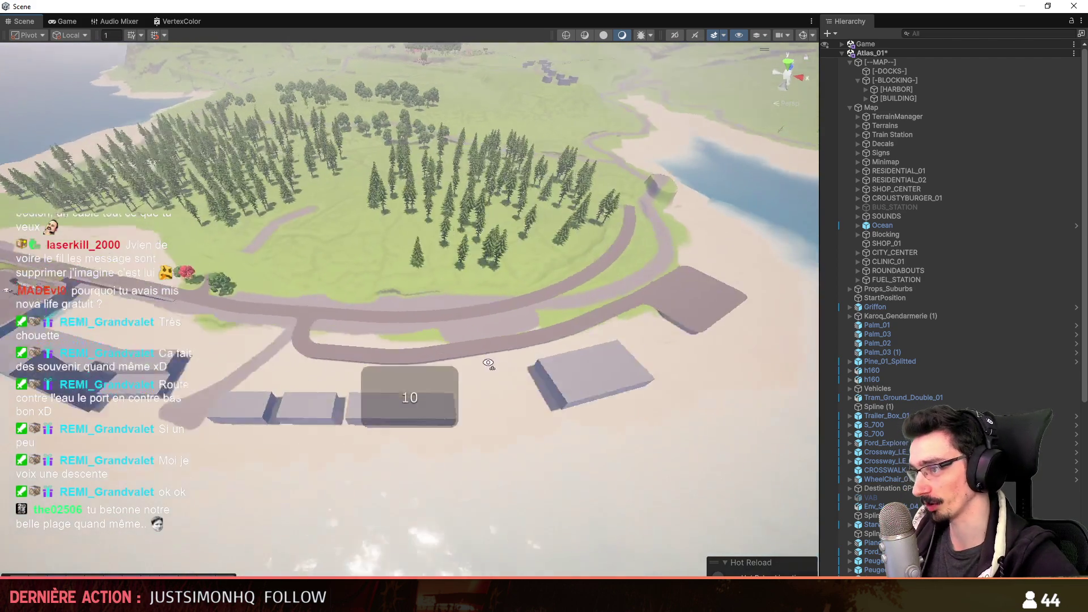
pyautogui.hotkey('alt', 'Tab')
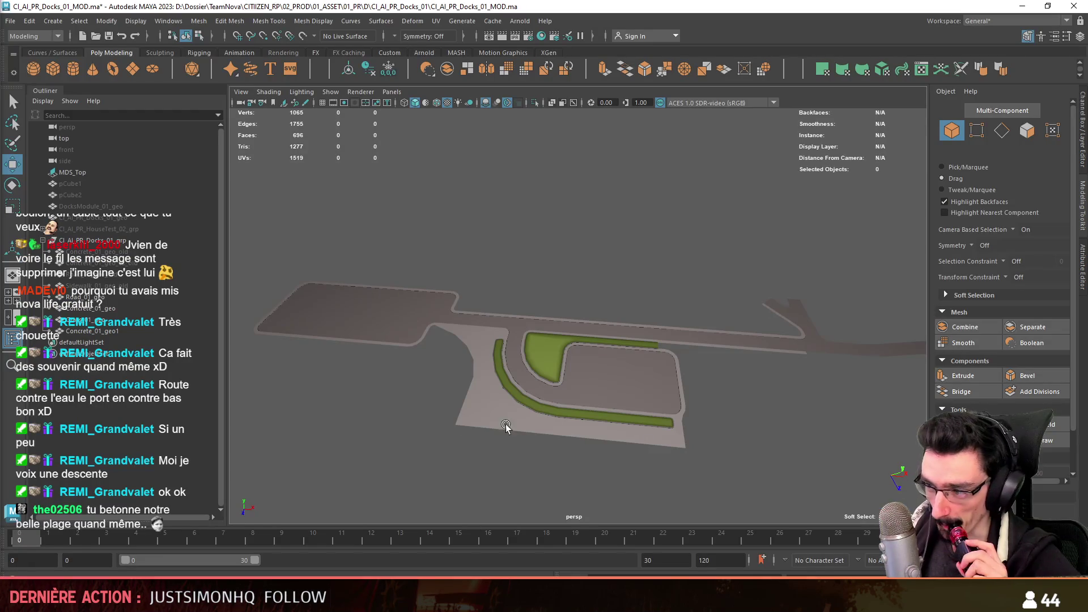
# - Hide and reshow Concrete_01_geo1, select Road_01_geo and its strip of slab faces
pyautogui.moveTo(433, 420)
pyautogui.keyDown('alt'); pyautogui.mouseDown(button='right')
pyautogui.moveTo(539, 320)
pyautogui.moveTo(586, 417)
pyautogui.mouseUp(button='right'); pyautogui.keyUp('alt')
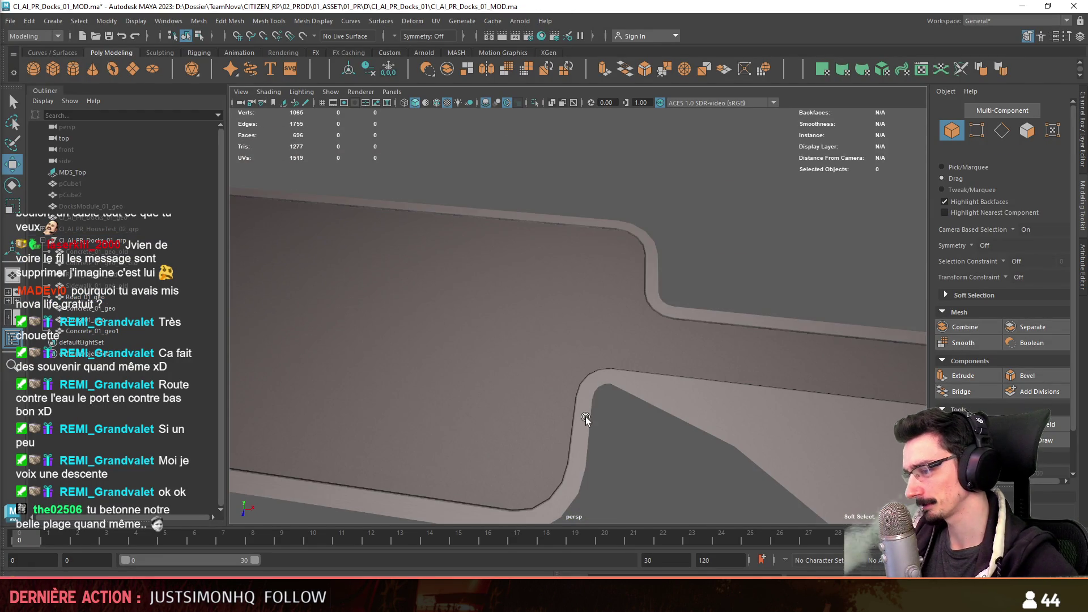
pyautogui.click(586, 417)
pyautogui.hotkey('ctrl', 'h')
pyautogui.click(156, 308)
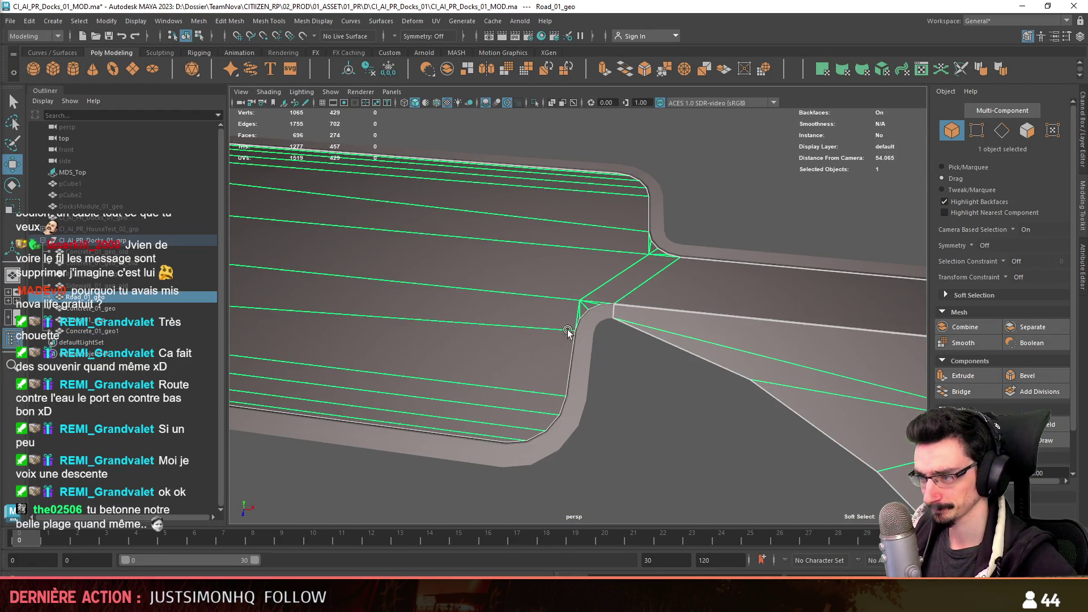
pyautogui.click(158, 298)
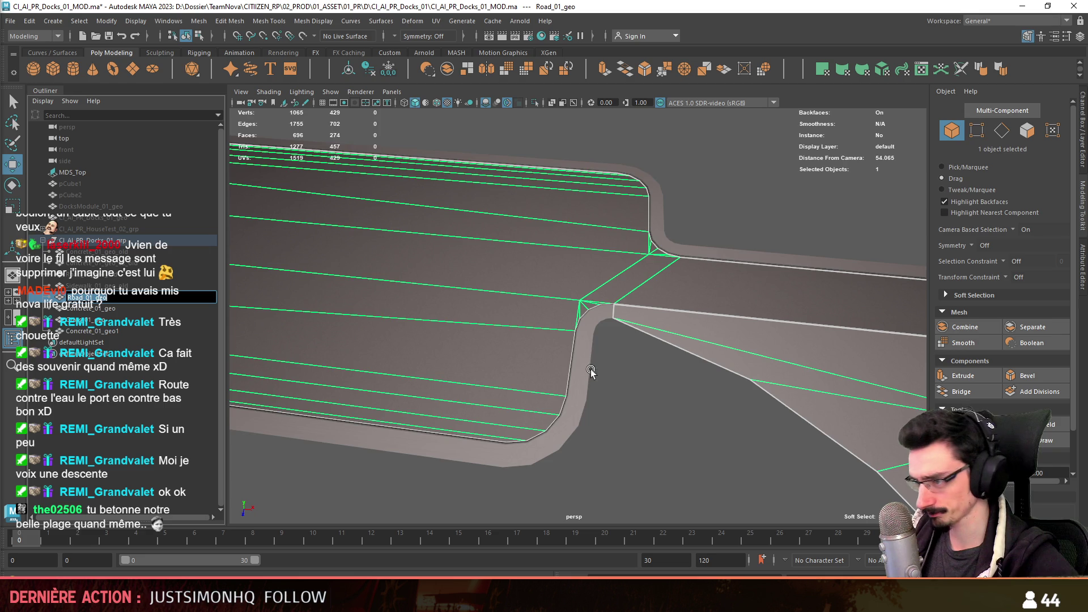
pyautogui.hotkey('shift', 'h')
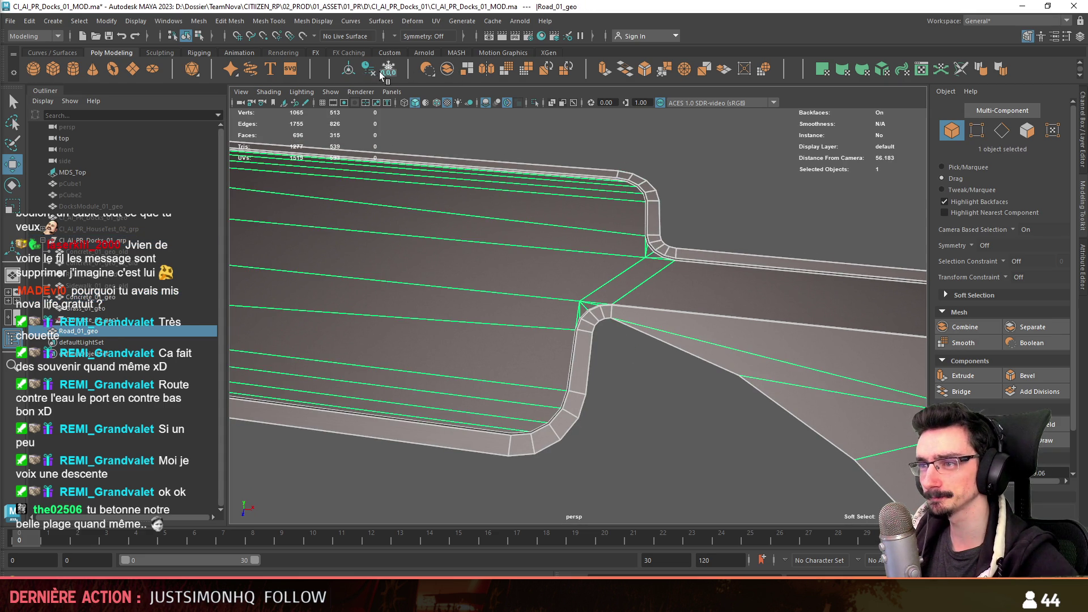
pyautogui.scroll(3, 437, 297)
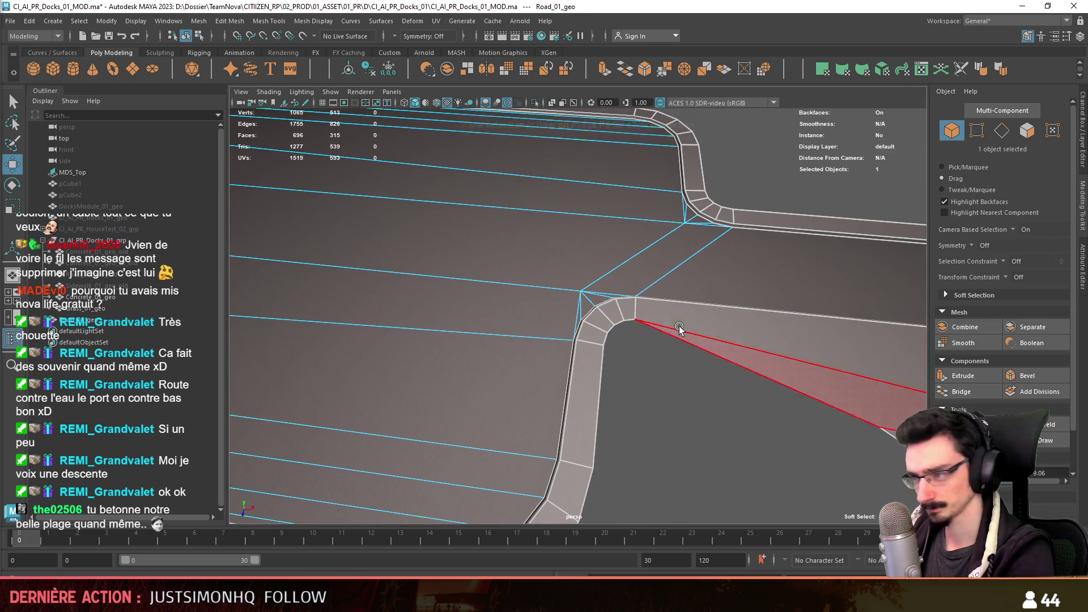
pyautogui.press('F11')
pyautogui.doubleClick(553, 153)
# - Target Weld four stray Road_01_geo vertices onto the curb corner vertices
pyautogui.click(229, 21)
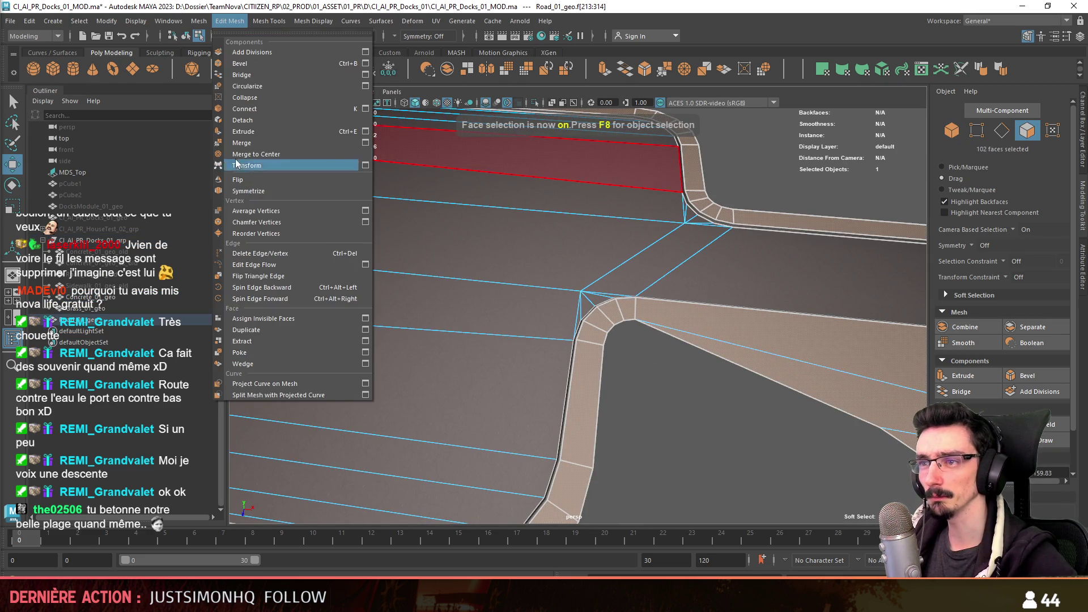
pyautogui.press('Escape')
pyautogui.keyDown('alt'); pyautogui.moveTo(652, 328); pyautogui.dragTo(622, 363); pyautogui.keyUp('alt')
pyautogui.press('F9')
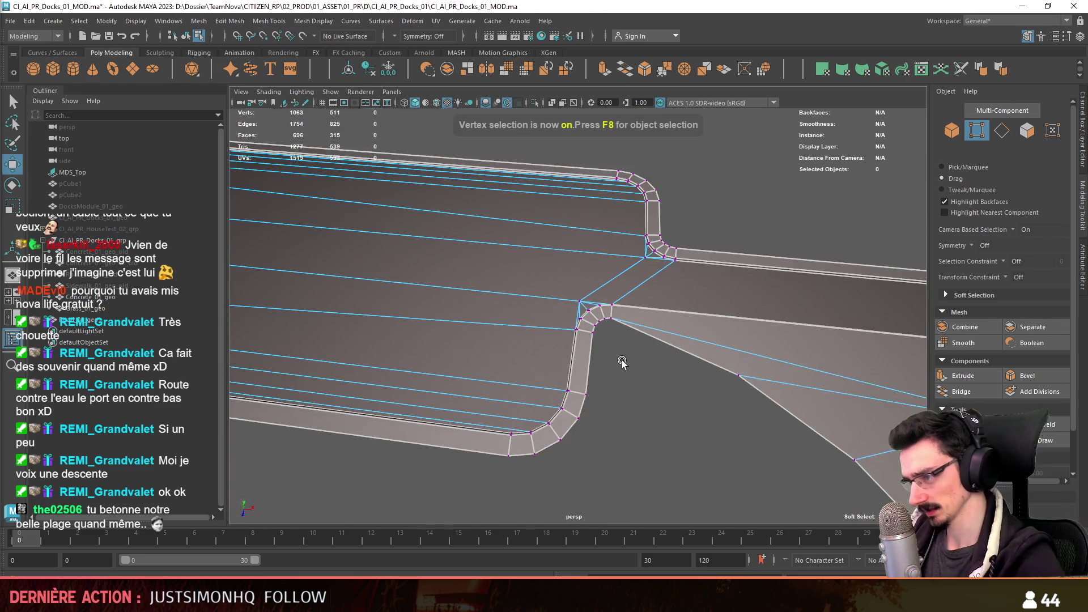
pyautogui.scroll(2, 621, 364)
pyautogui.scroll(2, 663, 382)
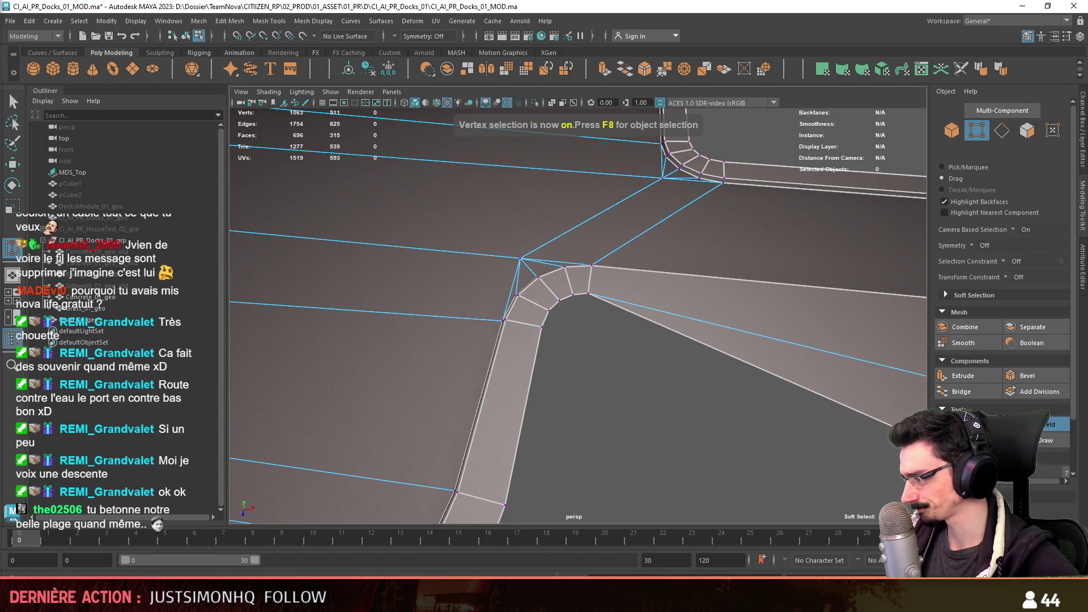
pyautogui.scroll(-2, 1004, 340)
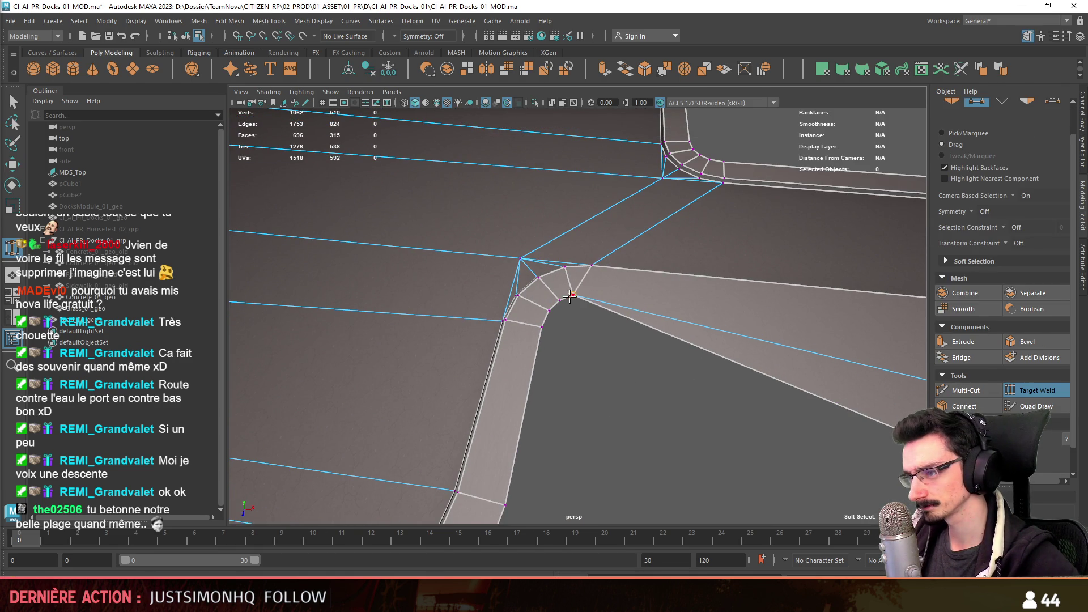
pyautogui.moveTo(573, 295); pyautogui.dragTo(548, 315)
pyautogui.scroll(-3, 546, 315)
pyautogui.scroll(2, 541, 290)
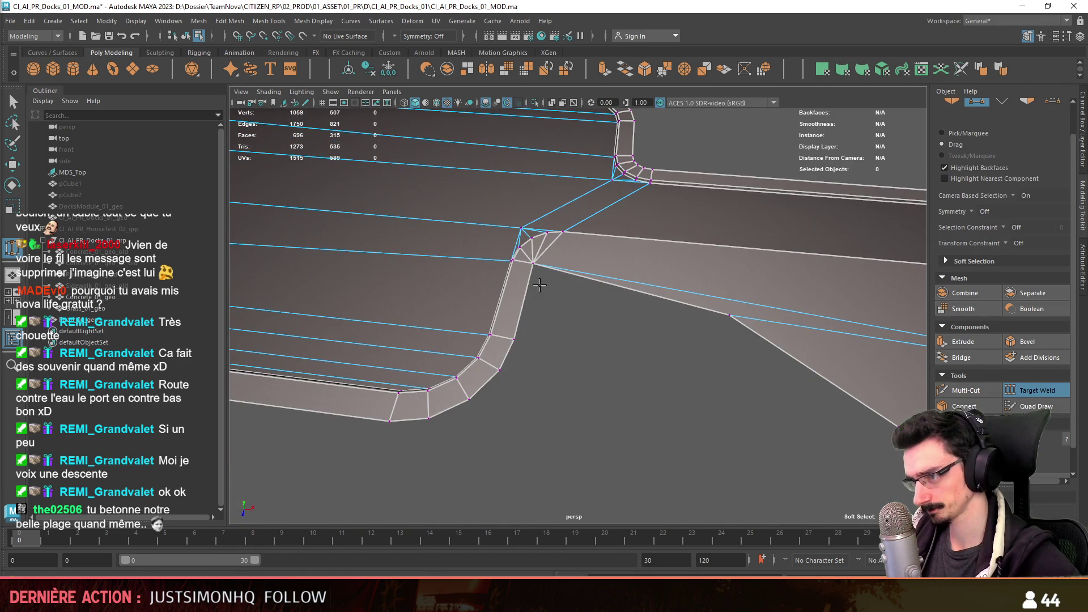
pyautogui.moveTo(729, 314); pyautogui.dragTo(548, 270)
pyautogui.scroll(-2, 547, 272)
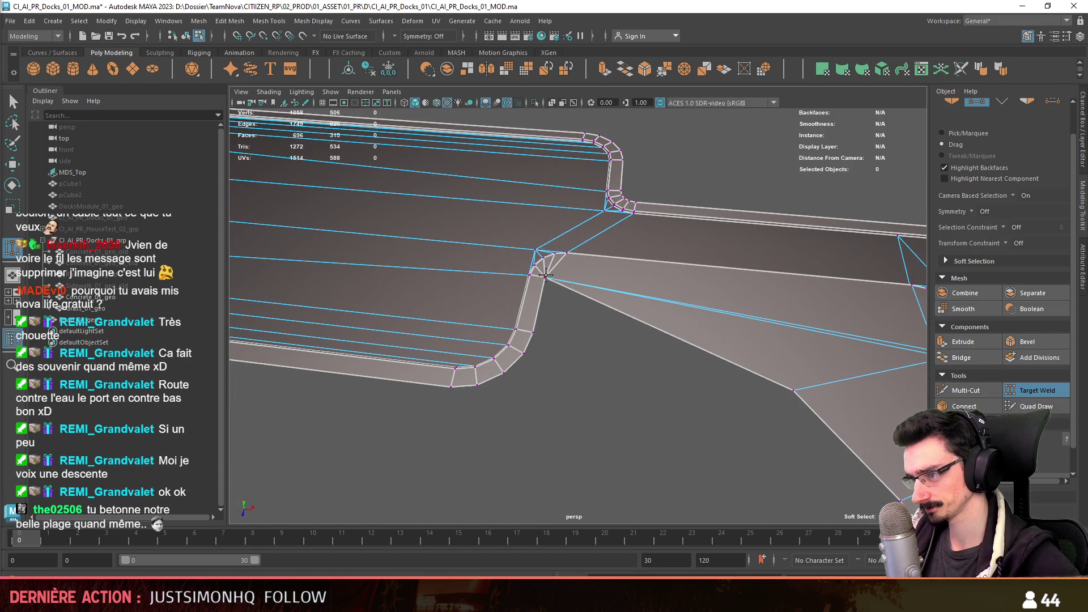
pyautogui.moveTo(537, 330); pyautogui.dragTo(533, 332)
pyautogui.moveTo(554, 340); pyautogui.dragTo(534, 333)
# - Undo two bad welds, re-weld the corner vertex correctly and leave the weld tool
pyautogui.moveTo(712, 360)
pyautogui.keyDown('alt'); pyautogui.mouseDown()
pyautogui.moveTo(577, 358)
pyautogui.moveTo(838, 380)
pyautogui.mouseUp(); pyautogui.keyUp('alt')
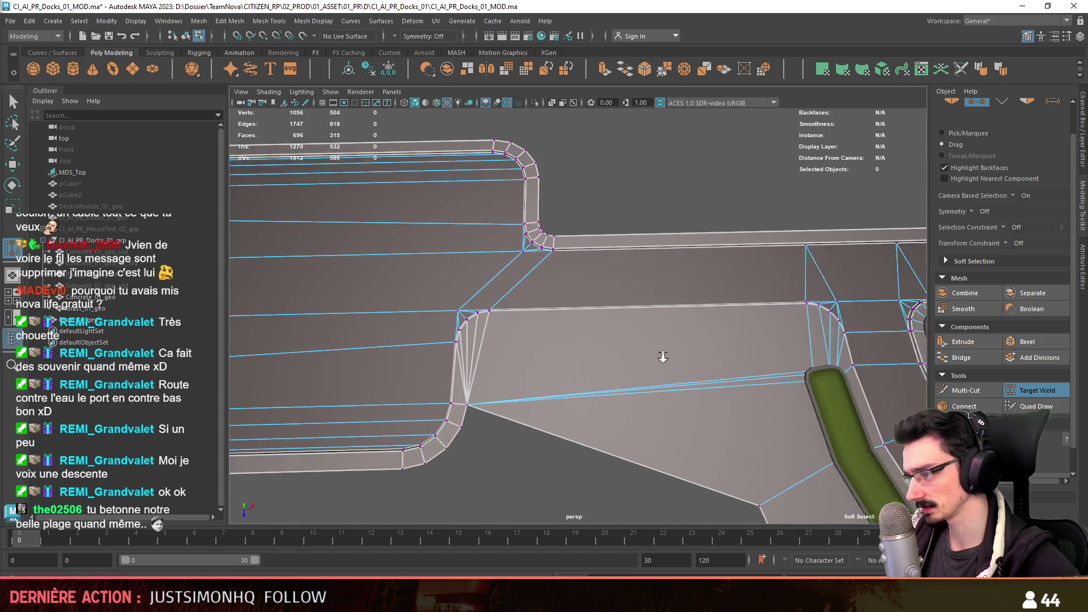
pyautogui.moveTo(603, 400)
pyautogui.keyDown('alt'); pyautogui.mouseDown()
pyautogui.moveTo(615, 316)
pyautogui.moveTo(601, 342)
pyautogui.mouseUp(); pyautogui.keyUp('alt')
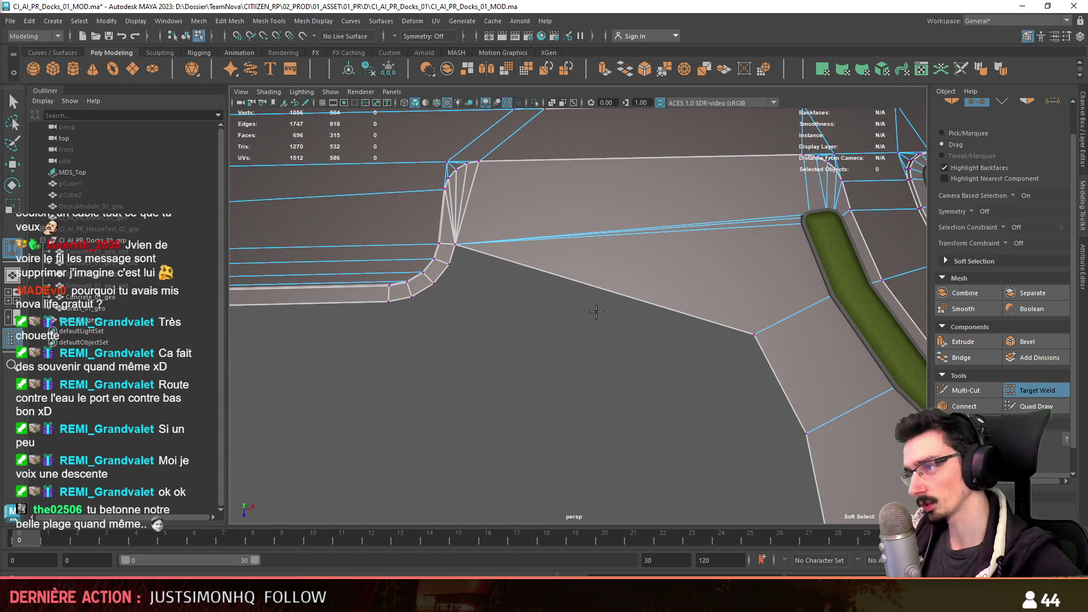
pyautogui.hotkey('ctrl', 'z')
pyautogui.hotkey('ctrl', 'z')
pyautogui.hotkey('ctrl', 'z')
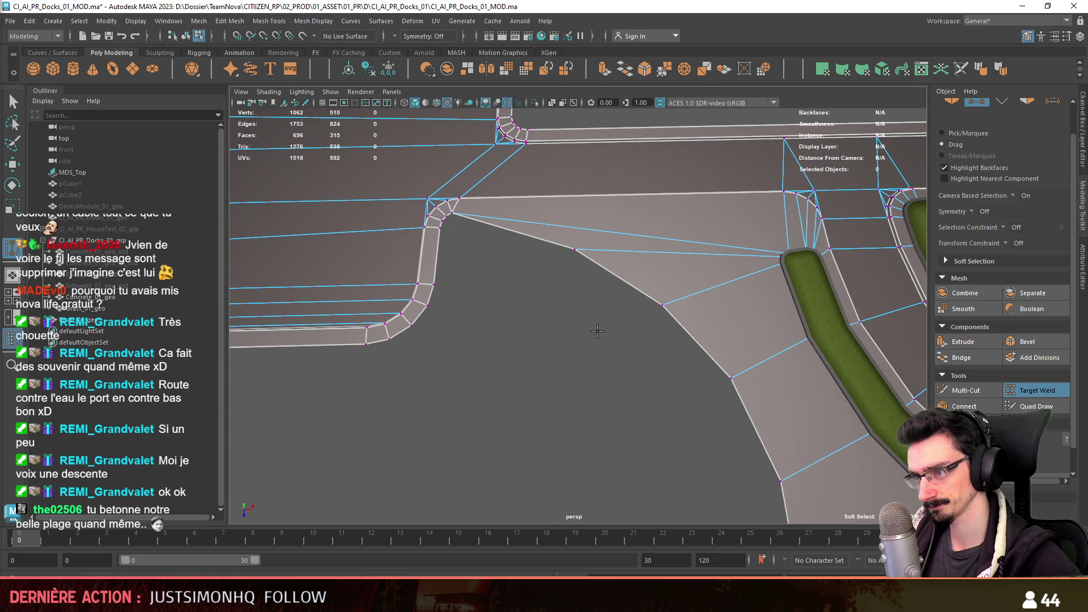
pyautogui.keyDown('alt'); pyautogui.moveTo(597, 332); pyautogui.dragTo(598, 347); pyautogui.keyUp('alt')
pyautogui.hotkey('ctrl', 'z')
pyautogui.scroll(3, 604, 351)
pyautogui.scroll(3, 617, 361)
pyautogui.scroll(2, 629, 370)
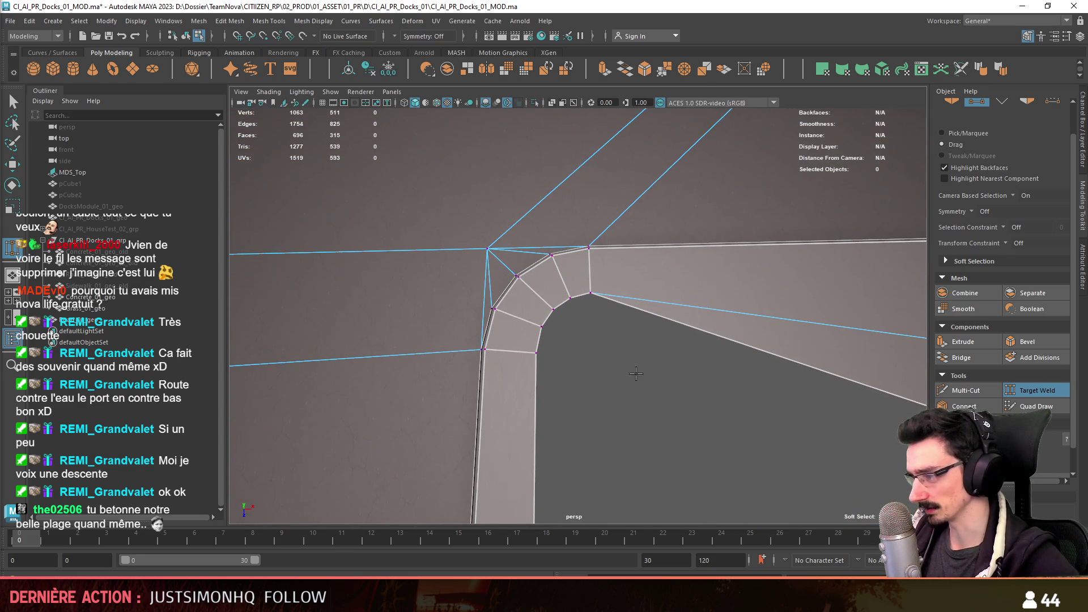
pyautogui.moveTo(543, 324); pyautogui.dragTo(591, 294)
pyautogui.scroll(-3, 689, 335)
pyautogui.scroll(-3, 690, 335)
pyautogui.scroll(-2, 690, 335)
pyautogui.moveTo(690, 335)
pyautogui.keyDown('alt'); pyautogui.mouseDown(button='middle')
pyautogui.moveTo(630, 341)
pyautogui.moveTo(650, 342)
pyautogui.mouseUp(button='middle'); pyautogui.keyUp('alt')
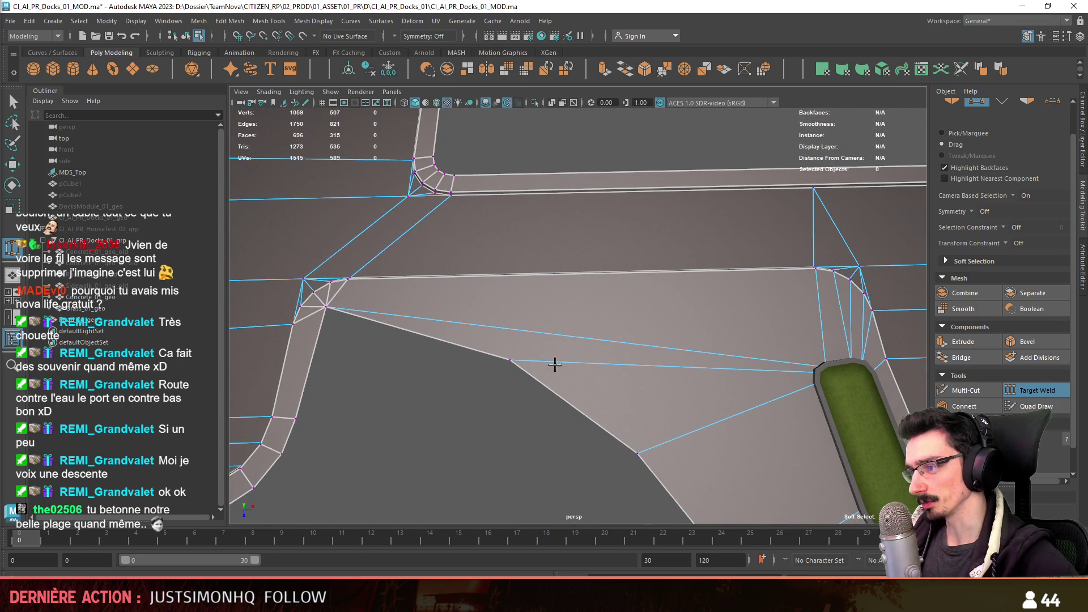
pyautogui.keyDown('alt'); pyautogui.moveTo(550, 363); pyautogui.dragTo(567, 343, button='middle'); pyautogui.keyUp('alt')
pyautogui.press('w')
pyautogui.press('F10')
# - Cut a new edge across the road face from the curb corner vertex with Multi-Cut
pyautogui.click(593, 285)
pyautogui.click(468, 452)
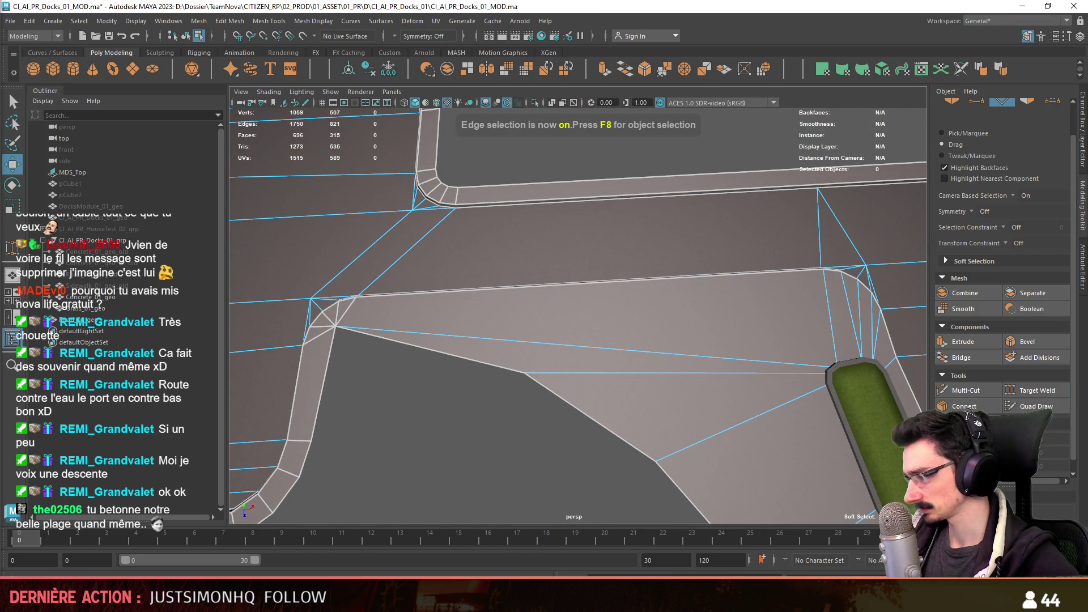
pyautogui.click(966, 392)
pyautogui.click(841, 368)
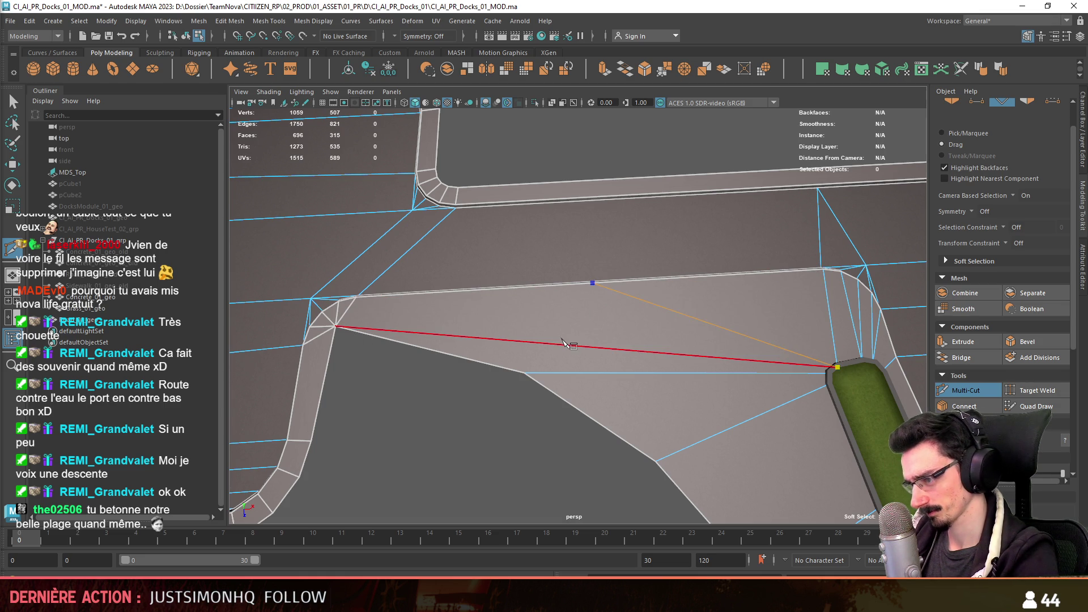
pyautogui.click(525, 373)
pyautogui.keyDown('alt'); pyautogui.moveTo(528, 374); pyautogui.dragTo(529, 361); pyautogui.keyUp('alt')
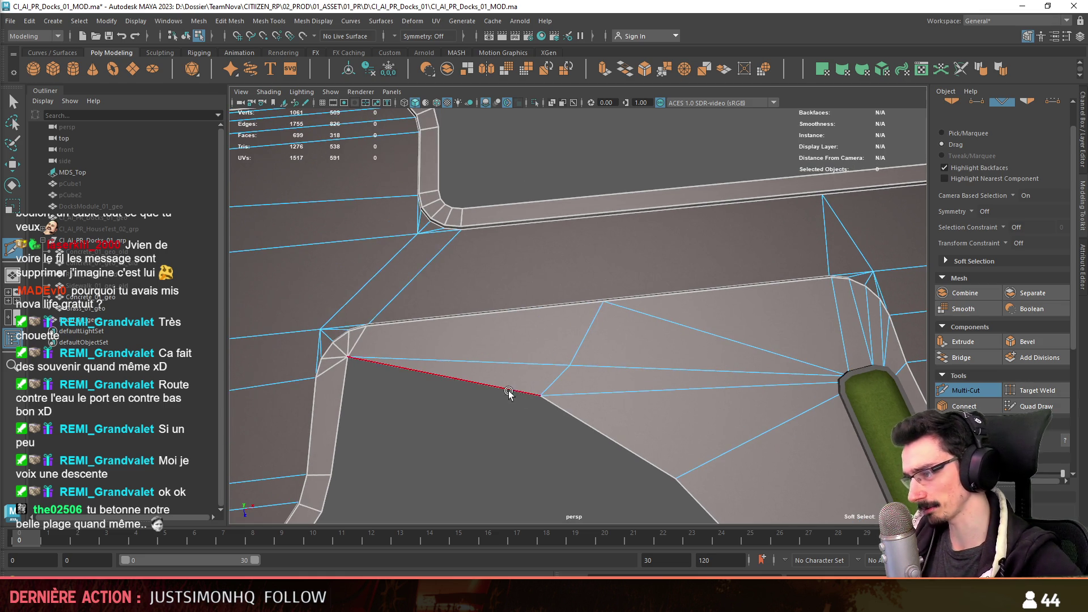
pyautogui.press('w')
# - Delete the unwanted horizontal cut edge from the road face
pyautogui.press('F10')
pyautogui.click(529, 361)
pyautogui.click(603, 369)
pyautogui.press('Delete')
pyautogui.moveTo(607, 369)
pyautogui.keyDown('alt'); pyautogui.mouseDown()
pyautogui.moveTo(549, 377)
pyautogui.moveTo(583, 381)
pyautogui.moveTo(629, 351)
pyautogui.mouseUp(); pyautogui.keyUp('alt')
# - Lower a vertex on the road edge with the Move tool
pyautogui.press('F9')
pyautogui.click(549, 376)
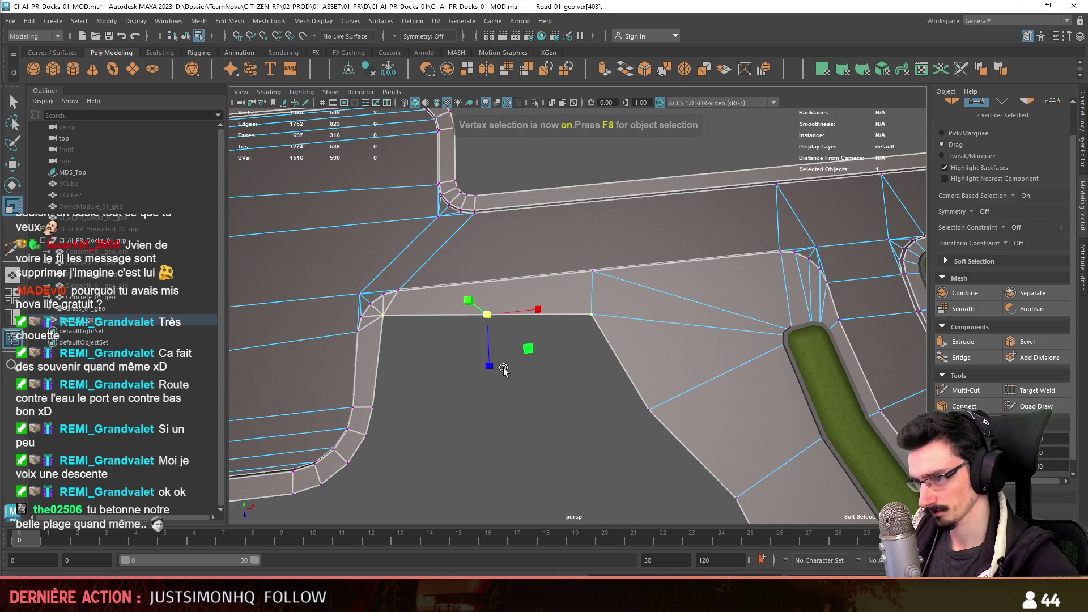
pyautogui.press('w')
pyautogui.moveTo(489, 374); pyautogui.dragTo(490, 398)
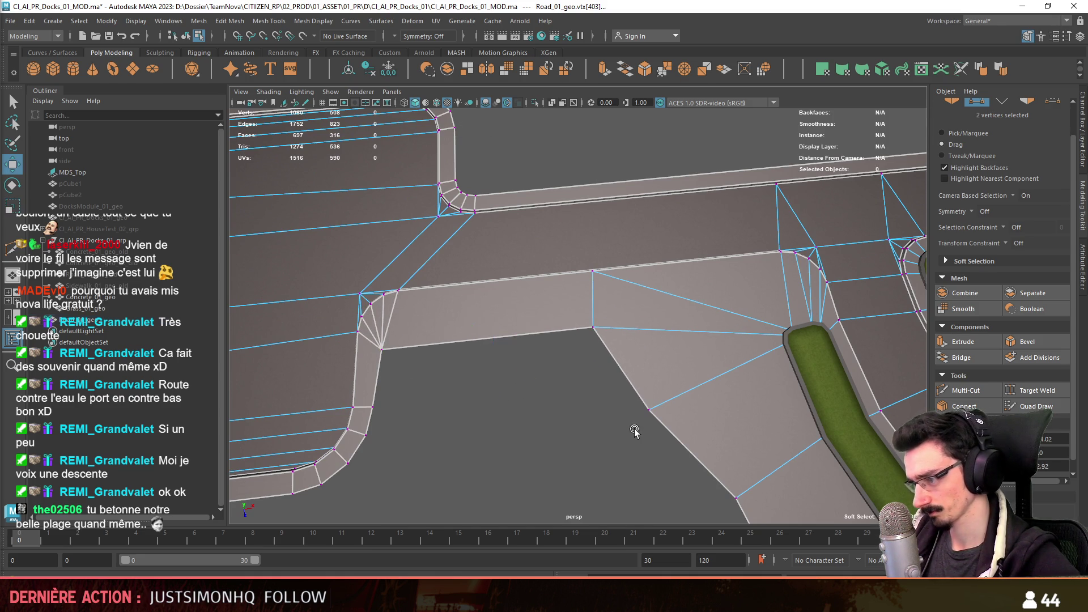
pyautogui.click(648, 410)
pyautogui.keyDown('alt'); pyautogui.moveTo(649, 410); pyautogui.dragTo(697, 369); pyautogui.keyUp('alt')
pyautogui.moveTo(719, 413)
pyautogui.keyDown('alt'); pyautogui.mouseDown()
pyautogui.moveTo(625, 322)
pyautogui.moveTo(639, 357)
pyautogui.moveTo(628, 308)
pyautogui.moveTo(597, 330)
pyautogui.mouseUp(); pyautogui.keyUp('alt')
# - Inspect vertices along the road edge, selecting and clearing them around the corner section
pyautogui.click(603, 311)
pyautogui.moveTo(652, 414); pyautogui.dragTo(587, 298)
pyautogui.moveTo(587, 297)
pyautogui.keyDown('alt'); pyautogui.mouseDown()
pyautogui.moveTo(643, 368)
pyautogui.moveTo(596, 372)
pyautogui.moveTo(666, 393)
pyautogui.moveTo(563, 363)
pyautogui.moveTo(625, 391)
pyautogui.moveTo(680, 383)
pyautogui.moveTo(632, 386)
pyautogui.mouseUp(); pyautogui.keyUp('alt')
pyautogui.click(606, 373)
pyautogui.click(623, 342)
pyautogui.click(667, 385)
pyautogui.moveTo(553, 381)
pyautogui.keyDown('alt'); pyautogui.mouseDown()
pyautogui.moveTo(648, 366)
pyautogui.moveTo(660, 382)
pyautogui.moveTo(639, 360)
pyautogui.mouseUp(); pyautogui.keyUp('alt')
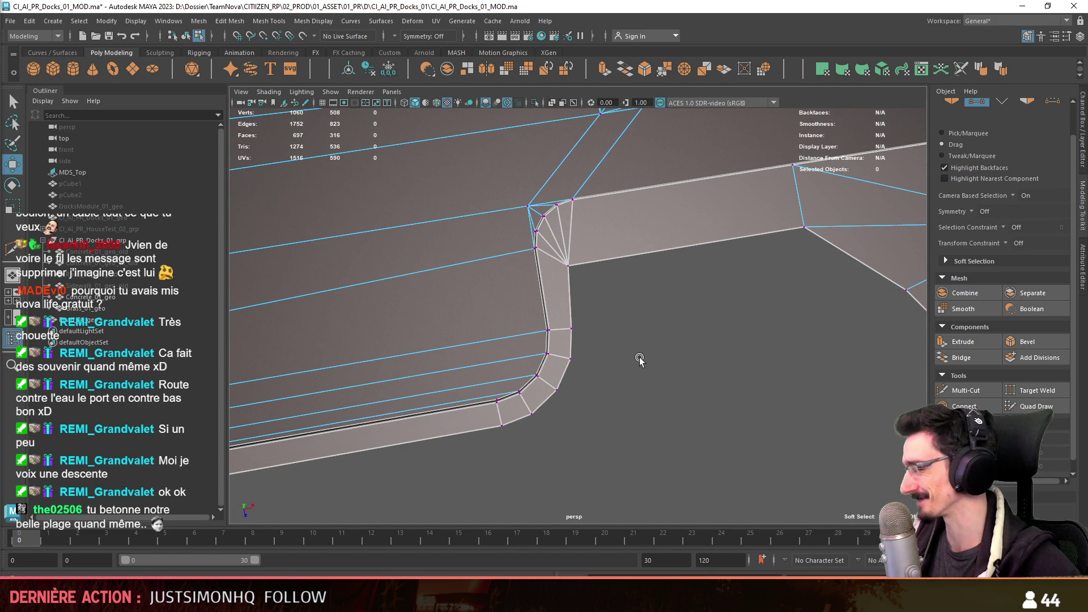
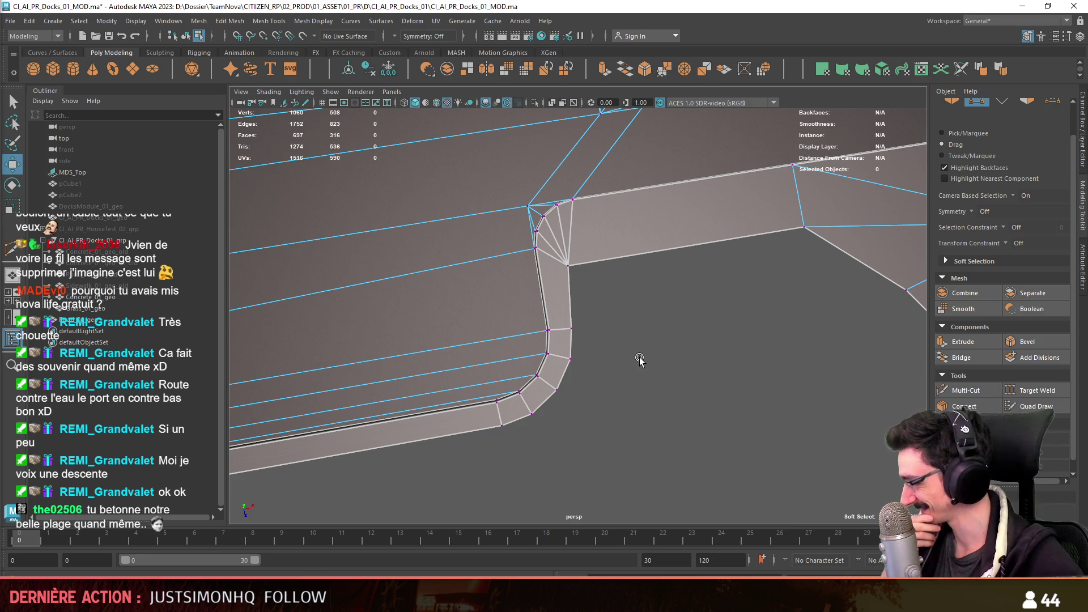
# - Move the five rounded corner vertices into line with the road's bottom edge
pyautogui.moveTo(640, 360)
pyautogui.keyDown('alt'); pyautogui.mouseDown(button='middle')
pyautogui.moveTo(561, 332)
pyautogui.moveTo(591, 315)
pyautogui.mouseUp(button='middle'); pyautogui.keyUp('alt')
pyautogui.scroll(2, 614, 333)
pyautogui.press('F9')
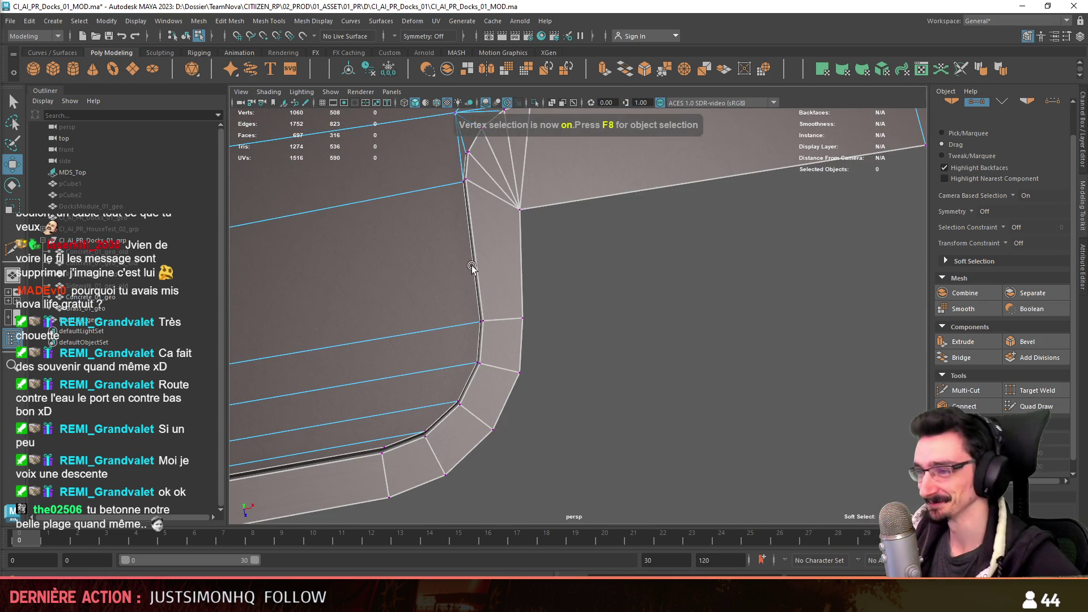
pyautogui.keyDown('alt'); pyautogui.moveTo(467, 257); pyautogui.dragTo(656, 312, button='middle'); pyautogui.keyUp('alt')
pyautogui.keyDown('shift'); pyautogui.moveTo(656, 312); pyautogui.dragTo(656, 340, button='right'); pyautogui.keyUp('shift')
pyautogui.scroll(-1, 662, 359)
pyautogui.moveTo(663, 358)
pyautogui.keyDown('alt'); pyautogui.mouseDown(button='middle')
pyautogui.moveTo(624, 316)
pyautogui.moveTo(567, 304)
pyautogui.moveTo(620, 255)
pyautogui.mouseUp(button='middle'); pyautogui.keyUp('alt')
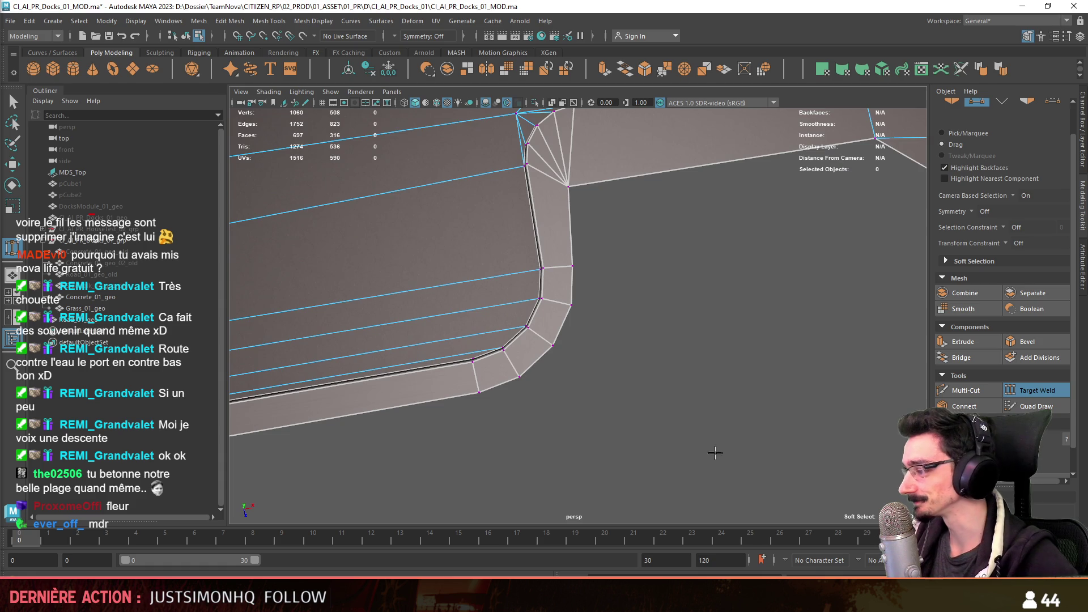
pyautogui.keyDown('alt'); pyautogui.moveTo(849, 456); pyautogui.dragTo(595, 408, button='middle'); pyautogui.keyUp('alt')
pyautogui.press('F9')
pyautogui.click(484, 387)
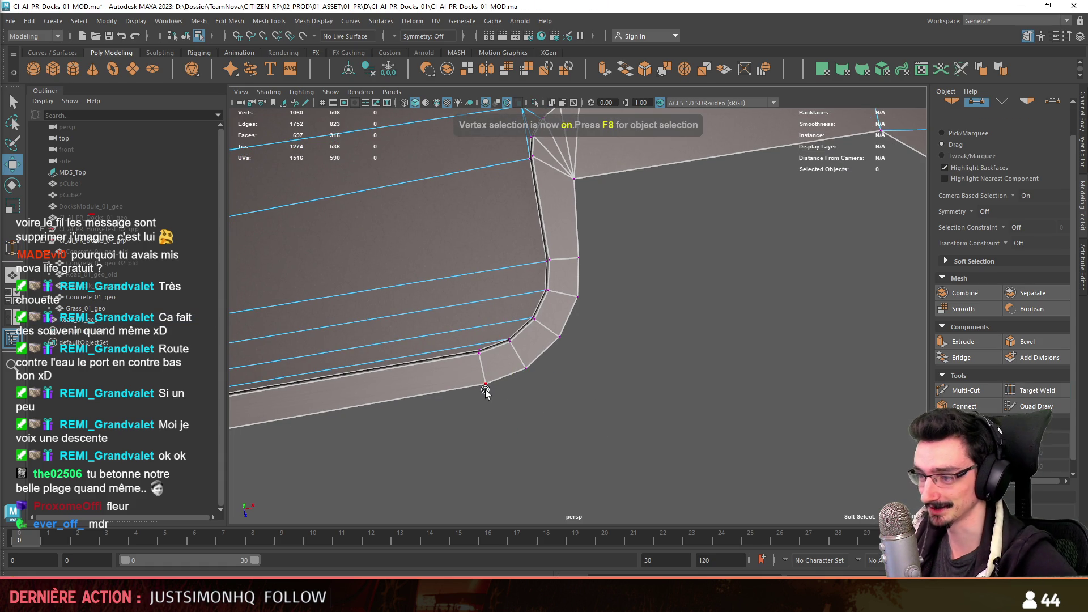
pyautogui.moveTo(583, 297); pyautogui.dragTo(536, 320)
pyautogui.press('w')
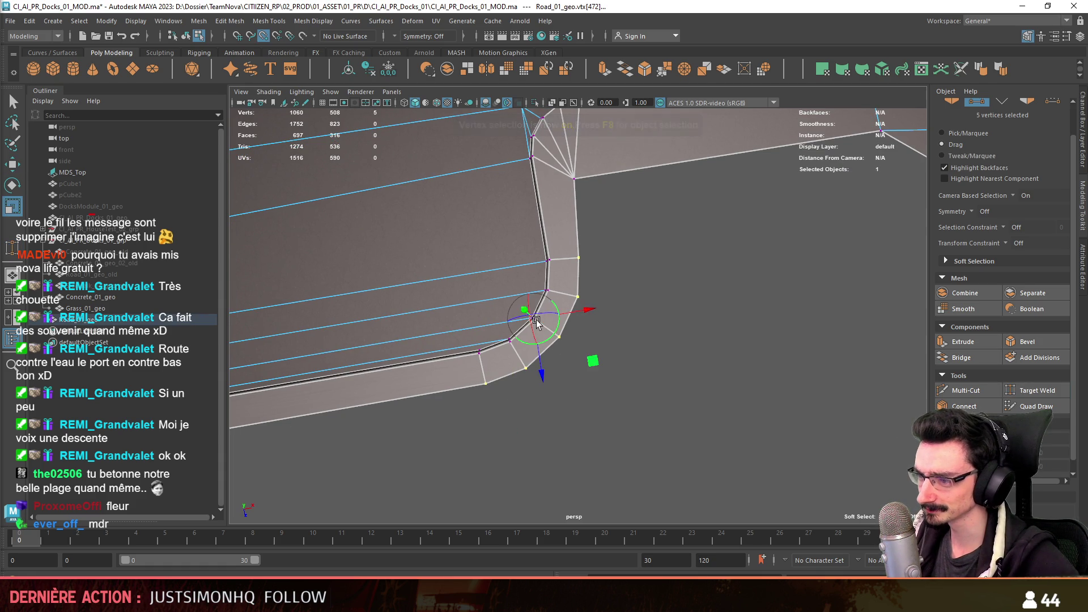
pyautogui.moveTo(483, 400); pyautogui.dragTo(644, 401)
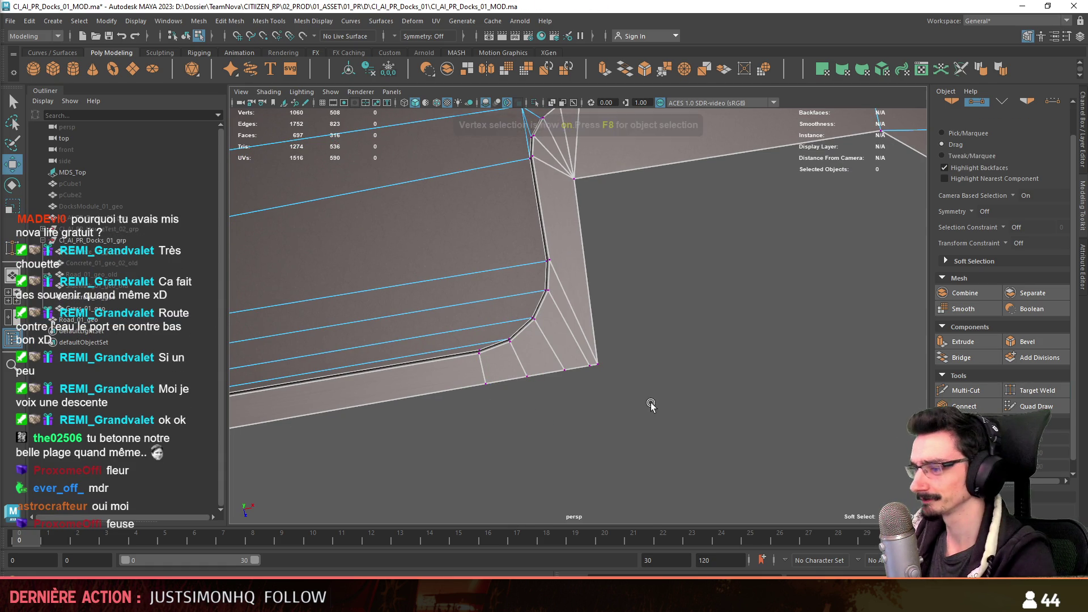
# - Target-weld the stray corner vertices onto their neighbours and return to object mode
pyautogui.press('F9')
pyautogui.keyDown('alt'); pyautogui.moveTo(545, 370); pyautogui.dragTo(851, 404); pyautogui.keyUp('alt')
pyautogui.click(1025, 393)
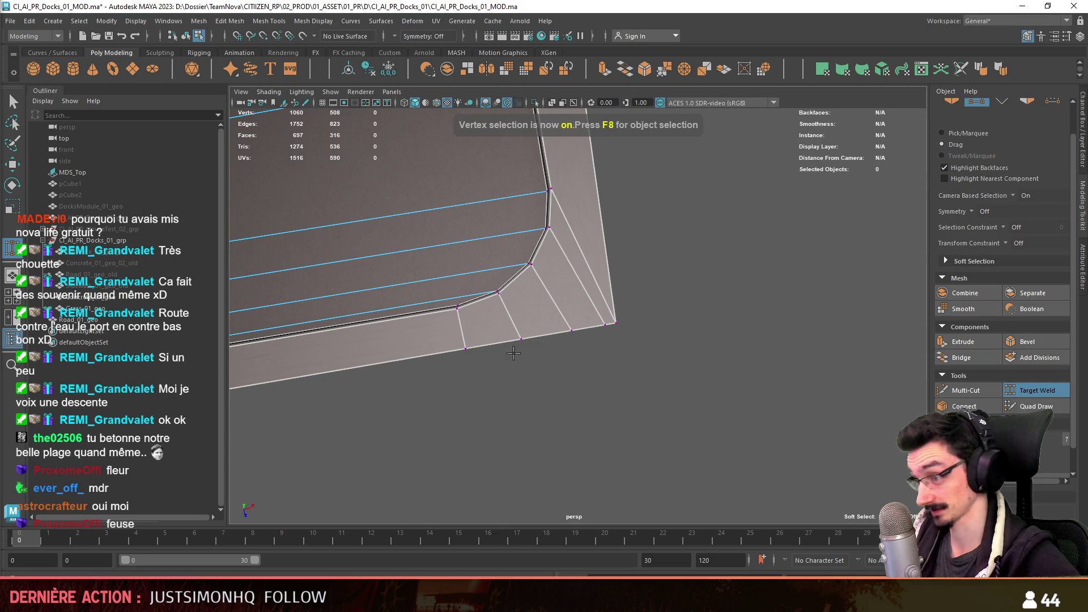
pyautogui.moveTo(558, 336); pyautogui.dragTo(572, 330)
pyautogui.moveTo(571, 330); pyautogui.dragTo(606, 324)
pyautogui.keyDown('alt'); pyautogui.moveTo(656, 364); pyautogui.dragTo(570, 364); pyautogui.keyUp('alt')
pyautogui.press('F8')
pyautogui.moveTo(669, 335)
pyautogui.keyDown('alt'); pyautogui.mouseDown()
pyautogui.moveTo(754, 317)
pyautogui.moveTo(620, 376)
pyautogui.moveTo(628, 388)
pyautogui.mouseUp(); pyautogui.keyUp('alt')
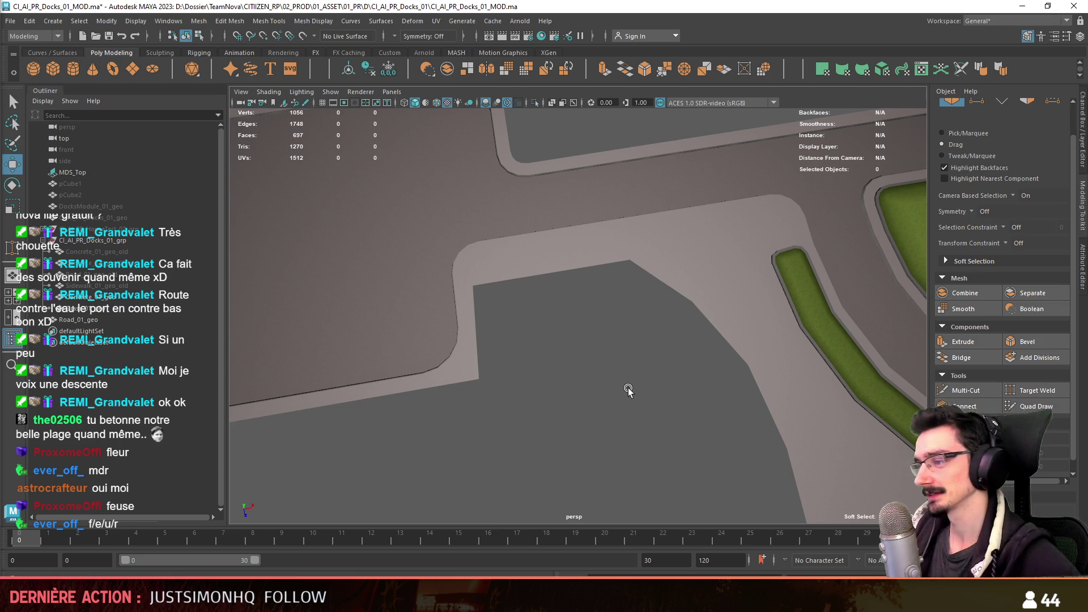
# - Cut a new edge across the road corner face with Multi-Cut
pyautogui.keyDown('alt'); pyautogui.moveTo(629, 388); pyautogui.dragTo(692, 253); pyautogui.keyUp('alt')
pyautogui.press('F10')
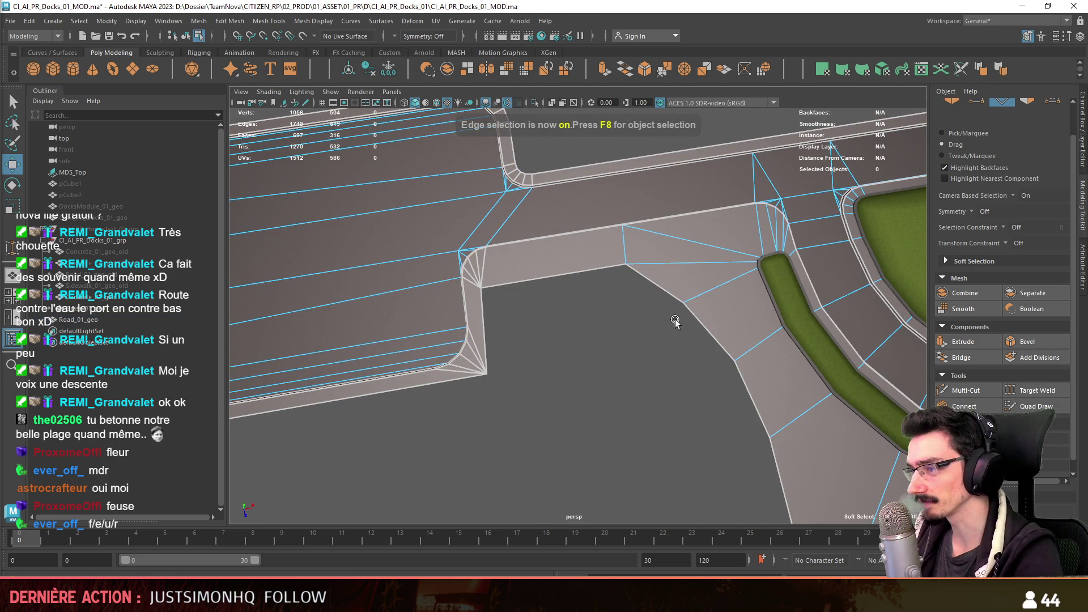
pyautogui.press('F9')
pyautogui.keyDown('alt'); pyautogui.moveTo(675, 322); pyautogui.dragTo(553, 372); pyautogui.keyUp('alt')
pyautogui.click(673, 328)
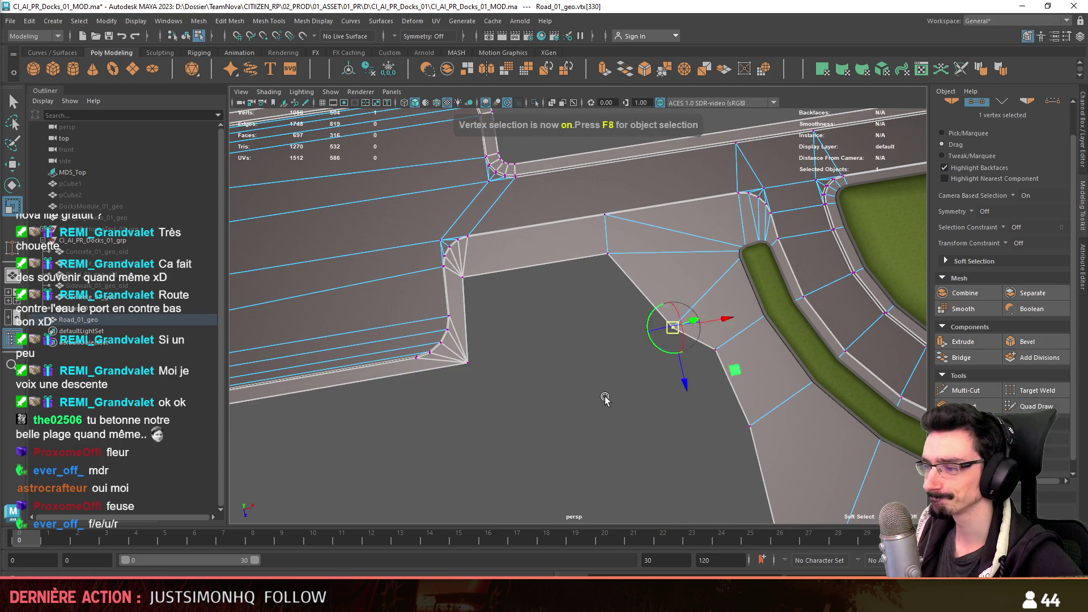
pyautogui.press('F10')
pyautogui.keyDown('alt'); pyautogui.moveTo(590, 383); pyautogui.dragTo(639, 291); pyautogui.keyUp('alt')
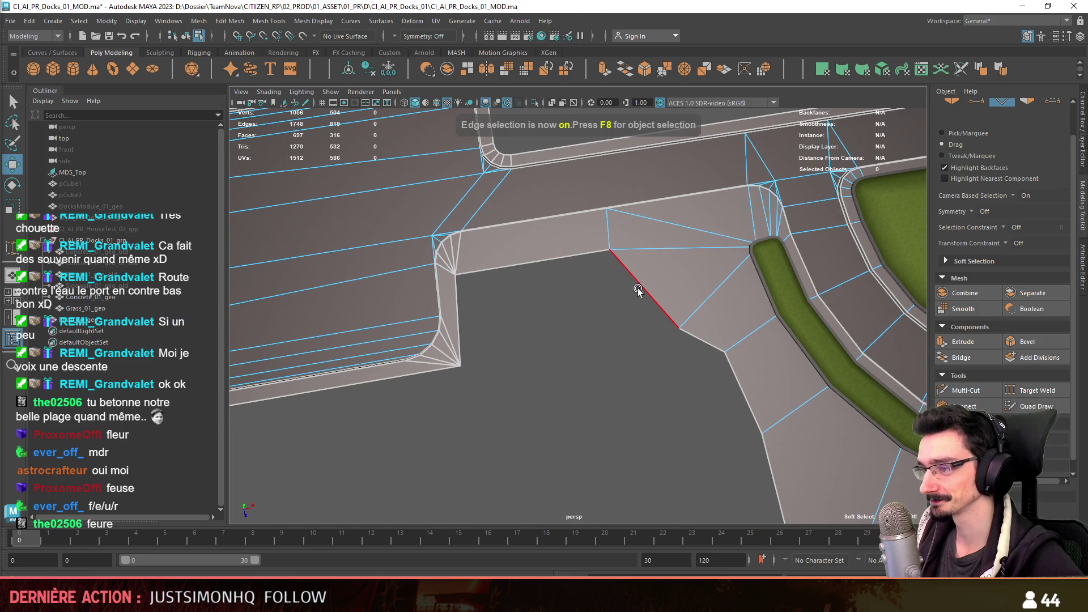
pyautogui.click(564, 297)
pyautogui.keyDown('shift'); pyautogui.moveTo(563, 297); pyautogui.dragTo(477, 324, button='right'); pyautogui.keyUp('shift')
pyautogui.moveTo(477, 323)
pyautogui.keyDown('alt'); pyautogui.mouseDown()
pyautogui.moveTo(656, 389)
pyautogui.moveTo(573, 438)
pyautogui.moveTo(573, 336)
pyautogui.moveTo(570, 371)
pyautogui.mouseUp(); pyautogui.keyUp('alt')
# - Check the leftover vertices on the corner beside the grass strip
pyautogui.press('F9')
pyautogui.press('F9')
pyautogui.click(606, 311)
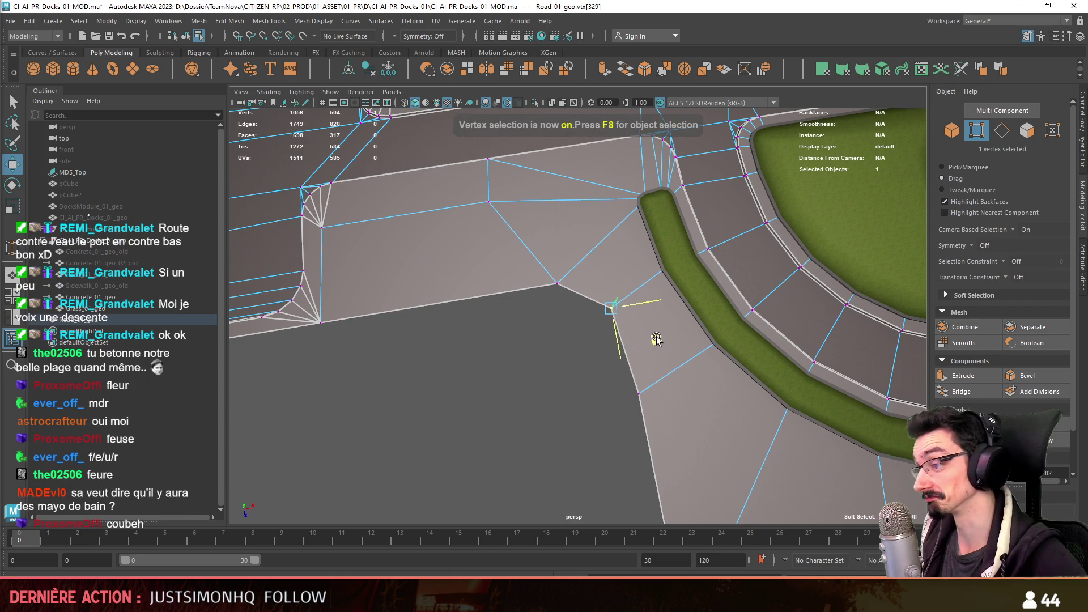
pyautogui.click(554, 460)
pyautogui.moveTo(553, 459)
pyautogui.keyDown('alt'); pyautogui.mouseDown()
pyautogui.moveTo(554, 417)
pyautogui.moveTo(608, 458)
pyautogui.mouseUp(); pyautogui.keyUp('alt')
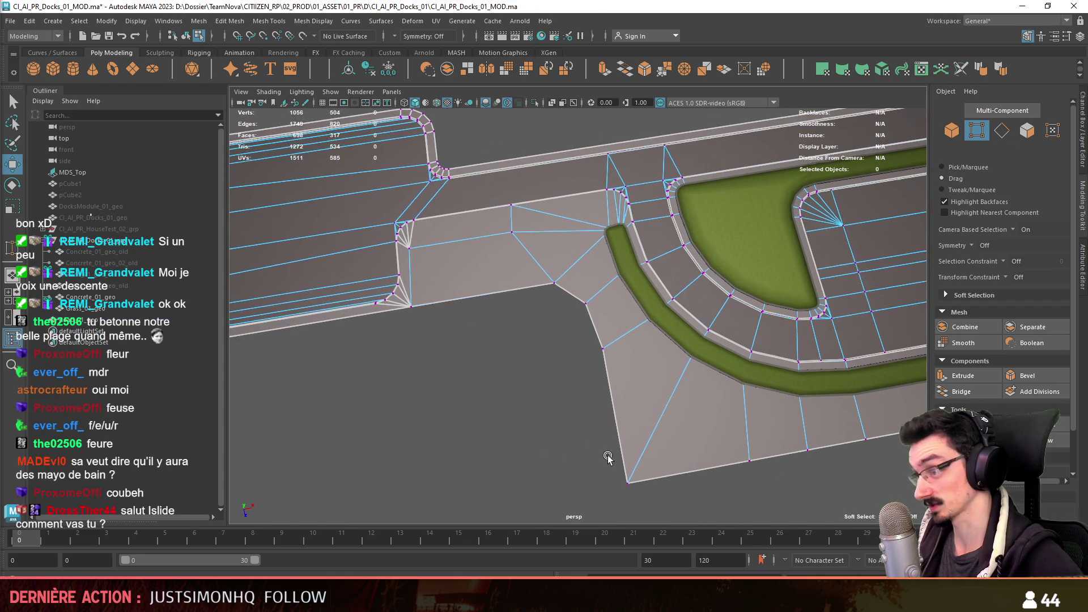
pyautogui.click(554, 286)
pyautogui.click(585, 304)
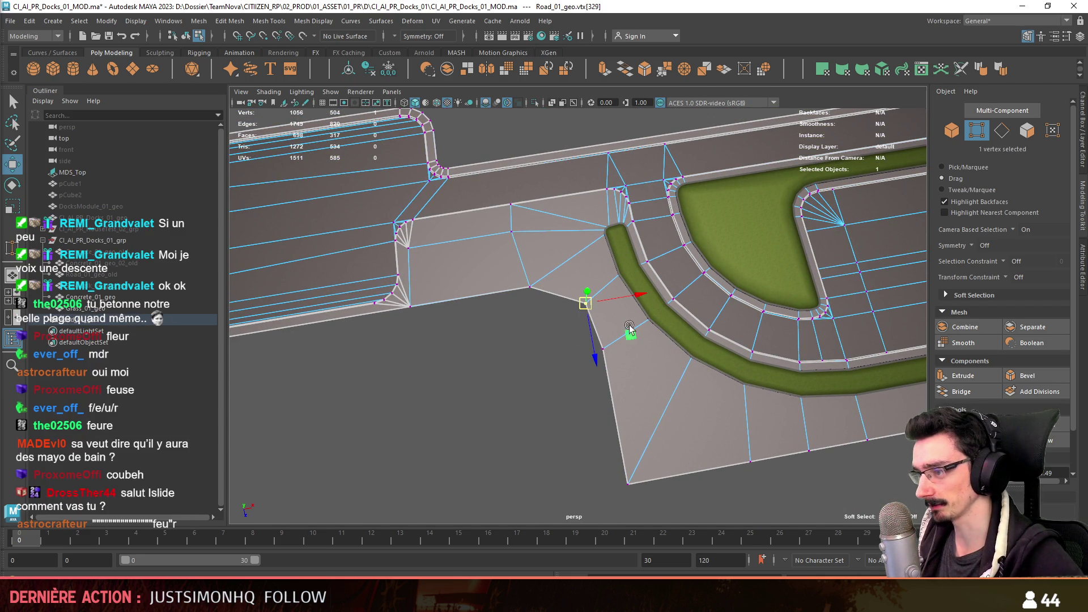
pyautogui.moveTo(485, 440)
pyautogui.keyDown('alt'); pyautogui.mouseDown()
pyautogui.moveTo(511, 405)
pyautogui.moveTo(566, 428)
pyautogui.mouseUp(); pyautogui.keyUp('alt')
pyautogui.press('F8')
pyautogui.scroll(2, 510, 391)
pyautogui.scroll(2, 508, 393)
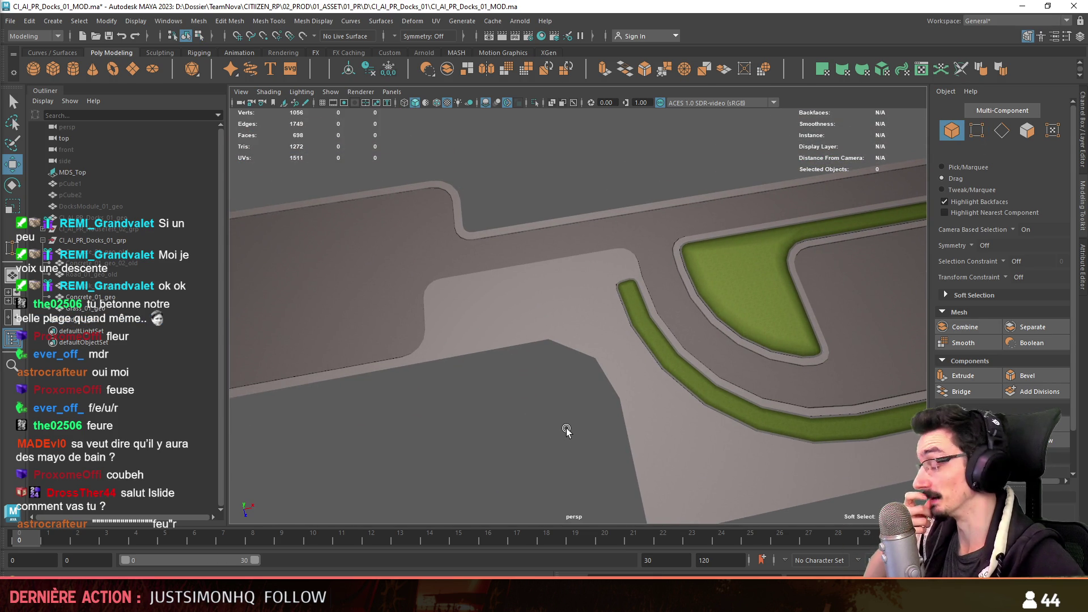
pyautogui.scroll(-1, 566, 427)
# - Target-weld Road_01_geo's stray vertex by the grass end into its neighbour, leaving 1053 vertices
pyautogui.keyDown('alt'); pyautogui.moveTo(570, 417); pyautogui.dragTo(590, 337); pyautogui.keyUp('alt')
pyautogui.click(633, 401)
pyautogui.moveTo(633, 401)
pyautogui.keyDown('alt'); pyautogui.mouseDown()
pyautogui.moveTo(597, 415)
pyautogui.moveTo(675, 393)
pyautogui.mouseUp(); pyautogui.keyUp('alt')
pyautogui.press('F8')
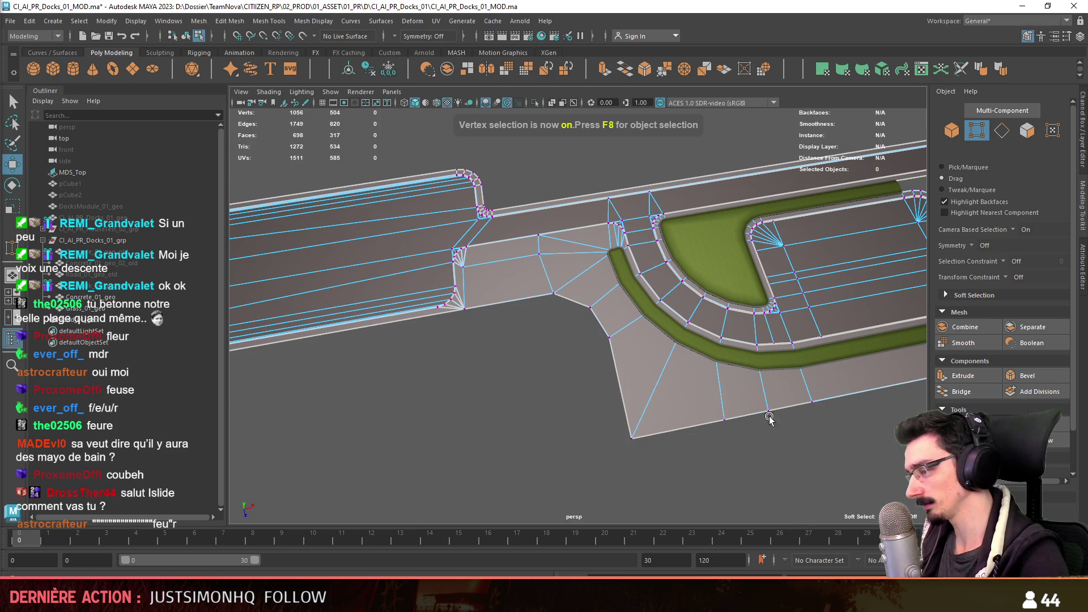
pyautogui.keyDown('alt'); pyautogui.moveTo(720, 377); pyautogui.dragTo(751, 449, button='right'); pyautogui.keyUp('alt')
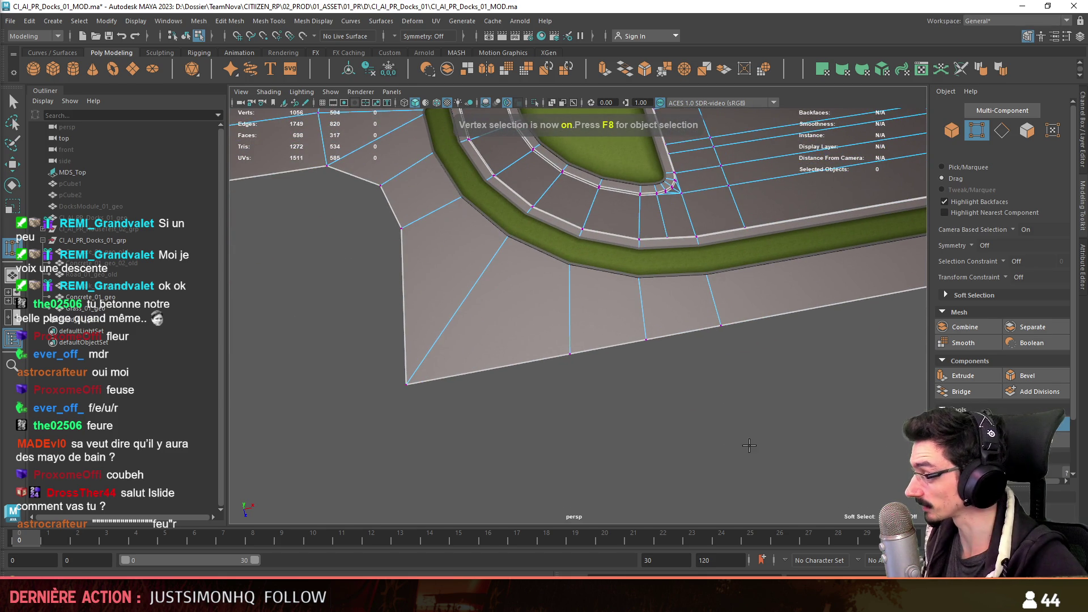
pyautogui.moveTo(653, 335)
pyautogui.keyDown('alt'); pyautogui.mouseDown()
pyautogui.moveTo(581, 447)
pyautogui.moveTo(615, 435)
pyautogui.moveTo(545, 443)
pyautogui.mouseUp(); pyautogui.keyUp('alt')
pyautogui.scroll(5, 544, 443)
pyautogui.keyDown('alt'); pyautogui.moveTo(545, 443); pyautogui.dragTo(649, 384, button='middle'); pyautogui.keyUp('alt')
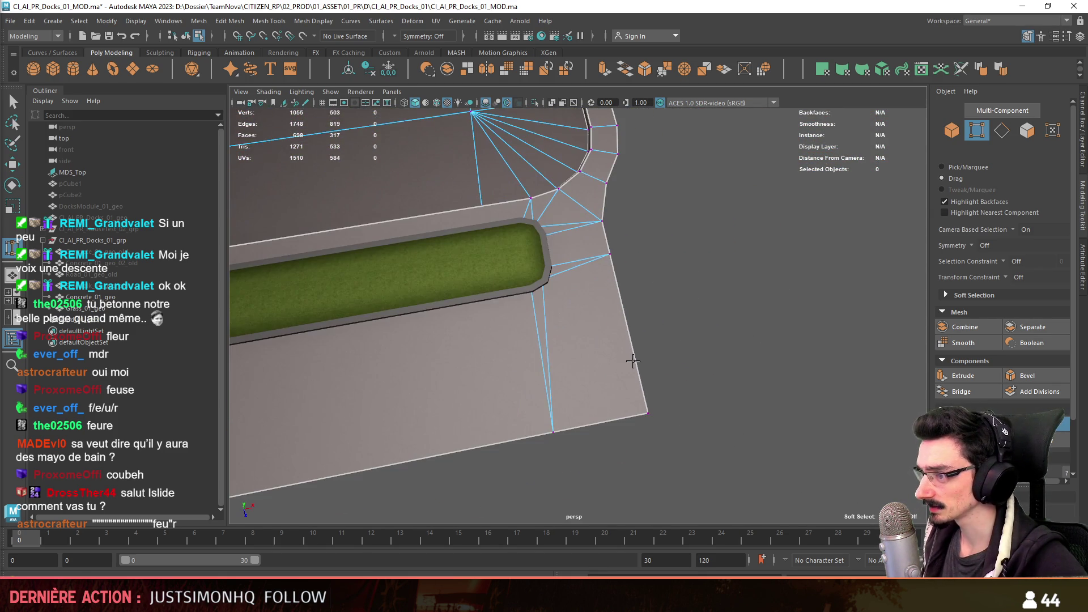
pyautogui.click(650, 415)
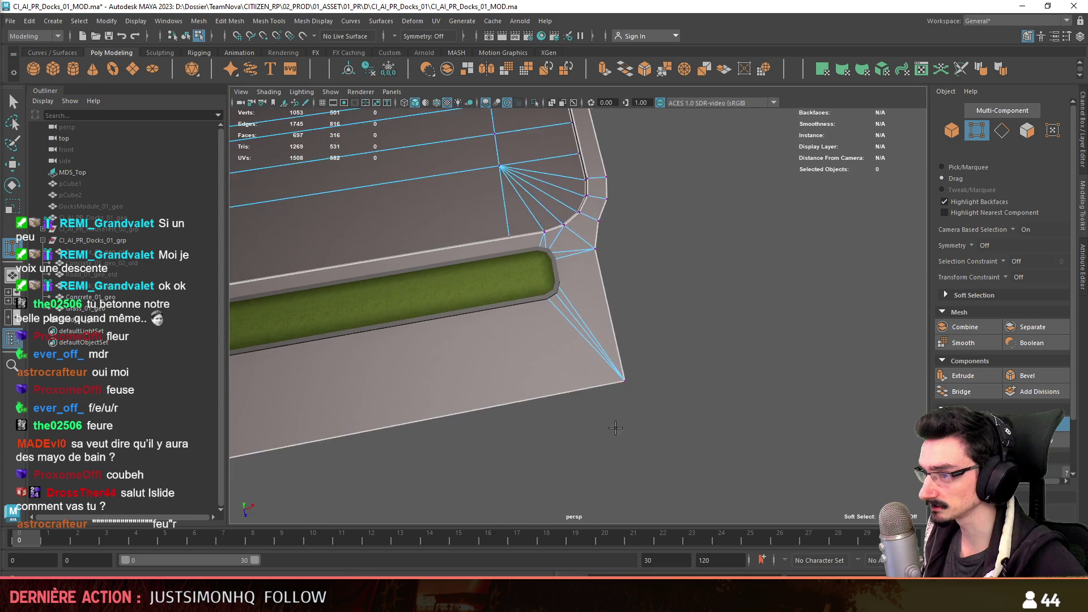
pyautogui.scroll(-3, 621, 433)
pyautogui.press('q')
pyautogui.press('F8')
pyautogui.scroll(-3, 539, 400)
pyautogui.keyDown('alt'); pyautogui.moveTo(609, 402); pyautogui.dragTo(652, 384); pyautogui.keyUp('alt')
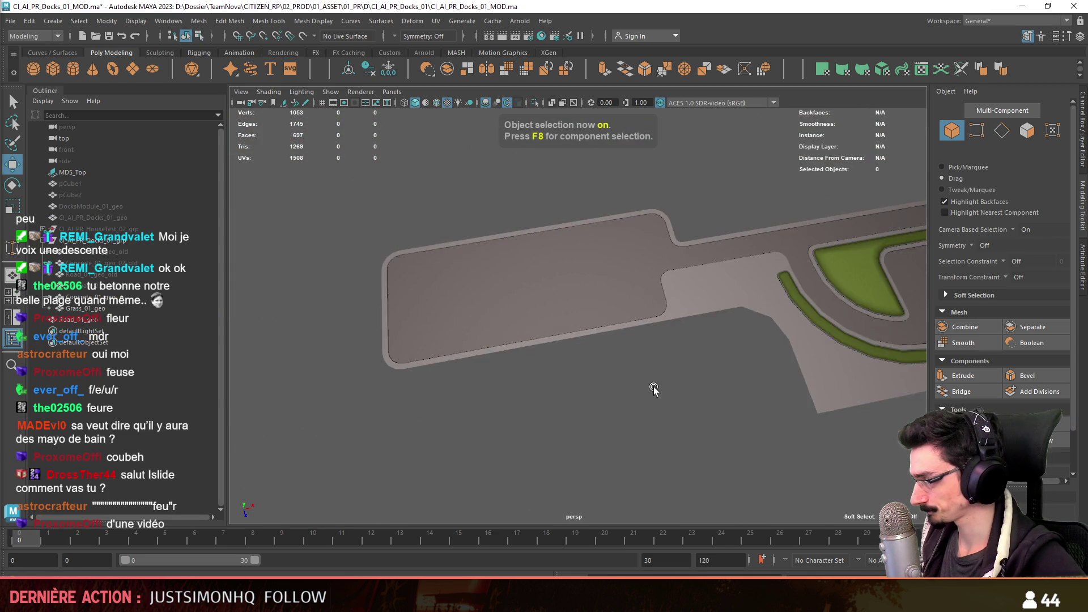
# - Pick vertices along Road_01_geo's corner edge with the Move tool ready
pyautogui.click(653, 374)
pyautogui.scroll(3, 652, 341)
pyautogui.scroll(1, 661, 371)
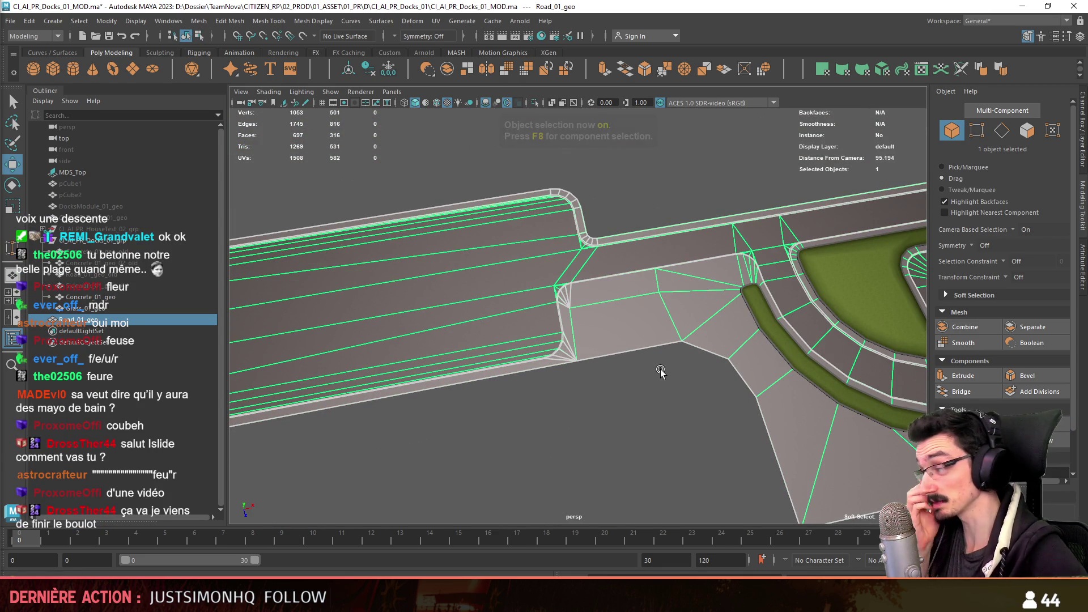
pyautogui.press('F8')
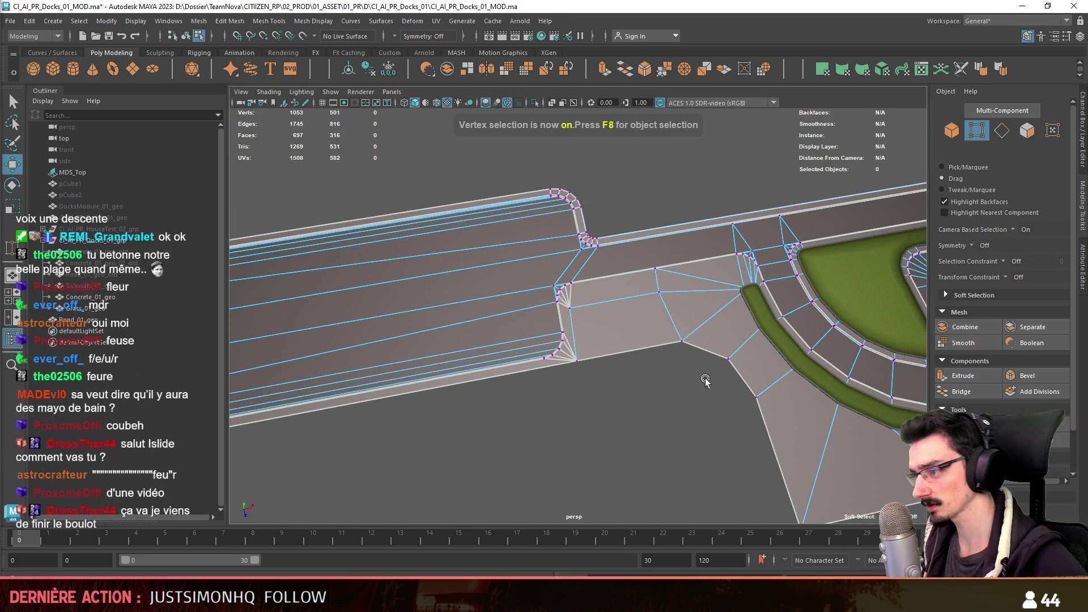
pyautogui.click(680, 340)
pyautogui.keyDown('alt'); pyautogui.moveTo(678, 340); pyautogui.dragTo(656, 401); pyautogui.keyUp('alt')
pyautogui.press('e')
pyautogui.press('w')
pyautogui.click(702, 485)
pyautogui.moveTo(701, 485)
pyautogui.keyDown('alt'); pyautogui.mouseDown()
pyautogui.moveTo(697, 450)
pyautogui.moveTo(605, 409)
pyautogui.moveTo(564, 412)
pyautogui.mouseUp(); pyautogui.keyUp('alt')
pyautogui.click(693, 403)
pyautogui.click(605, 409)
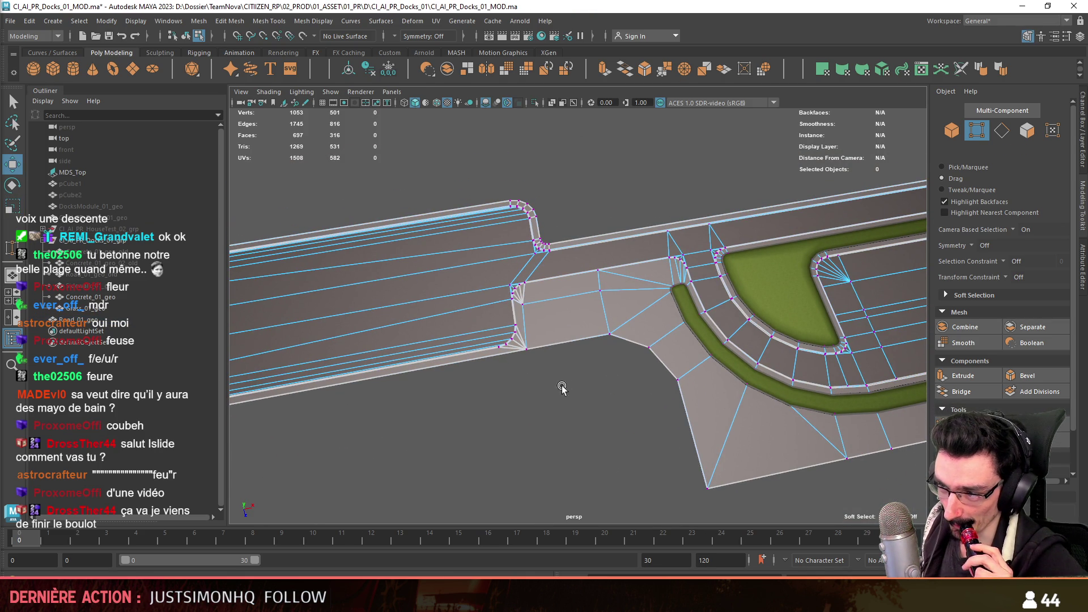
# - Align the two inner curb corner vertices and return to whole-object editing at 1053 vertices
pyautogui.click(524, 309)
pyautogui.moveTo(544, 272); pyautogui.dragTo(493, 357)
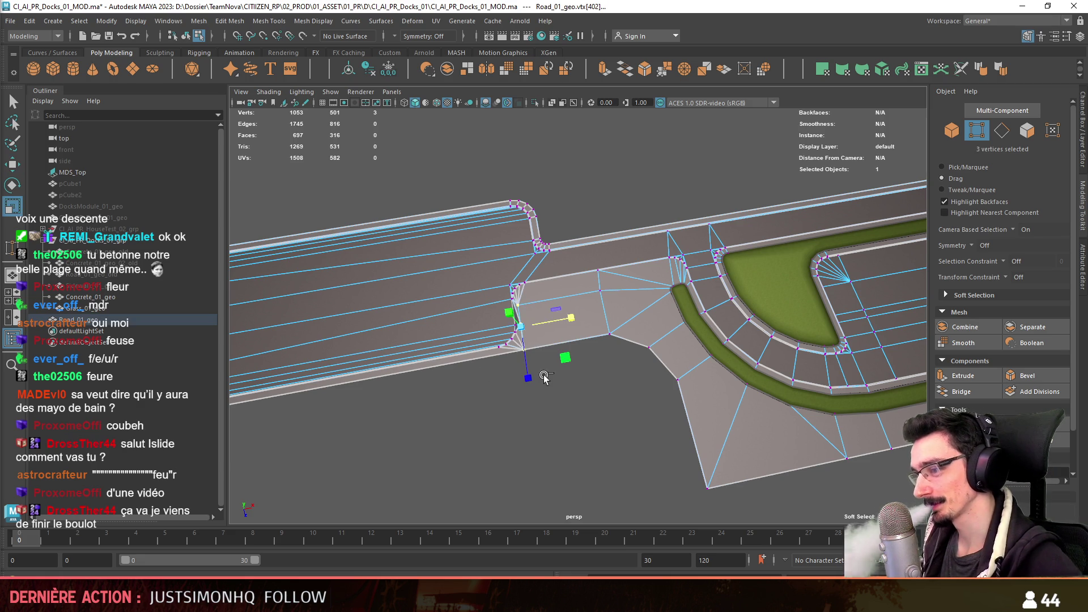
pyautogui.click(586, 416)
pyautogui.keyDown('alt'); pyautogui.moveTo(586, 416); pyautogui.dragTo(495, 298); pyautogui.keyUp('alt')
pyautogui.moveTo(515, 363); pyautogui.dragTo(477, 319)
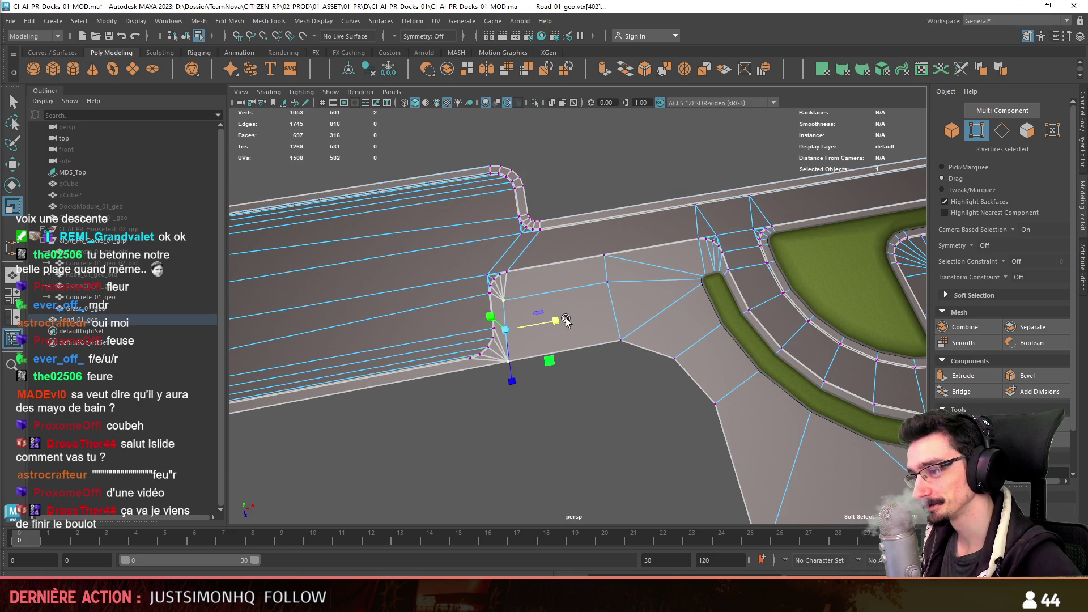
pyautogui.press('w')
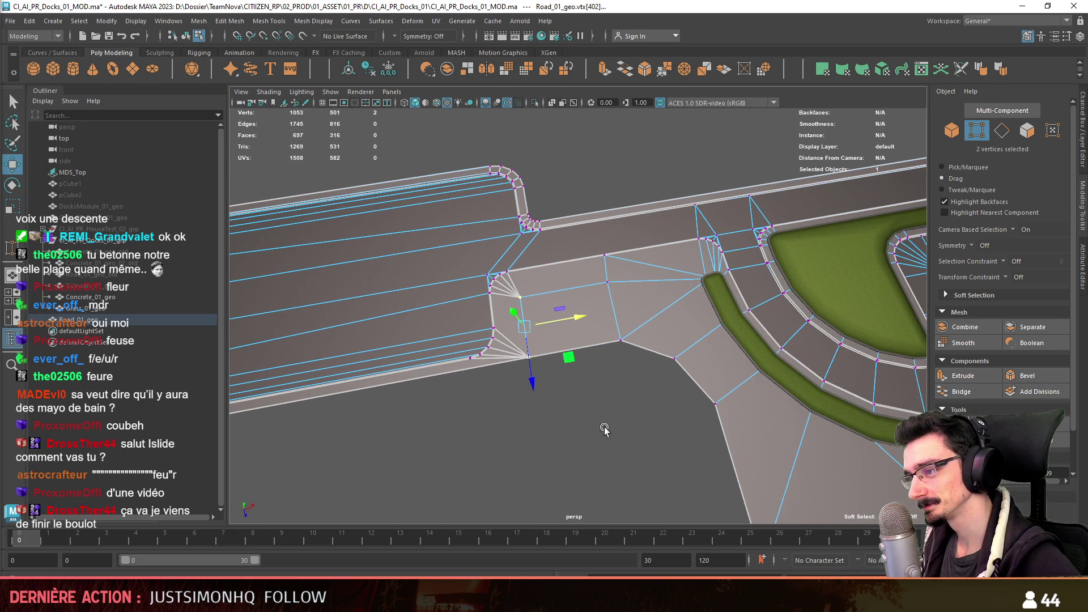
pyautogui.click(604, 431)
pyautogui.moveTo(622, 432)
pyautogui.keyDown('alt'); pyautogui.mouseDown()
pyautogui.moveTo(608, 353)
pyautogui.moveTo(601, 368)
pyautogui.moveTo(535, 401)
pyautogui.moveTo(556, 418)
pyautogui.moveTo(597, 399)
pyautogui.mouseUp(); pyautogui.keyUp('alt')
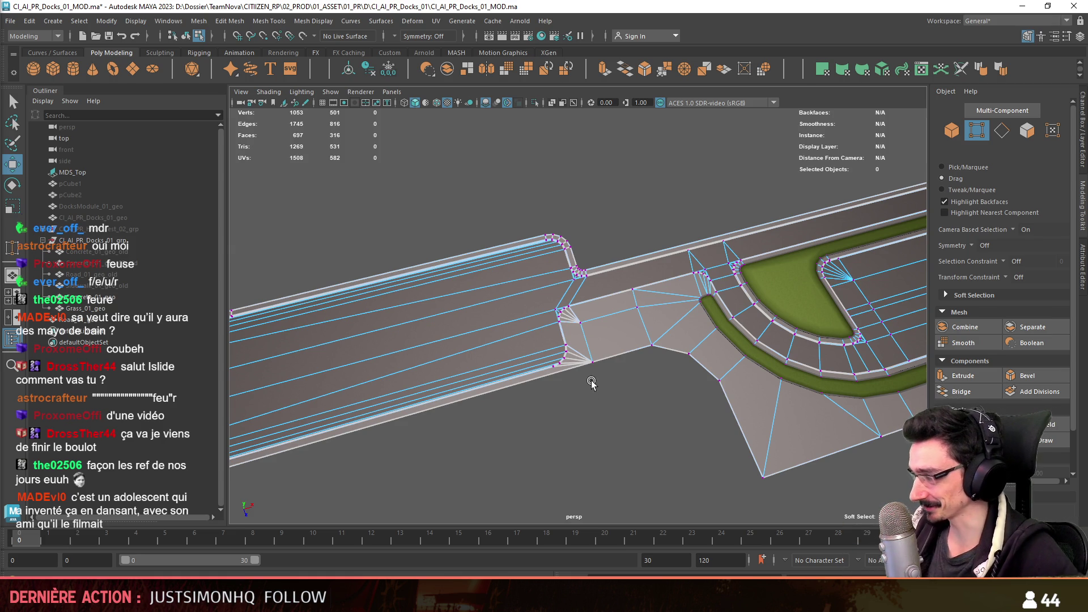
pyautogui.moveTo(561, 414)
pyautogui.keyDown('alt'); pyautogui.mouseDown(button='middle')
pyautogui.moveTo(685, 396)
pyautogui.moveTo(599, 403)
pyautogui.mouseUp(button='middle'); pyautogui.keyUp('alt')
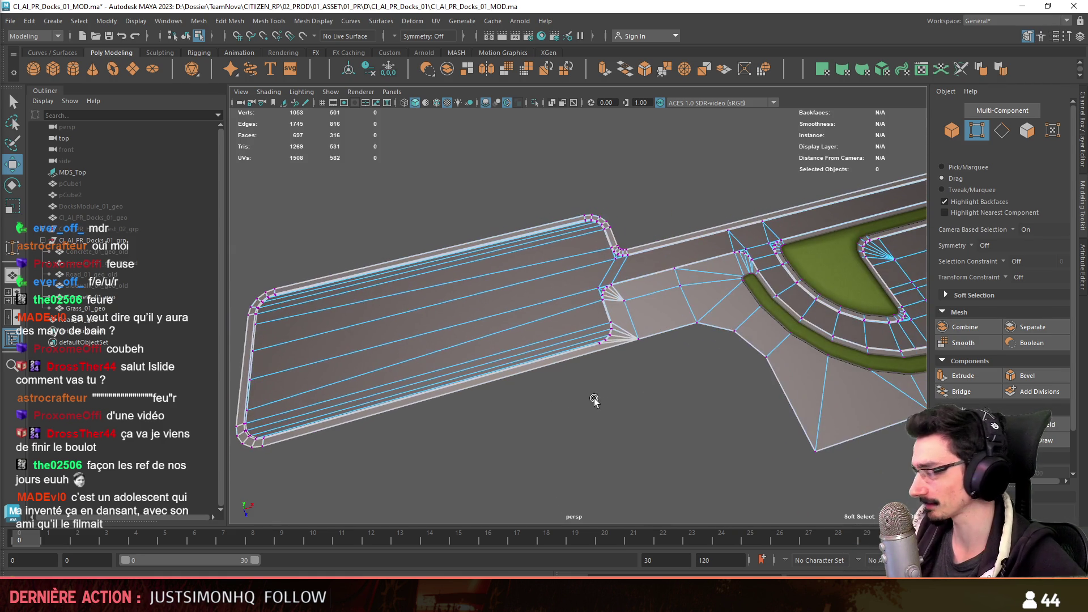
pyautogui.scroll(2, 599, 402)
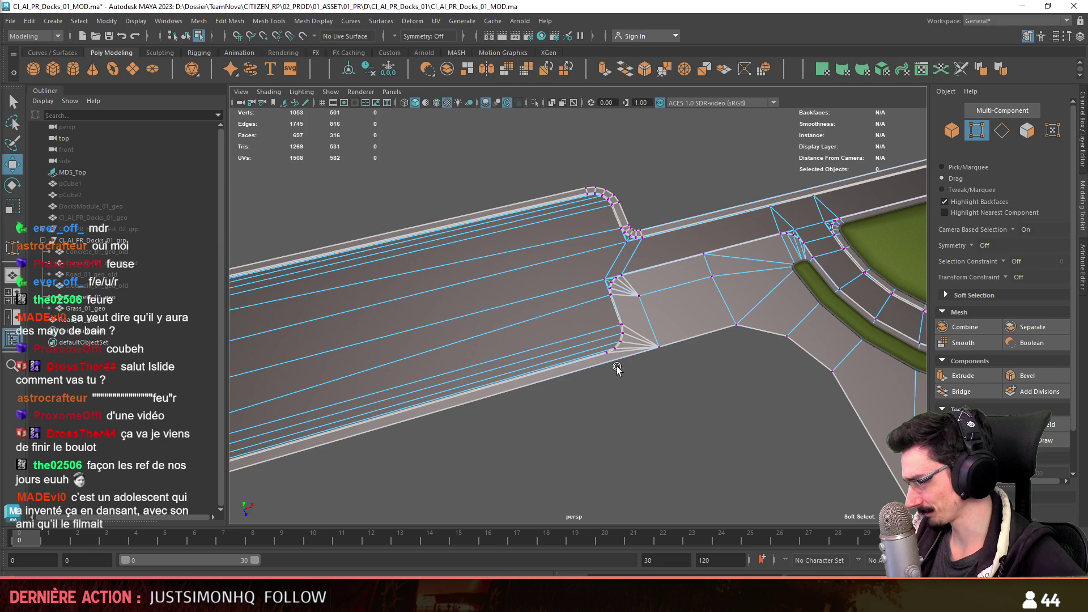
pyautogui.scroll(-2, 621, 357)
pyautogui.scroll(-1, 573, 335)
pyautogui.scroll(-2, 675, 364)
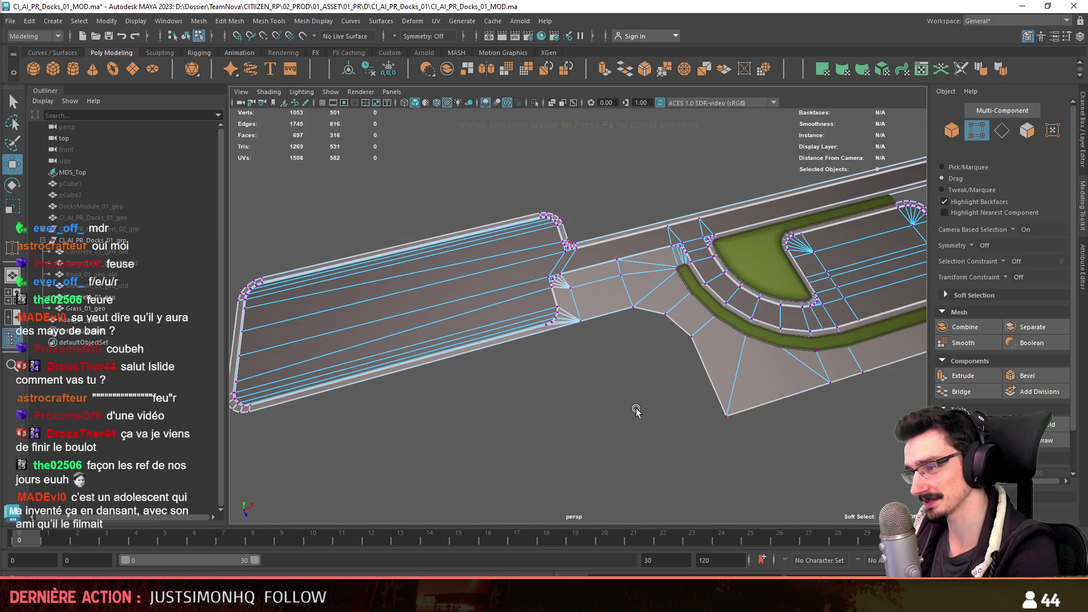
pyautogui.press('F8')
pyautogui.press('F8')
pyautogui.scroll(2, 646, 369)
pyautogui.scroll(1, 627, 379)
pyautogui.click(643, 347)
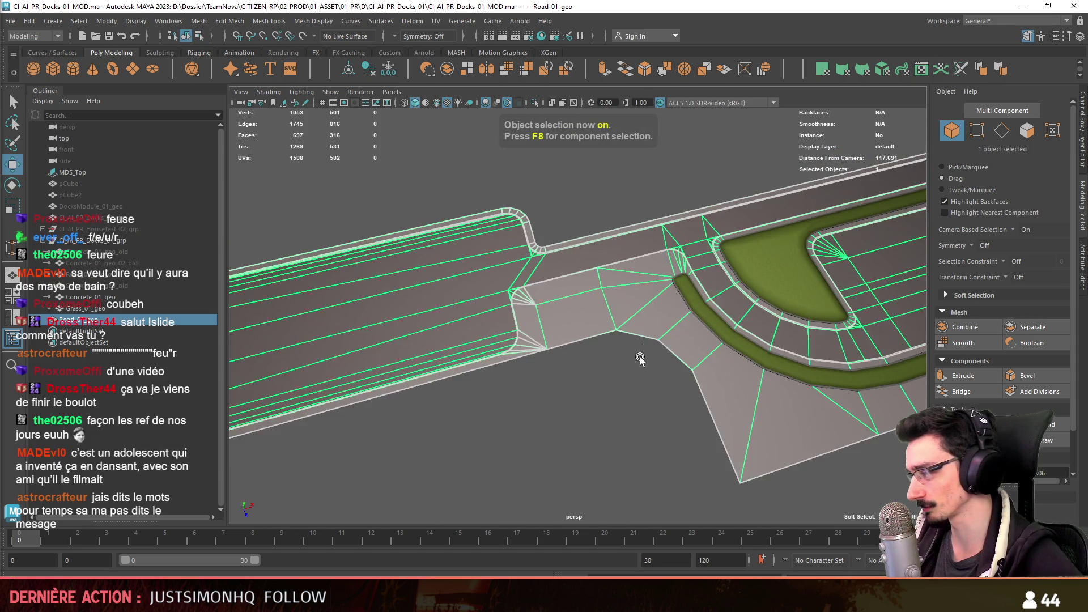
pyautogui.scroll(1, 633, 369)
pyautogui.click(593, 409)
pyautogui.scroll(-1, 593, 409)
pyautogui.scroll(-1, 595, 401)
pyautogui.scroll(-1, 666, 400)
pyautogui.scroll(-1, 581, 381)
pyautogui.moveTo(580, 381)
pyautogui.keyDown('alt'); pyautogui.mouseDown()
pyautogui.moveTo(783, 318)
pyautogui.moveTo(533, 413)
pyautogui.mouseUp(); pyautogui.keyUp('alt')
pyautogui.click(533, 413)
pyautogui.scroll(2, 534, 414)
pyautogui.press('F8')
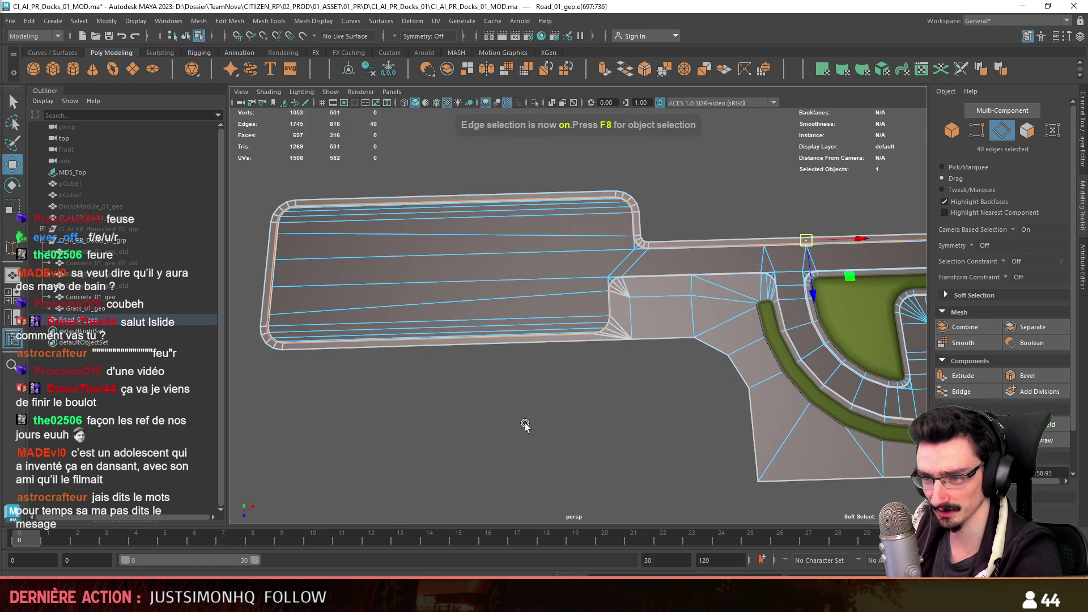
pyautogui.moveTo(448, 408)
pyautogui.keyDown('alt'); pyautogui.mouseDown(button='middle')
pyautogui.moveTo(608, 365)
pyautogui.moveTo(567, 392)
pyautogui.mouseUp(button='middle'); pyautogui.keyUp('alt')
pyautogui.scroll(-2, 494, 369)
pyautogui.press('F8')
pyautogui.click(109, 318)
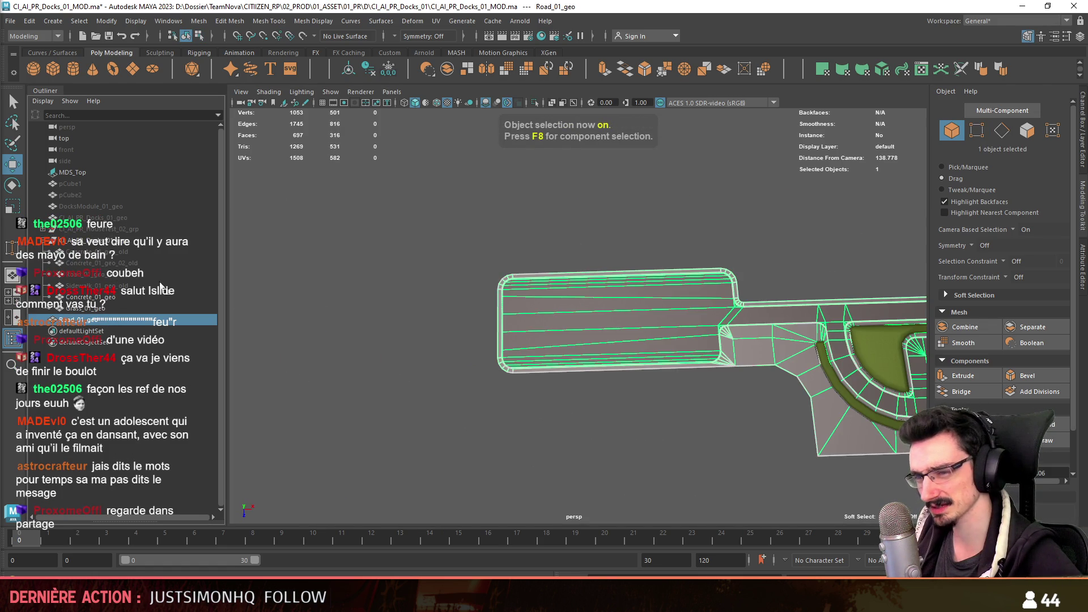
pyautogui.moveTo(500, 404)
pyautogui.keyDown('alt'); pyautogui.mouseDown()
pyautogui.moveTo(652, 389)
pyautogui.moveTo(588, 394)
pyautogui.mouseUp(); pyautogui.keyUp('alt')
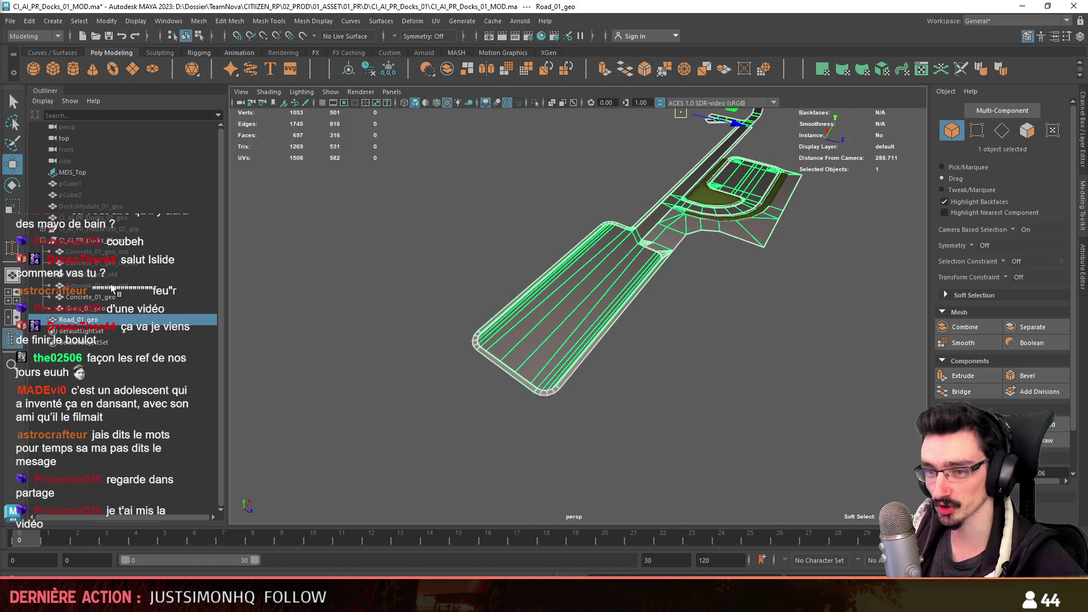
pyautogui.click(93, 274)
pyautogui.click(94, 252)
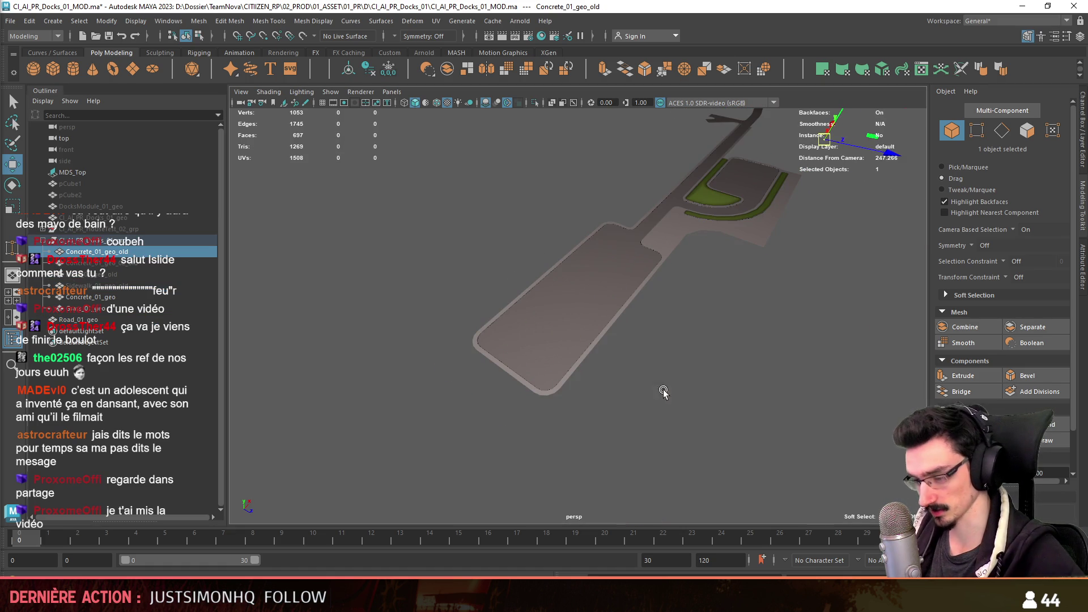
pyautogui.press('f')
pyautogui.click(613, 328)
pyautogui.press('f')
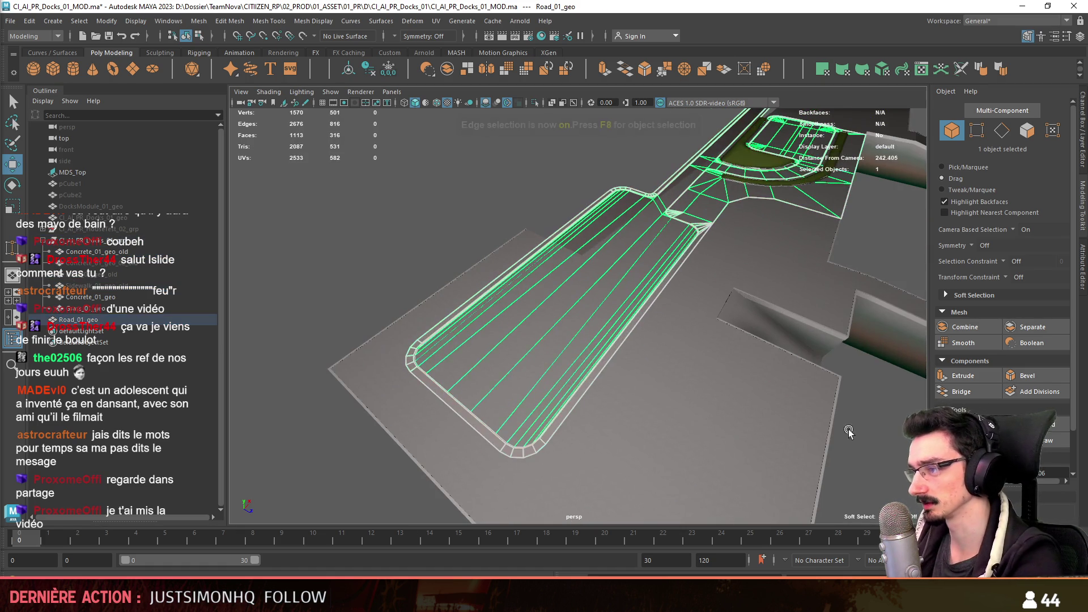
pyautogui.press('F10')
pyautogui.keyDown('alt'); pyautogui.moveTo(580, 423); pyautogui.dragTo(546, 431); pyautogui.keyUp('alt')
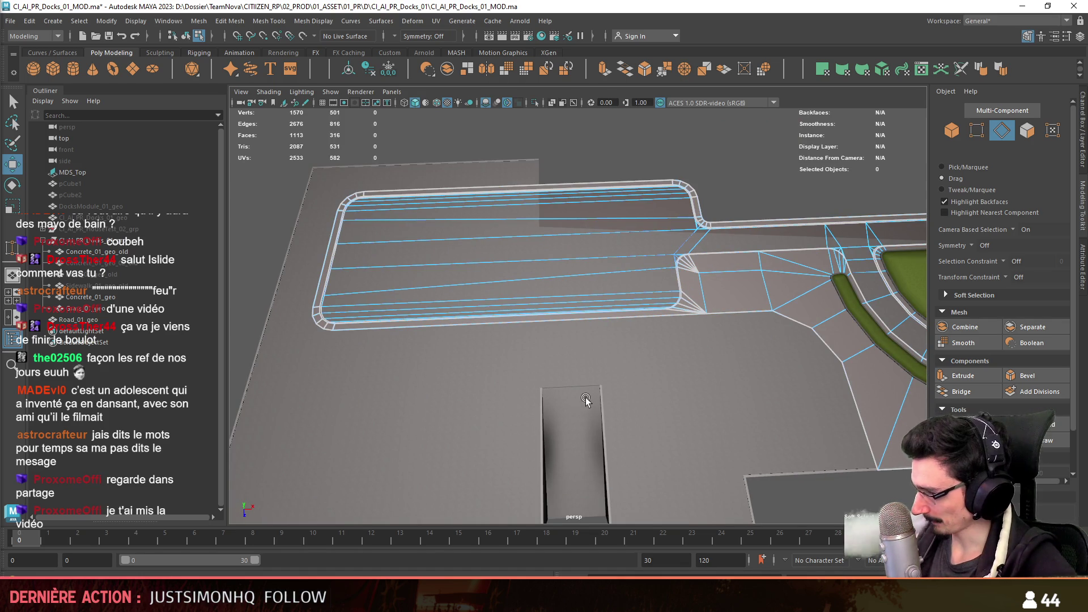
pyautogui.keyDown('alt'); pyautogui.moveTo(569, 340); pyautogui.dragTo(596, 420); pyautogui.keyUp('alt')
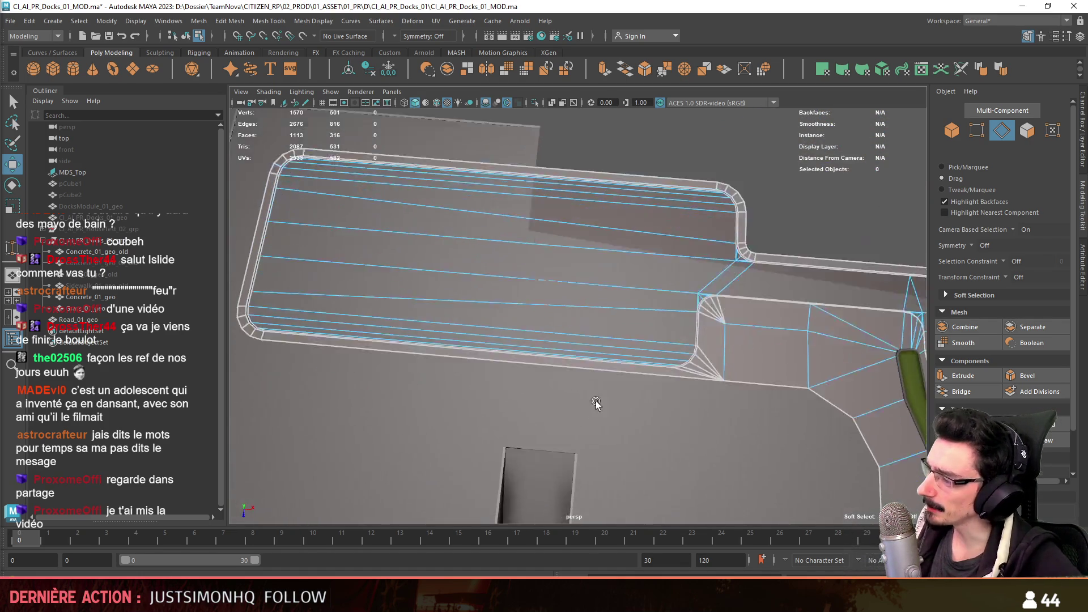
pyautogui.keyDown('alt'); pyautogui.moveTo(596, 421); pyautogui.dragTo(825, 277, button='middle'); pyautogui.keyUp('alt')
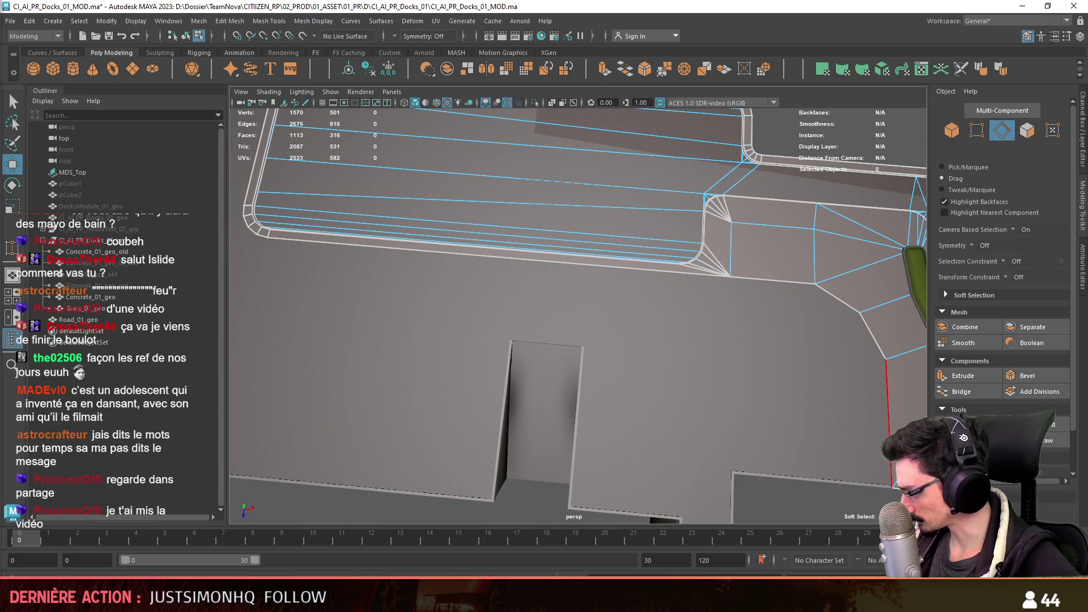
pyautogui.moveTo(357, 333)
pyautogui.keyDown('alt'); pyautogui.mouseDown()
pyautogui.moveTo(528, 358)
pyautogui.moveTo(701, 411)
pyautogui.moveTo(680, 408)
pyautogui.mouseUp(); pyautogui.keyUp('alt')
pyautogui.press('[')
pyautogui.press('[')
pyautogui.press(']')
pyautogui.press(']')
pyautogui.press('F8')
pyautogui.scroll(2, 552, 330)
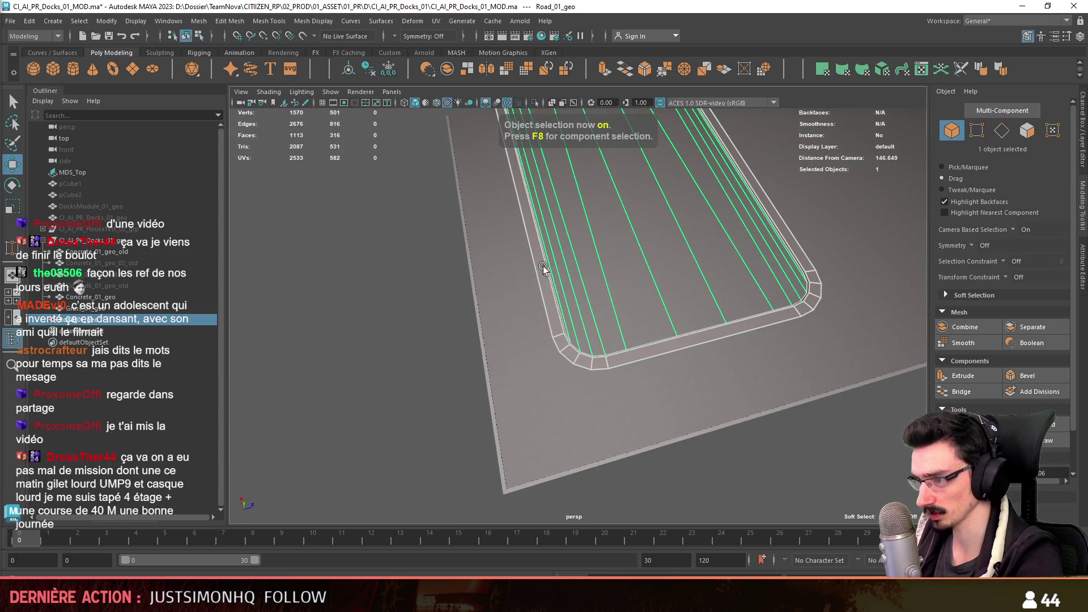
pyautogui.scroll(2, 505, 160)
# - Isolate Road_01_geo and target-weld a stray vertex at its end corner
pyautogui.hotkey('ctrl', '1')
pyautogui.press('F8')
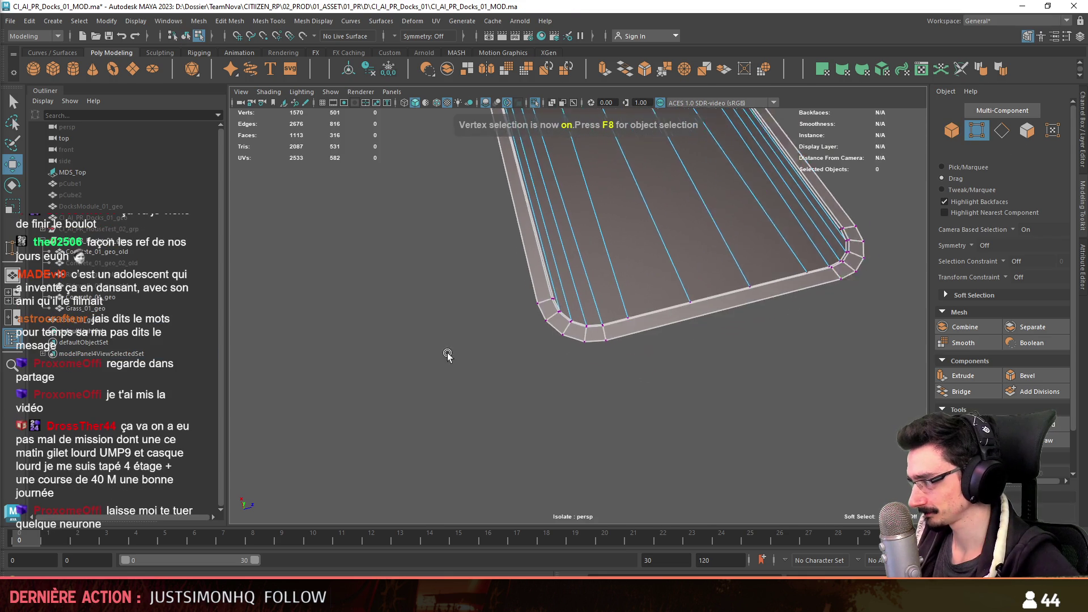
pyautogui.scroll(2, 476, 366)
pyautogui.scroll(1, 507, 376)
pyautogui.moveTo(558, 361)
pyautogui.mouseDown()
pyautogui.moveTo(567, 342)
pyautogui.moveTo(607, 428)
pyautogui.mouseUp()
pyautogui.press('w')
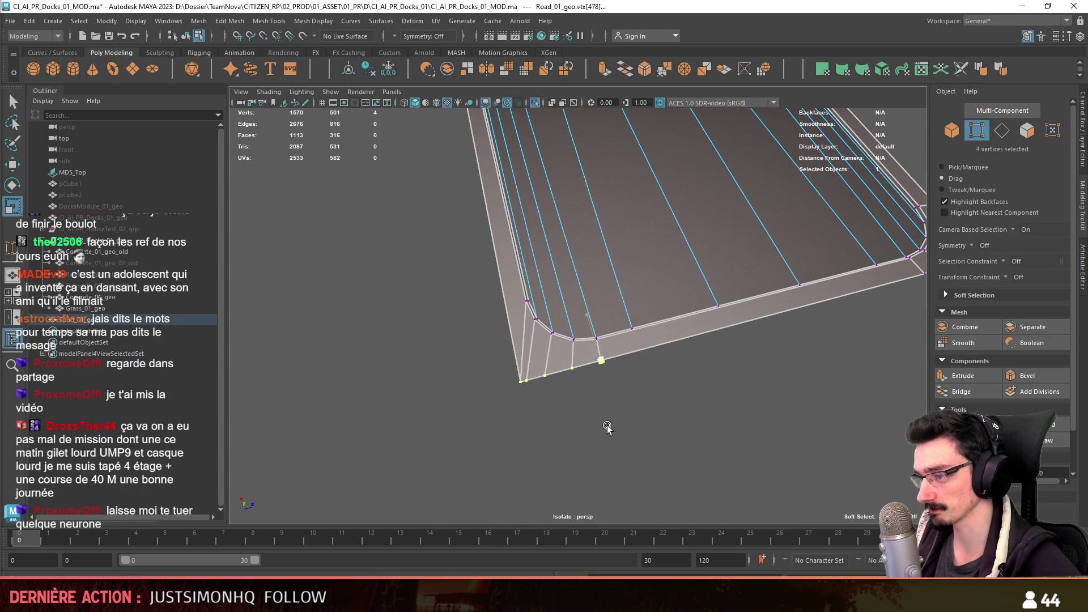
pyautogui.press('F9')
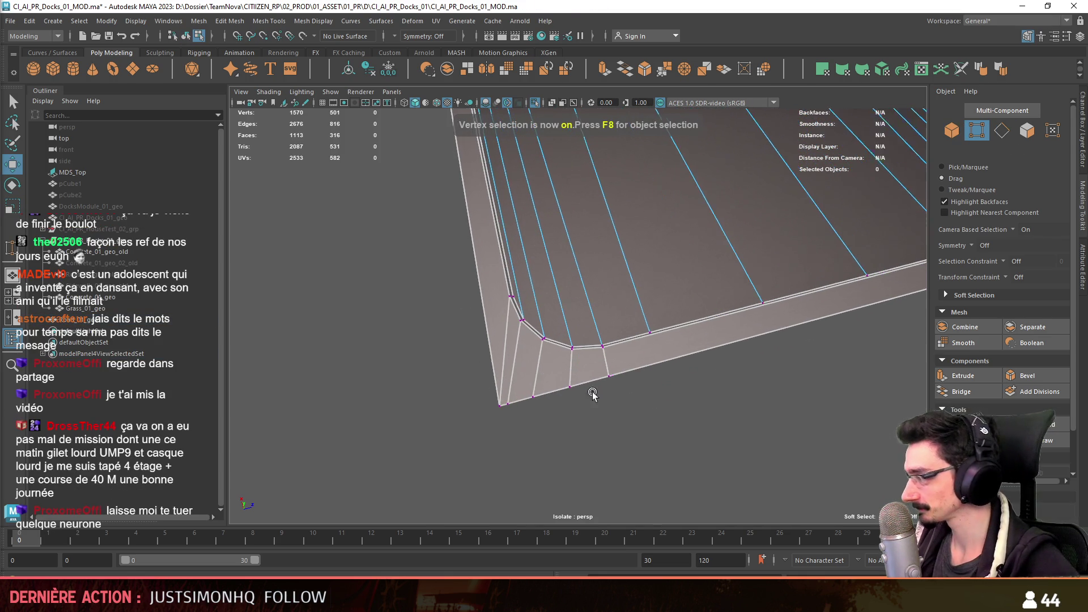
pyautogui.scroll(2, 607, 409)
pyautogui.keyDown('alt'); pyautogui.moveTo(698, 408); pyautogui.dragTo(696, 409); pyautogui.keyUp('alt')
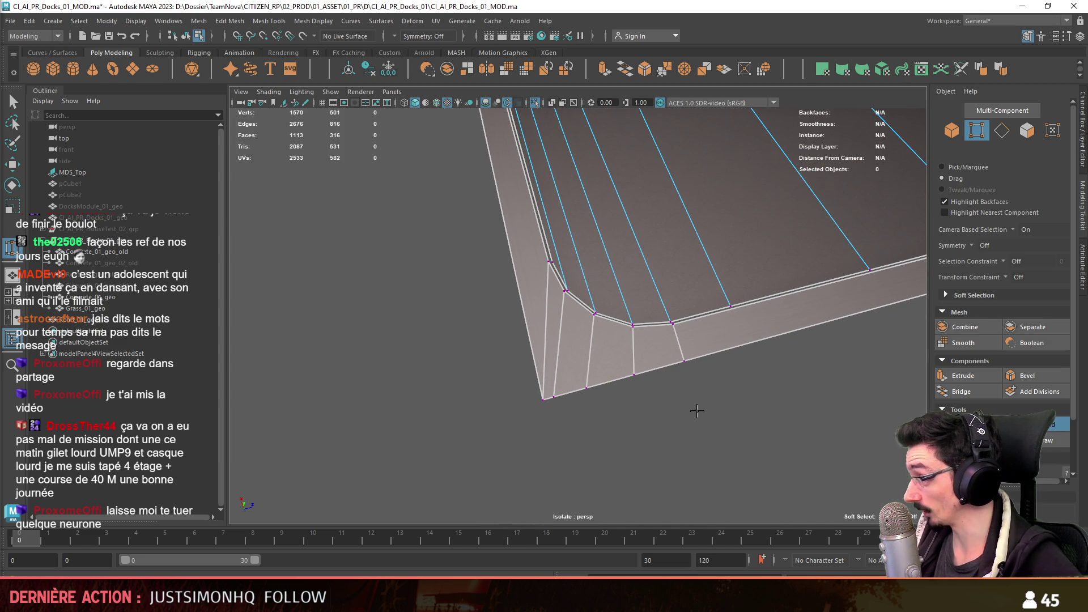
pyautogui.moveTo(641, 407)
pyautogui.keyDown('alt'); pyautogui.mouseDown()
pyautogui.moveTo(676, 415)
pyautogui.moveTo(680, 403)
pyautogui.mouseUp(); pyautogui.keyUp('alt')
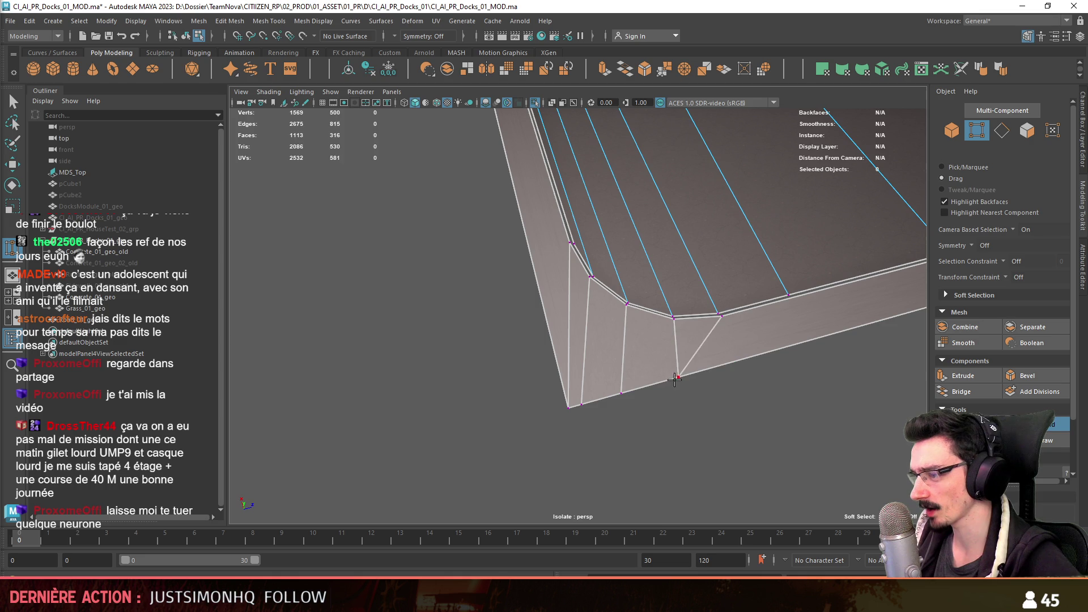
# - Move the four bevelled corner vertices into a sharp corner and weld the leftovers together
pyautogui.keyDown('alt'); pyautogui.moveTo(559, 415); pyautogui.dragTo(476, 435); pyautogui.keyUp('alt')
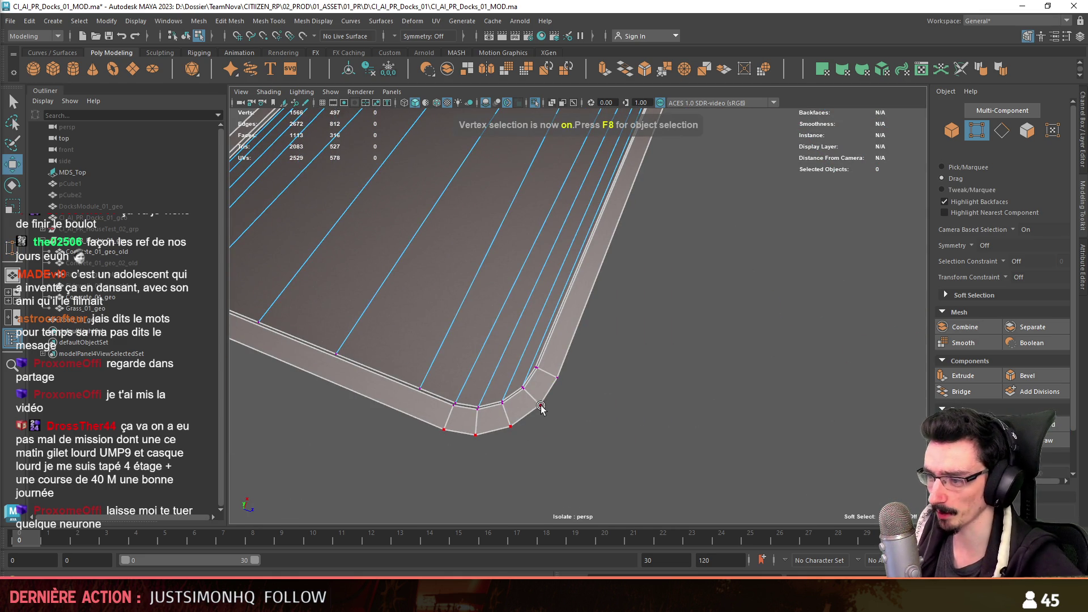
pyautogui.moveTo(539, 409); pyautogui.dragTo(505, 432)
pyautogui.press('w')
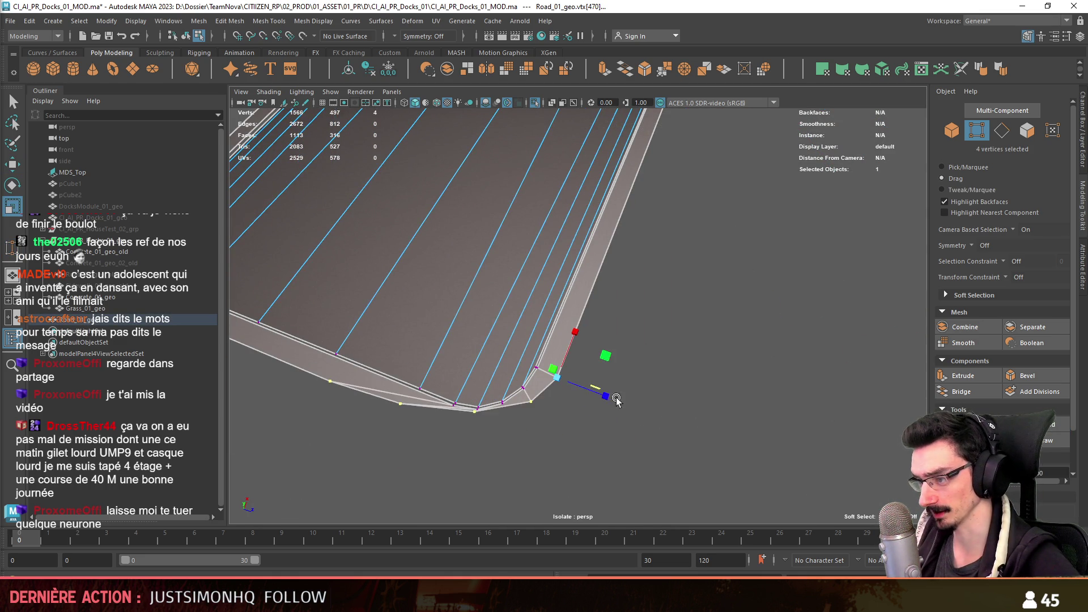
pyautogui.moveTo(591, 392); pyautogui.dragTo(449, 355)
pyautogui.click(601, 428)
pyautogui.keyDown('alt'); pyautogui.moveTo(600, 428); pyautogui.dragTo(864, 448); pyautogui.keyUp('alt')
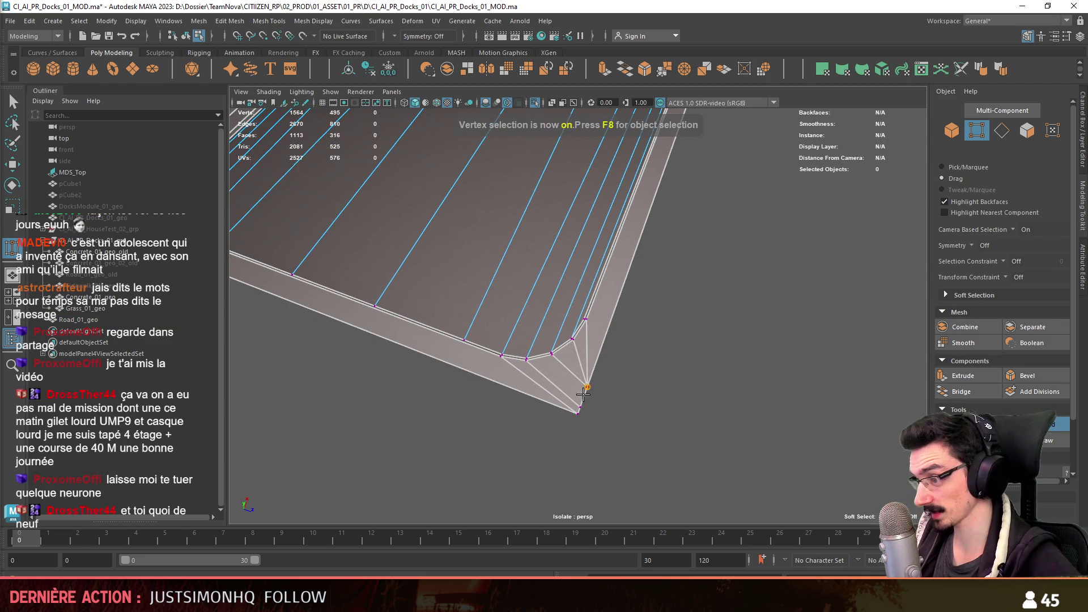
pyautogui.scroll(-5, 674, 406)
pyautogui.press('F8')
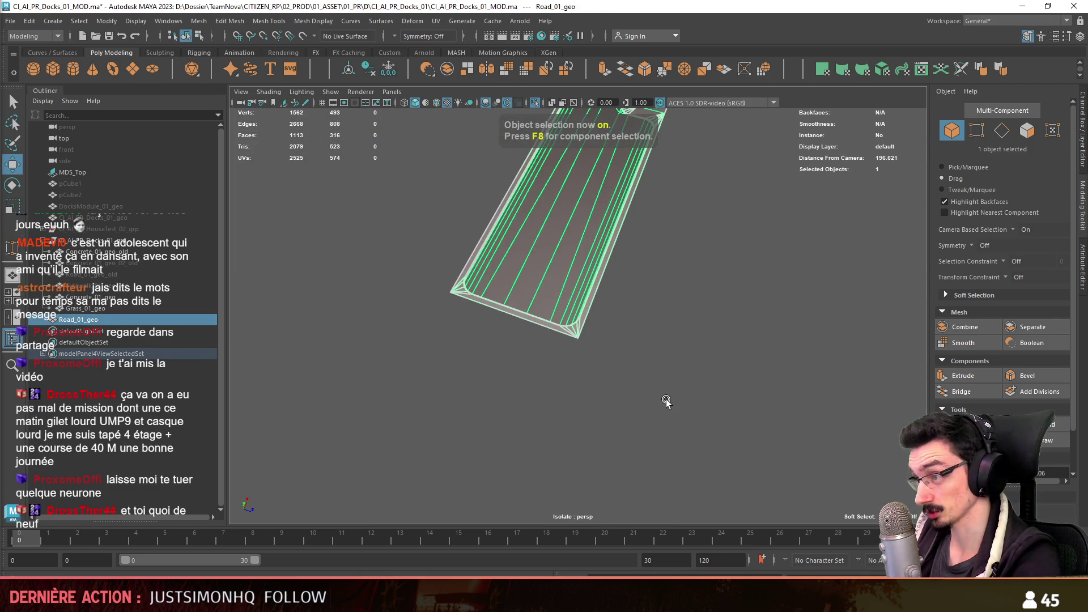
pyautogui.press('F10')
pyautogui.moveTo(656, 386)
pyautogui.keyDown('alt'); pyautogui.mouseDown()
pyautogui.moveTo(593, 448)
pyautogui.moveTo(669, 404)
pyautogui.mouseUp(); pyautogui.keyUp('alt')
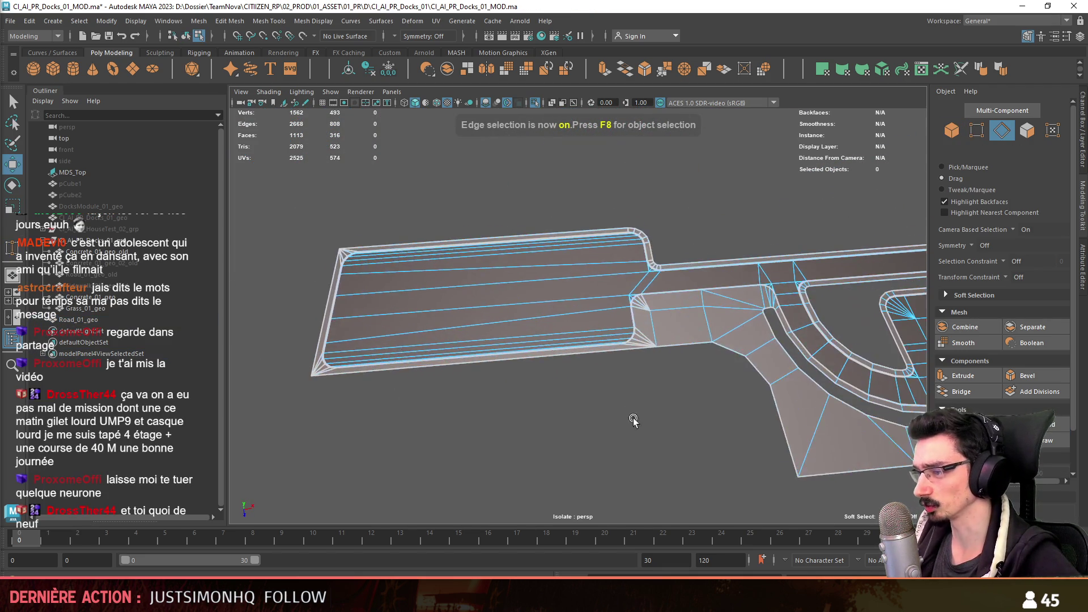
pyautogui.click(602, 355)
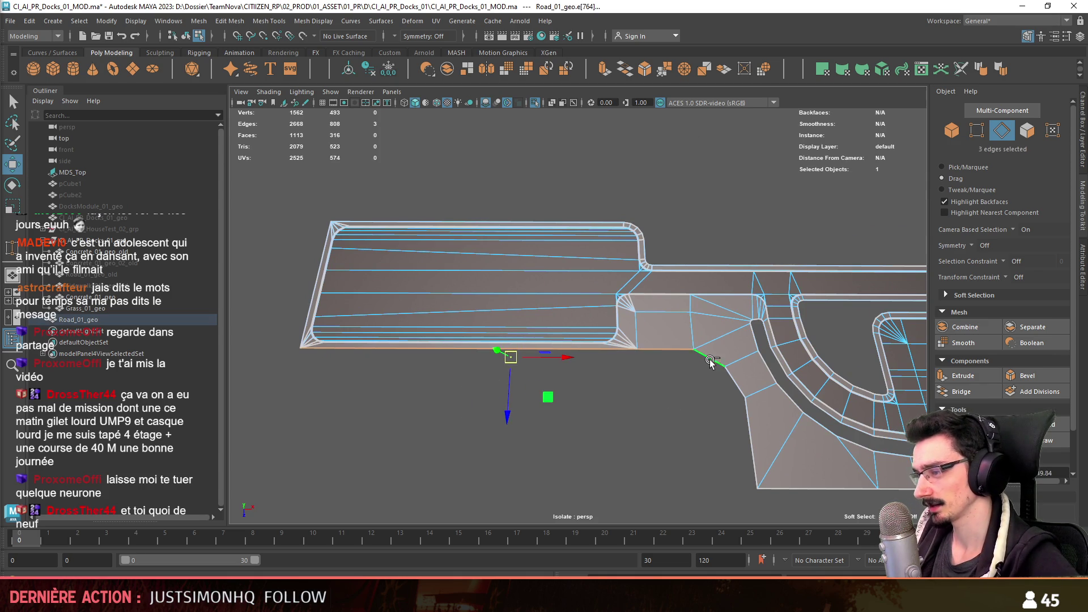
pyautogui.keyDown('alt'); pyautogui.moveTo(724, 380); pyautogui.dragTo(558, 389); pyautogui.keyUp('alt')
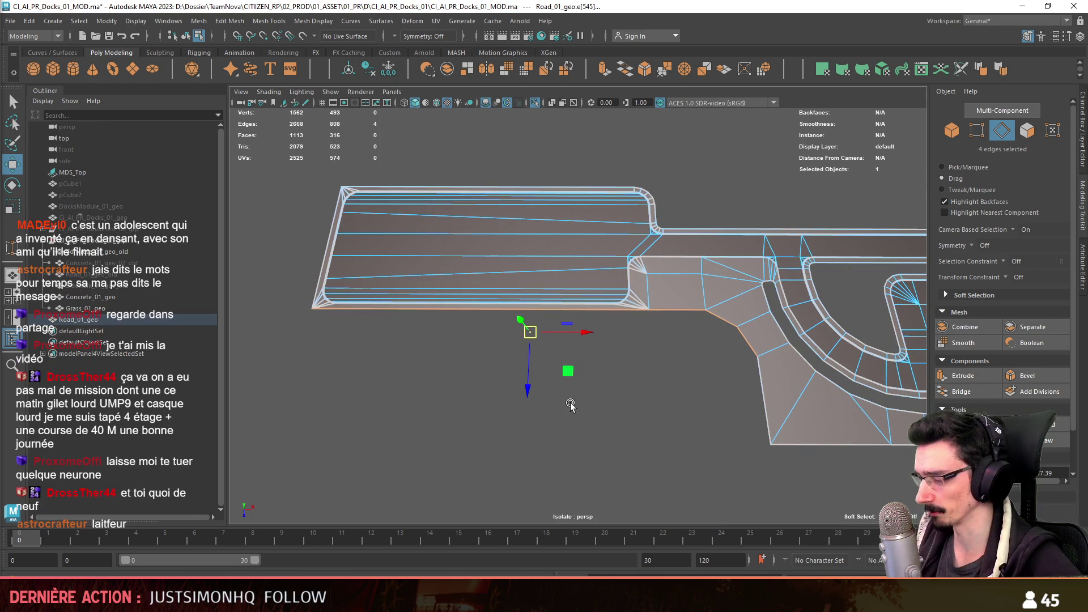
pyautogui.moveTo(397, 399)
pyautogui.keyDown('alt'); pyautogui.mouseDown()
pyautogui.moveTo(382, 343)
pyautogui.moveTo(539, 391)
pyautogui.mouseUp(); pyautogui.keyUp('alt')
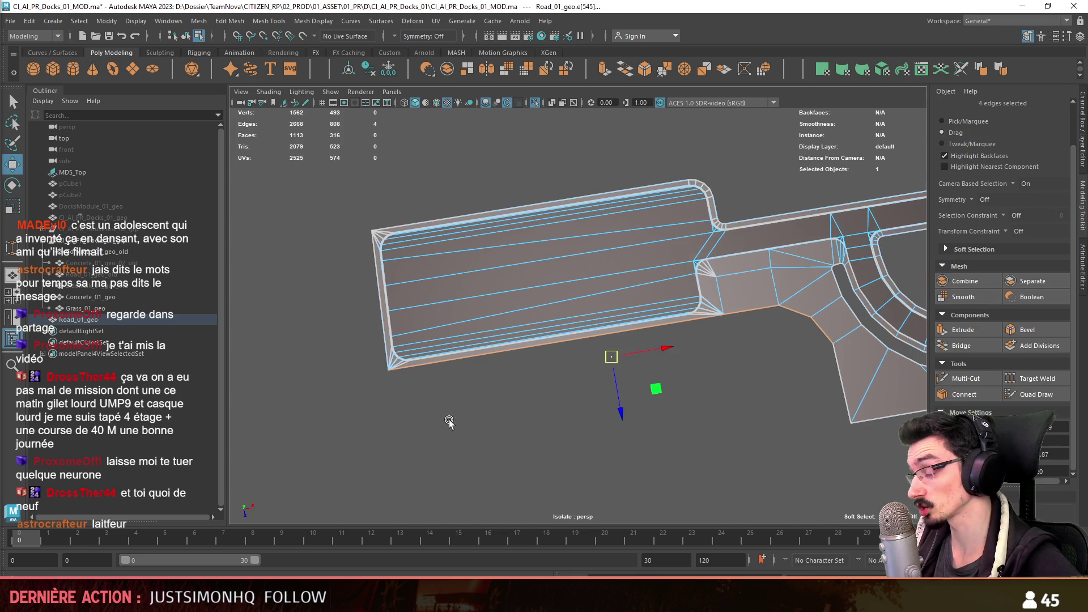
pyautogui.click(426, 406)
pyautogui.moveTo(426, 406)
pyautogui.keyDown('alt'); pyautogui.mouseDown()
pyautogui.moveTo(668, 406)
pyautogui.moveTo(624, 387)
pyautogui.moveTo(644, 425)
pyautogui.moveTo(447, 393)
pyautogui.moveTo(528, 388)
pyautogui.moveTo(640, 428)
pyautogui.moveTo(545, 400)
pyautogui.mouseUp(); pyautogui.keyUp('alt')
pyautogui.scroll(3, 556, 406)
pyautogui.press('F8')
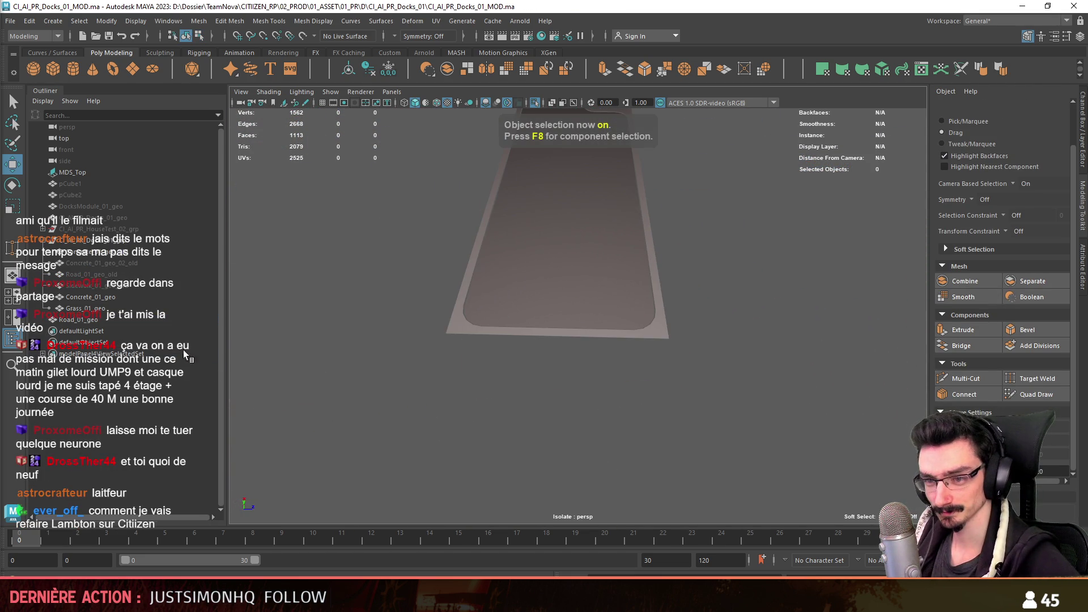
pyautogui.click(536, 106)
pyautogui.moveTo(644, 312)
pyautogui.keyDown('alt'); pyautogui.mouseDown()
pyautogui.moveTo(611, 351)
pyautogui.moveTo(655, 390)
pyautogui.mouseUp(); pyautogui.keyUp('alt')
pyautogui.click(652, 391)
pyautogui.press('F8')
pyautogui.keyDown('alt'); pyautogui.moveTo(583, 400); pyautogui.dragTo(578, 445); pyautogui.keyUp('alt')
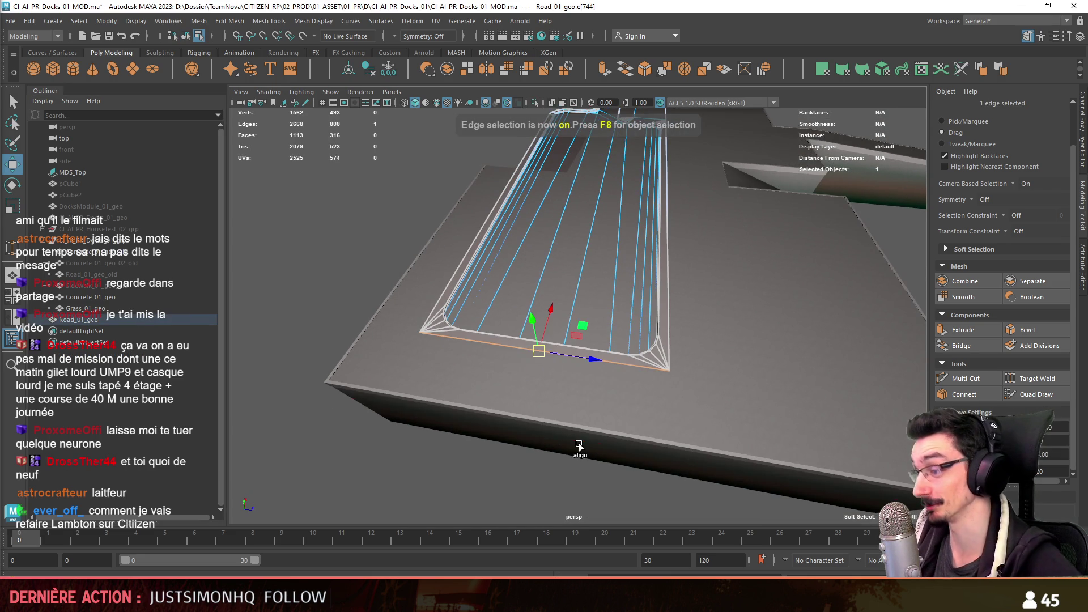
pyautogui.moveTo(610, 502)
pyautogui.mouseDown()
pyautogui.moveTo(367, 481)
pyautogui.moveTo(629, 310)
pyautogui.moveTo(624, 359)
pyautogui.mouseUp()
pyautogui.scroll(2, 609, 326)
pyautogui.click(616, 324)
pyautogui.scroll(-3, 629, 311)
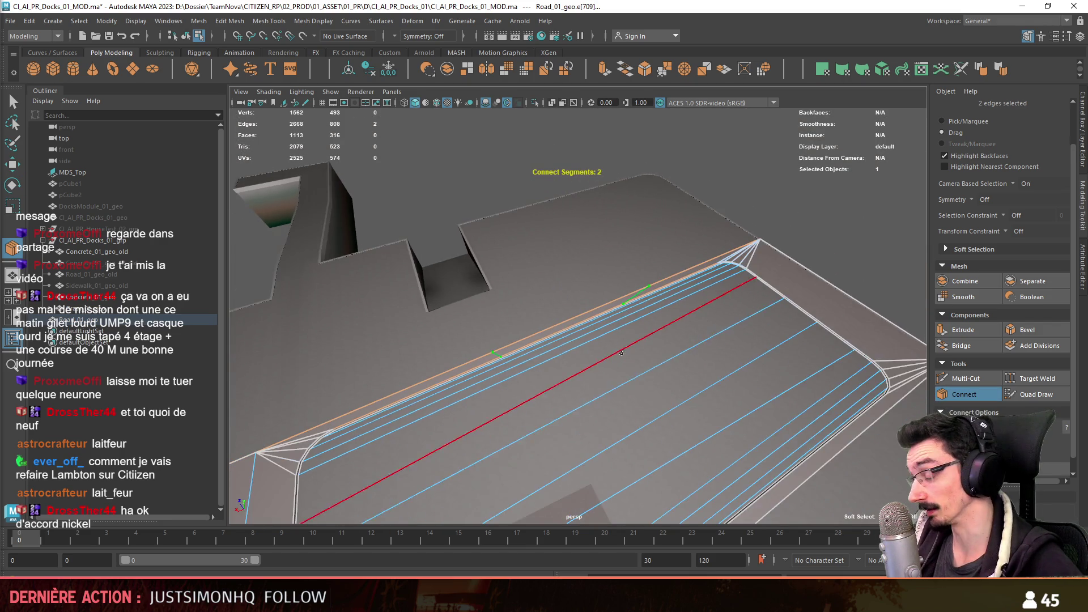
pyautogui.press('Return')
pyautogui.scroll(2, 625, 358)
pyautogui.click(643, 298)
pyautogui.press('w')
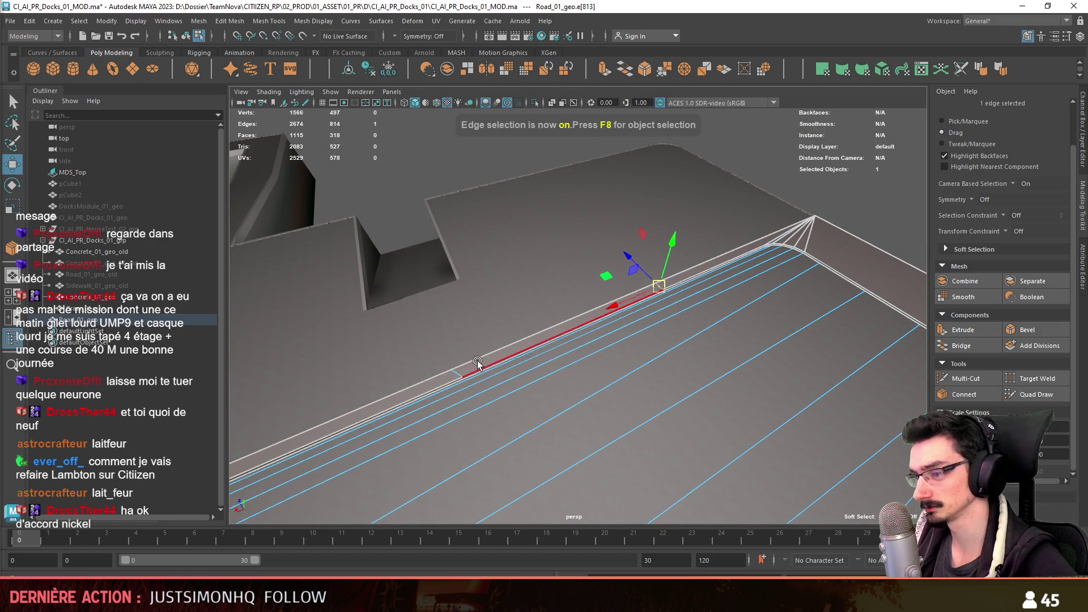
pyautogui.click(459, 368)
pyautogui.press('y')
pyautogui.keyDown('shift'); pyautogui.click(651, 287); pyautogui.keyUp('shift')
pyautogui.keyDown('alt'); pyautogui.moveTo(650, 286); pyautogui.dragTo(607, 325); pyautogui.keyUp('alt')
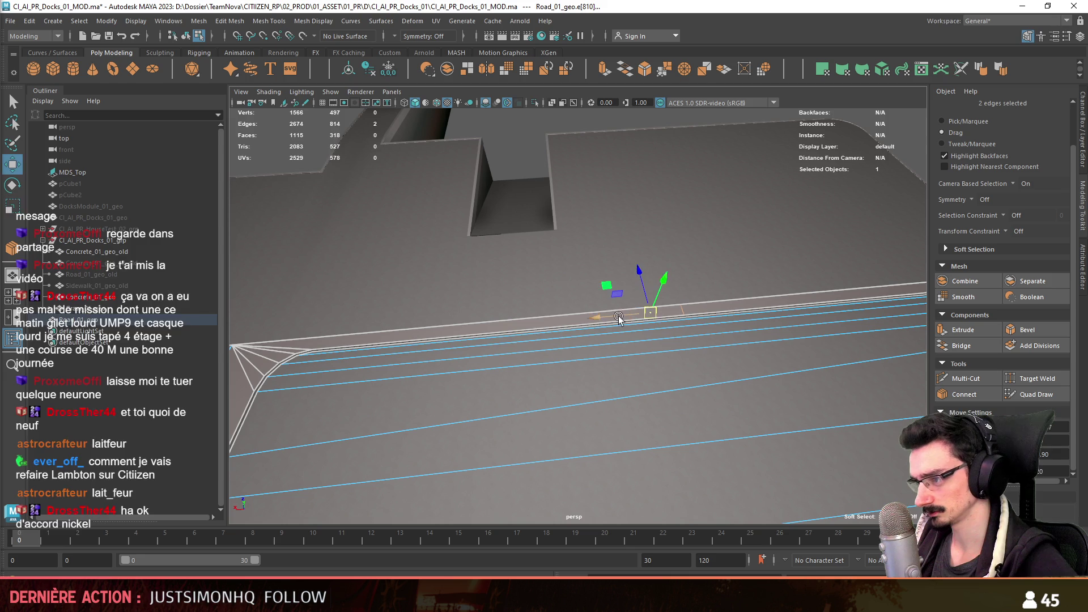
pyautogui.click(480, 339)
pyautogui.moveTo(480, 339)
pyautogui.keyDown('alt'); pyautogui.mouseDown()
pyautogui.moveTo(350, 377)
pyautogui.moveTo(565, 344)
pyautogui.mouseUp(); pyautogui.keyUp('alt')
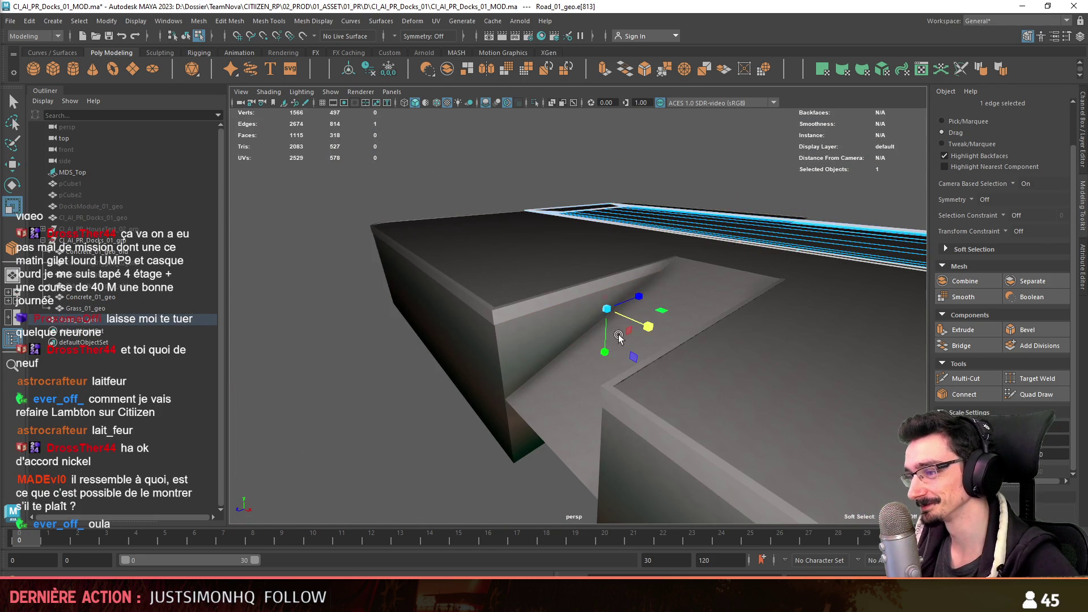
pyautogui.moveTo(375, 220)
pyautogui.keyDown('alt'); pyautogui.mouseDown()
pyautogui.moveTo(661, 315)
pyautogui.moveTo(761, 410)
pyautogui.mouseUp(); pyautogui.keyUp('alt')
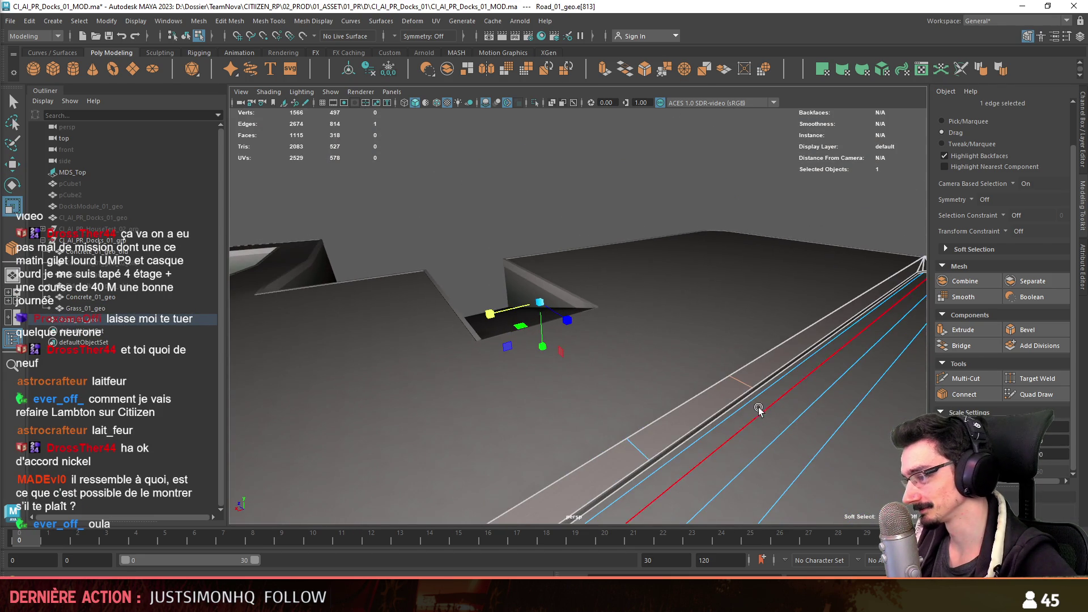
pyautogui.click(640, 451)
pyautogui.keyDown('alt'); pyautogui.moveTo(640, 451); pyautogui.dragTo(792, 316); pyautogui.keyUp('alt')
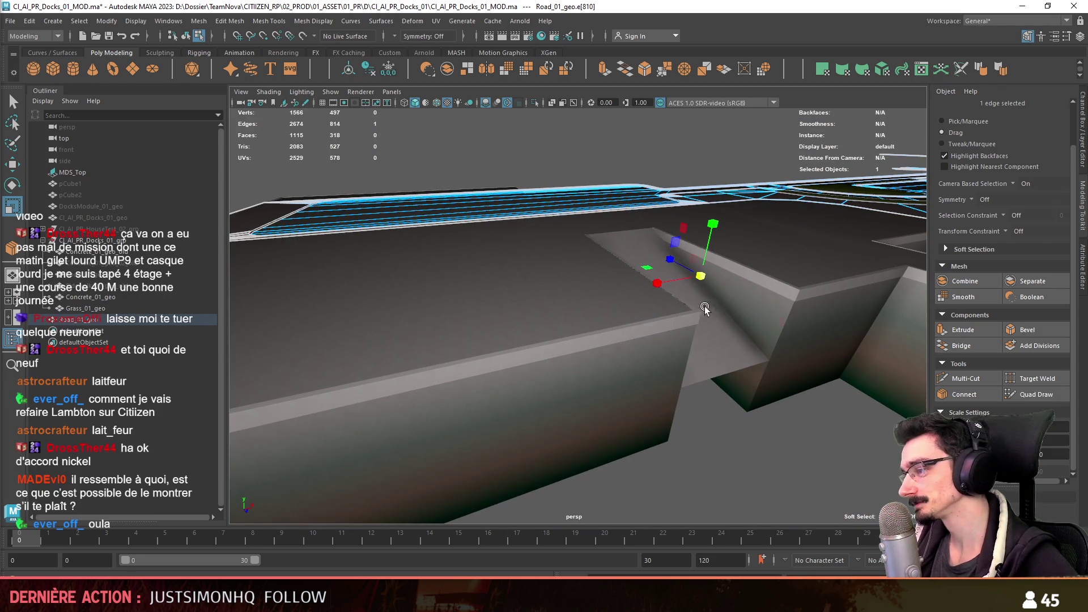
pyautogui.moveTo(737, 441)
pyautogui.keyDown('alt'); pyautogui.mouseDown()
pyautogui.moveTo(677, 287)
pyautogui.moveTo(392, 250)
pyautogui.moveTo(585, 317)
pyautogui.moveTo(636, 325)
pyautogui.moveTo(687, 305)
pyautogui.mouseUp(); pyautogui.keyUp('alt')
pyautogui.press('F10')
# - Examine the road's border edges around the gap and clear the selection
pyautogui.click(848, 312)
pyautogui.moveTo(847, 312)
pyautogui.keyDown('alt'); pyautogui.mouseDown()
pyautogui.moveTo(762, 291)
pyautogui.moveTo(742, 258)
pyautogui.mouseUp(); pyautogui.keyUp('alt')
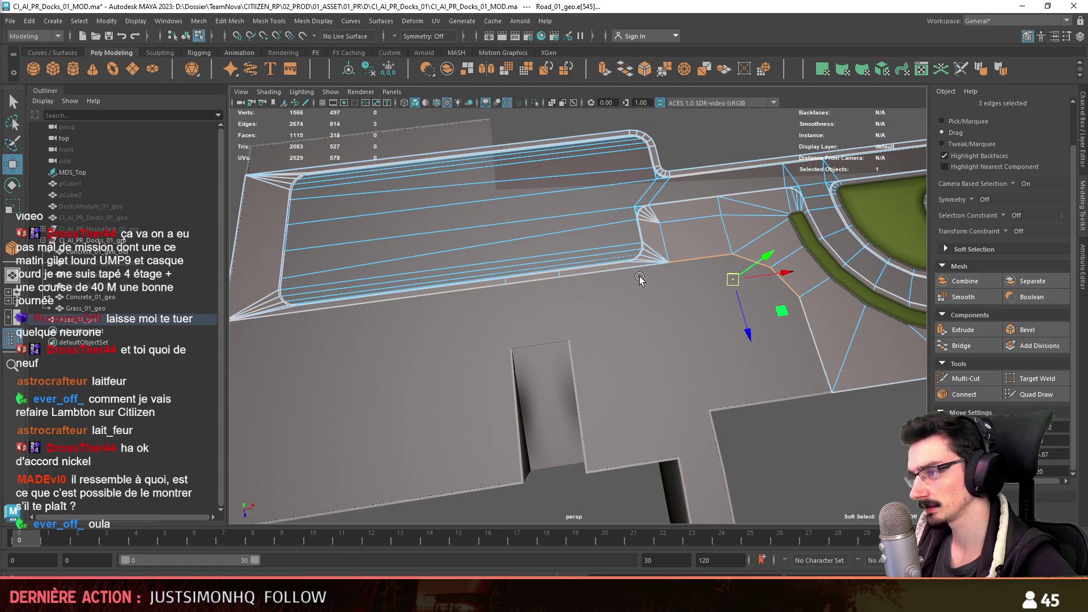
pyautogui.keyDown('shift'); pyautogui.click(509, 291); pyautogui.keyUp('shift')
pyautogui.moveTo(518, 360)
pyautogui.keyDown('alt'); pyautogui.mouseDown()
pyautogui.moveTo(524, 427)
pyautogui.moveTo(605, 354)
pyautogui.moveTo(574, 341)
pyautogui.moveTo(737, 416)
pyautogui.moveTo(815, 320)
pyautogui.moveTo(618, 372)
pyautogui.moveTo(760, 422)
pyautogui.mouseUp(); pyautogui.keyUp('alt')
pyautogui.scroll(2, 525, 427)
pyautogui.click(701, 400)
pyautogui.press('F8')
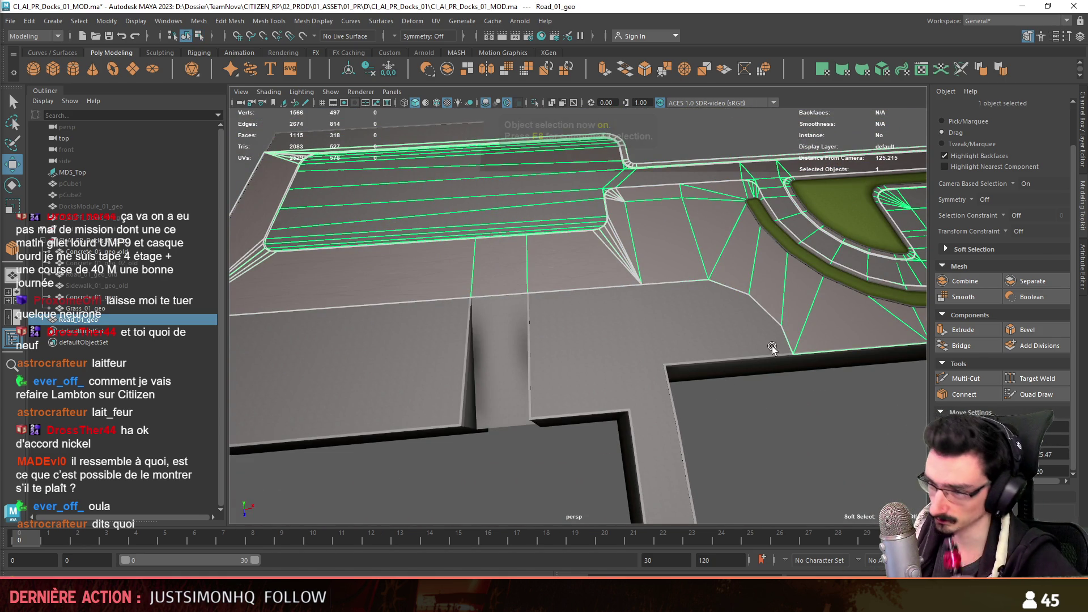
pyautogui.click(795, 408)
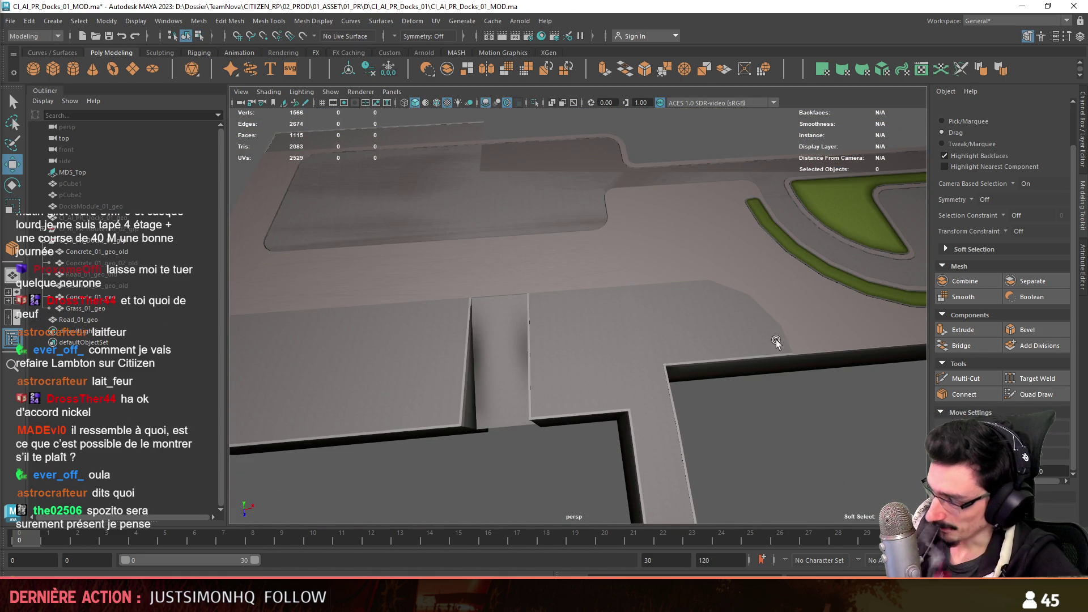
pyautogui.moveTo(796, 413)
pyautogui.keyDown('alt'); pyautogui.mouseDown()
pyautogui.moveTo(609, 372)
pyautogui.moveTo(474, 362)
pyautogui.moveTo(547, 340)
pyautogui.moveTo(532, 342)
pyautogui.mouseUp(); pyautogui.keyUp('alt')
# - Extrude Road_01_geo's edge beside the curb gap into a new face
pyautogui.click(503, 351)
pyautogui.scroll(3, 532, 343)
pyautogui.moveTo(440, 370)
pyautogui.keyDown('alt'); pyautogui.mouseDown()
pyautogui.moveTo(447, 388)
pyautogui.moveTo(503, 362)
pyautogui.moveTo(524, 380)
pyautogui.moveTo(684, 401)
pyautogui.moveTo(903, 465)
pyautogui.mouseUp(); pyautogui.keyUp('alt')
pyautogui.press('F10')
pyautogui.click(509, 364)
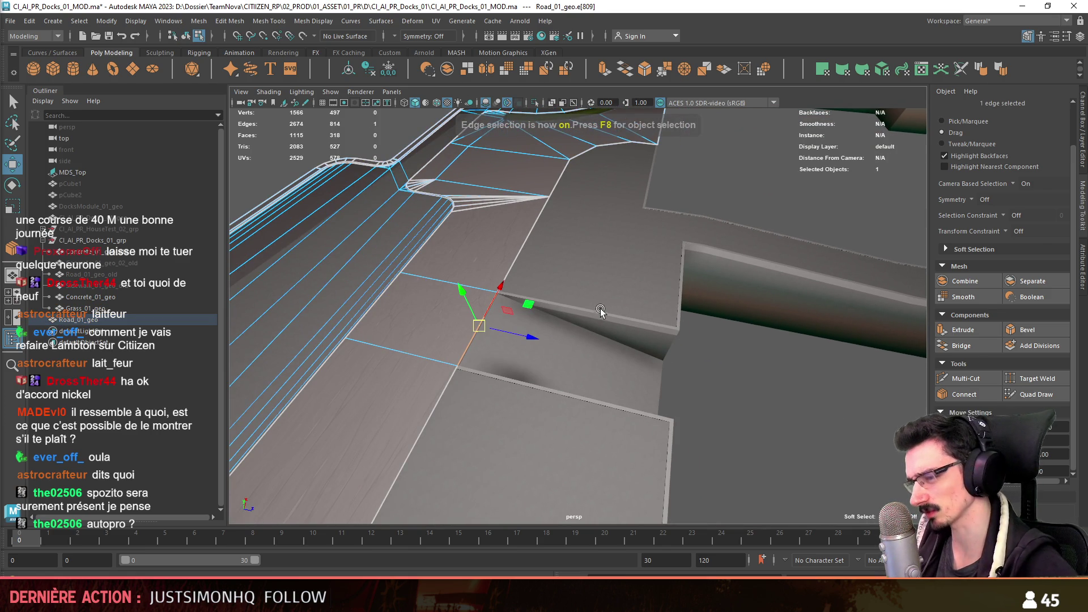
pyautogui.moveTo(559, 377)
pyautogui.keyDown('alt'); pyautogui.mouseDown()
pyautogui.moveTo(528, 327)
pyautogui.moveTo(708, 370)
pyautogui.moveTo(653, 310)
pyautogui.mouseUp(); pyautogui.keyUp('alt')
pyautogui.moveTo(656, 350)
pyautogui.keyDown('alt'); pyautogui.mouseDown()
pyautogui.moveTo(630, 326)
pyautogui.moveTo(687, 414)
pyautogui.moveTo(875, 372)
pyautogui.moveTo(728, 368)
pyautogui.moveTo(695, 405)
pyautogui.moveTo(515, 373)
pyautogui.mouseUp(); pyautogui.keyUp('alt')
pyautogui.moveTo(711, 293)
pyautogui.keyDown('alt'); pyautogui.mouseDown()
pyautogui.moveTo(675, 304)
pyautogui.moveTo(679, 362)
pyautogui.moveTo(585, 346)
pyautogui.moveTo(693, 348)
pyautogui.moveTo(637, 355)
pyautogui.moveTo(537, 260)
pyautogui.moveTo(496, 450)
pyautogui.moveTo(597, 394)
pyautogui.mouseUp(); pyautogui.keyUp('alt')
pyautogui.click(537, 263)
# - Extrude the road's hole border edge downward and check the resulting faces
pyautogui.hotkey('ctrl', 'e')
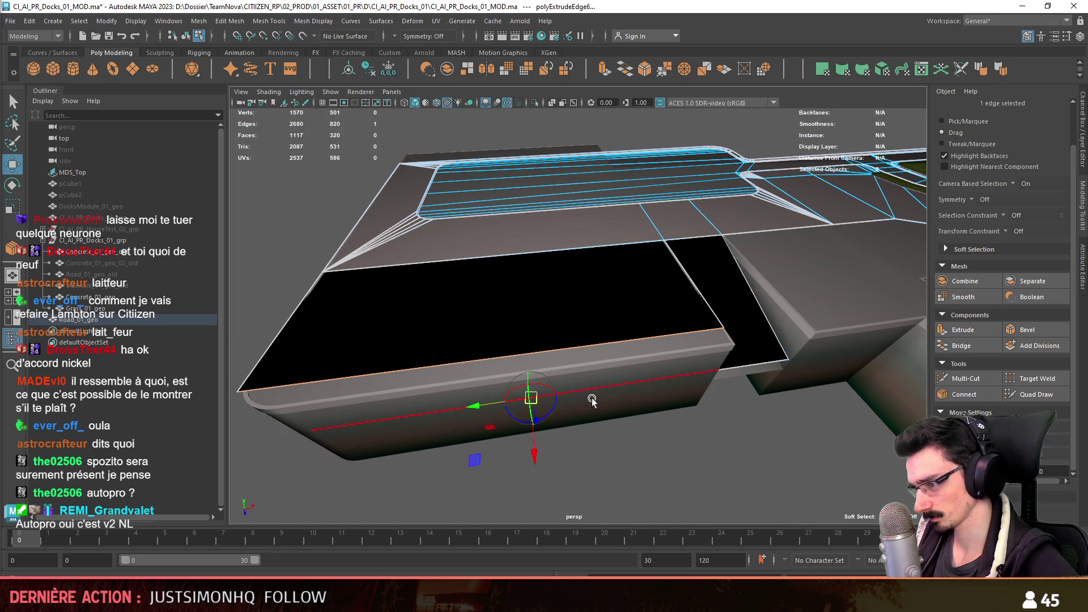
pyautogui.moveTo(532, 456)
pyautogui.mouseDown()
pyautogui.moveTo(503, 409)
pyautogui.moveTo(516, 407)
pyautogui.moveTo(493, 323)
pyautogui.moveTo(621, 284)
pyautogui.mouseUp()
pyautogui.click(502, 409)
pyautogui.press('F8')
pyautogui.press('F8')
pyautogui.press('F11')
pyautogui.doubleClick(677, 301)
pyautogui.click(698, 435)
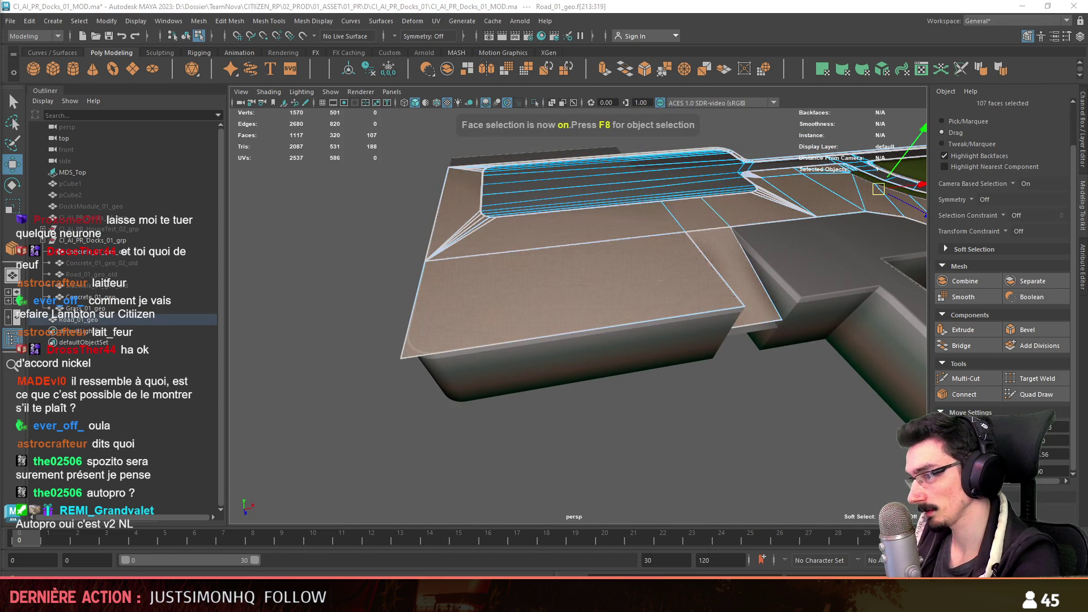
pyautogui.keyDown('alt'); pyautogui.moveTo(636, 430); pyautogui.dragTo(645, 425); pyautogui.keyUp('alt')
pyautogui.press('F8')
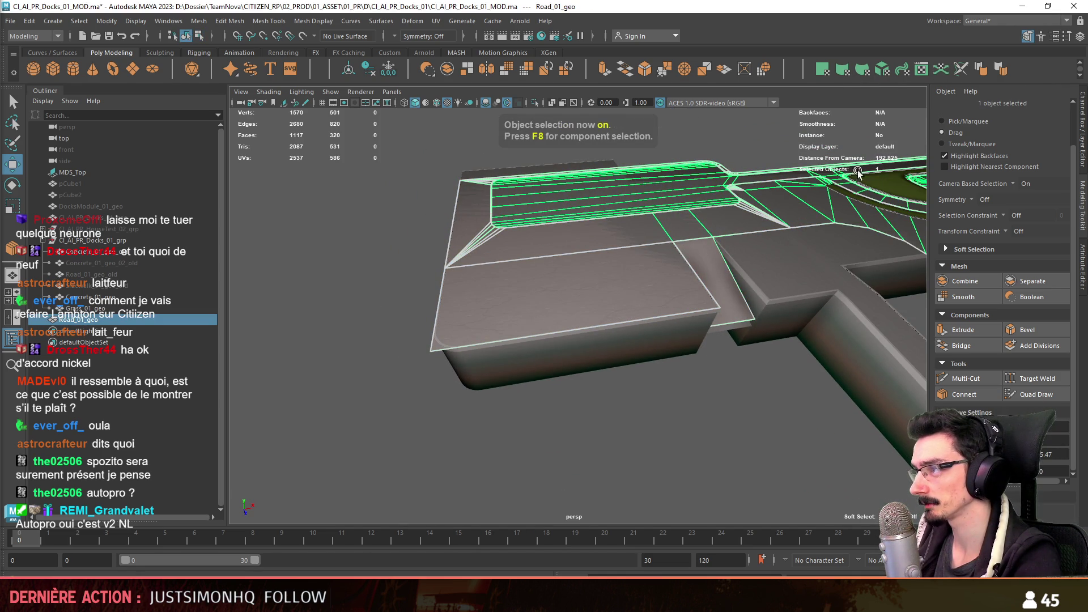
pyautogui.click(705, 450)
# - Extrude the slab's two outer border edges downward into a thick side wall
pyautogui.click(578, 374)
pyautogui.moveTo(578, 374)
pyautogui.keyDown('alt'); pyautogui.mouseDown()
pyautogui.moveTo(611, 380)
pyautogui.moveTo(611, 287)
pyautogui.mouseUp(); pyautogui.keyUp('alt')
pyautogui.click(574, 361)
pyautogui.press('F10')
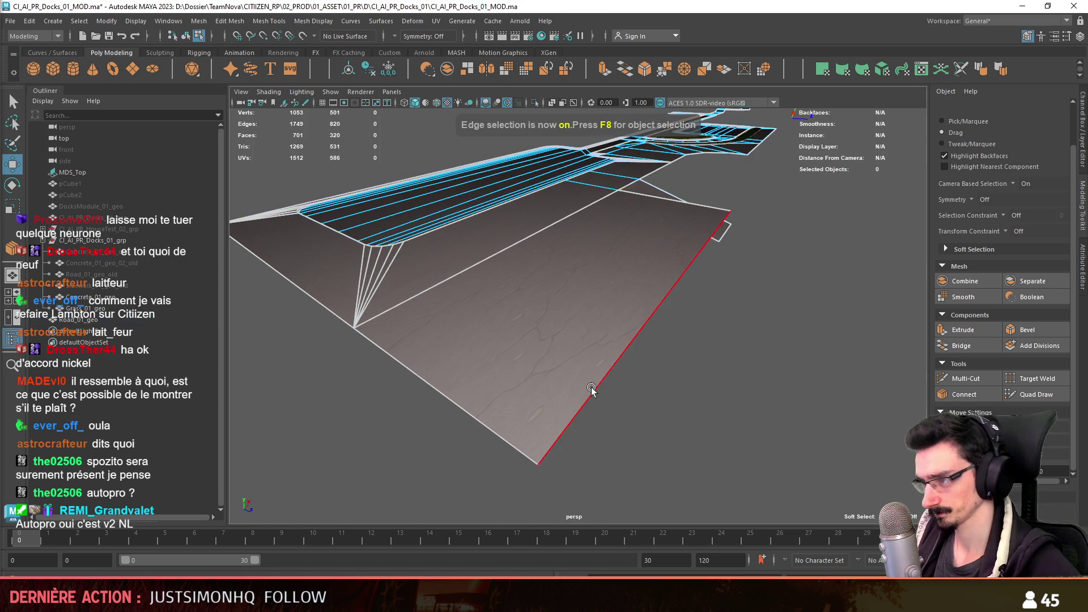
pyautogui.click(587, 391)
pyautogui.moveTo(599, 397)
pyautogui.keyDown('alt'); pyautogui.mouseDown()
pyautogui.moveTo(498, 385)
pyautogui.moveTo(551, 374)
pyautogui.moveTo(610, 382)
pyautogui.moveTo(628, 341)
pyautogui.mouseUp(); pyautogui.keyUp('alt')
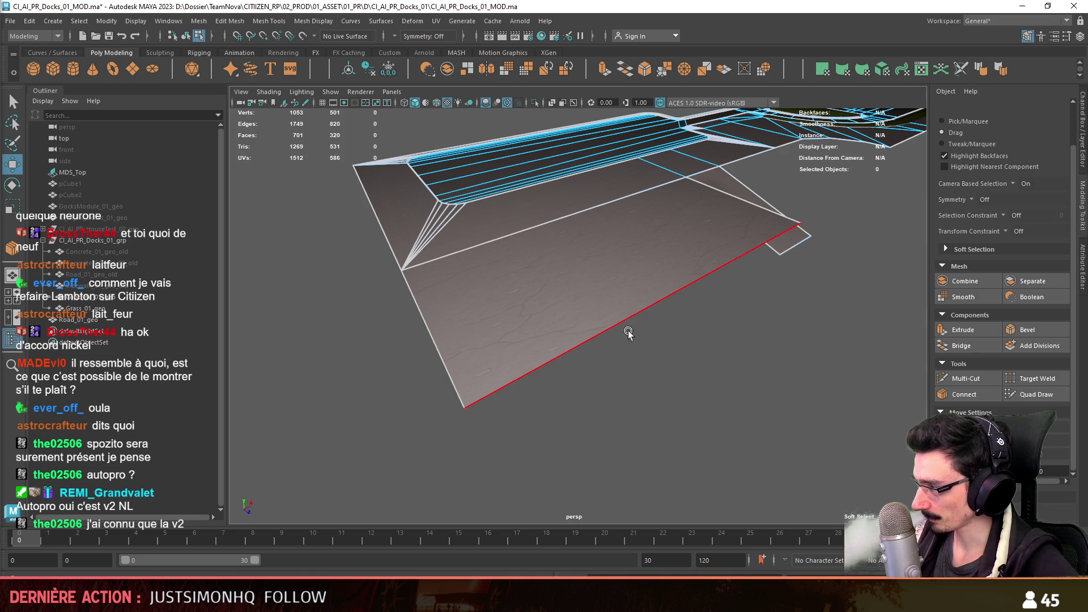
pyautogui.moveTo(615, 438)
pyautogui.keyDown('alt'); pyautogui.mouseDown()
pyautogui.moveTo(528, 400)
pyautogui.moveTo(615, 384)
pyautogui.mouseUp(); pyautogui.keyUp('alt')
pyautogui.click(529, 401)
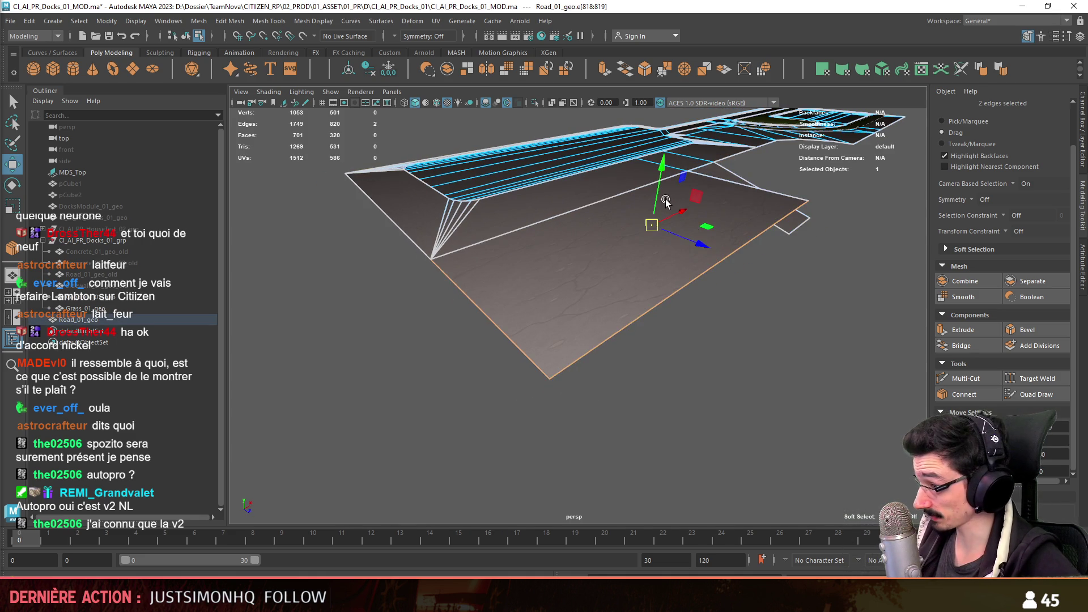
pyautogui.keyDown('shift'); pyautogui.moveTo(668, 202); pyautogui.dragTo(653, 270); pyautogui.keyUp('shift')
pyautogui.press('F10')
pyautogui.click(553, 407)
pyautogui.press('F8')
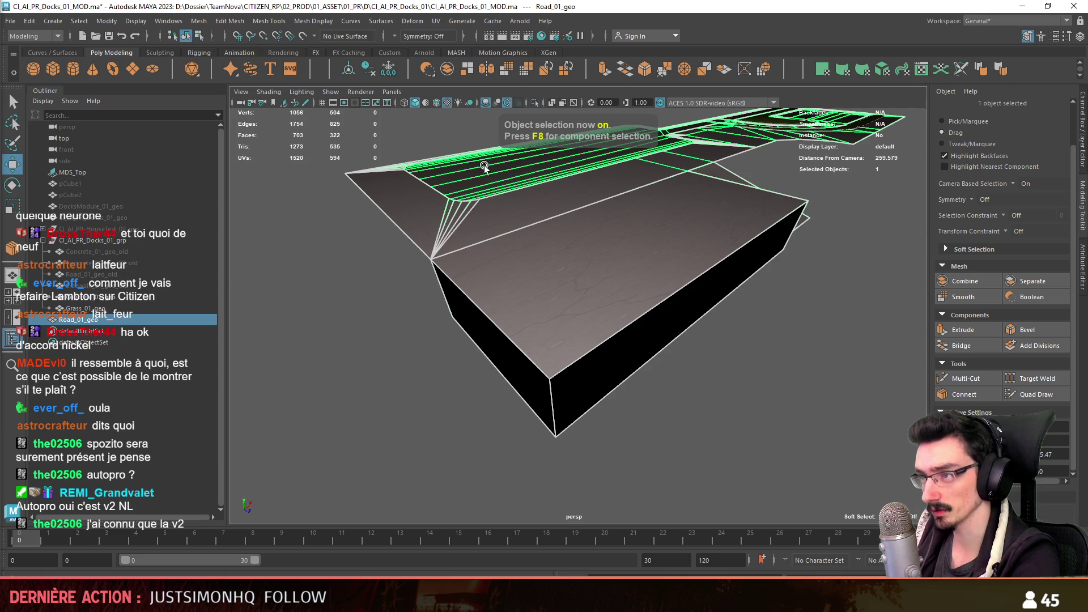
pyautogui.scroll(3, 310, 333)
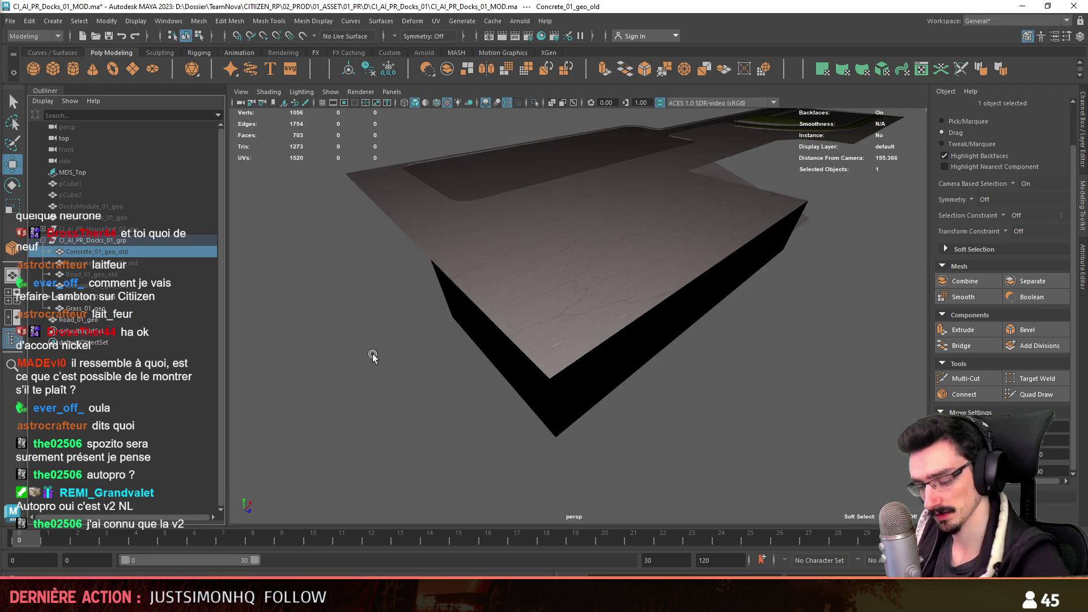
# - Bevel the slab's side-wall corner edge with four segments and a narrower fraction in smooth preview
pyautogui.press('3')
pyautogui.keyDown('alt'); pyautogui.moveTo(392, 359); pyautogui.dragTo(548, 406); pyautogui.keyUp('alt')
pyautogui.press('F10')
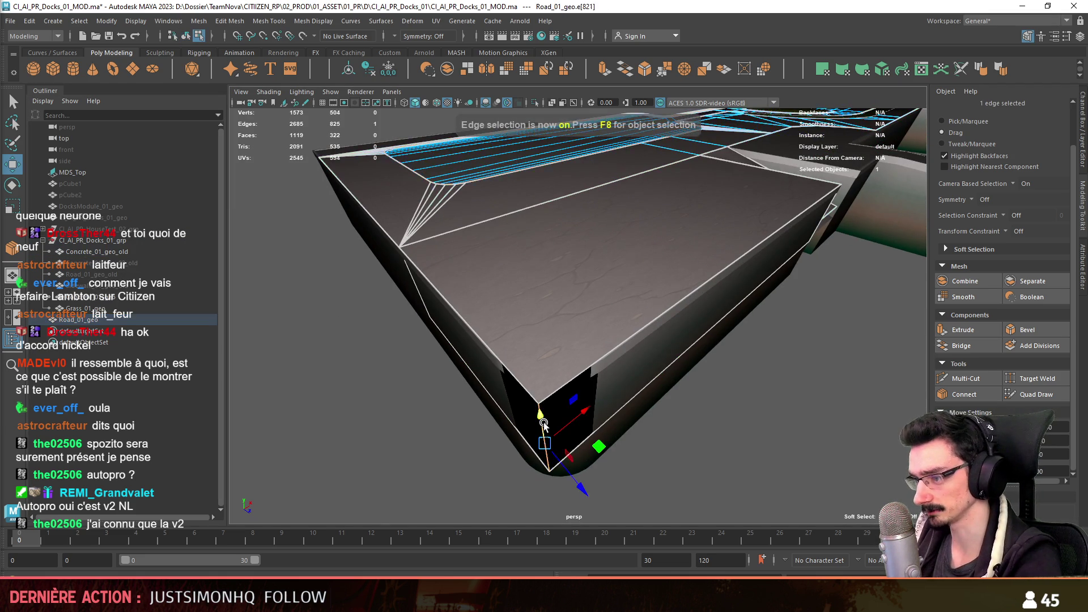
pyautogui.hotkey('ctrl', 'b')
pyautogui.moveTo(461, 324)
pyautogui.mouseDown()
pyautogui.moveTo(448, 324)
pyautogui.moveTo(465, 328)
pyautogui.mouseUp()
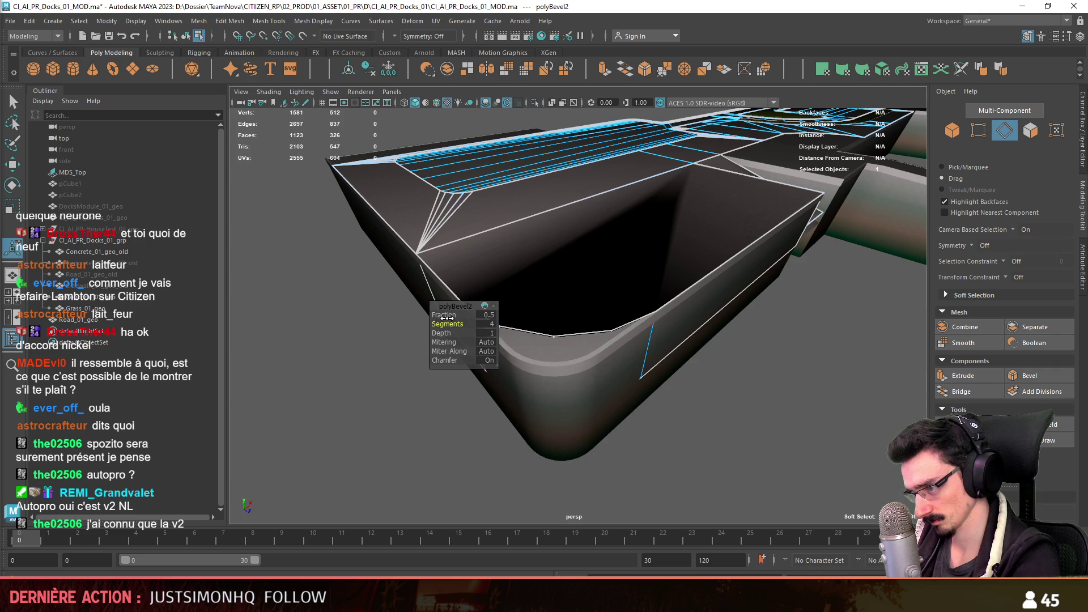
pyautogui.moveTo(449, 315); pyautogui.dragTo(443, 315)
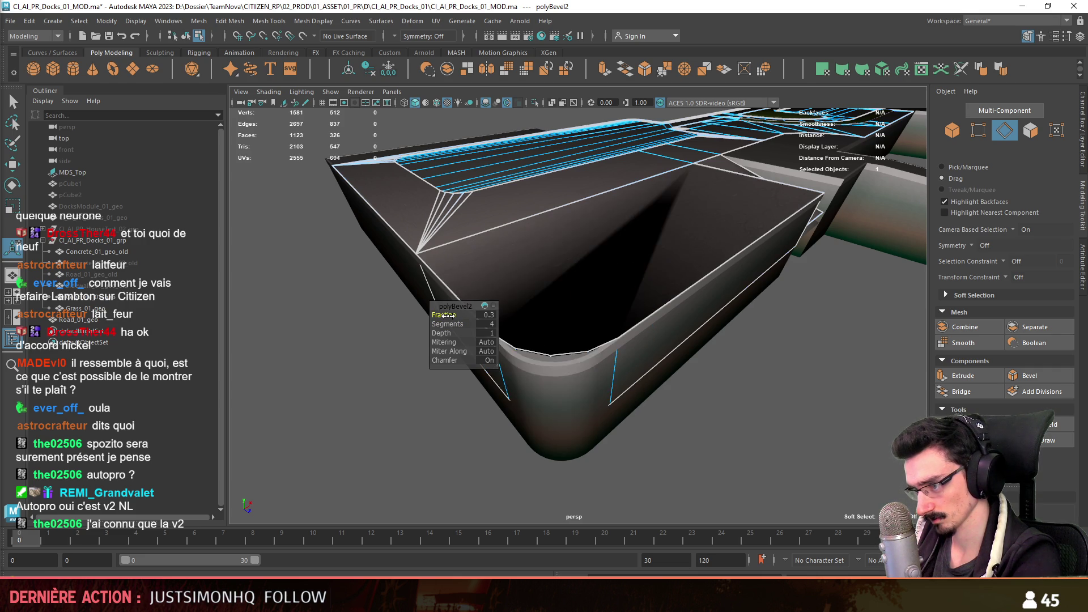
pyautogui.moveTo(634, 432)
pyautogui.keyDown('alt'); pyautogui.mouseDown()
pyautogui.moveTo(633, 413)
pyautogui.moveTo(585, 422)
pyautogui.moveTo(595, 382)
pyautogui.mouseUp(); pyautogui.keyUp('alt')
pyautogui.press('F8')
pyautogui.press('F8')
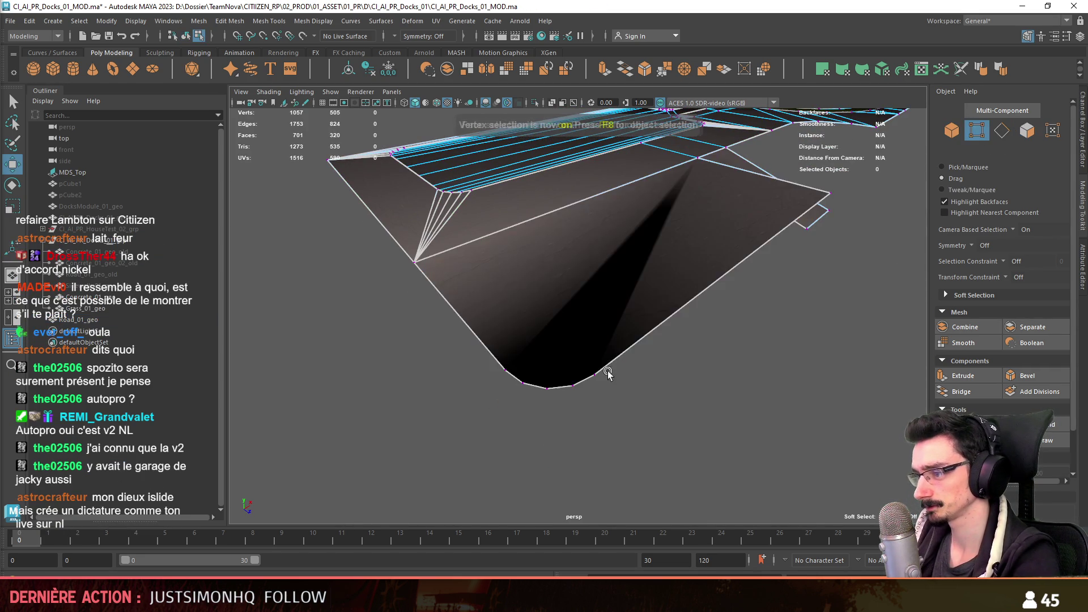
# - Connect the rounded corner's vertices with two Multi-Cut edges, bringing the mesh to 703 faces
pyautogui.press('F11')
pyautogui.keyDown('alt'); pyautogui.moveTo(647, 387); pyautogui.dragTo(666, 382); pyautogui.keyUp('alt')
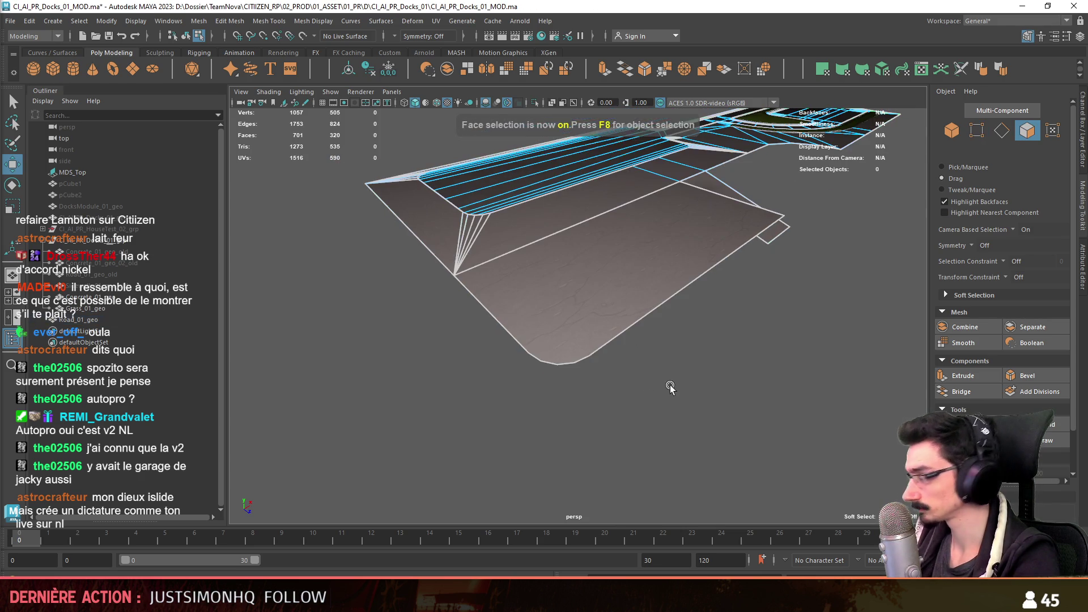
pyautogui.press('F8')
pyautogui.keyDown('alt'); pyautogui.moveTo(697, 342); pyautogui.dragTo(596, 381); pyautogui.keyUp('alt')
pyautogui.scroll(2, 595, 380)
pyautogui.scroll(2, 656, 369)
pyautogui.scroll(2, 620, 335)
pyautogui.moveTo(645, 337)
pyautogui.keyDown('alt'); pyautogui.mouseDown()
pyautogui.moveTo(554, 324)
pyautogui.moveTo(668, 338)
pyautogui.mouseUp(); pyautogui.keyUp('alt')
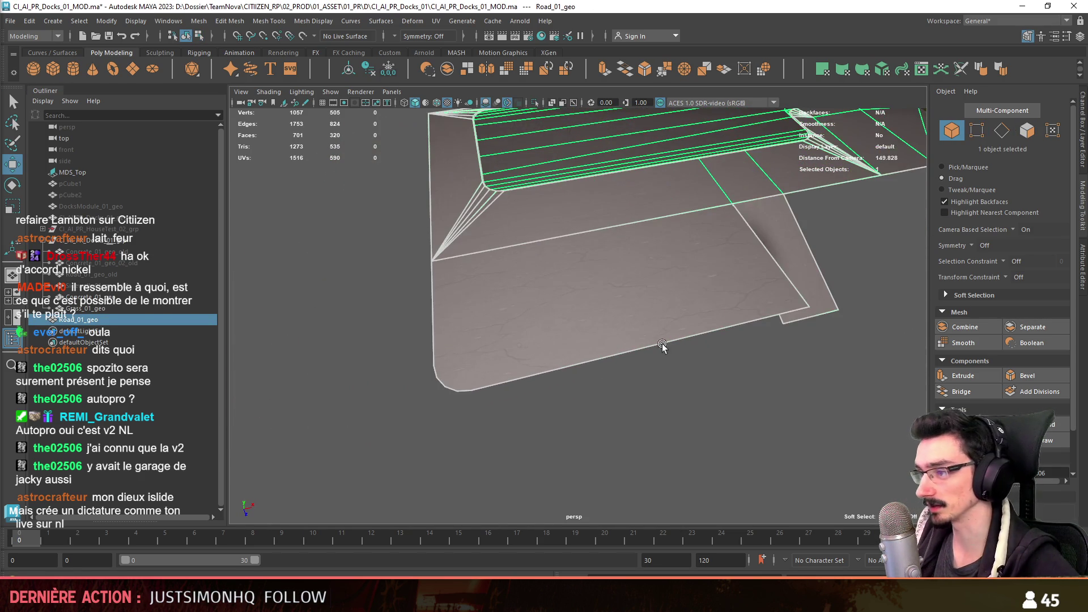
pyautogui.press('F8')
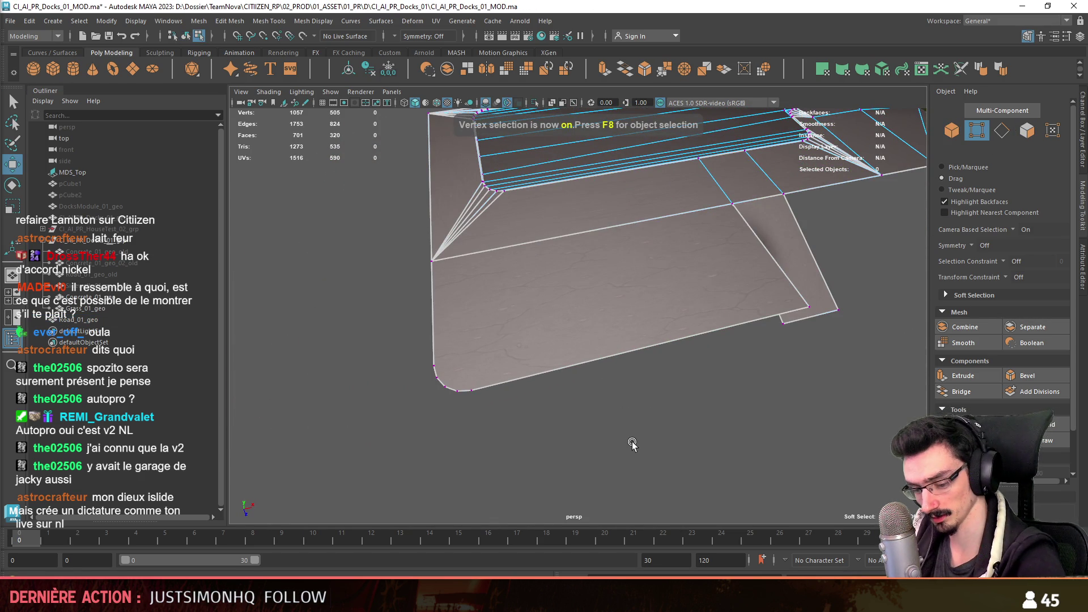
pyautogui.keyDown('alt'); pyautogui.moveTo(583, 394); pyautogui.dragTo(575, 430, button='middle'); pyautogui.keyUp('alt')
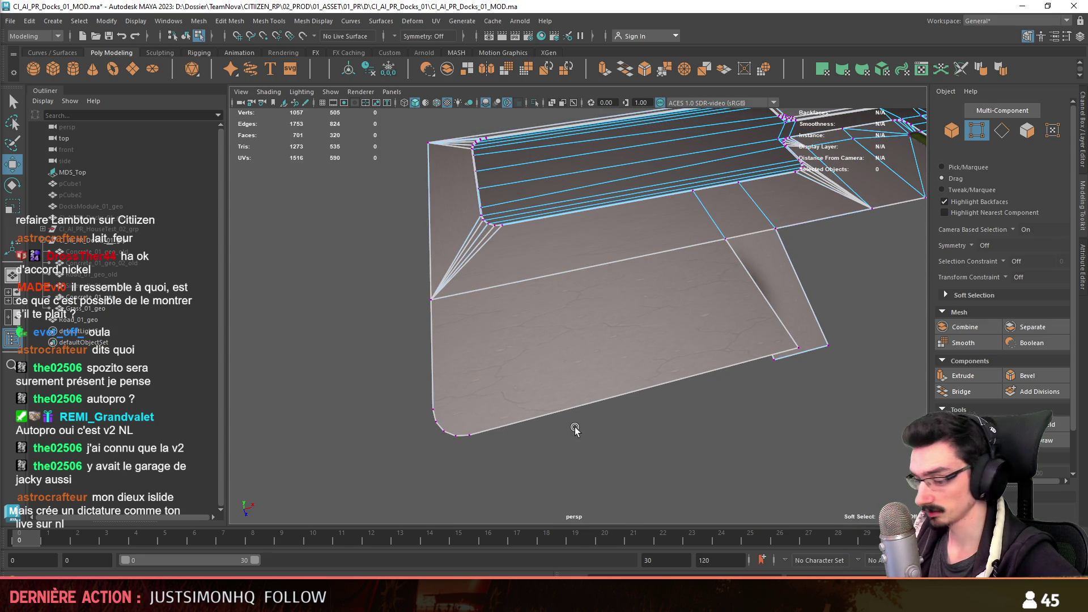
pyautogui.keyDown('alt'); pyautogui.moveTo(574, 427); pyautogui.dragTo(676, 419); pyautogui.keyUp('alt')
pyautogui.keyDown('alt'); pyautogui.moveTo(676, 419); pyautogui.dragTo(706, 439, button='right'); pyautogui.keyUp('alt')
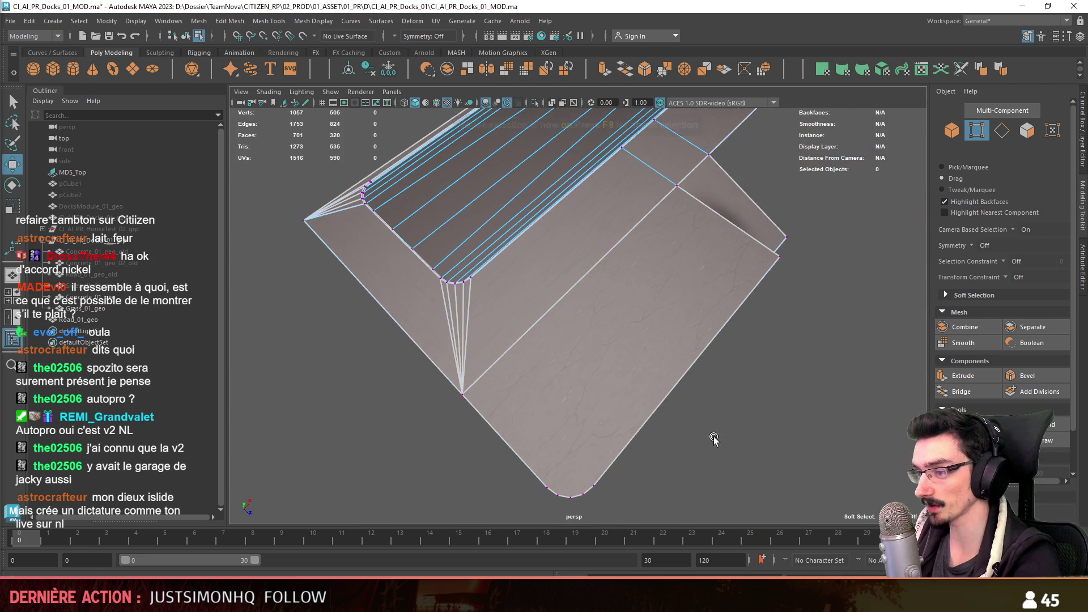
pyautogui.keyDown('alt'); pyautogui.moveTo(677, 435); pyautogui.dragTo(636, 400); pyautogui.keyUp('alt')
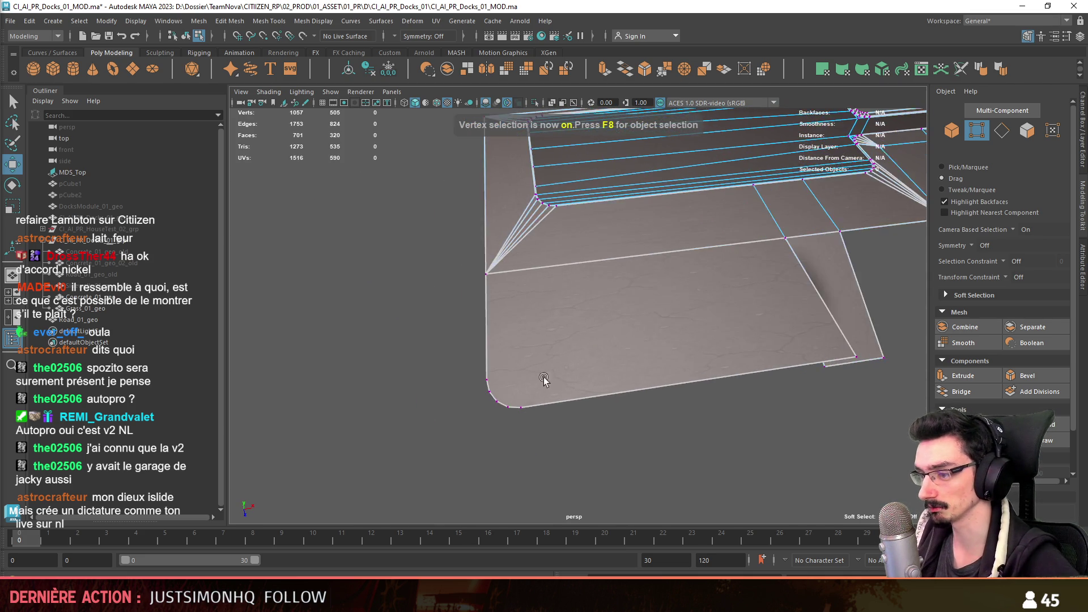
pyautogui.scroll(3, 546, 368)
pyautogui.scroll(1, 519, 330)
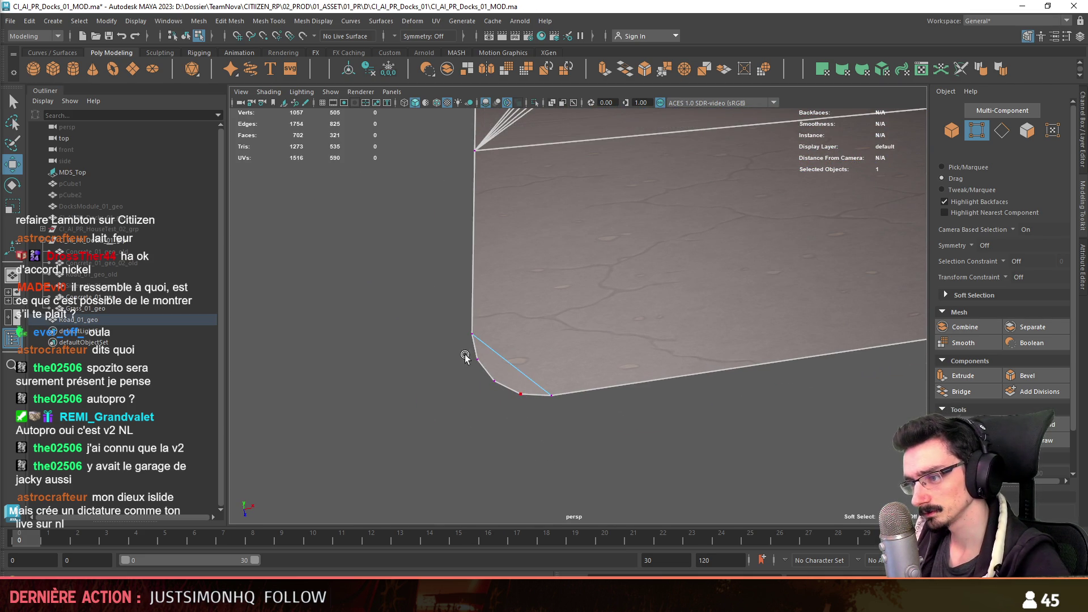
pyautogui.scroll(-3, 415, 415)
pyautogui.press('F8')
pyautogui.scroll(-3, 530, 437)
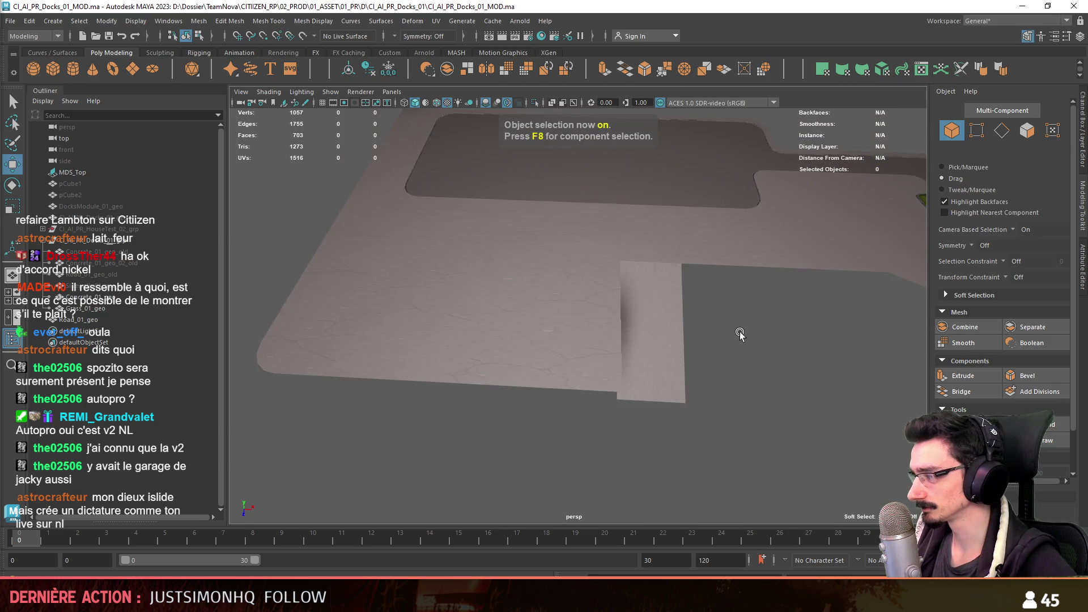
# - Delete the fan edge from the road mesh and remove the leftover stray vertex
pyautogui.moveTo(626, 378)
pyautogui.keyDown('alt'); pyautogui.mouseDown()
pyautogui.moveTo(513, 389)
pyautogui.moveTo(563, 404)
pyautogui.moveTo(552, 415)
pyautogui.moveTo(674, 432)
pyautogui.mouseUp(); pyautogui.keyUp('alt')
pyautogui.click(533, 382)
pyautogui.press('F10')
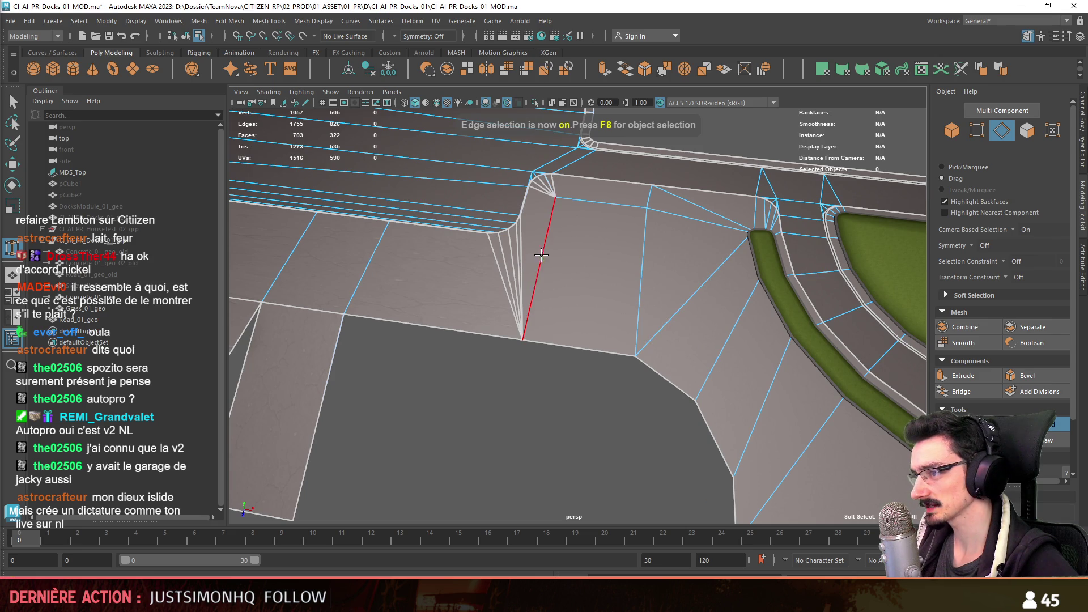
pyautogui.press('Delete')
pyautogui.moveTo(627, 316)
pyautogui.keyDown('alt'); pyautogui.mouseDown()
pyautogui.moveTo(573, 426)
pyautogui.moveTo(569, 413)
pyautogui.moveTo(604, 442)
pyautogui.moveTo(530, 244)
pyautogui.moveTo(615, 343)
pyautogui.moveTo(659, 291)
pyautogui.mouseUp(); pyautogui.keyUp('alt')
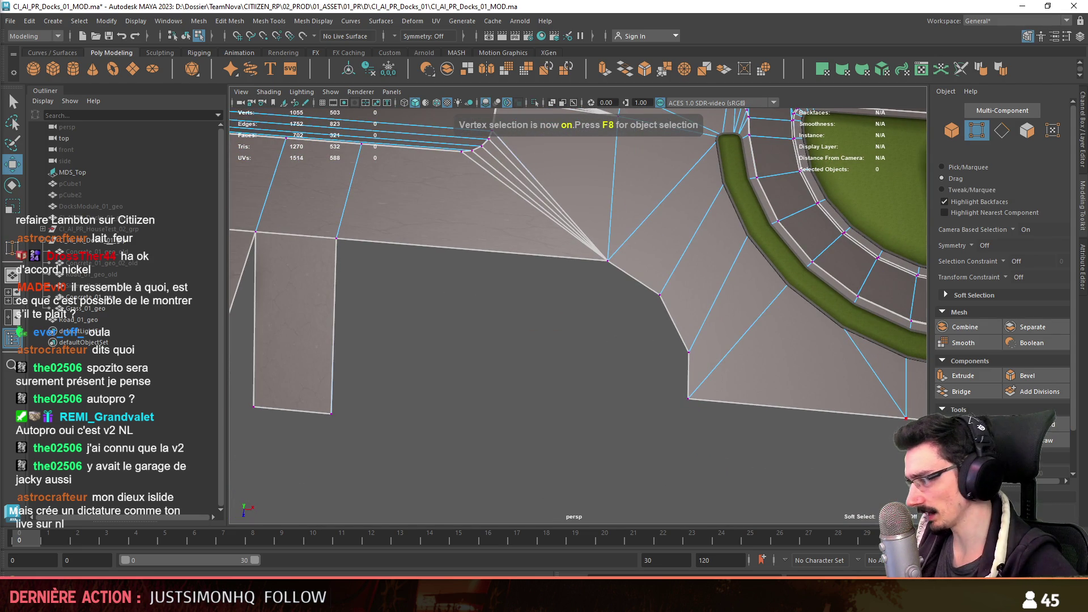
pyautogui.click(690, 361)
pyautogui.press('Delete')
pyautogui.press('F8')
pyautogui.press('w')
pyautogui.keyDown('alt'); pyautogui.moveTo(615, 382); pyautogui.dragTo(626, 414); pyautogui.keyUp('alt')
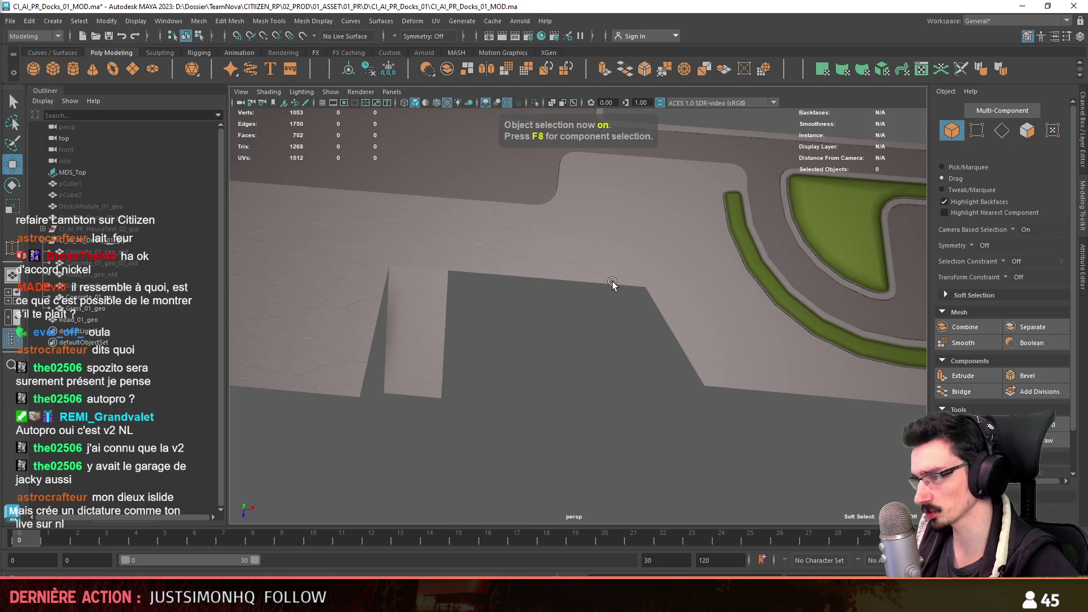
# - Extrude the diagonal road edge into a new face filling the gap
pyautogui.click(612, 284)
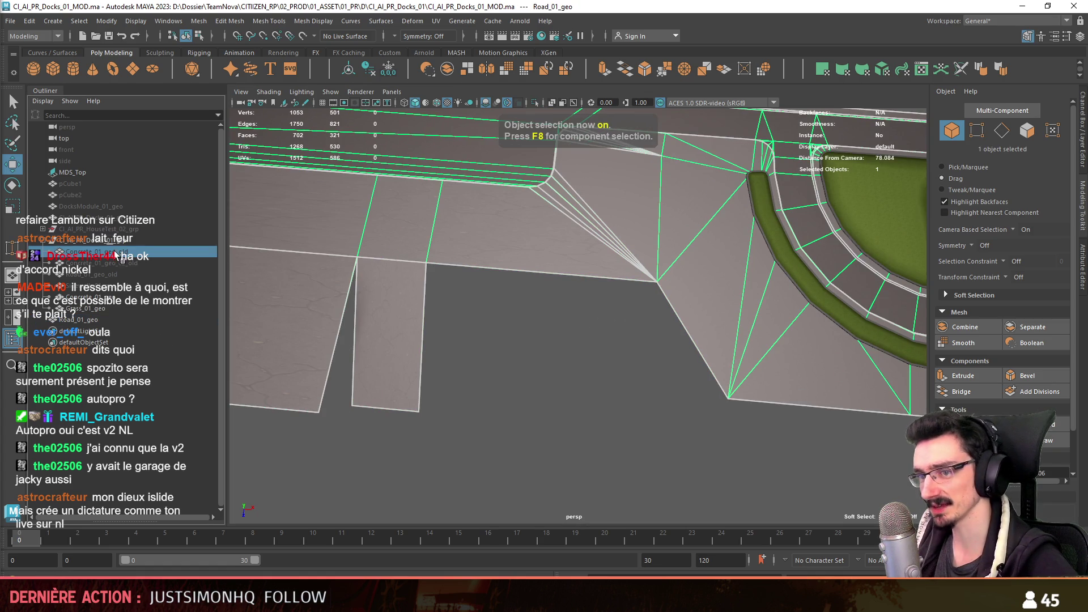
pyautogui.keyDown('alt'); pyautogui.moveTo(579, 364); pyautogui.dragTo(683, 337); pyautogui.keyUp('alt')
pyautogui.press('F10')
pyautogui.click(683, 336)
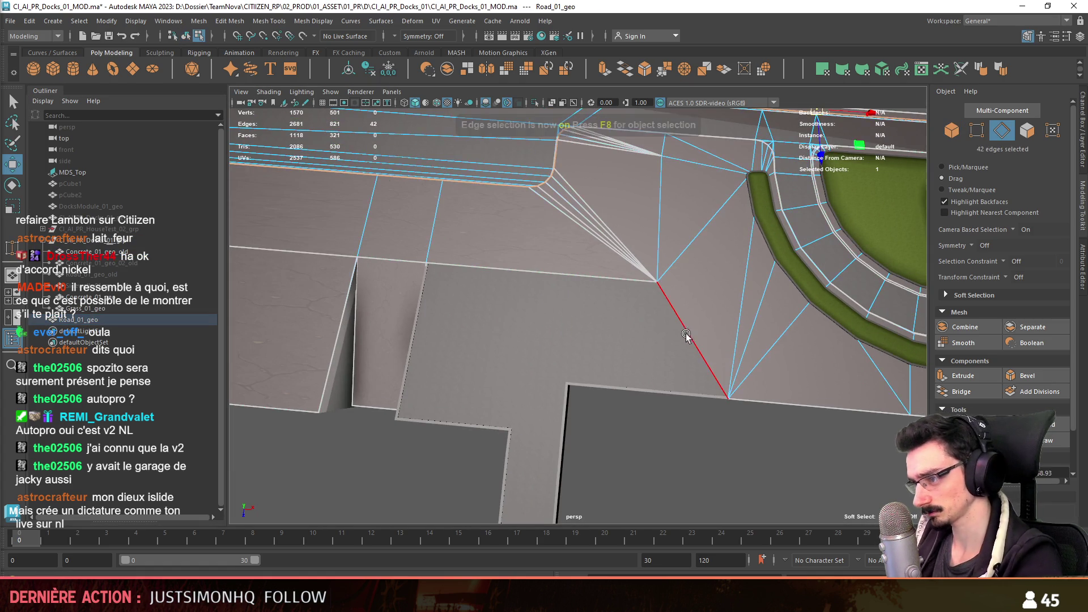
pyautogui.keyDown('alt'); pyautogui.moveTo(705, 340); pyautogui.dragTo(789, 349, button='middle'); pyautogui.keyUp('alt')
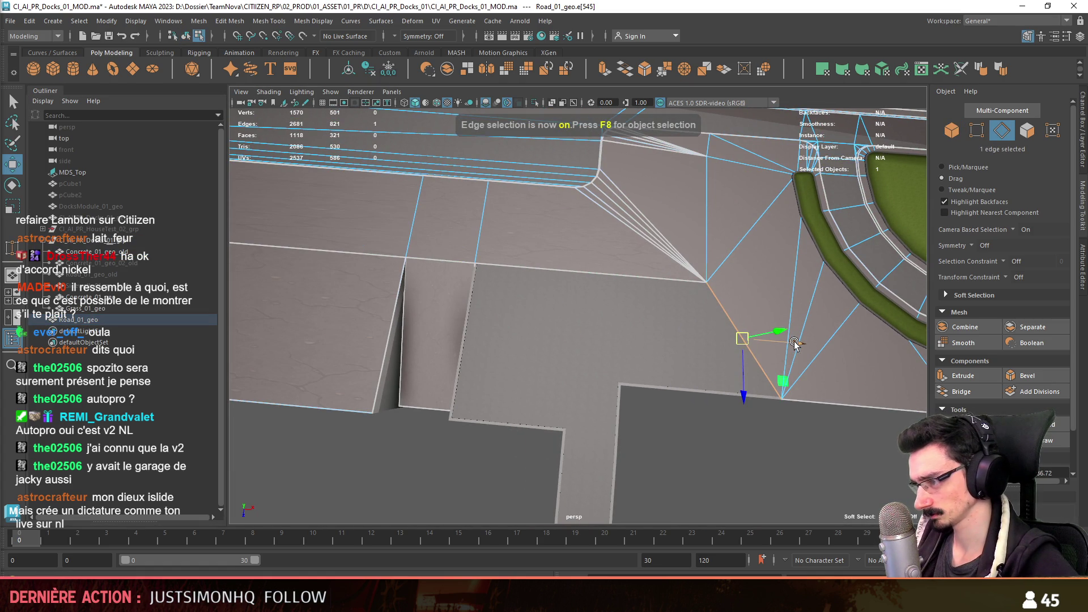
pyautogui.keyDown('shift'); pyautogui.moveTo(793, 344); pyautogui.dragTo(646, 337); pyautogui.keyUp('shift')
# - Target-weld the stray corner vertex onto the adjacent corner vertex and show the scene again
pyautogui.press('F9')
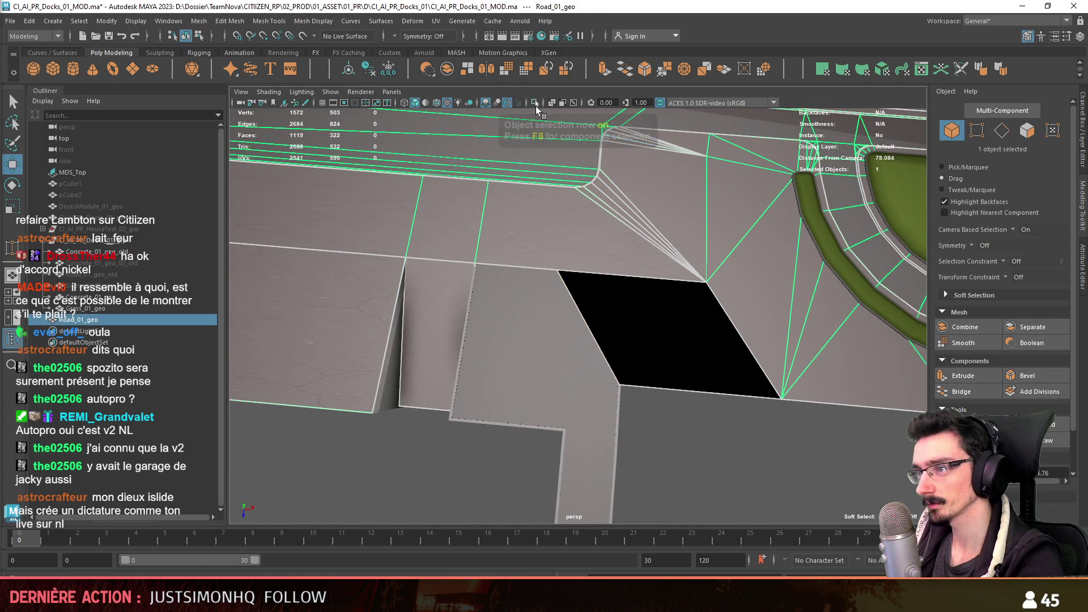
pyautogui.hotkey('ctrl', 'z')
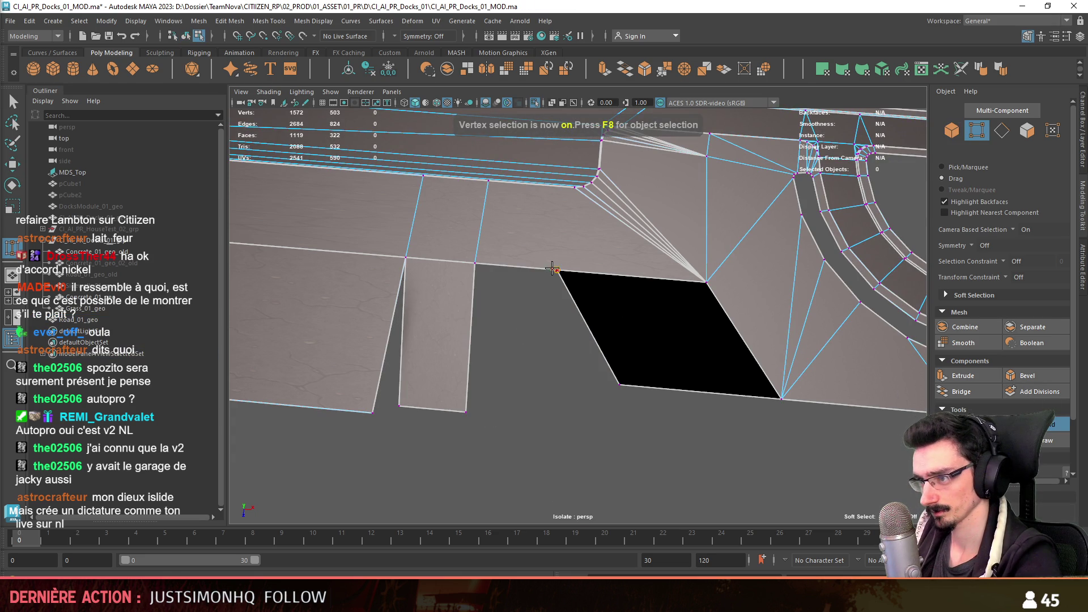
pyautogui.moveTo(479, 256); pyautogui.dragTo(477, 261)
pyautogui.press('w')
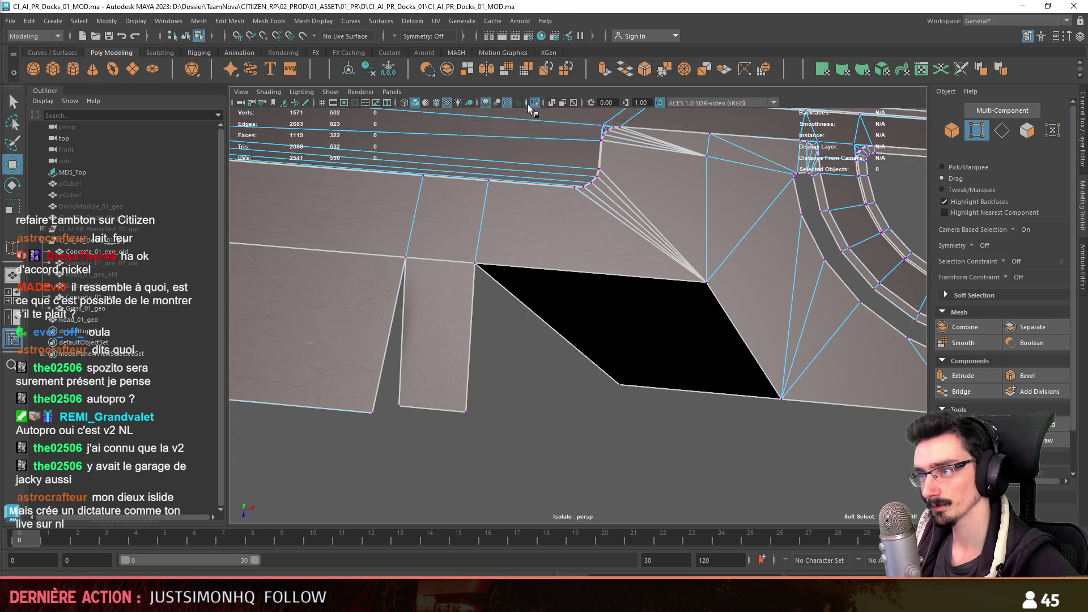
pyautogui.click(535, 102)
pyautogui.moveTo(610, 370)
pyautogui.keyDown('alt'); pyautogui.mouseDown()
pyautogui.moveTo(720, 341)
pyautogui.moveTo(681, 348)
pyautogui.moveTo(644, 280)
pyautogui.moveTo(596, 383)
pyautogui.moveTo(577, 361)
pyautogui.mouseUp(); pyautogui.keyUp('alt')
# - Inspect the road corner in edge, vertex and face modes, clearing stray selections
pyautogui.press('F10')
pyautogui.click(640, 288)
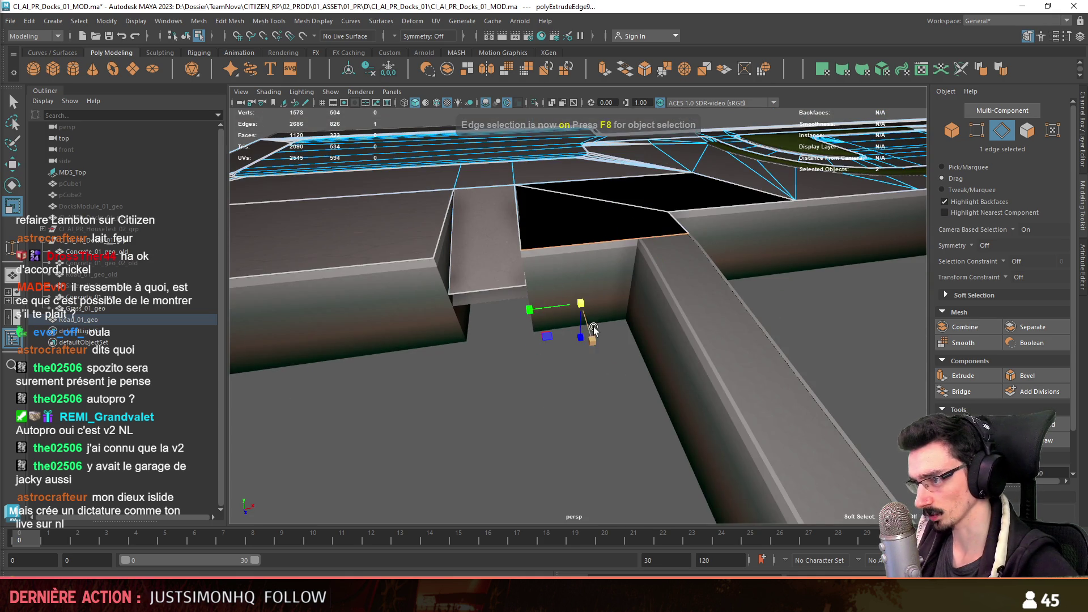
pyautogui.moveTo(565, 421)
pyautogui.keyDown('alt'); pyautogui.mouseDown()
pyautogui.moveTo(644, 341)
pyautogui.moveTo(647, 417)
pyautogui.mouseUp(); pyautogui.keyUp('alt')
pyautogui.press('F9')
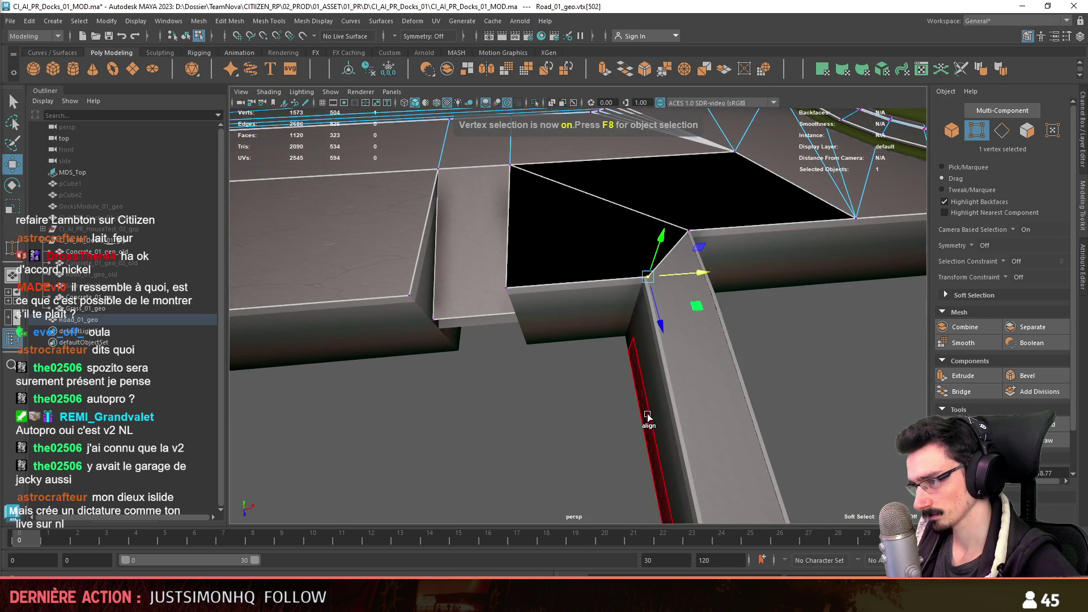
pyautogui.click(794, 395)
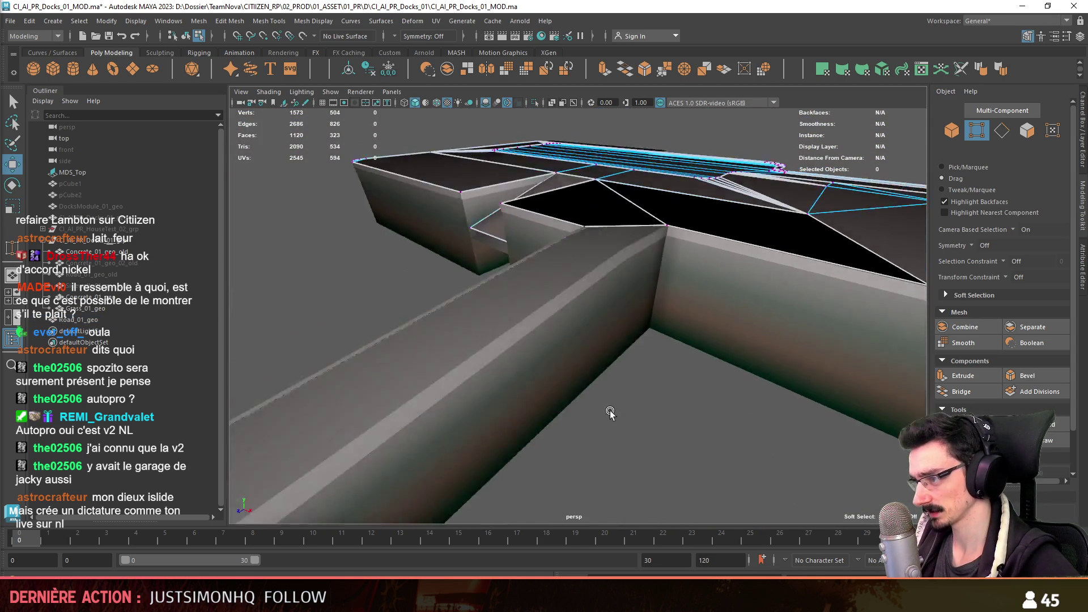
pyautogui.keyDown('alt'); pyautogui.moveTo(794, 395); pyautogui.dragTo(547, 334); pyautogui.keyUp('alt')
pyautogui.keyDown('alt'); pyautogui.moveTo(329, 377); pyautogui.dragTo(700, 297); pyautogui.keyUp('alt')
pyautogui.click(701, 297)
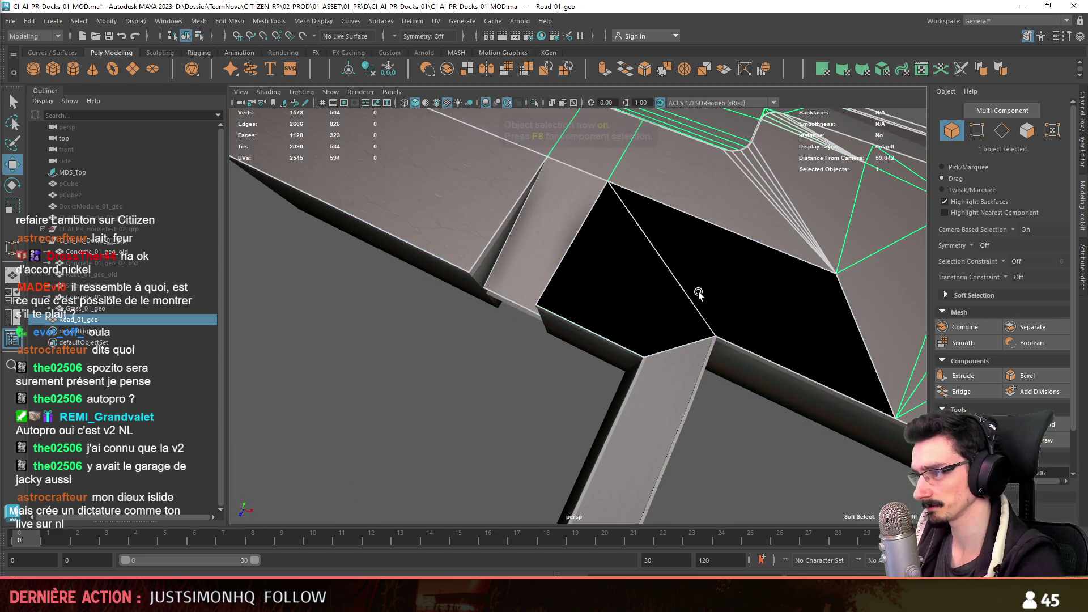
pyautogui.press('F11')
pyautogui.click(442, 374)
pyautogui.moveTo(442, 374)
pyautogui.keyDown('alt'); pyautogui.mouseDown()
pyautogui.moveTo(462, 396)
pyautogui.moveTo(507, 349)
pyautogui.moveTo(539, 340)
pyautogui.moveTo(515, 281)
pyautogui.moveTo(598, 335)
pyautogui.moveTo(625, 329)
pyautogui.moveTo(577, 262)
pyautogui.moveTo(613, 243)
pyautogui.mouseUp(); pyautogui.keyUp('alt')
pyautogui.press('F10')
# - Extrude the curb edge across the corner to close the gap with a new face
pyautogui.click(516, 282)
pyautogui.click(436, 102)
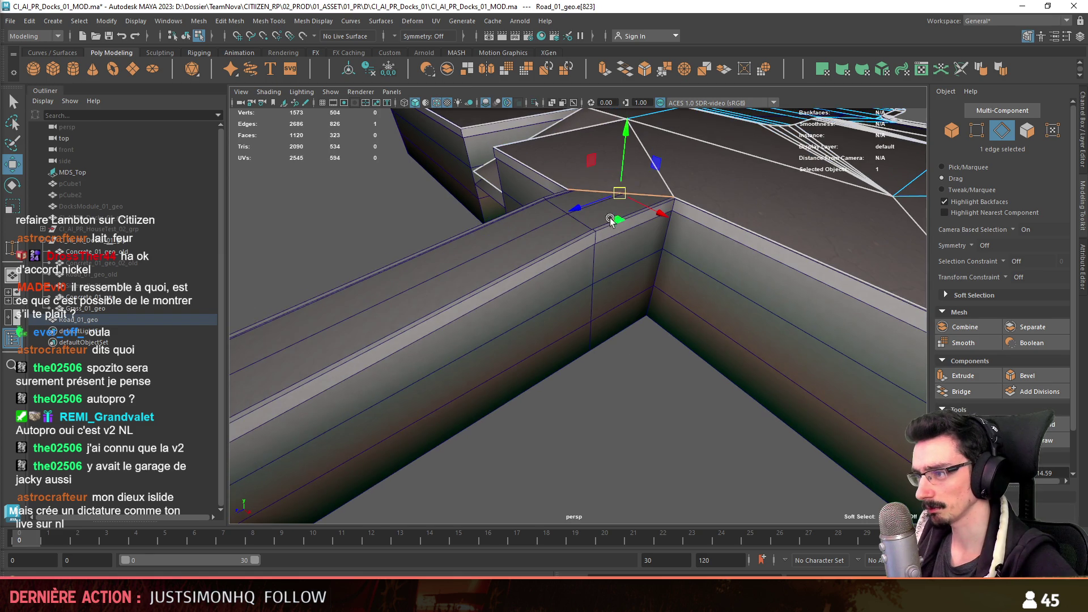
pyautogui.hotkey('ctrl', 'e')
pyautogui.moveTo(641, 428)
pyautogui.keyDown('alt'); pyautogui.mouseDown()
pyautogui.moveTo(547, 358)
pyautogui.moveTo(663, 352)
pyautogui.moveTo(596, 399)
pyautogui.moveTo(613, 400)
pyautogui.moveTo(627, 311)
pyautogui.mouseUp(); pyautogui.keyUp('alt')
pyautogui.hotkey('ctrl', 'F11')
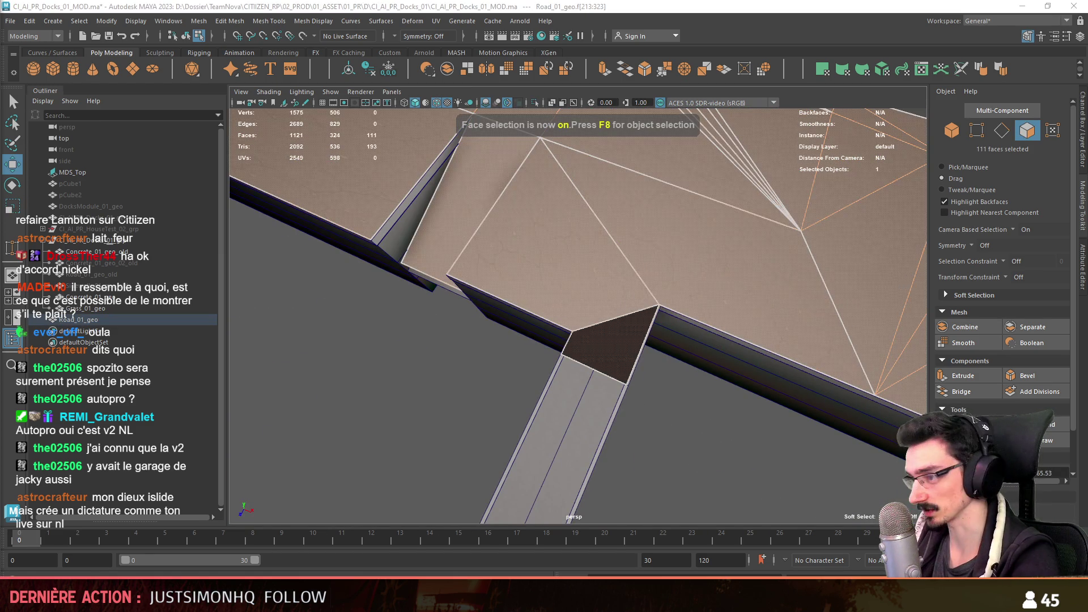
pyautogui.press('F8')
pyautogui.moveTo(680, 448)
pyautogui.keyDown('alt'); pyautogui.mouseDown()
pyautogui.moveTo(611, 335)
pyautogui.moveTo(633, 424)
pyautogui.moveTo(646, 366)
pyautogui.mouseUp(); pyautogui.keyUp('alt')
# - Hide the Concrete_01_geo_old mesh so only the road remains selected
pyautogui.click(633, 424)
pyautogui.hotkey('ctrl', 'h')
pyautogui.click(632, 424)
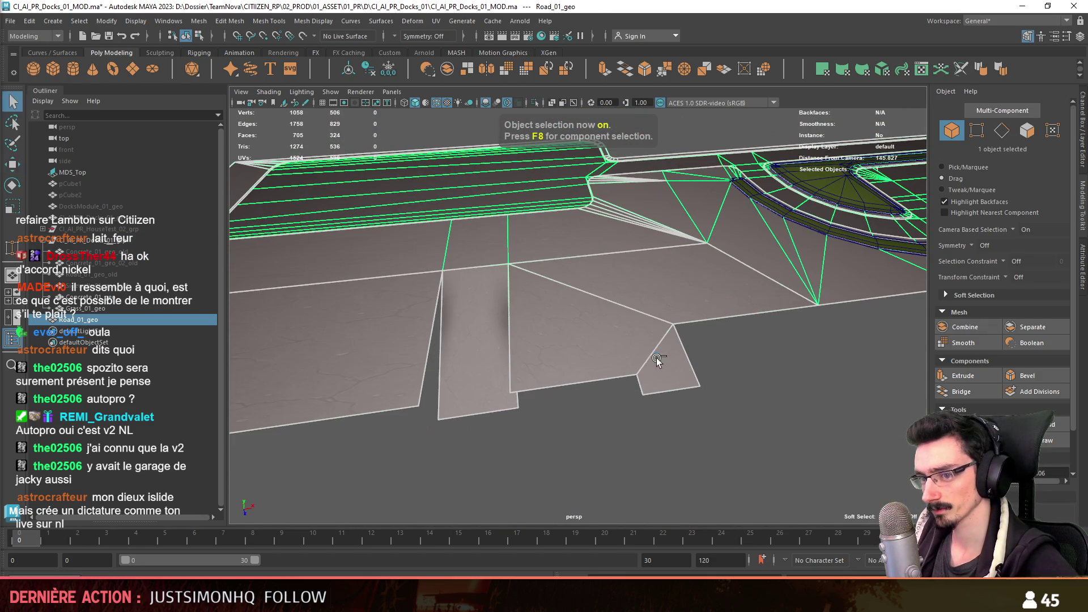
# - Apply automatic UV projection to Road_01_geo and review the finished slab from several angles
pyautogui.click(884, 70)
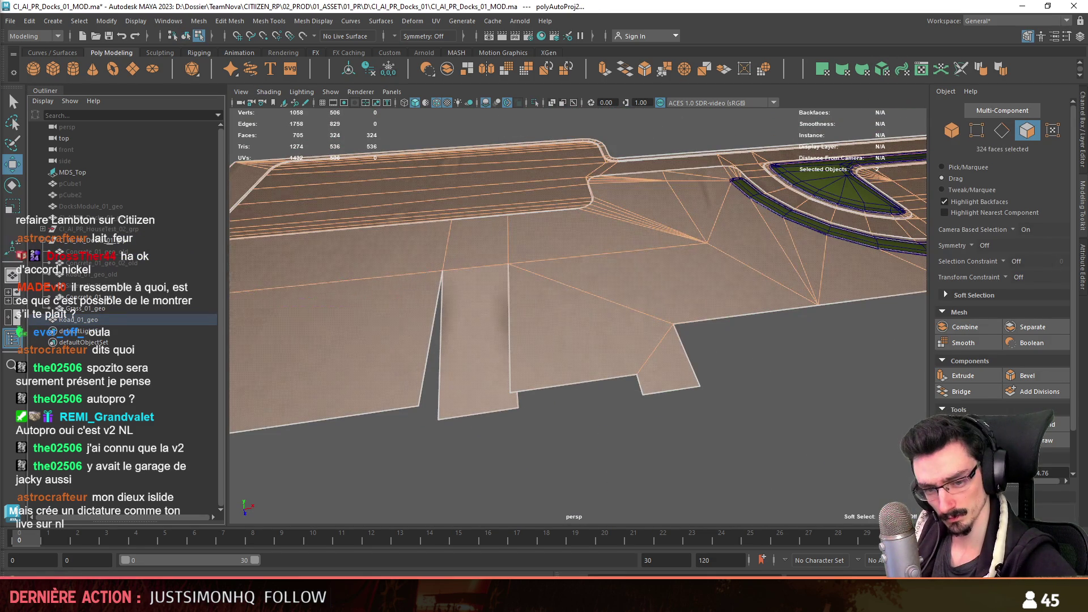
pyautogui.press('F8')
pyautogui.click(654, 410)
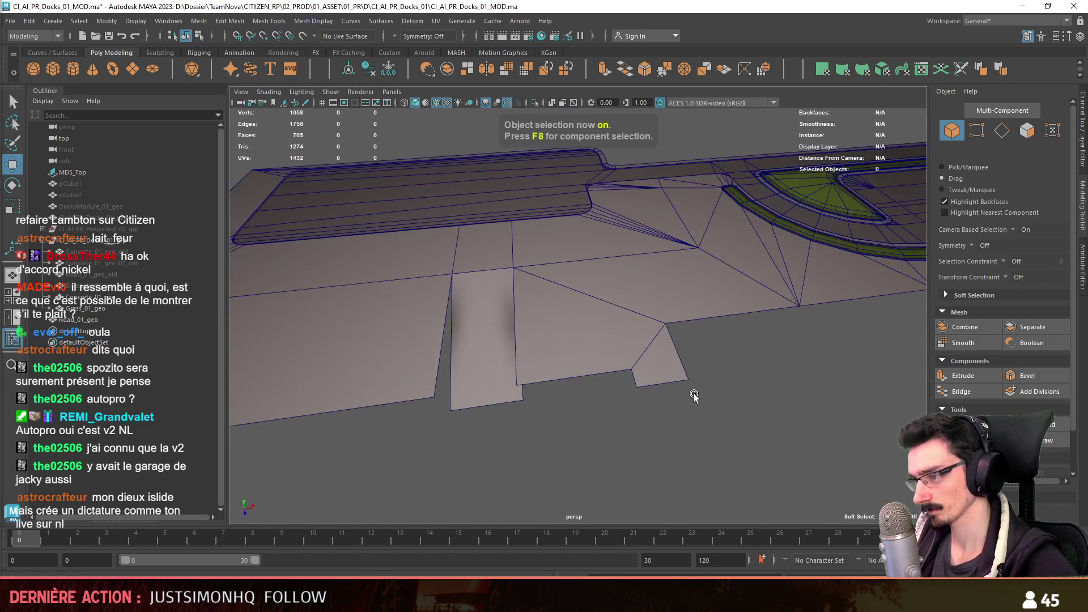
pyautogui.keyDown('alt'); pyautogui.moveTo(653, 411); pyautogui.dragTo(663, 323); pyautogui.keyUp('alt')
pyautogui.scroll(-5, 482, 263)
pyautogui.scroll(-5, 652, 369)
pyautogui.moveTo(651, 369)
pyautogui.keyDown('alt'); pyautogui.mouseDown()
pyautogui.moveTo(800, 304)
pyautogui.moveTo(690, 306)
pyautogui.mouseUp(); pyautogui.keyUp('alt')
pyautogui.scroll(3, 759, 275)
pyautogui.moveTo(759, 275)
pyautogui.keyDown('alt'); pyautogui.mouseDown()
pyautogui.moveTo(539, 338)
pyautogui.moveTo(587, 375)
pyautogui.mouseUp(); pyautogui.keyUp('alt')
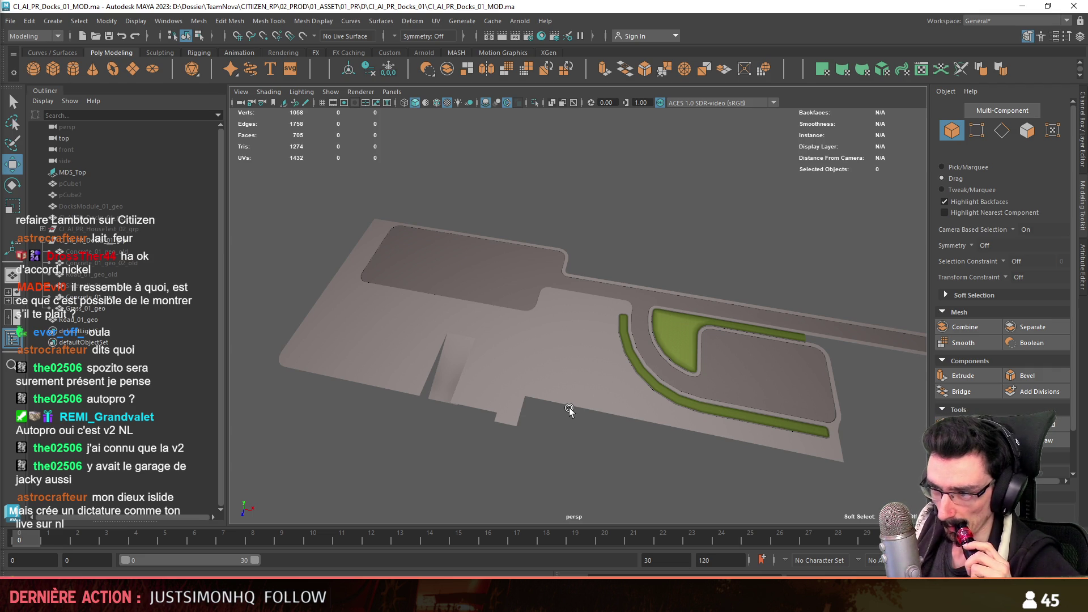
# - Review Road_01_geo from above and select the whole docks road group
pyautogui.moveTo(585, 374)
pyautogui.keyDown('alt'); pyautogui.mouseDown()
pyautogui.moveTo(550, 320)
pyautogui.moveTo(590, 256)
pyautogui.moveTo(802, 282)
pyautogui.moveTo(560, 320)
pyautogui.moveTo(378, 375)
pyautogui.moveTo(693, 340)
pyautogui.moveTo(663, 323)
pyautogui.moveTo(651, 348)
pyautogui.moveTo(620, 344)
pyautogui.moveTo(683, 320)
pyautogui.moveTo(590, 348)
pyautogui.moveTo(621, 350)
pyautogui.mouseUp(); pyautogui.keyUp('alt')
pyautogui.scroll(-5, 621, 350)
pyautogui.moveTo(764, 348)
pyautogui.keyDown('alt'); pyautogui.mouseDown()
pyautogui.moveTo(685, 313)
pyautogui.moveTo(627, 355)
pyautogui.mouseUp(); pyautogui.keyUp('alt')
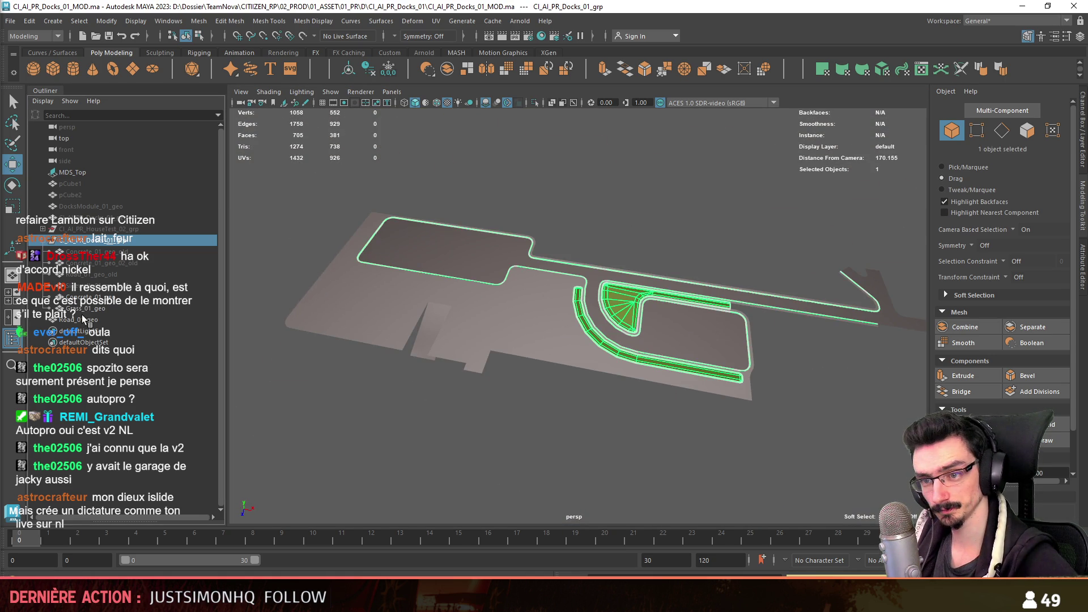
pyautogui.click(75, 318)
pyautogui.keyDown('alt'); pyautogui.moveTo(595, 281); pyautogui.dragTo(653, 208); pyautogui.keyUp('alt')
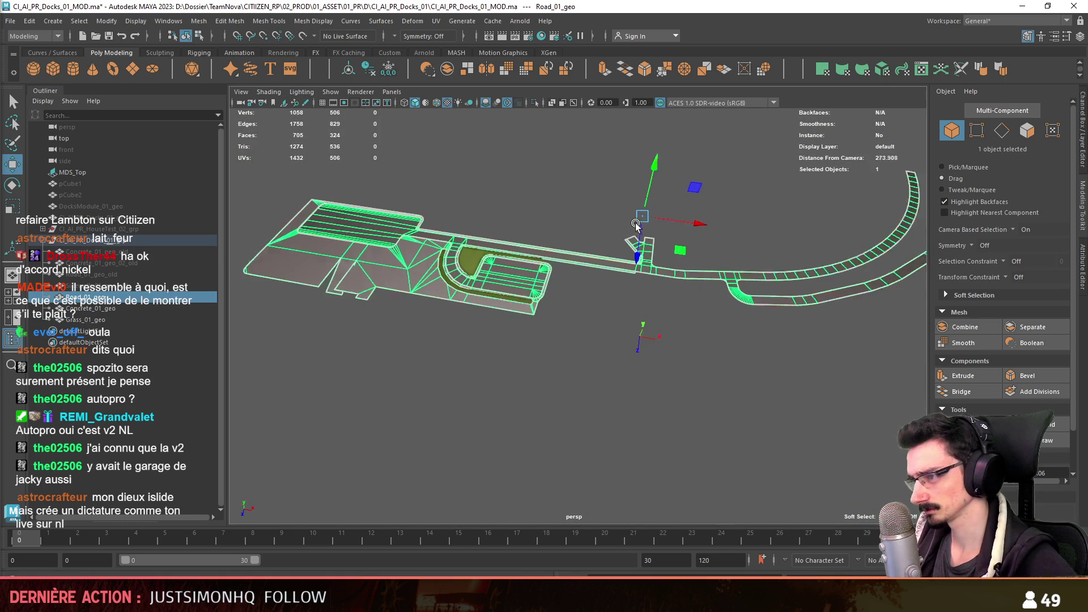
pyautogui.moveTo(649, 341)
pyautogui.keyDown('alt'); pyautogui.mouseDown()
pyautogui.moveTo(651, 360)
pyautogui.moveTo(472, 328)
pyautogui.mouseUp(); pyautogui.keyUp('alt')
pyautogui.click(590, 352)
pyautogui.click(472, 329)
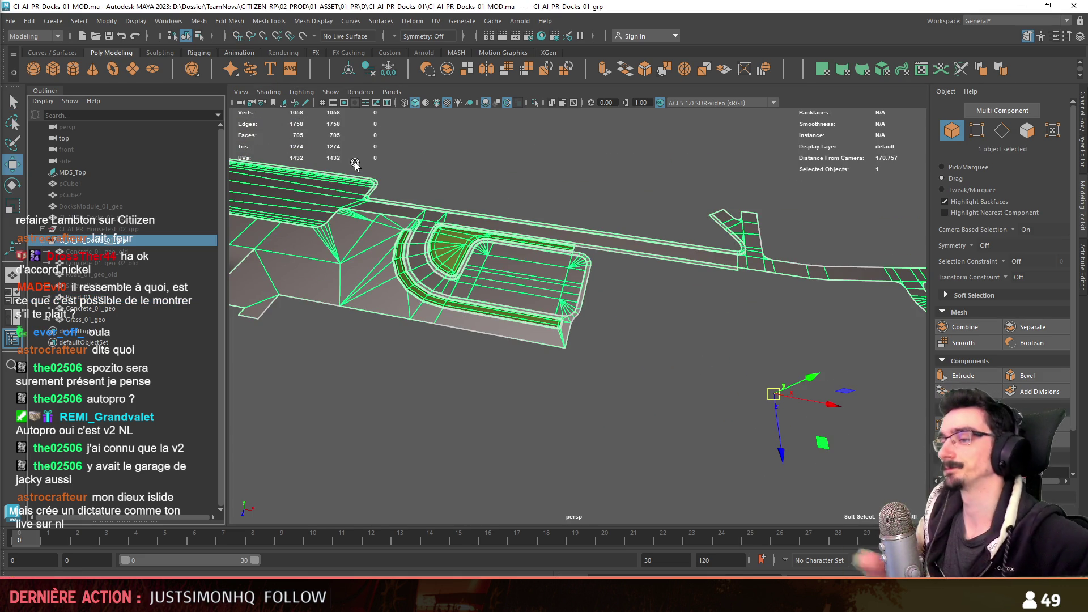
pyautogui.moveTo(356, 165)
pyautogui.keyDown('alt'); pyautogui.mouseDown()
pyautogui.moveTo(637, 297)
pyautogui.moveTo(636, 337)
pyautogui.mouseUp(); pyautogui.keyUp('alt')
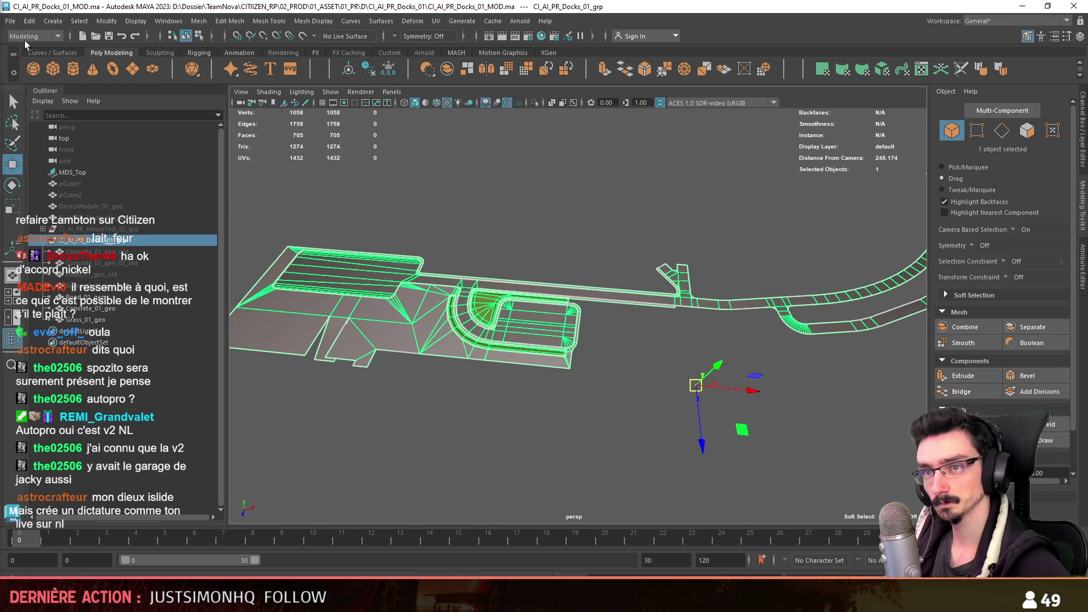
# - Export the selected docks group as FBX and switch over to Unity's docks object
pyautogui.click(60, 36)
pyautogui.click(73, 165)
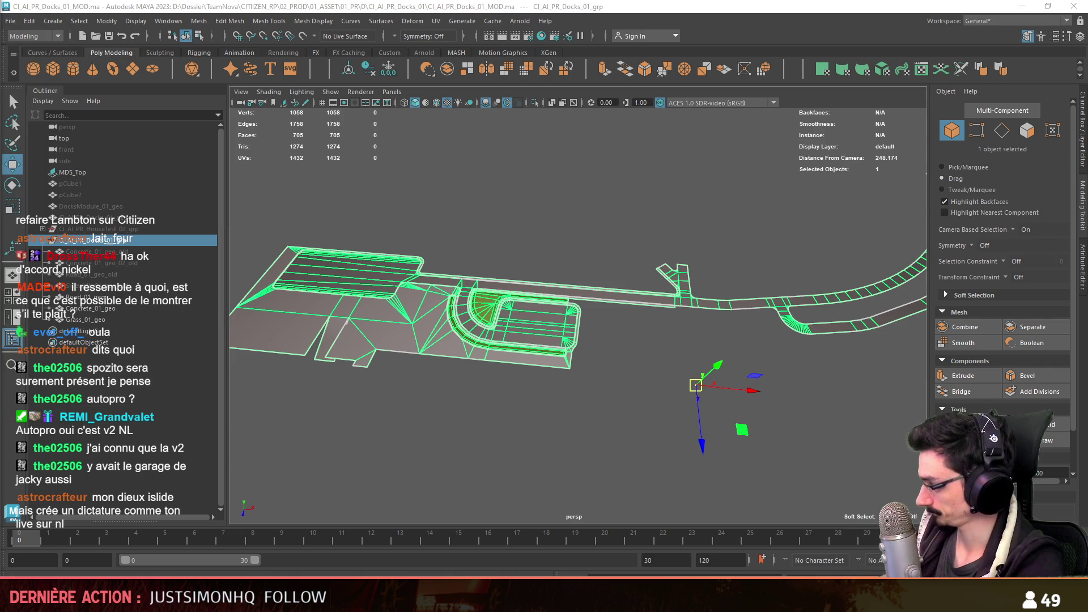
pyautogui.click(620, 479)
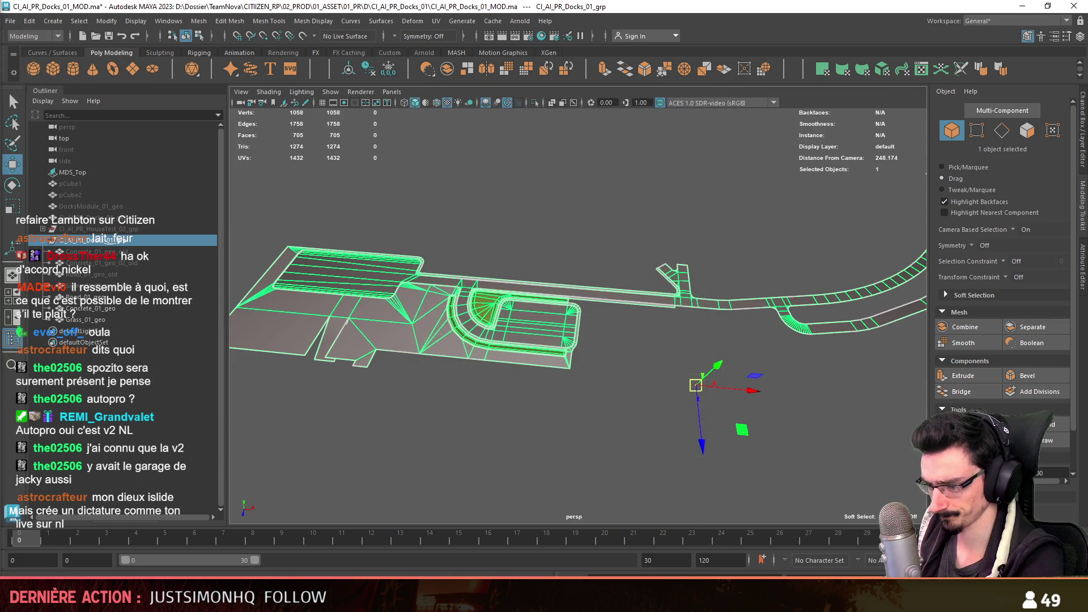
pyautogui.hotkey('alt', 'Tab')
pyautogui.click(361, 353)
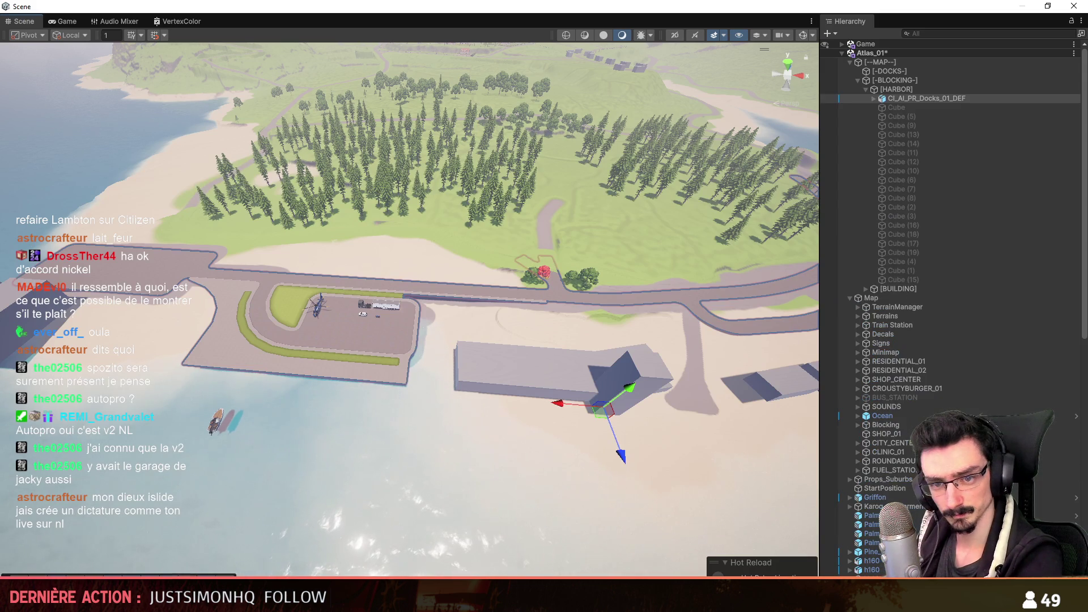
# - Fly the Scene camera over the docks to inspect the road, then return to Maya
pyautogui.hotkey('ctrl', 'shift', 'd')
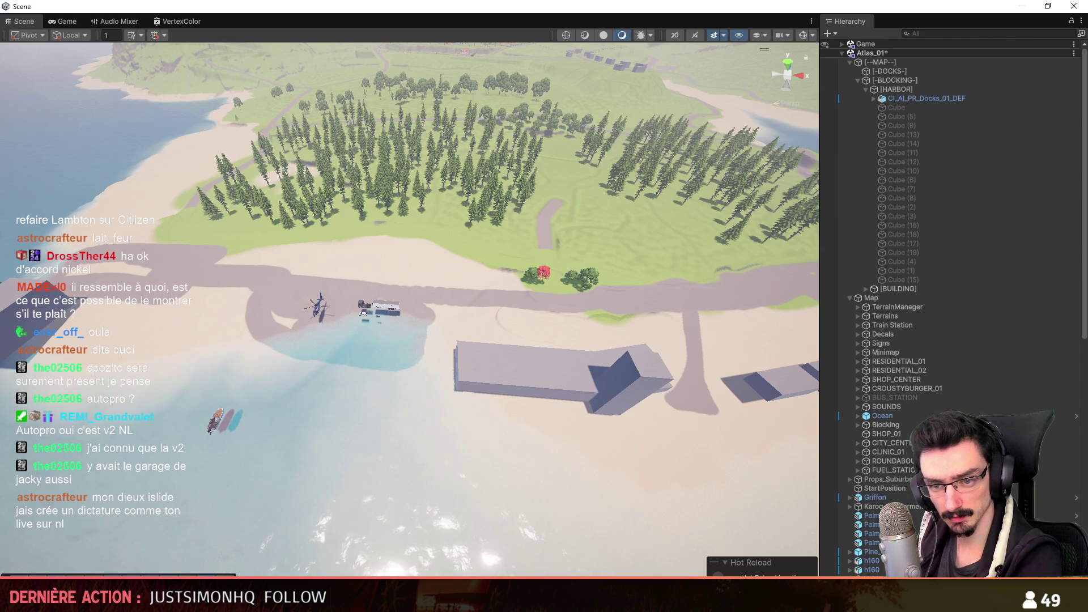
pyautogui.moveTo(548, 275); pyautogui.dragTo(548, 275, button='right')
pyautogui.scroll(2, 547, 275)
pyautogui.scroll(2, 548, 275)
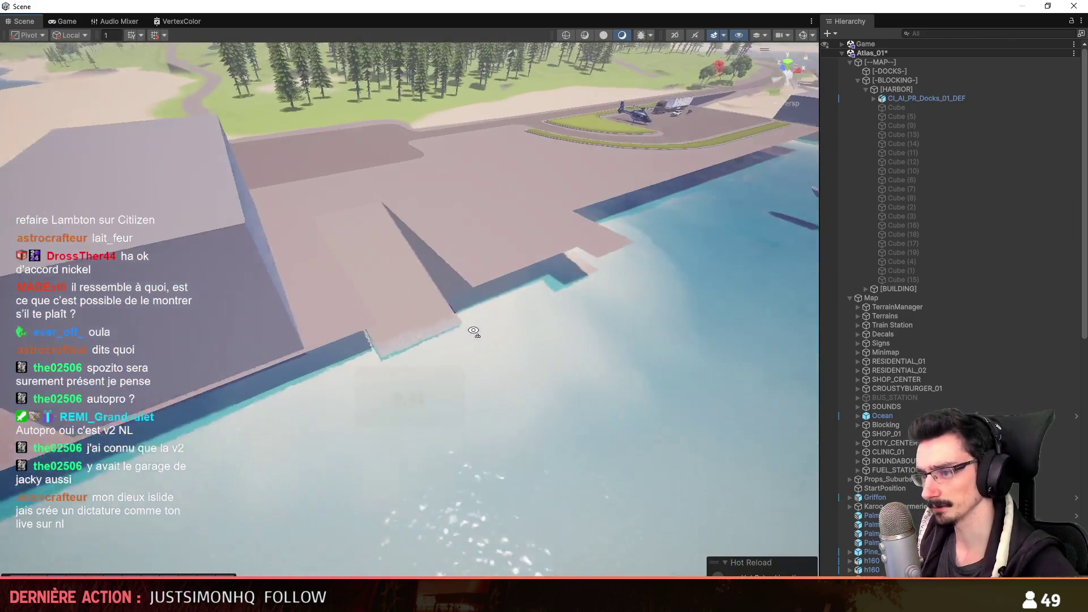
pyautogui.moveTo(548, 275); pyautogui.dragTo(406, 331, button='right')
pyautogui.hotkey('alt', 'Tab')
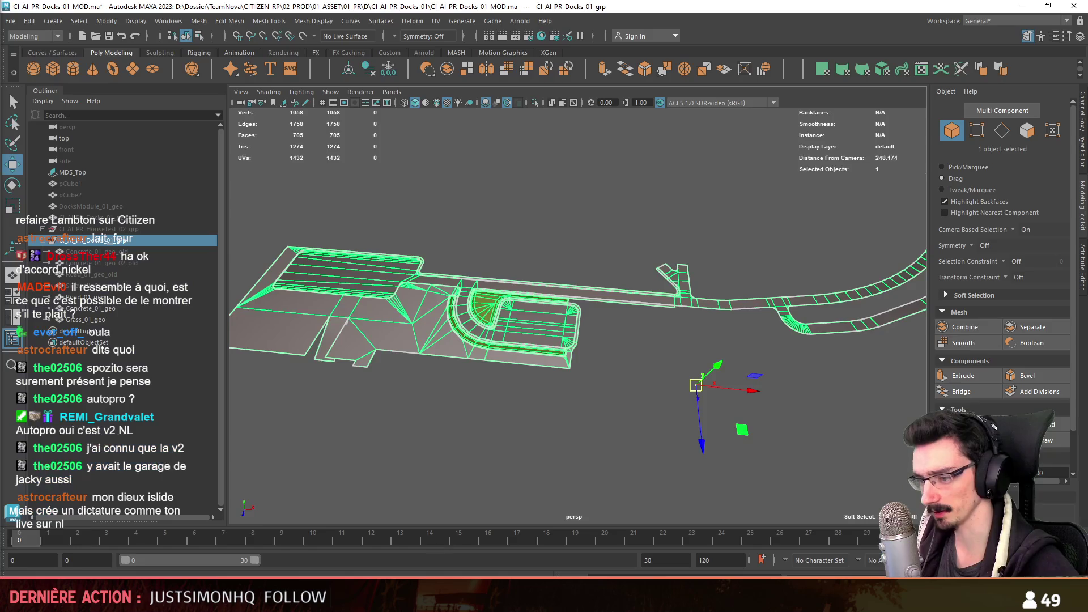
pyautogui.press('F10')
pyautogui.click(400, 348)
pyautogui.press('f')
pyautogui.moveTo(415, 388)
pyautogui.keyDown('alt'); pyautogui.mouseDown()
pyautogui.moveTo(578, 289)
pyautogui.moveTo(368, 149)
pyautogui.mouseUp(); pyautogui.keyUp('alt')
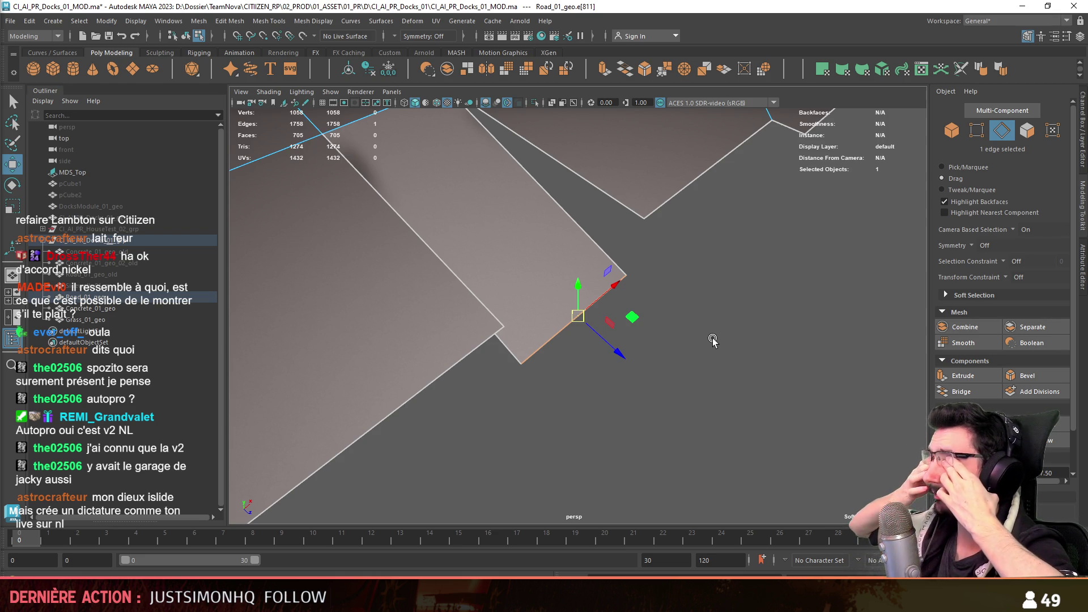
pyautogui.keyDown('alt'); pyautogui.moveTo(717, 340); pyautogui.dragTo(596, 345); pyautogui.keyUp('alt')
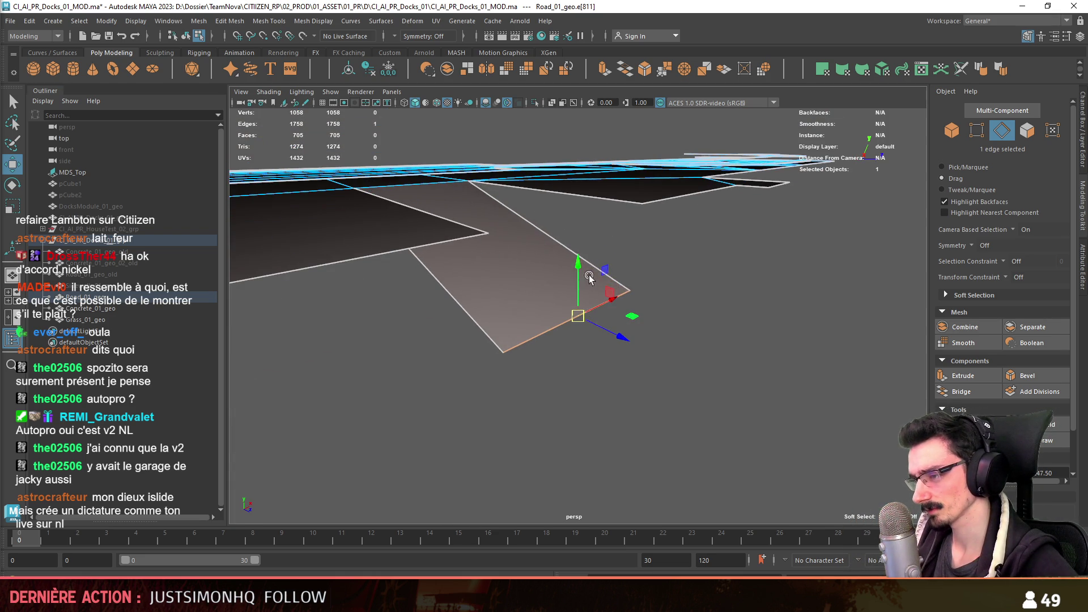
pyautogui.hotkey('alt', 'Tab')
pyautogui.moveTo(566, 355)
pyautogui.mouseDown(button='right')
pyautogui.moveTo(556, 365)
pyautogui.moveTo(432, 332)
pyautogui.moveTo(291, 347)
pyautogui.moveTo(310, 357)
pyautogui.moveTo(462, 343)
pyautogui.moveTo(433, 353)
pyautogui.mouseUp(button='right')
pyautogui.scroll(2, 561, 361)
pyautogui.scroll(1, 311, 357)
pyautogui.scroll(-1, 425, 349)
pyautogui.scroll(2, 434, 353)
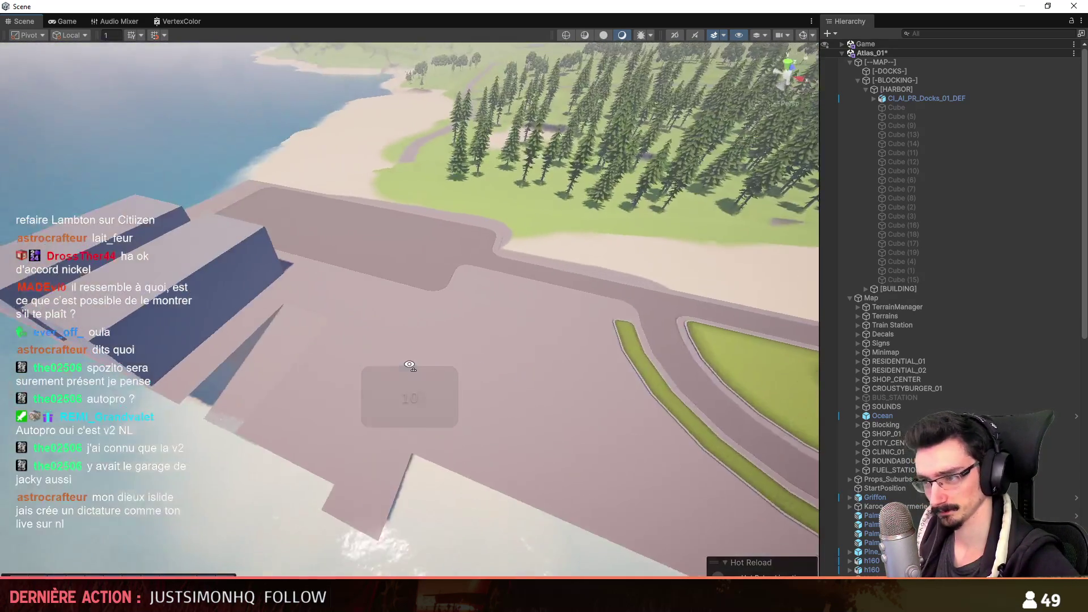
# - Fly the Scene camera around the helipad and vehicles to check the new road
pyautogui.moveTo(435, 353)
pyautogui.mouseDown(button='right')
pyautogui.moveTo(467, 407)
pyautogui.moveTo(462, 394)
pyautogui.mouseUp(button='right')
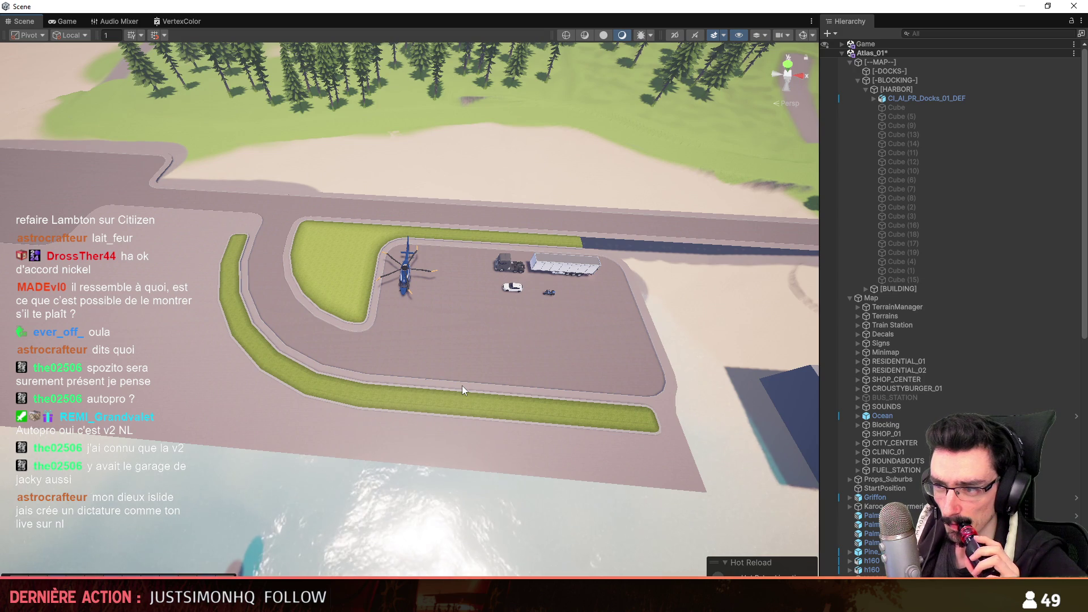
pyautogui.moveTo(385, 342)
pyautogui.mouseDown(button='right')
pyautogui.moveTo(368, 356)
pyautogui.moveTo(660, 373)
pyautogui.moveTo(343, 333)
pyautogui.mouseUp(button='right')
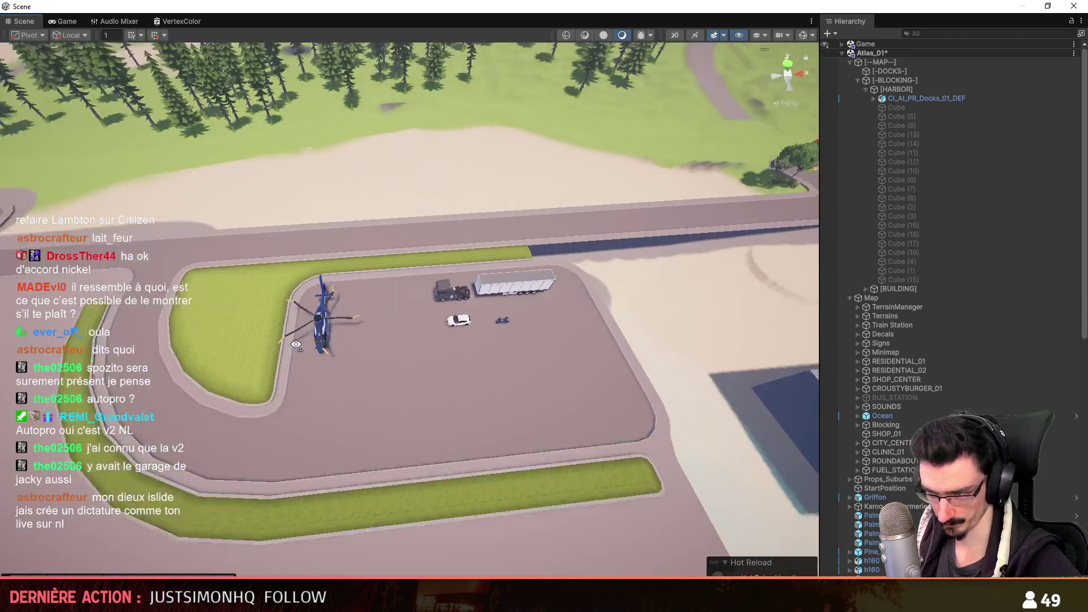
pyautogui.moveTo(344, 334); pyautogui.dragTo(310, 326, button='right')
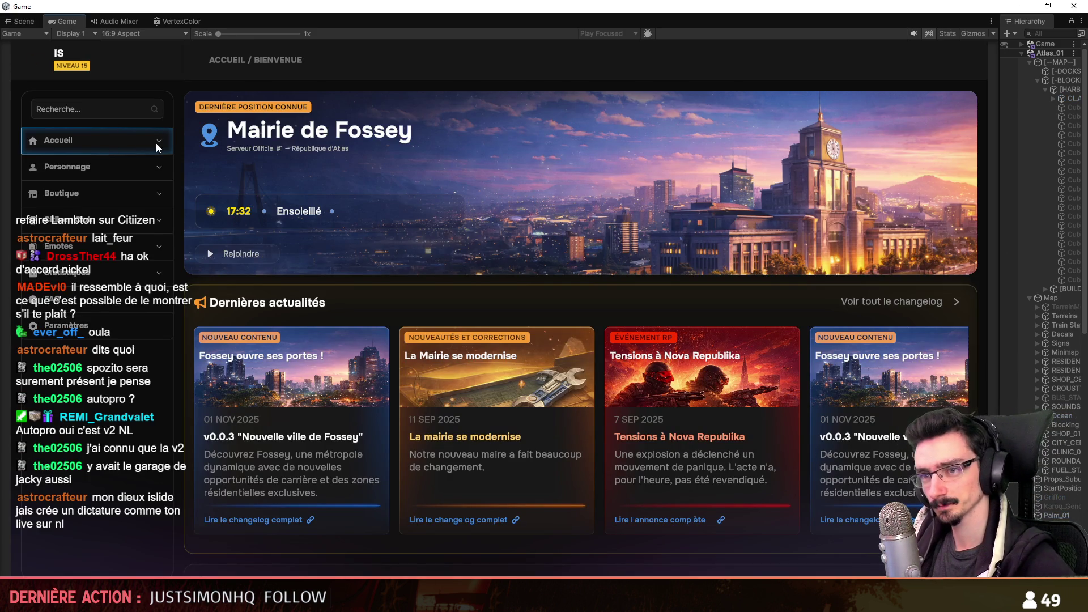
# - Spawn as the existing character, walk to the truck, drive it along the docks road and open the inventory
pyautogui.click(142, 146)
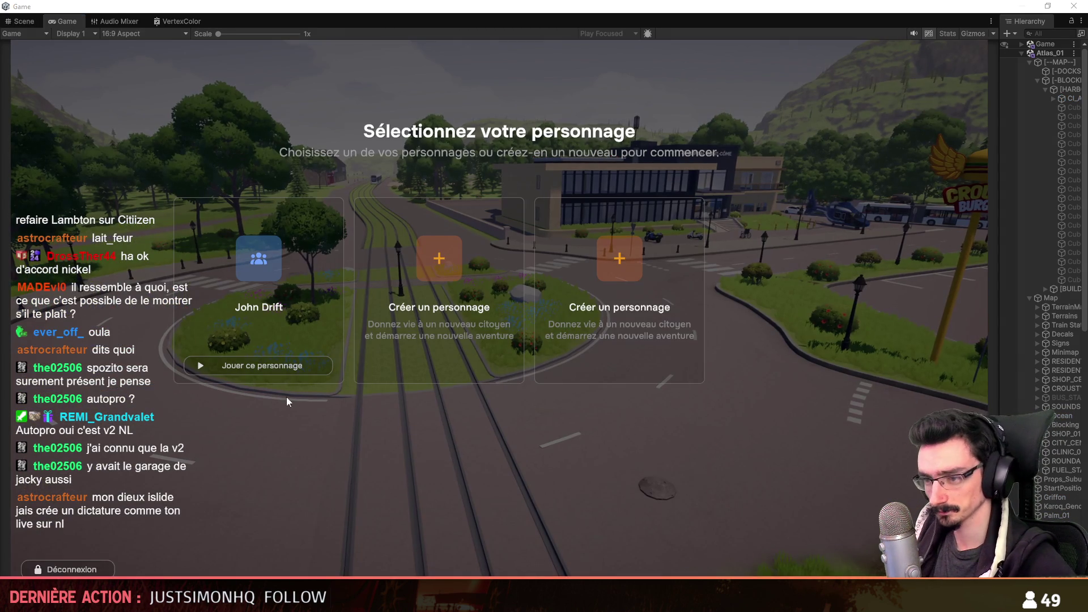
pyautogui.click(242, 364)
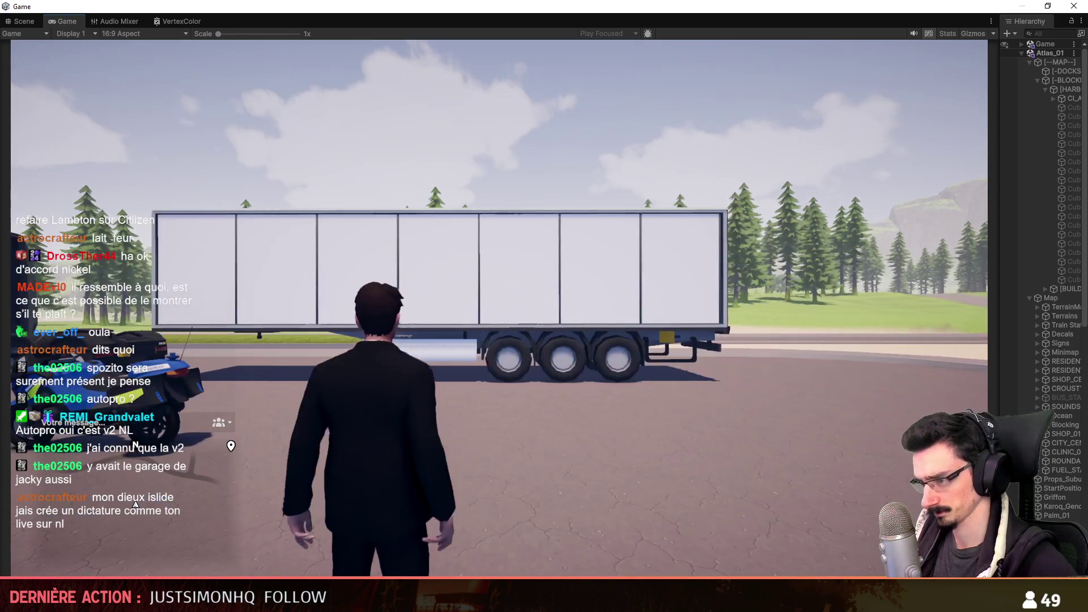
pyautogui.press('w')
pyautogui.press('w')
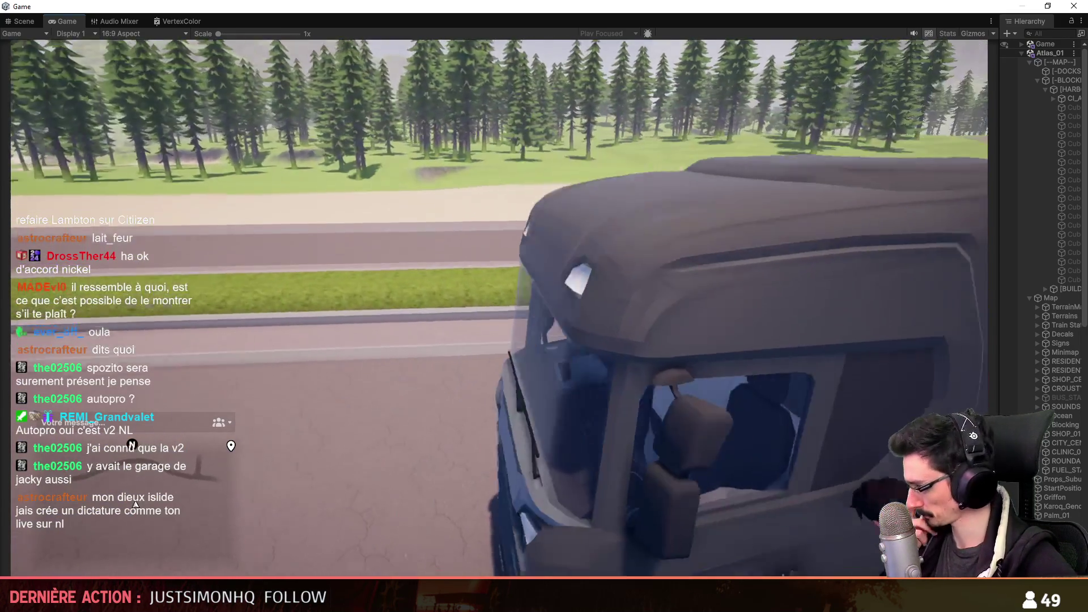
pyautogui.press('f')
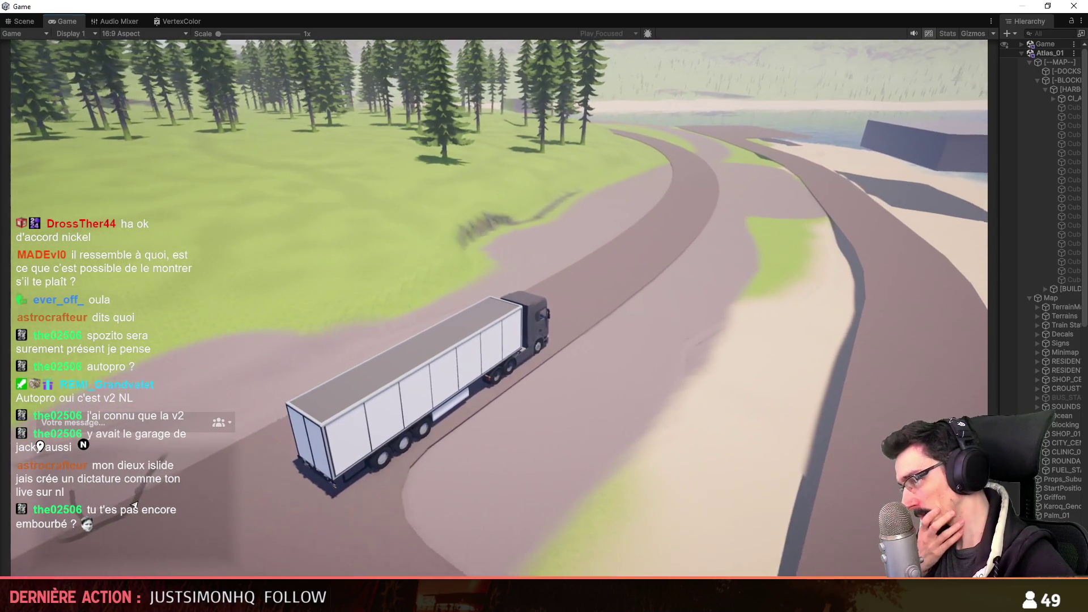
pyautogui.press('Tab')
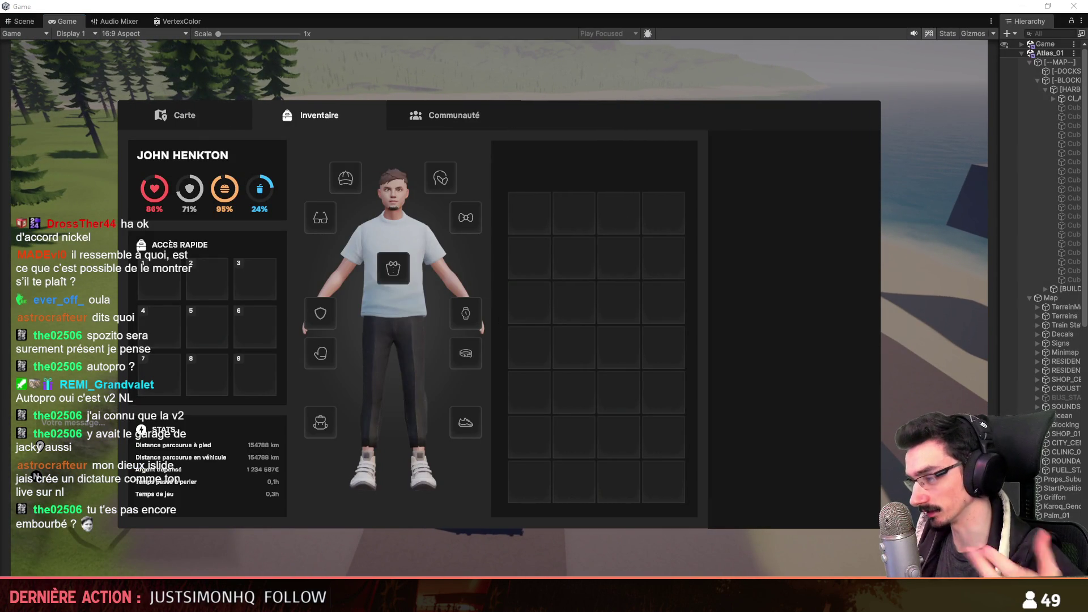
# - Check the parking area in the Scene view, return to the game and launch the Citizen RP server
pyautogui.hotkey('ctrl', 'p')
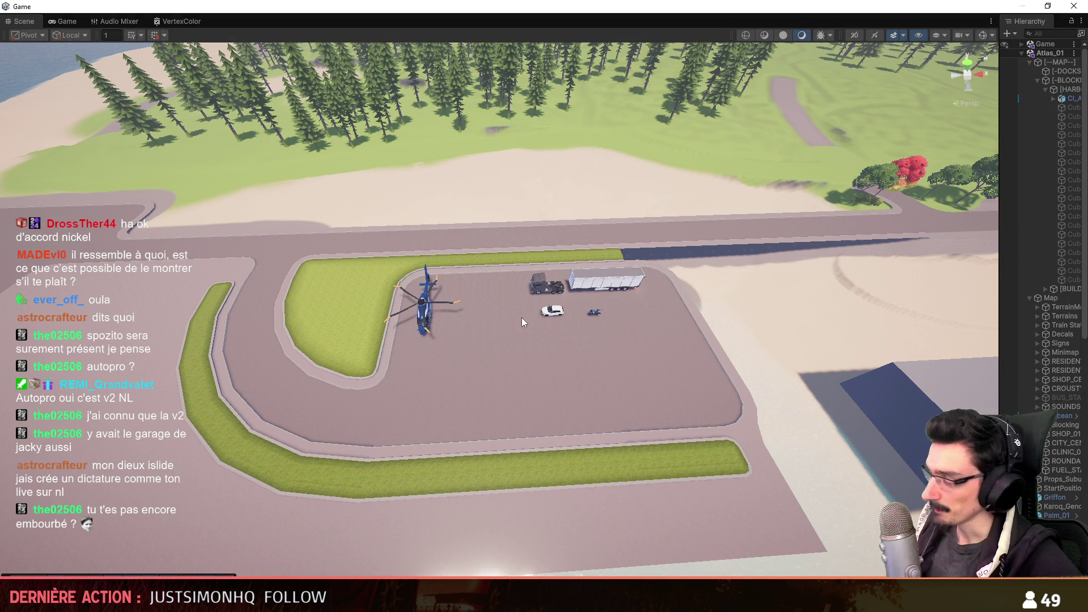
pyautogui.hotkey('ctrl', '2')
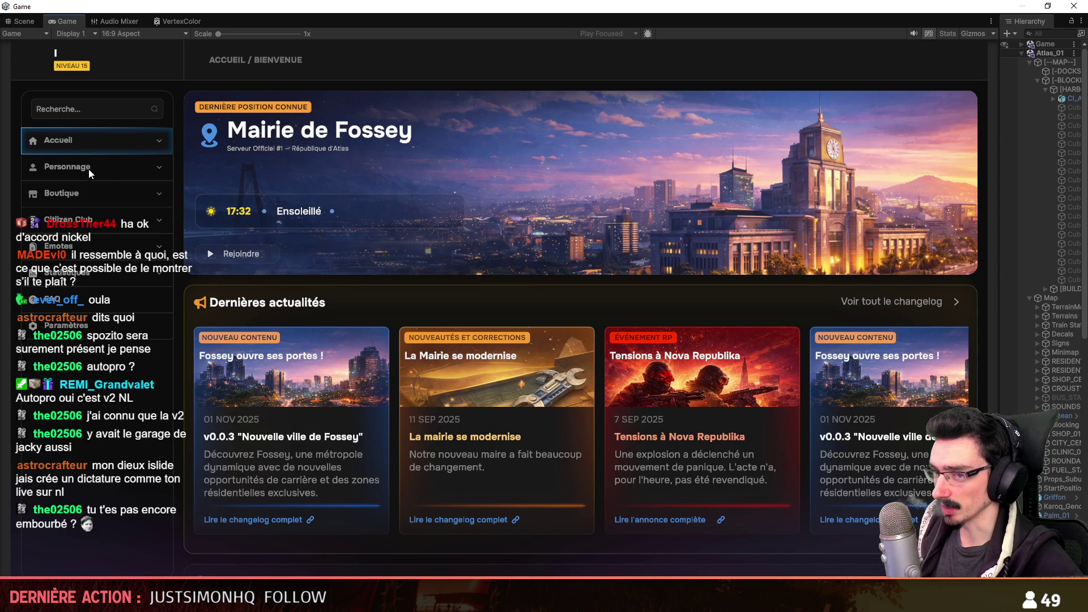
pyautogui.click(62, 218)
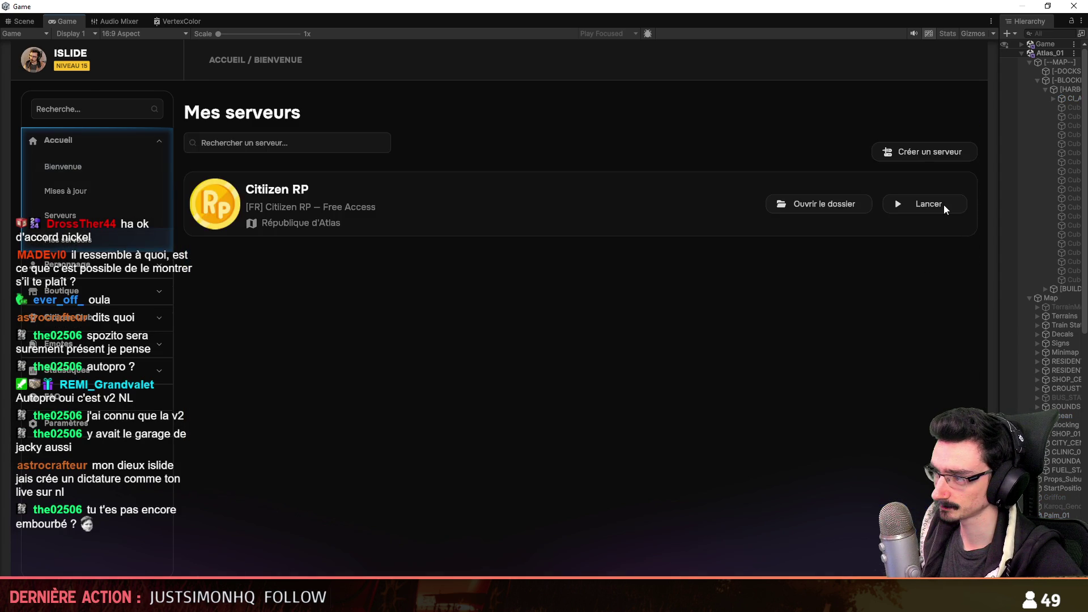
pyautogui.click(945, 209)
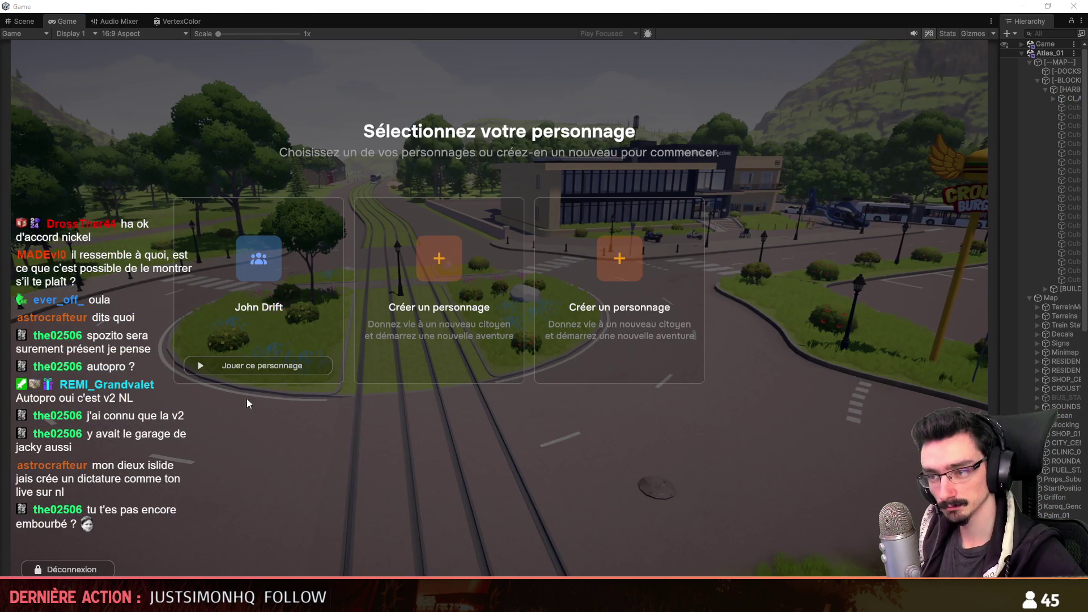
# - Spawn the character, get into the white car and drive it along the roads toward the beach
pyautogui.click(251, 366)
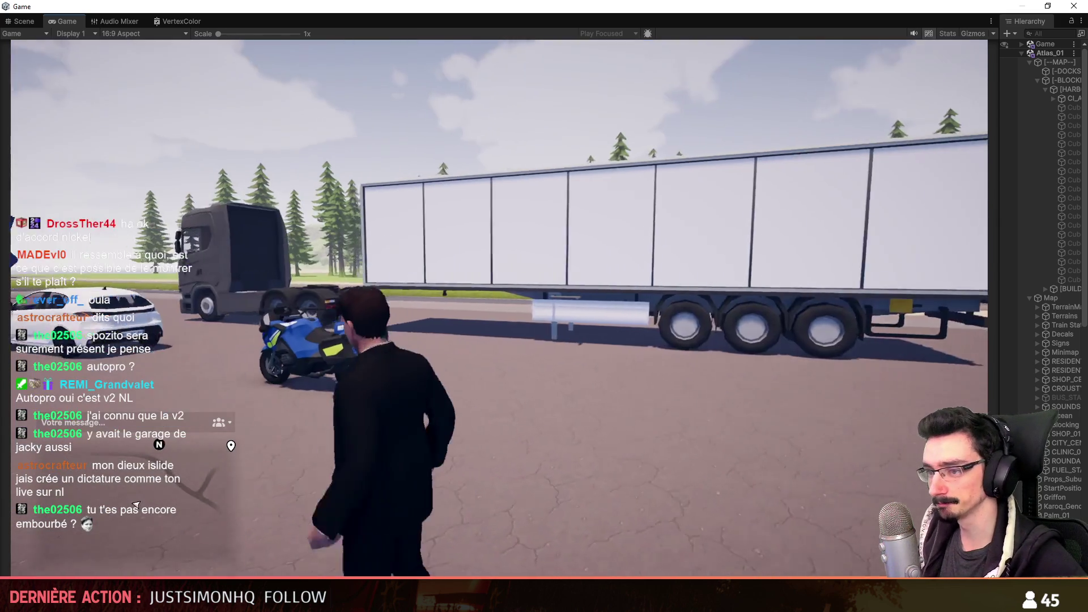
pyautogui.press('w')
pyautogui.press('w')
pyautogui.press('f')
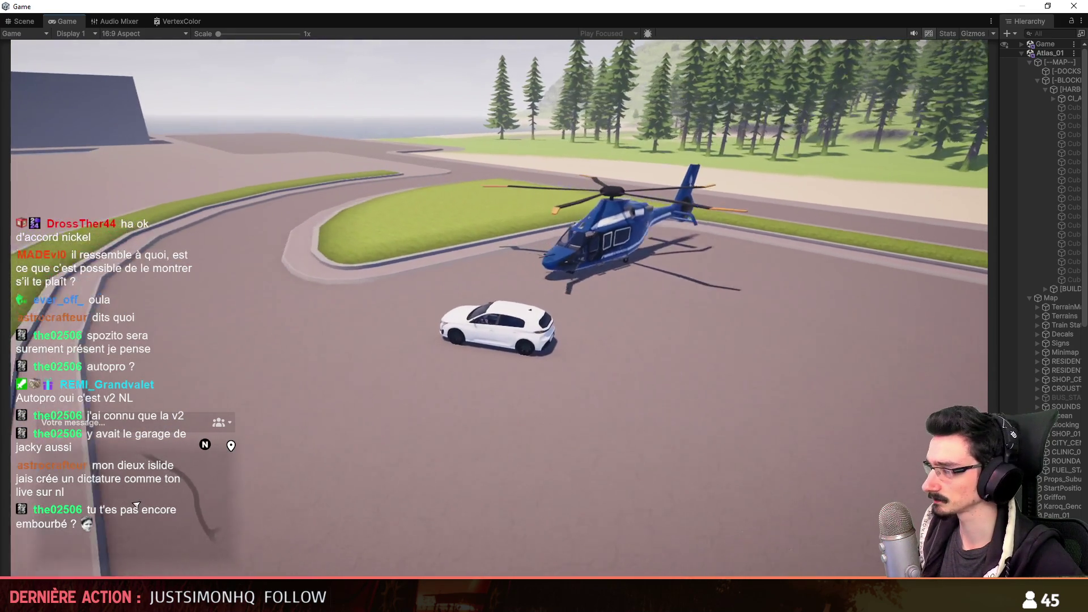
pyautogui.press('w')
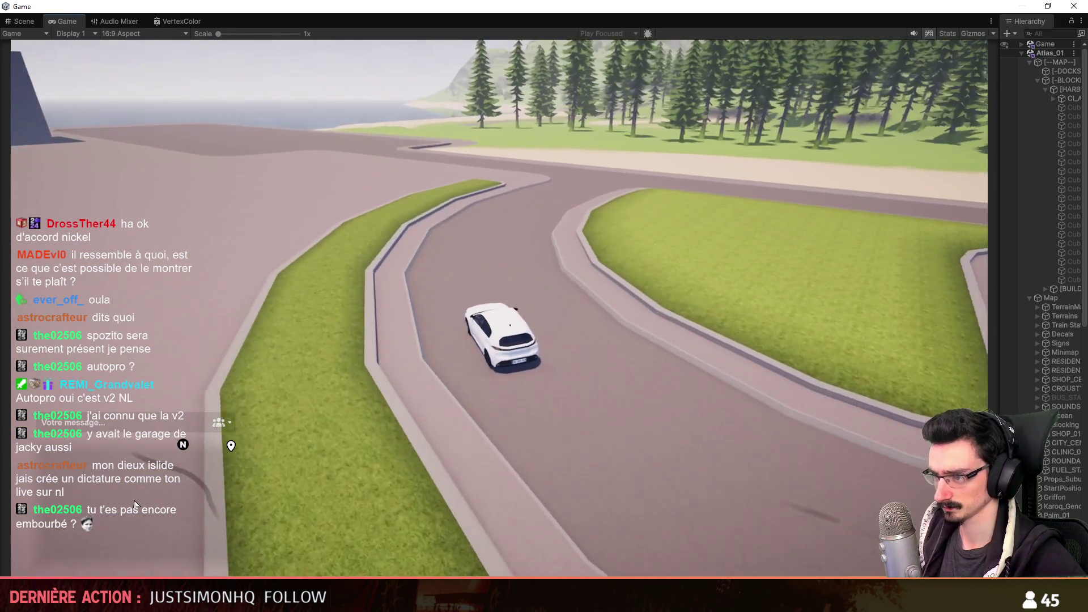
pyautogui.press('w')
pyautogui.press('d')
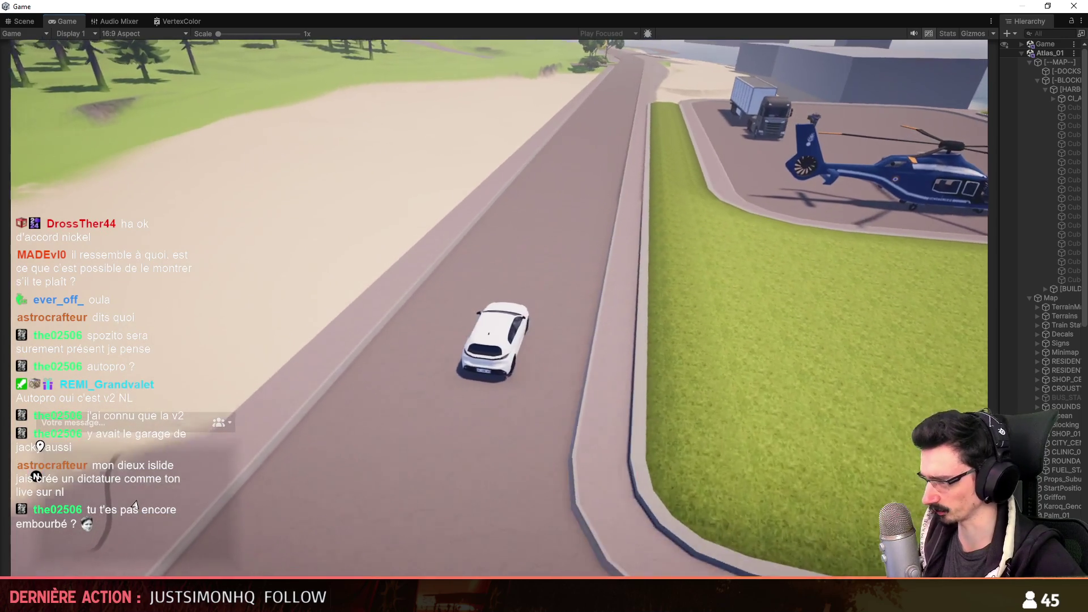
pyautogui.press('w')
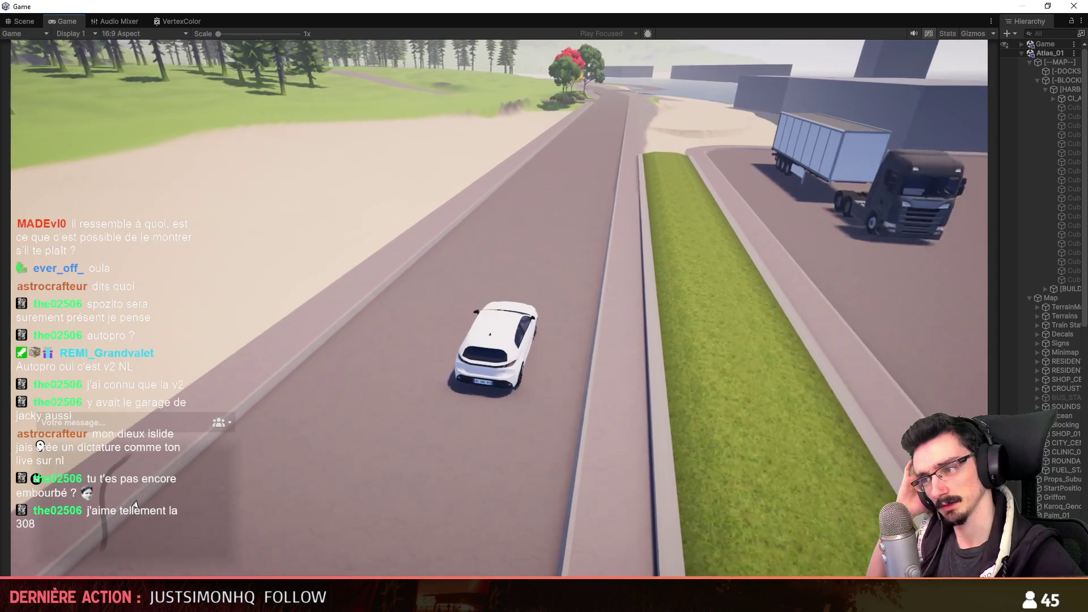
pyautogui.press('w')
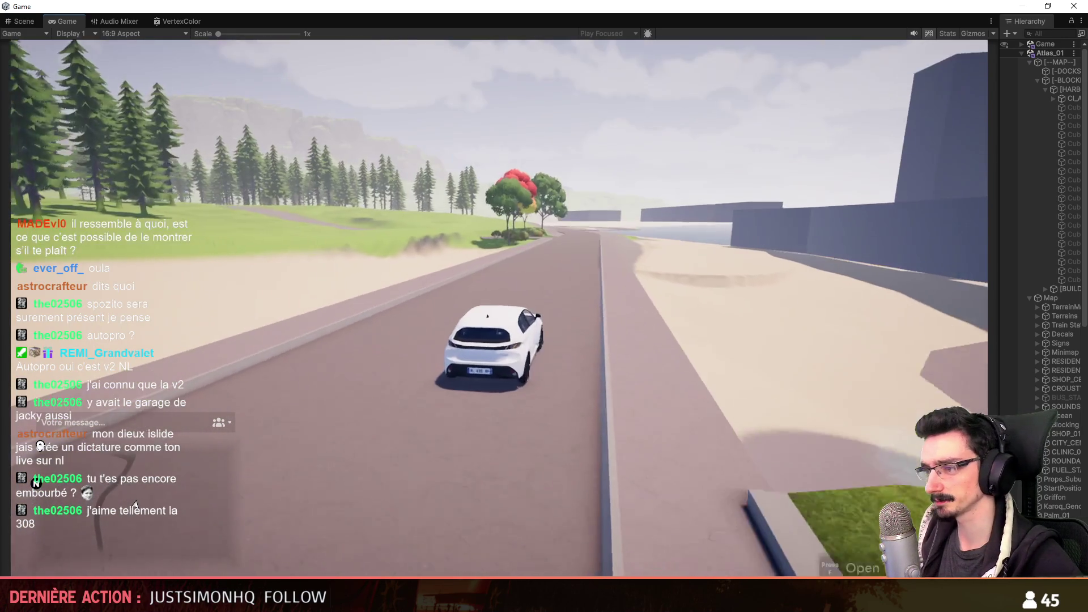
pyautogui.press('a')
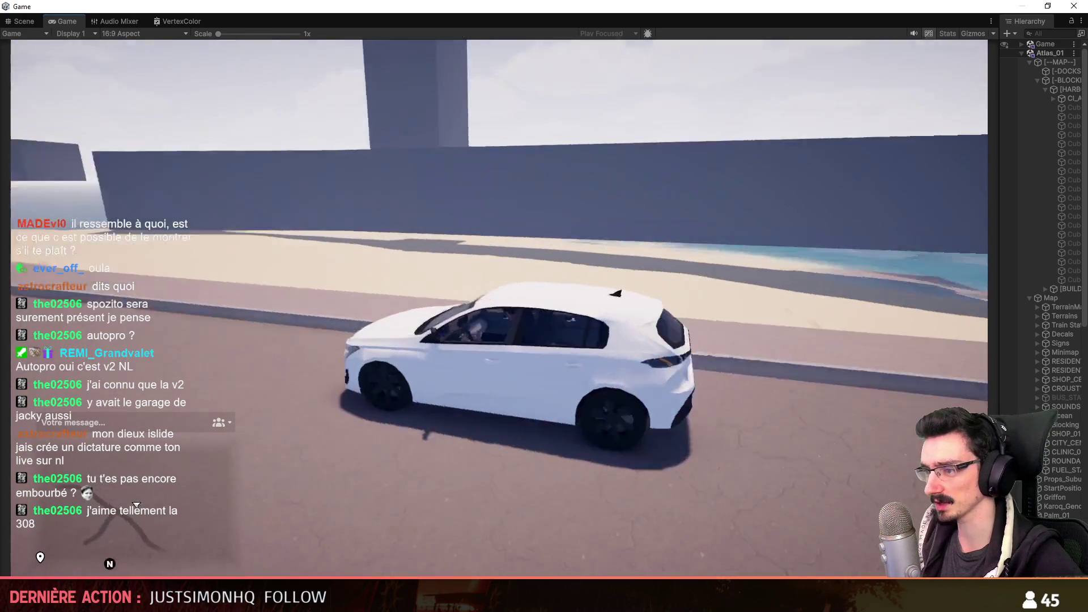
pyautogui.press('w')
pyautogui.press('w')
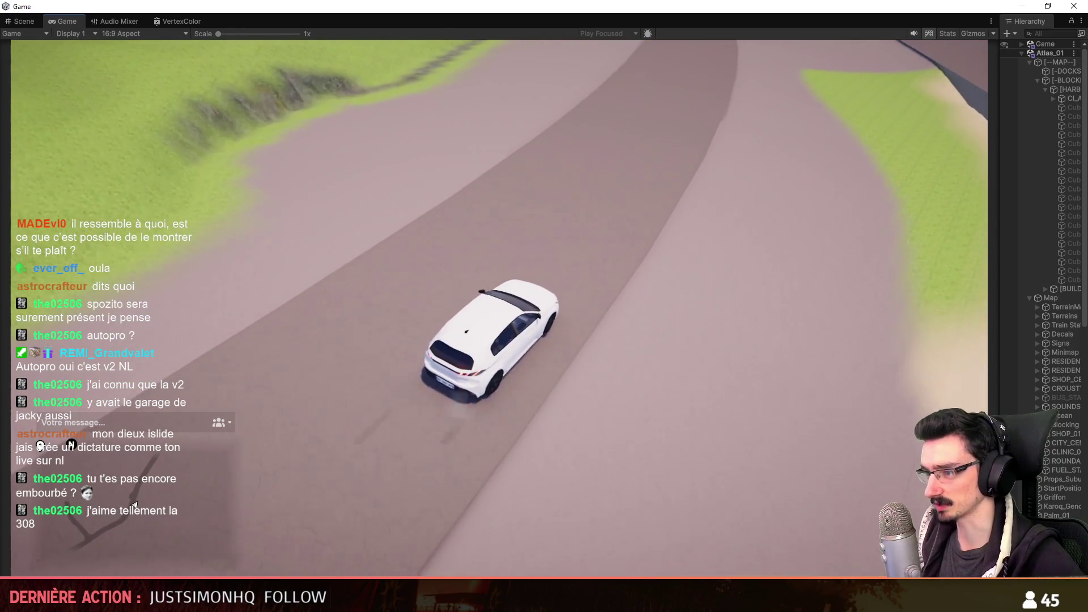
pyautogui.press('a')
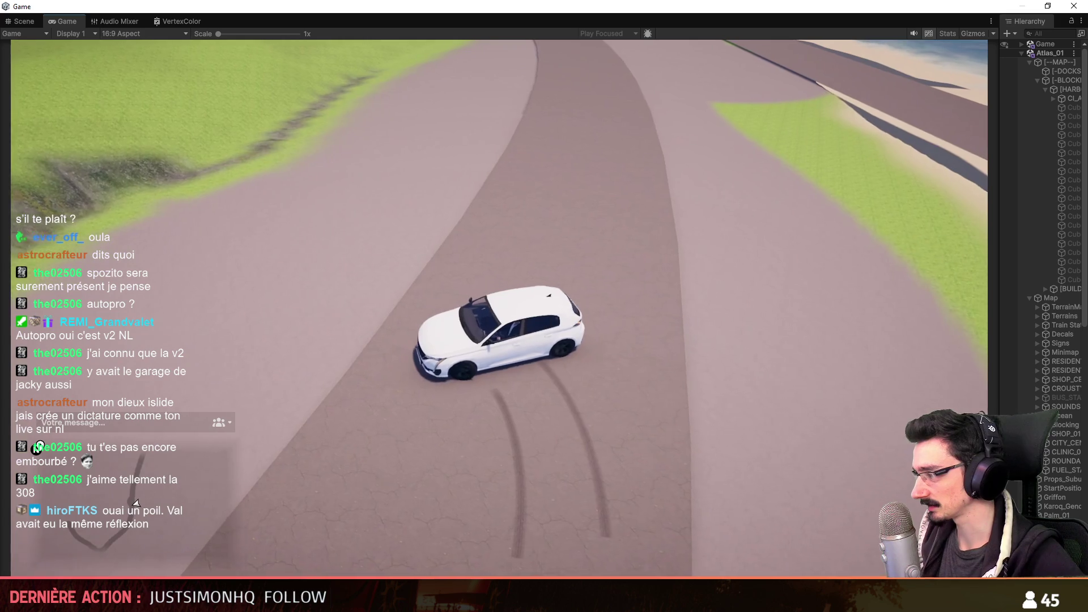
pyautogui.press('f')
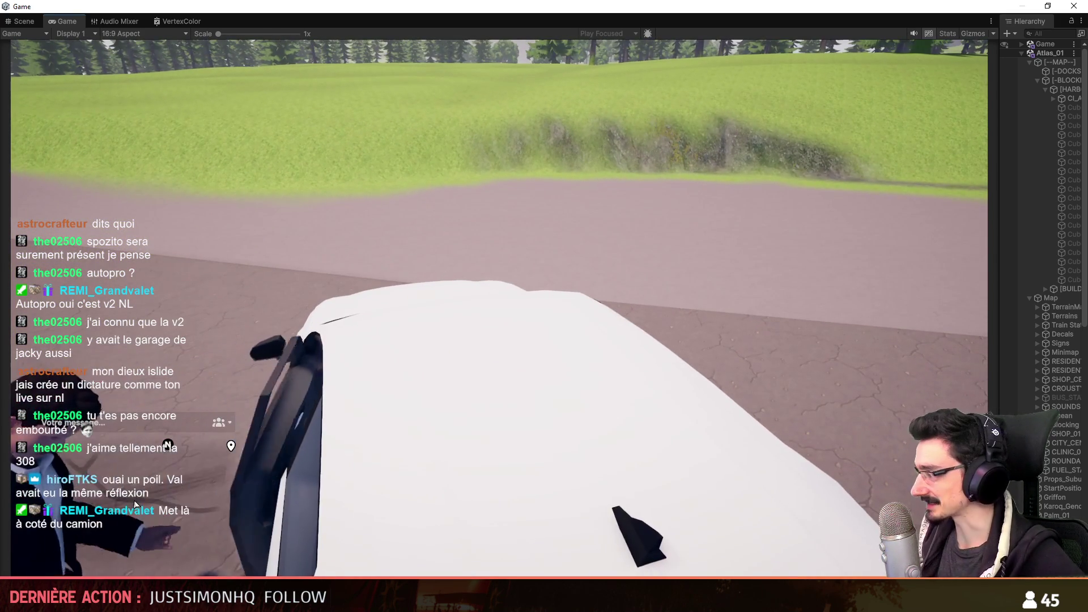
# - Get back into the car and drive it past the roundabout around the road bend
pyautogui.press('w')
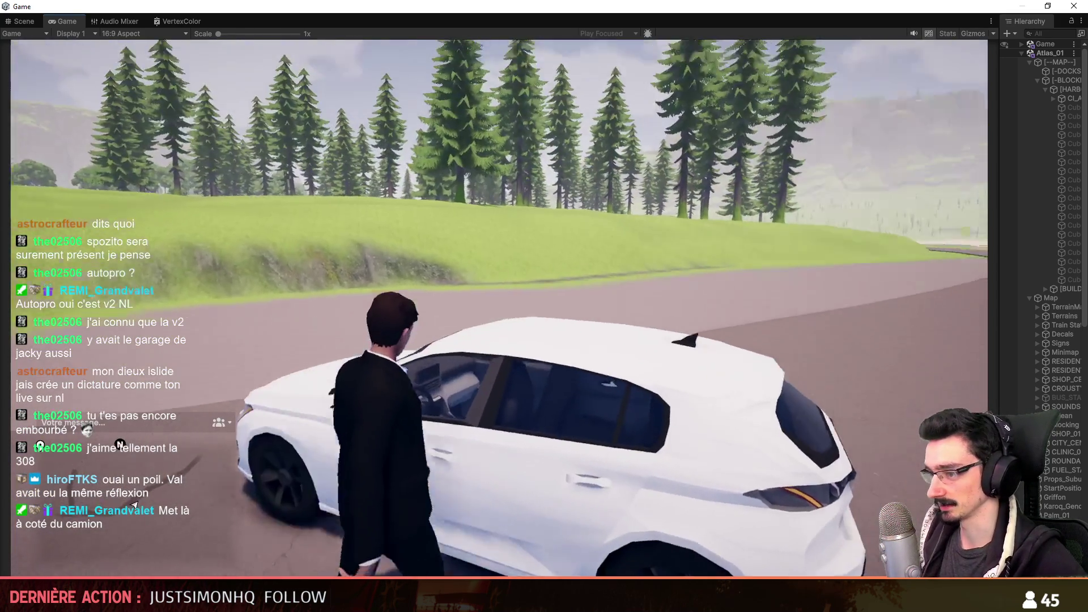
pyautogui.press('f')
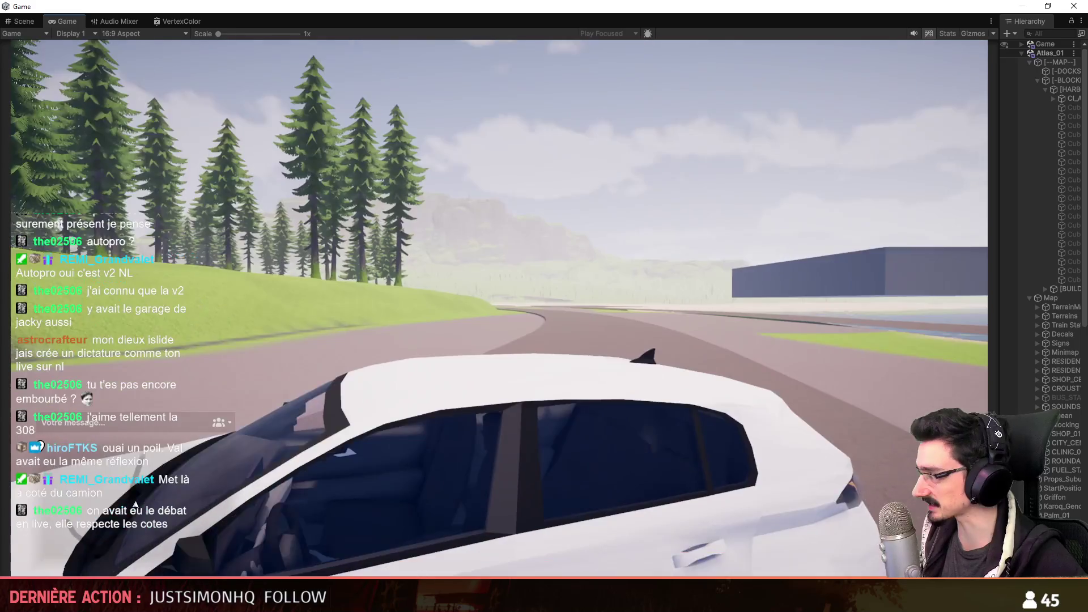
pyautogui.press('f')
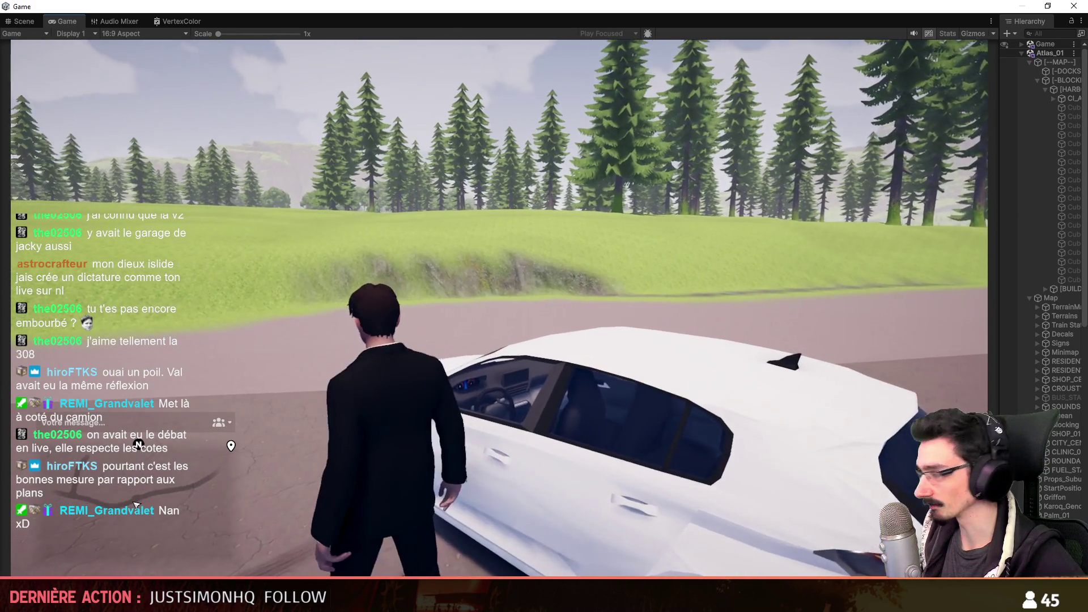
pyautogui.press('f')
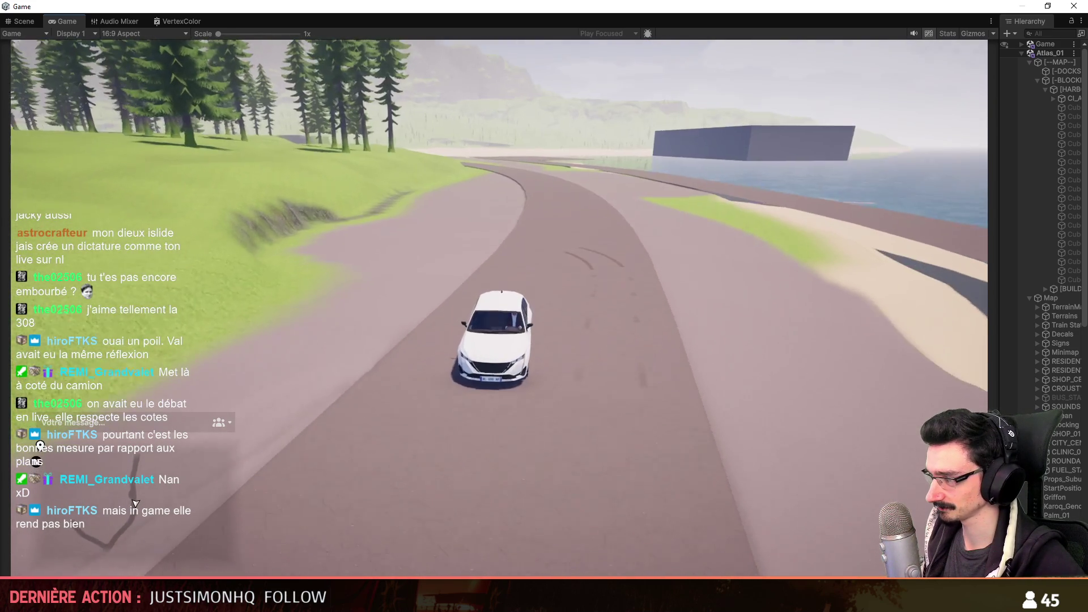
pyautogui.press('w')
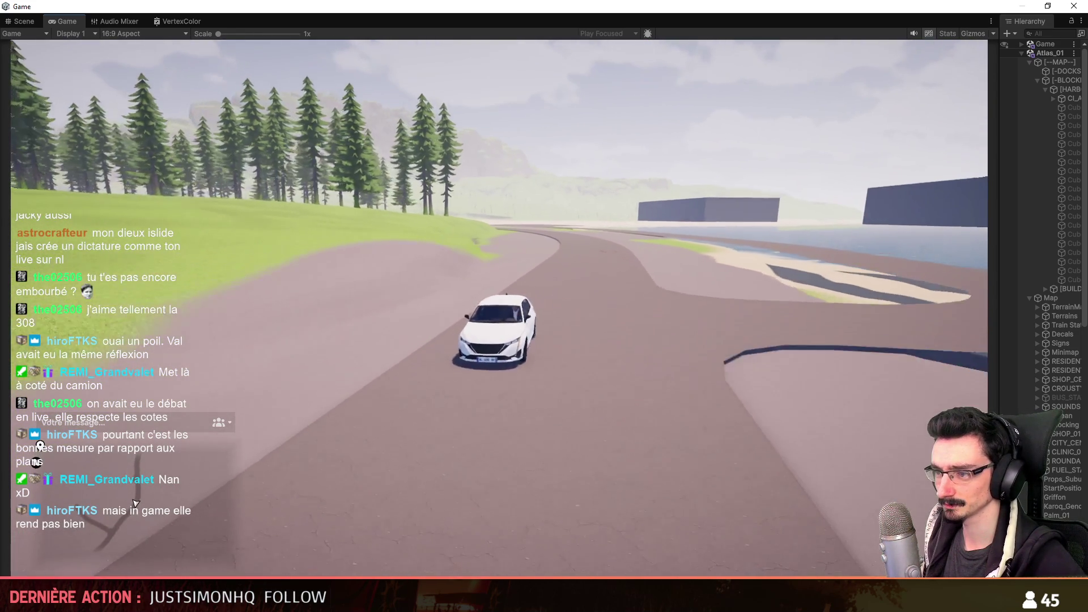
pyautogui.press('a')
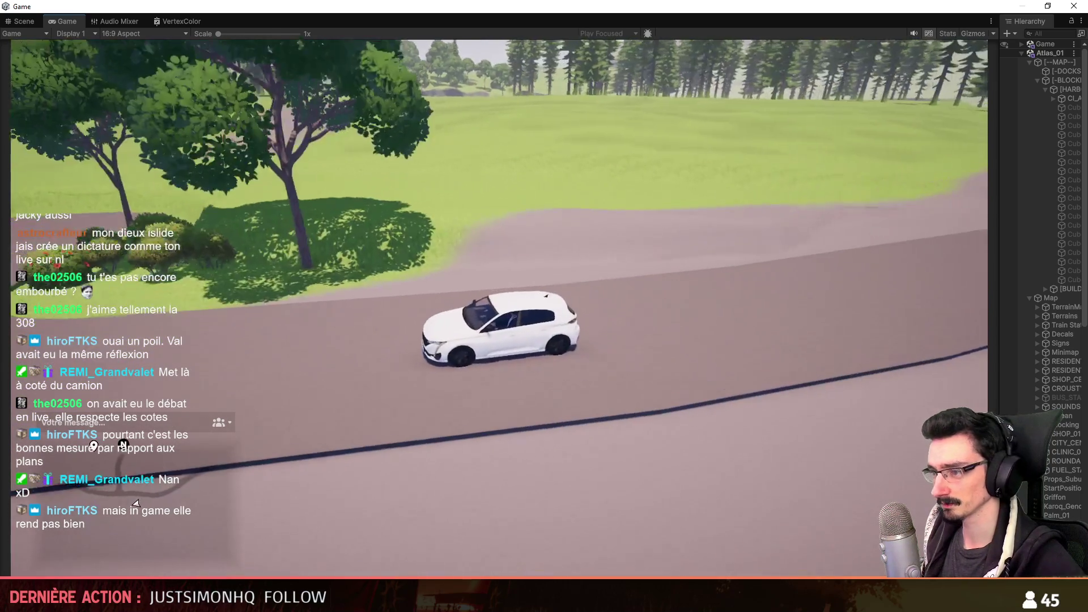
pyautogui.press('a')
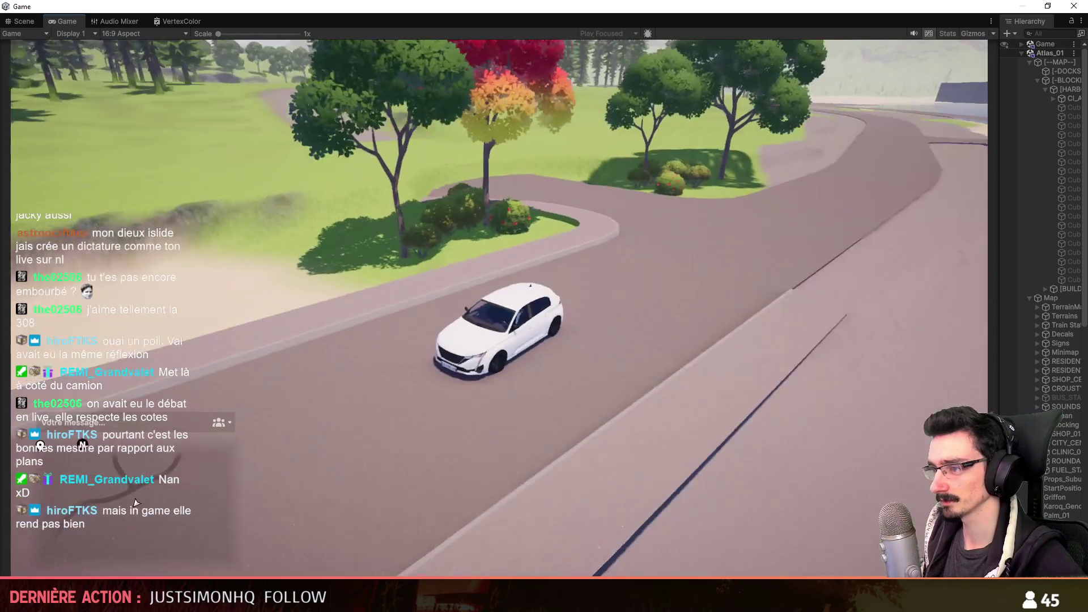
pyautogui.press('w')
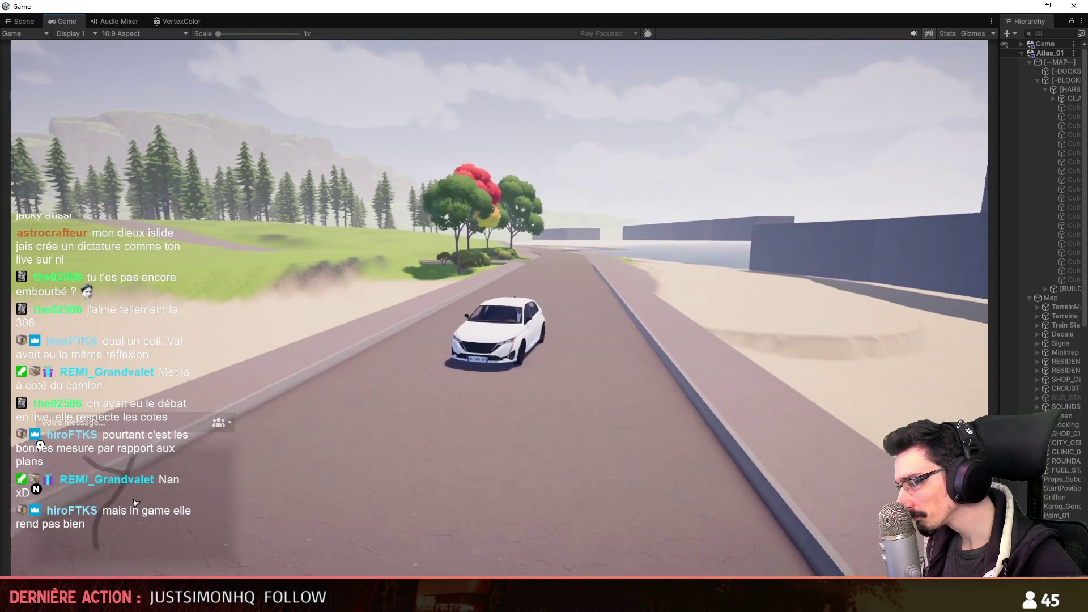
# - Drive past the truck and helicopter onto the open plaza, then open the player inventory
pyautogui.press('a')
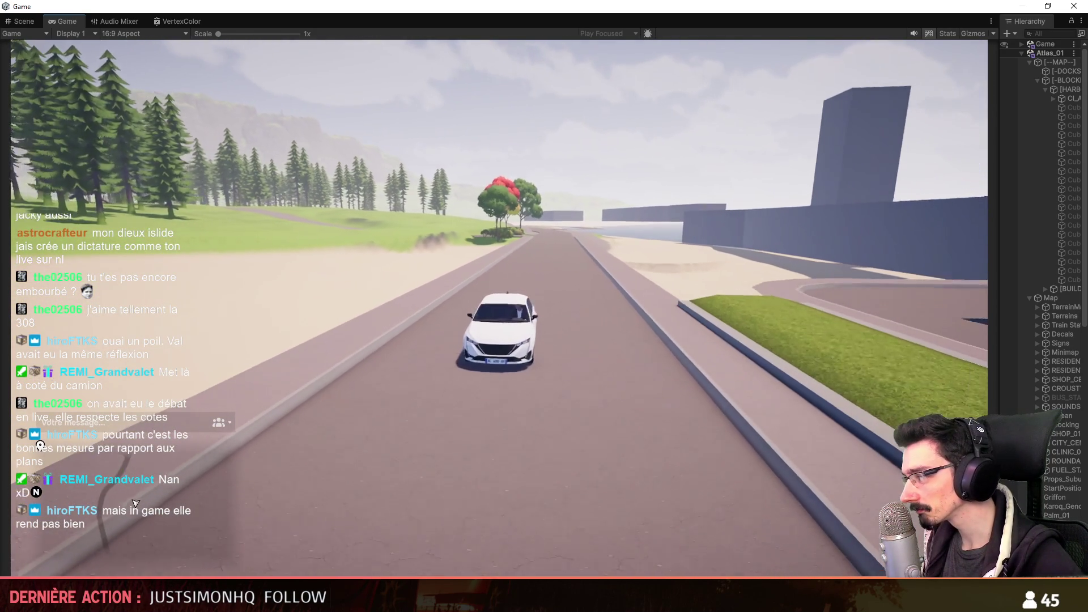
pyautogui.press('w')
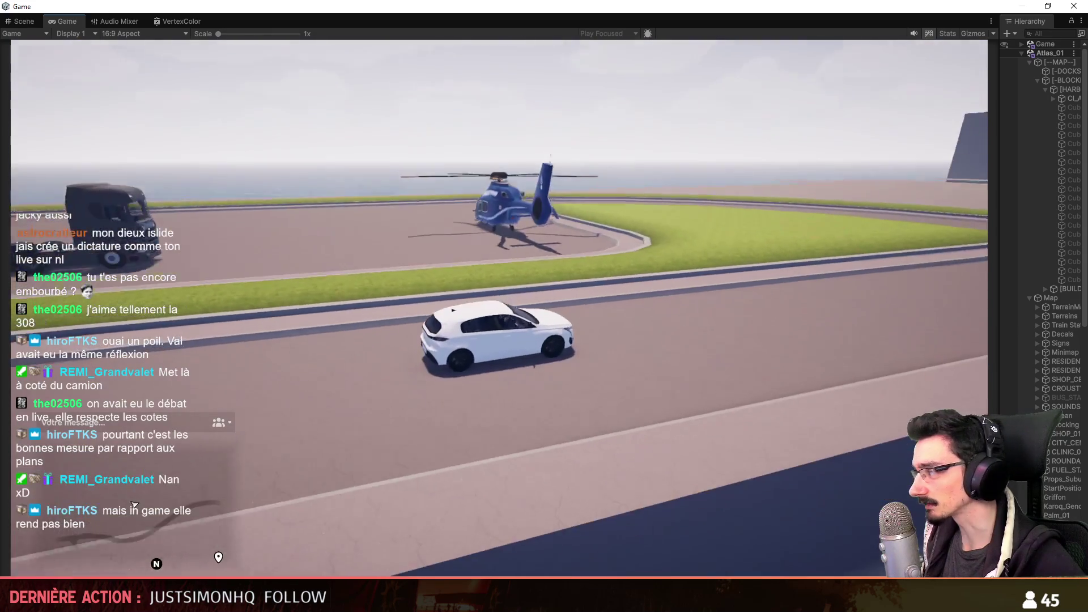
pyautogui.press('a')
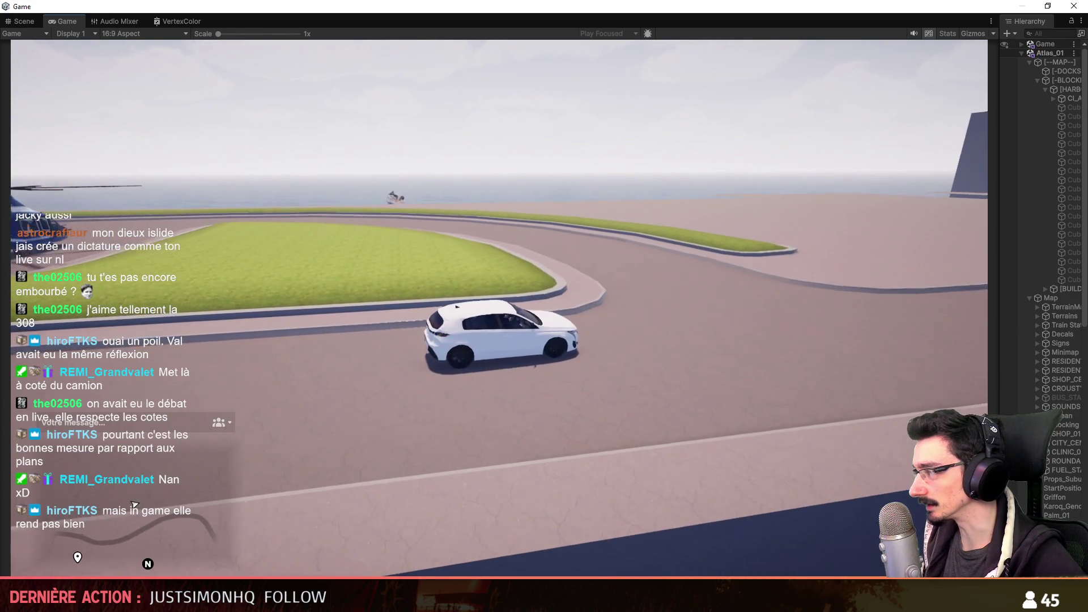
pyautogui.press('d')
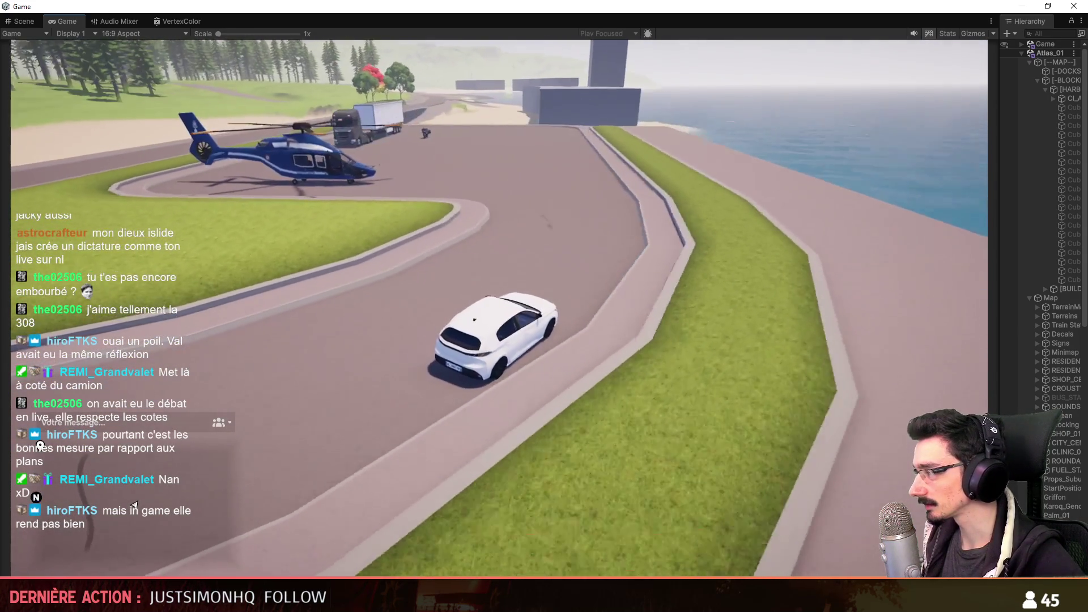
pyautogui.press('a')
pyautogui.press('d')
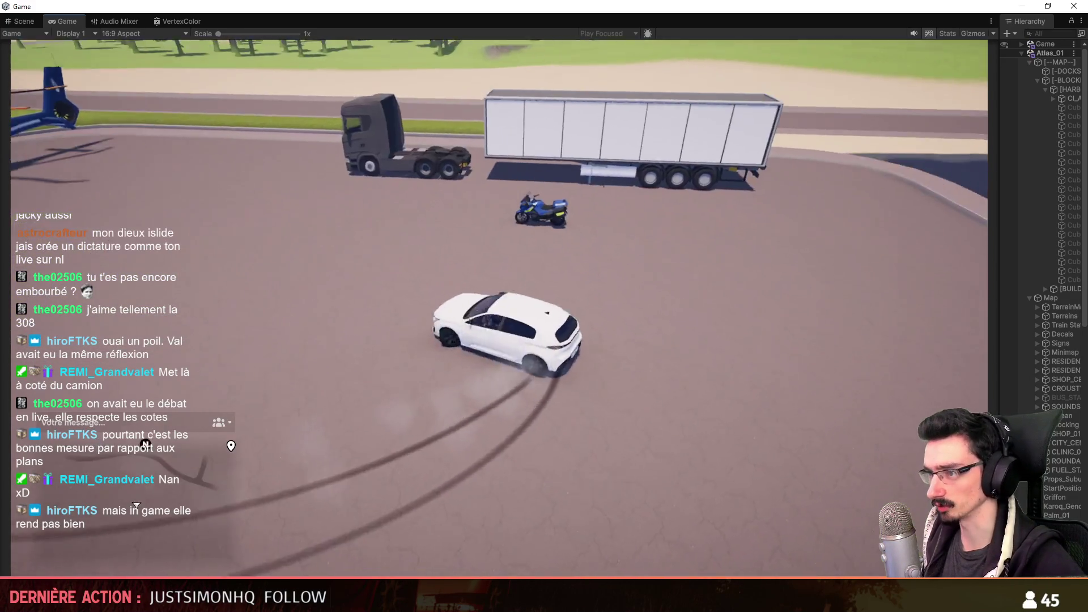
pyautogui.press('i')
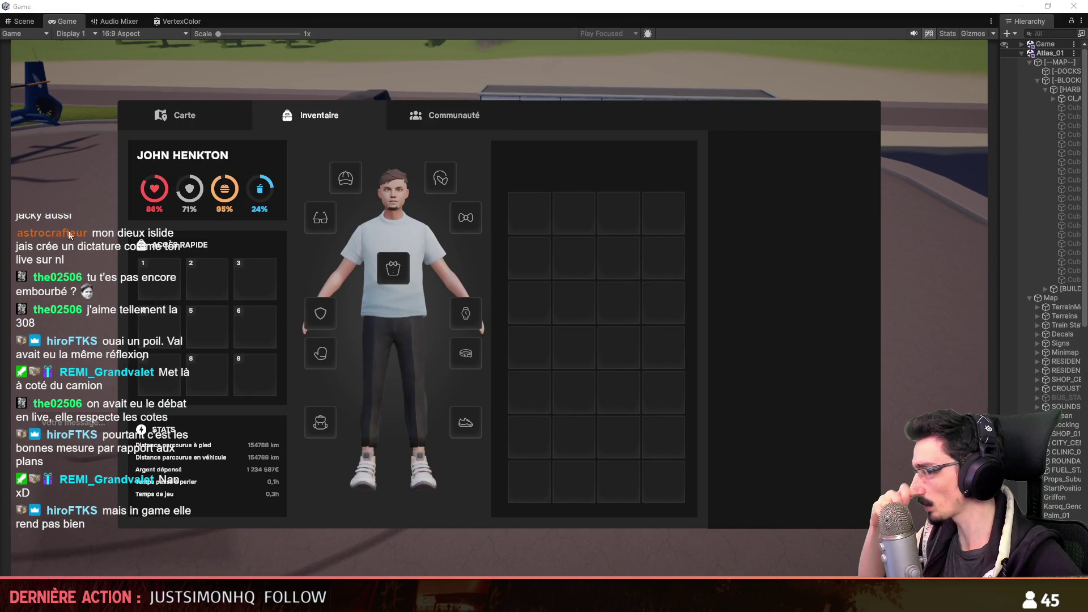
# - Switch to the Scene view, fly over the vehicles and undo an accidental vehicle move
pyautogui.hotkey('ctrl', '1')
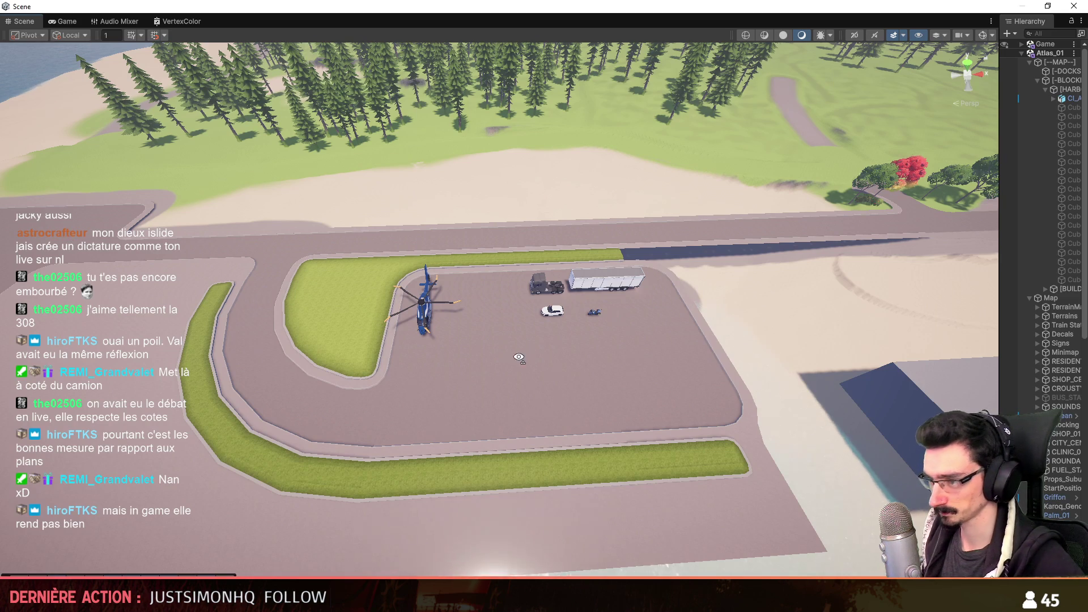
pyautogui.scroll(3, 521, 354)
pyautogui.scroll(-3, 555, 311)
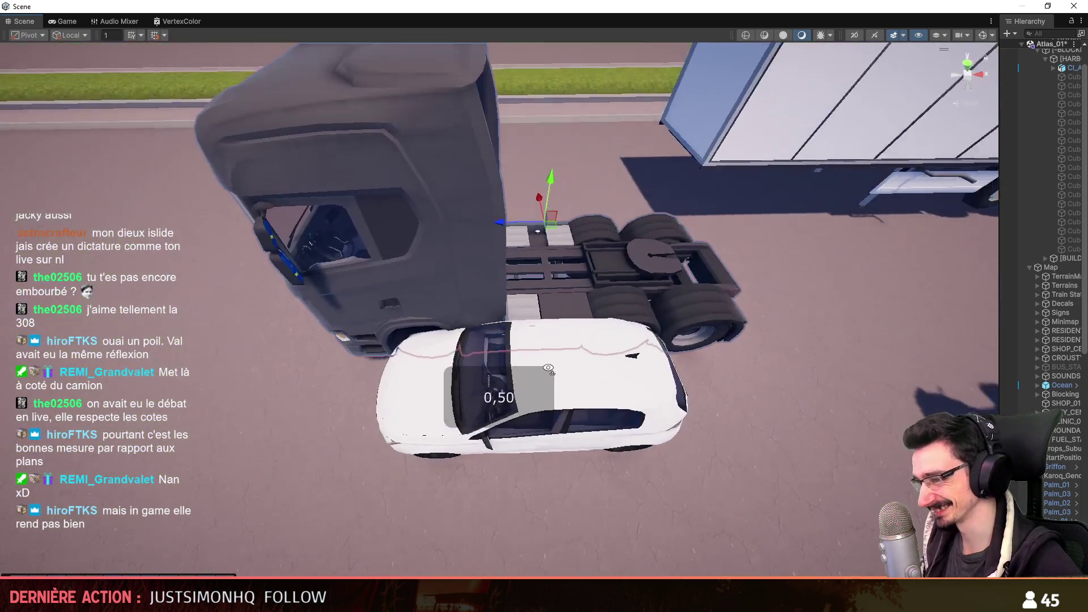
pyautogui.moveTo(563, 372)
pyautogui.mouseDown(button='right')
pyautogui.moveTo(633, 348)
pyautogui.moveTo(458, 324)
pyautogui.mouseUp(button='right')
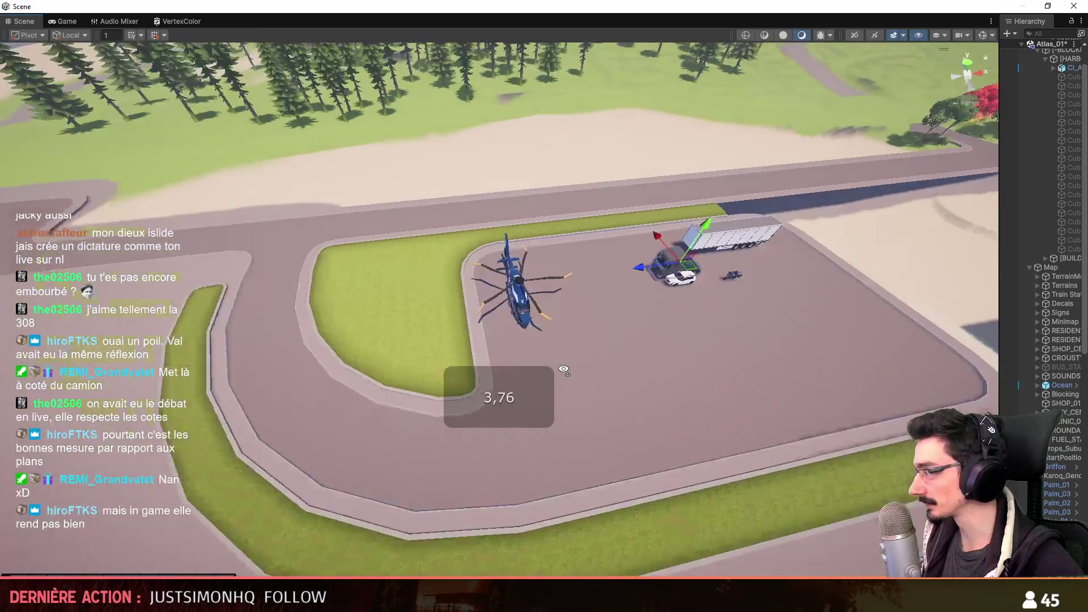
pyautogui.moveTo(458, 325); pyautogui.dragTo(677, 284, button='right')
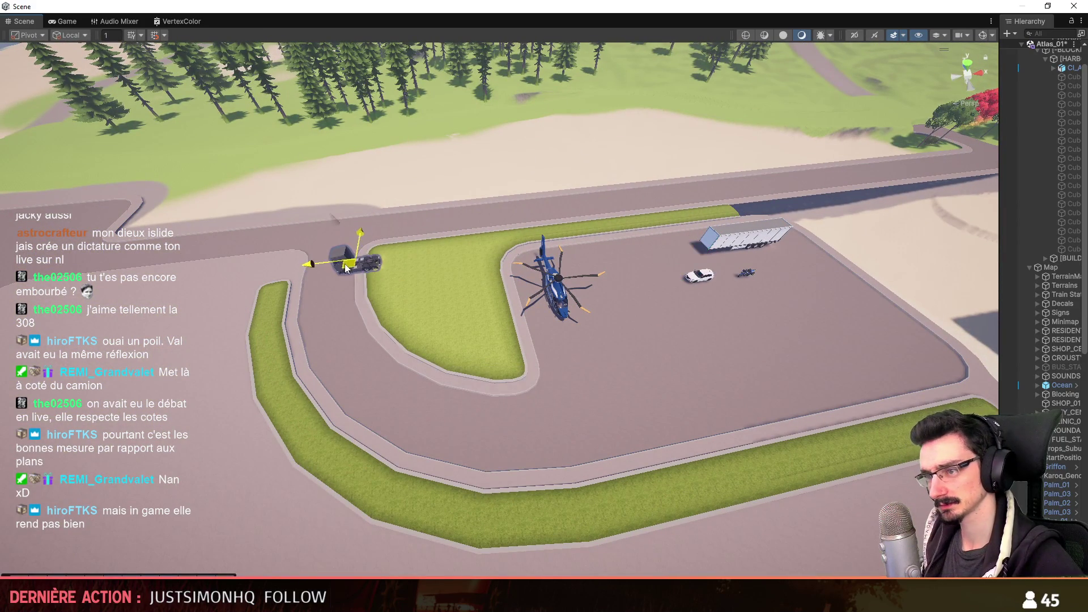
pyautogui.hotkey('ctrl', 'z')
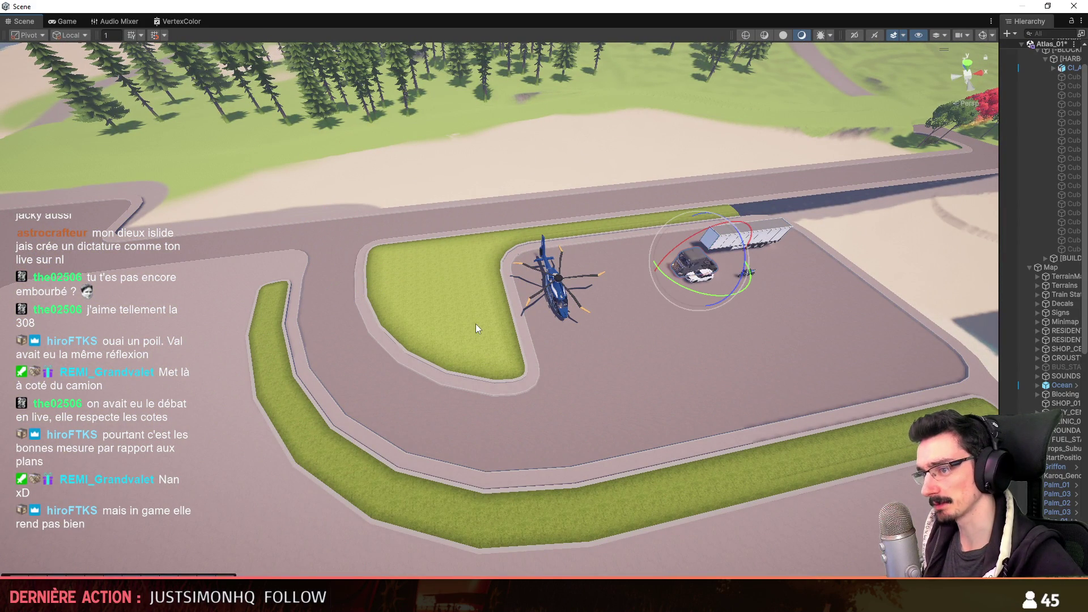
pyautogui.press('w')
# - Fly the camera up toward the helipad and horizon, then switch back to Maya
pyautogui.moveTo(640, 328); pyautogui.dragTo(183, 311, button='right')
pyautogui.scroll(3, 183, 310)
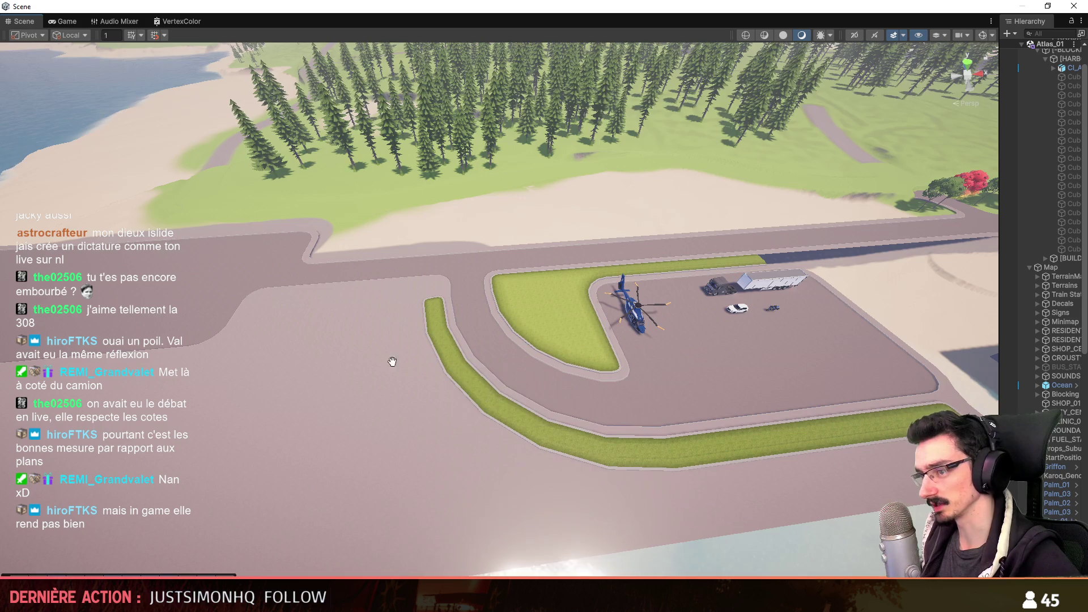
pyautogui.moveTo(234, 356); pyautogui.dragTo(669, 319, button='right')
pyautogui.scroll(1, 235, 357)
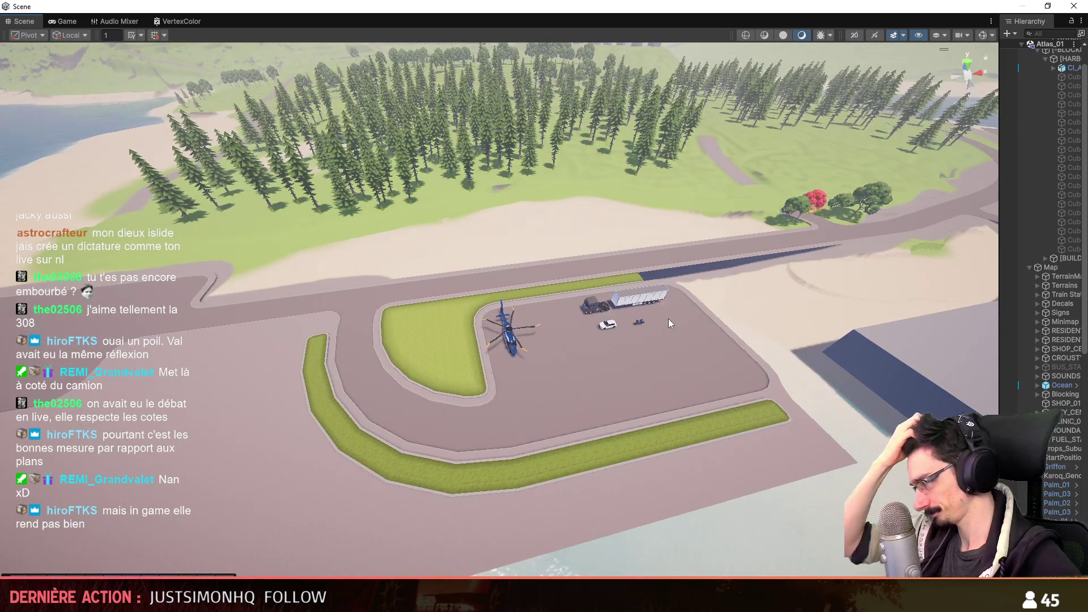
pyautogui.hotkey('alt', 'Tab')
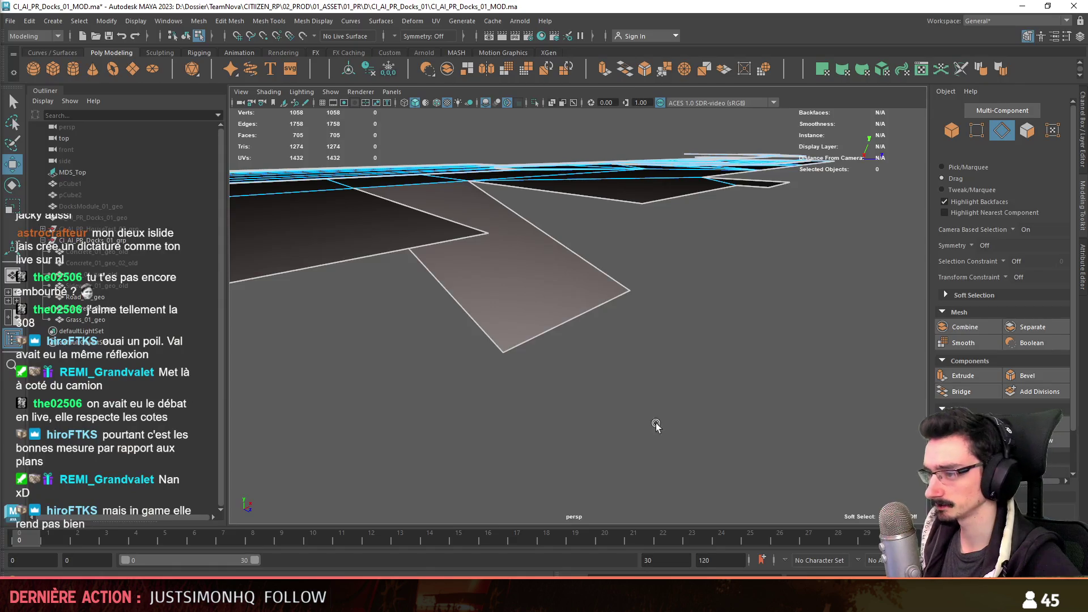
# - Leave Maya in object mode, hop to Unity and select a terrain tile near the road and trees
pyautogui.moveTo(820, 409)
pyautogui.keyDown('alt'); pyautogui.mouseDown()
pyautogui.moveTo(650, 330)
pyautogui.moveTo(732, 430)
pyautogui.moveTo(588, 406)
pyautogui.moveTo(728, 328)
pyautogui.moveTo(614, 450)
pyautogui.mouseUp(); pyautogui.keyUp('alt')
pyautogui.press('F8')
pyautogui.hotkey('alt', 'Tab')
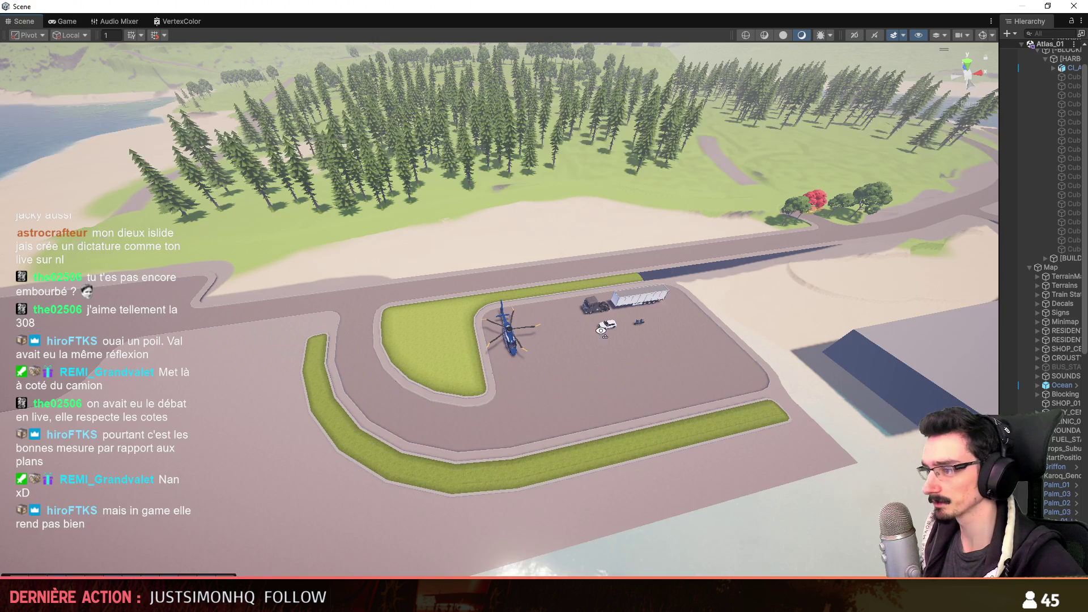
pyautogui.scroll(-1, 563, 298)
pyautogui.moveTo(563, 297); pyautogui.dragTo(563, 297, button='right')
pyautogui.click(564, 297)
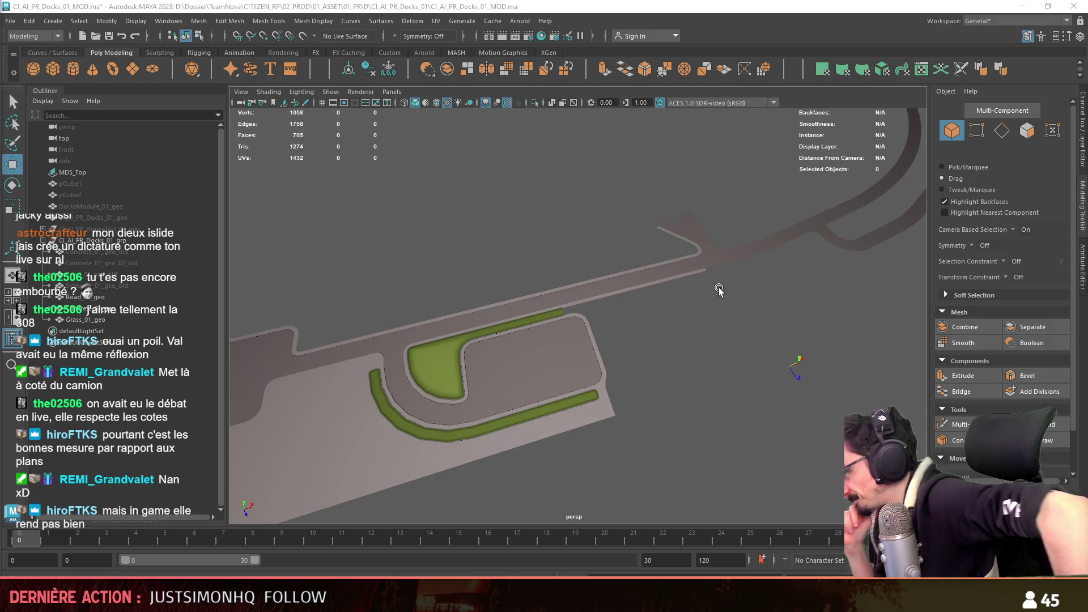
pyautogui.scroll(3, 646, 380)
pyautogui.scroll(-5, 647, 381)
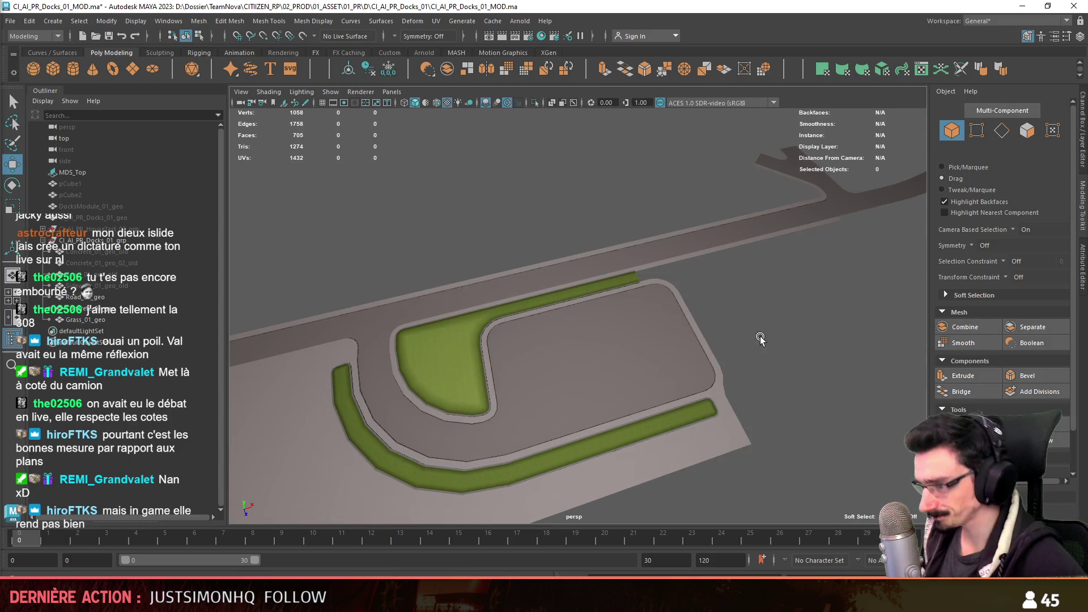
# - Frame the side-lane junction up close, select the road mesh there and show the four-view layout
pyautogui.moveTo(518, 413)
pyautogui.keyDown('alt'); pyautogui.mouseDown()
pyautogui.moveTo(800, 315)
pyautogui.moveTo(714, 367)
pyautogui.moveTo(731, 343)
pyautogui.moveTo(595, 362)
pyautogui.moveTo(761, 355)
pyautogui.moveTo(637, 378)
pyautogui.moveTo(779, 372)
pyautogui.moveTo(490, 377)
pyautogui.moveTo(664, 341)
pyautogui.moveTo(561, 317)
pyautogui.moveTo(698, 406)
pyautogui.moveTo(755, 403)
pyautogui.moveTo(762, 296)
pyautogui.moveTo(495, 367)
pyautogui.moveTo(571, 389)
pyautogui.moveTo(516, 340)
pyautogui.moveTo(503, 416)
pyautogui.moveTo(655, 401)
pyautogui.moveTo(552, 344)
pyautogui.moveTo(638, 347)
pyautogui.mouseUp(); pyautogui.keyUp('alt')
pyautogui.keyDown('alt'); pyautogui.moveTo(639, 346); pyautogui.dragTo(508, 352, button='middle'); pyautogui.keyUp('alt')
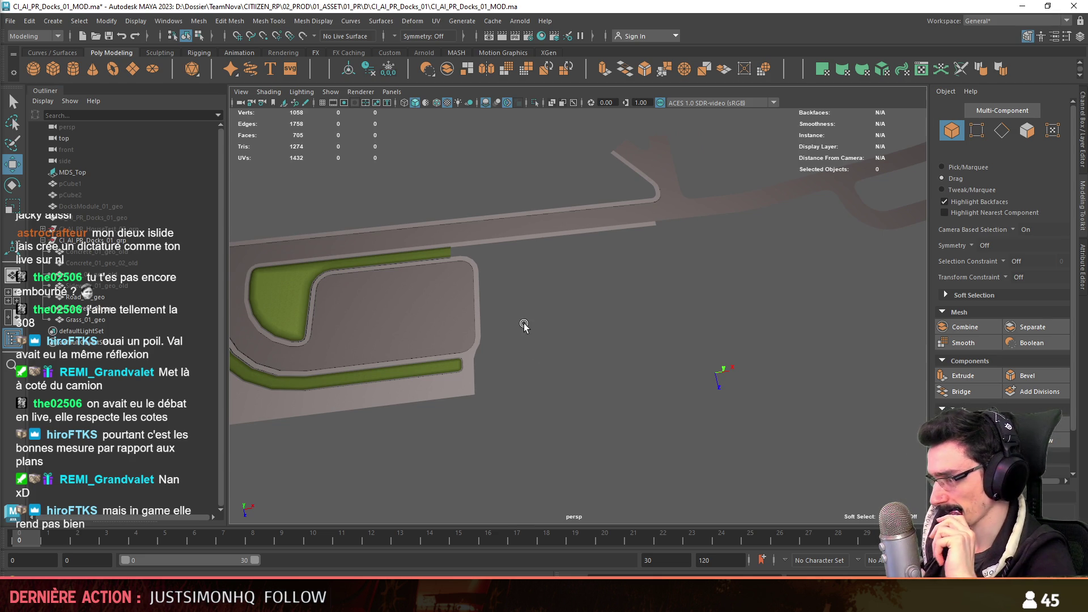
pyautogui.scroll(1, 518, 328)
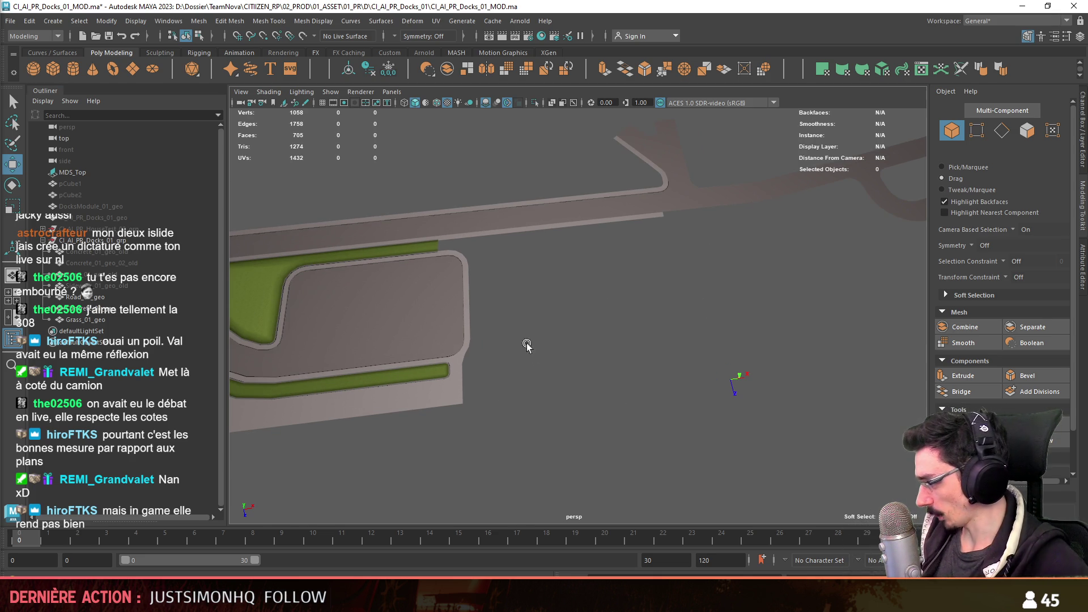
pyautogui.keyDown('alt'); pyautogui.moveTo(501, 394); pyautogui.dragTo(500, 371); pyautogui.keyUp('alt')
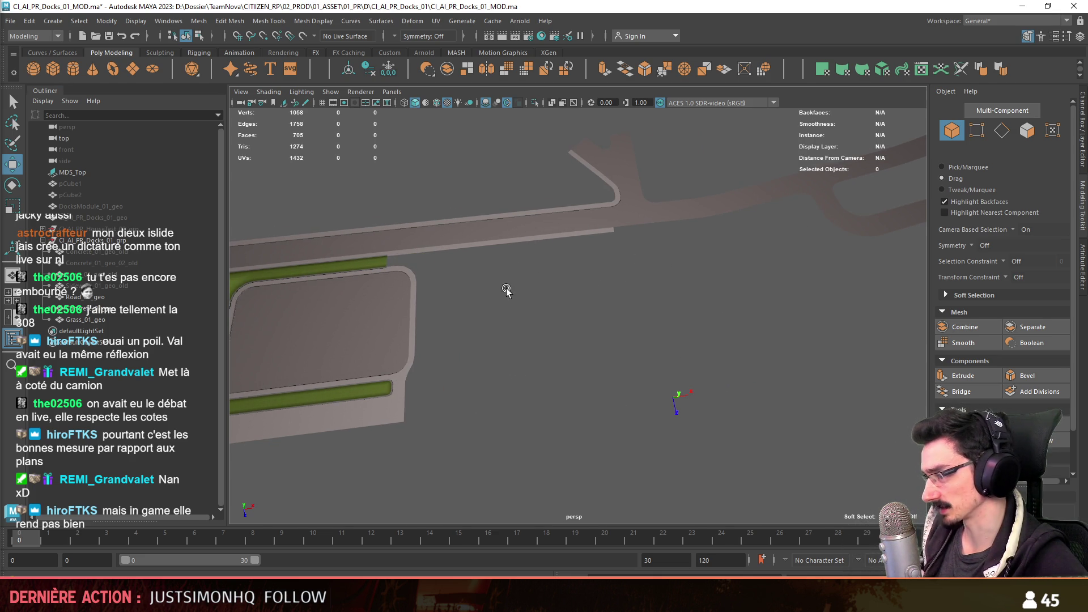
pyautogui.scroll(-3, 521, 249)
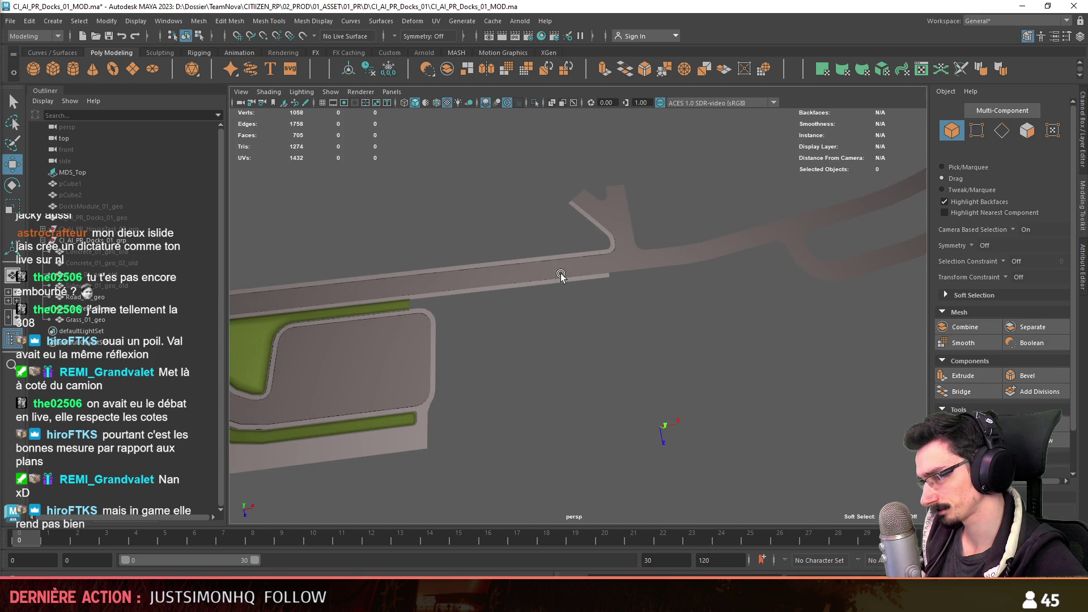
pyautogui.scroll(-3, 564, 274)
pyautogui.scroll(3, 571, 401)
pyautogui.scroll(3, 579, 422)
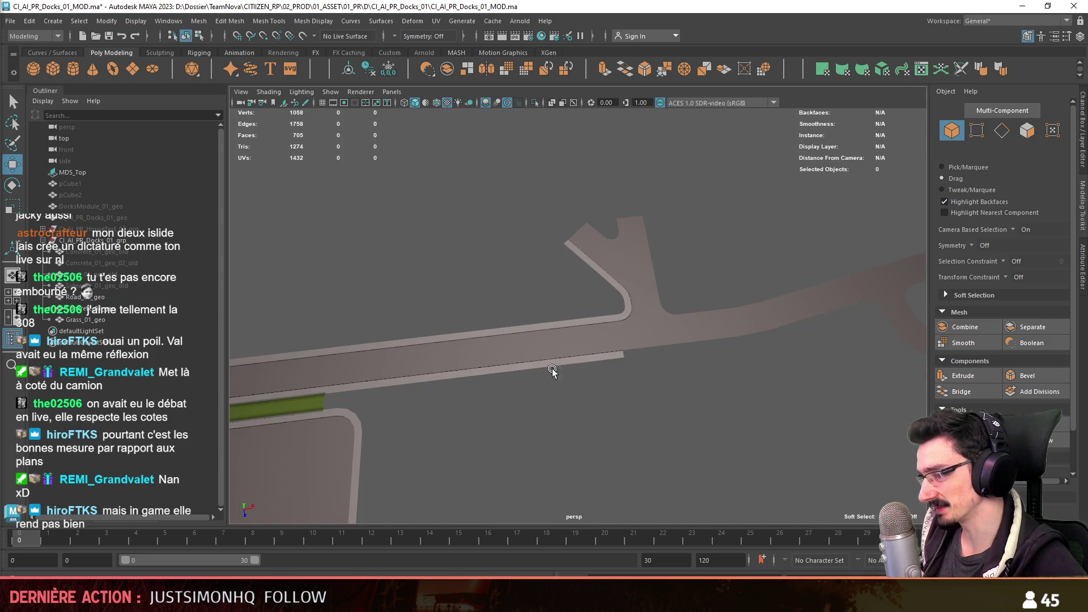
pyautogui.scroll(-2, 628, 400)
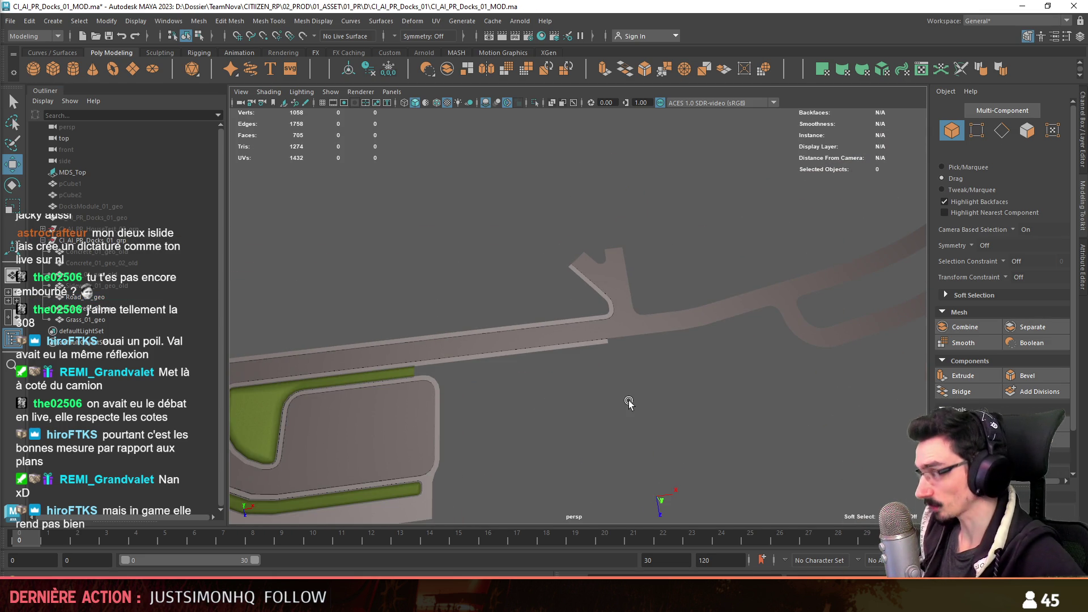
pyautogui.scroll(2, 627, 358)
pyautogui.scroll(2, 629, 323)
pyautogui.click(636, 328)
pyautogui.press('space')
pyautogui.scroll(1, 578, 400)
pyautogui.scroll(1, 582, 395)
pyautogui.scroll(1, 578, 405)
# - Select the junction faces and the small square face below it, recentring the top view on it
pyautogui.press('F11')
pyautogui.scroll(3, 576, 410)
pyautogui.scroll(-2, 587, 395)
pyautogui.press('F8')
pyautogui.scroll(1, 565, 366)
pyautogui.click(627, 384)
pyautogui.scroll(1, 638, 340)
pyautogui.press('F11')
pyautogui.click(652, 316)
pyautogui.click(649, 305)
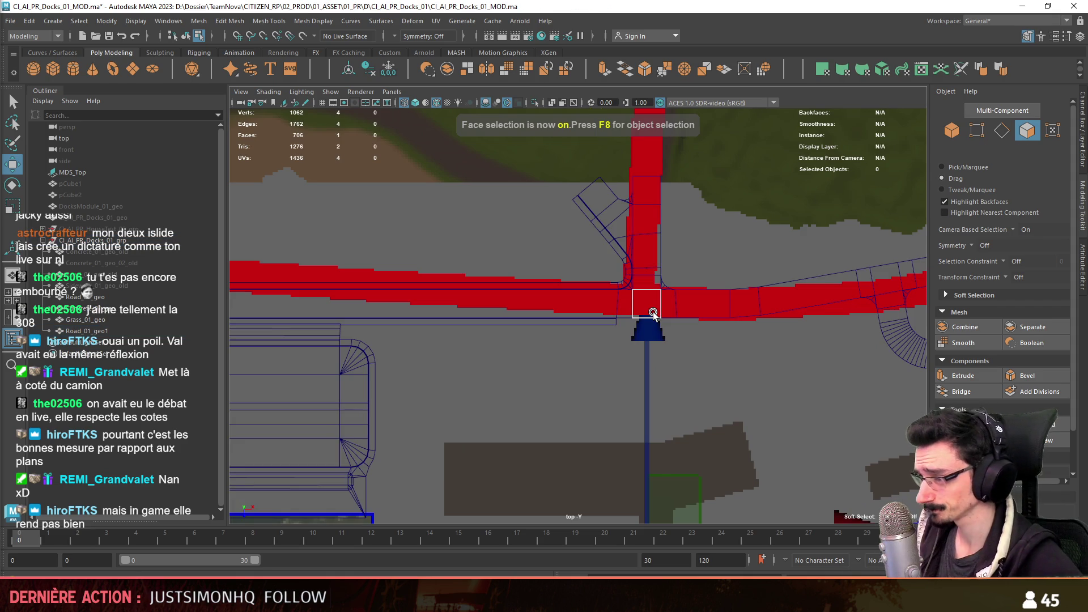
pyautogui.scroll(1, 656, 349)
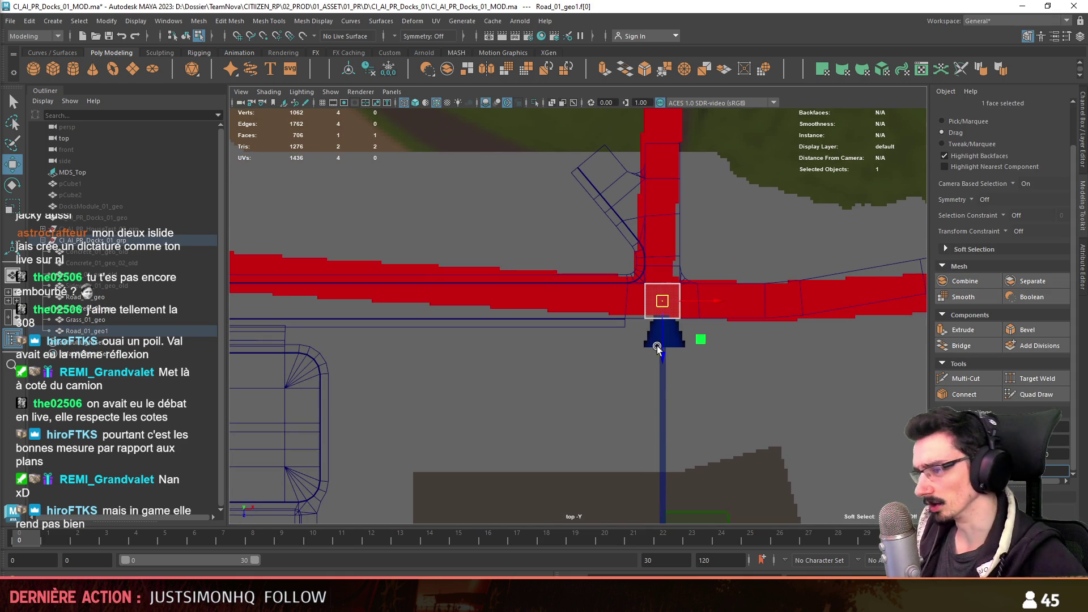
pyautogui.moveTo(666, 424)
pyautogui.keyDown('alt'); pyautogui.mouseDown(button='middle')
pyautogui.moveTo(653, 385)
pyautogui.moveTo(369, 358)
pyautogui.moveTo(534, 382)
pyautogui.moveTo(660, 323)
pyautogui.moveTo(721, 330)
pyautogui.mouseUp(button='middle'); pyautogui.keyUp('alt')
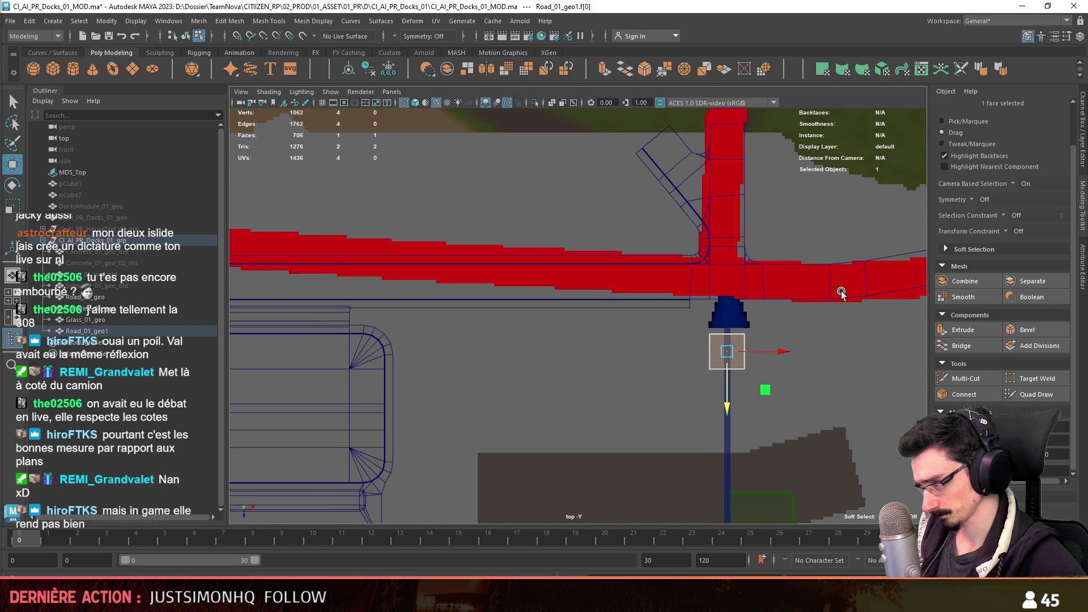
pyautogui.scroll(2, 864, 336)
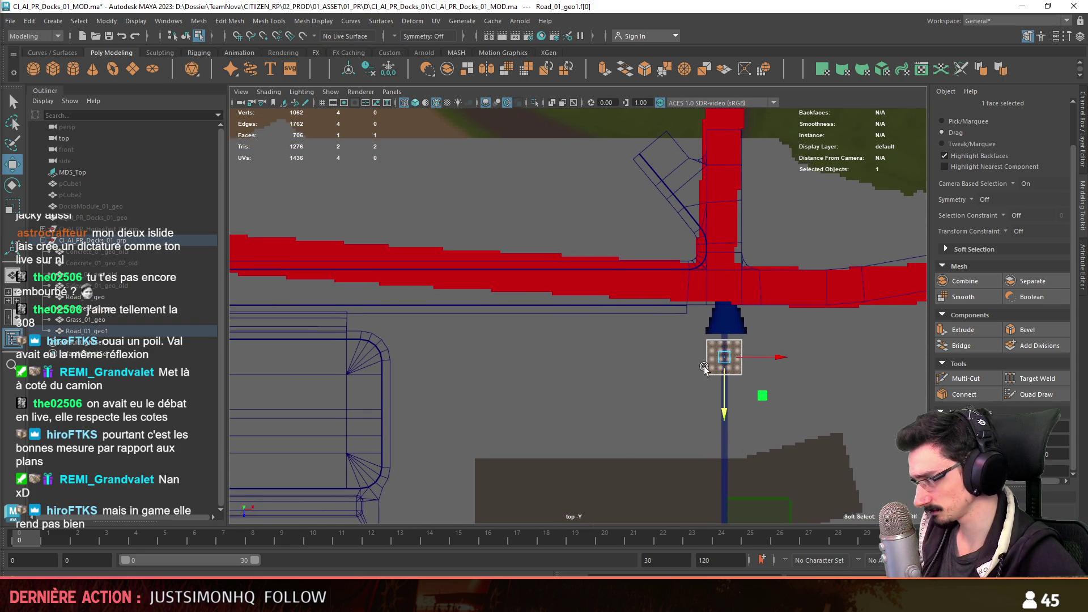
# - Select the square face's edge and the new strip's top edge for extruding connector pieces
pyautogui.press('F10')
pyautogui.click(711, 362)
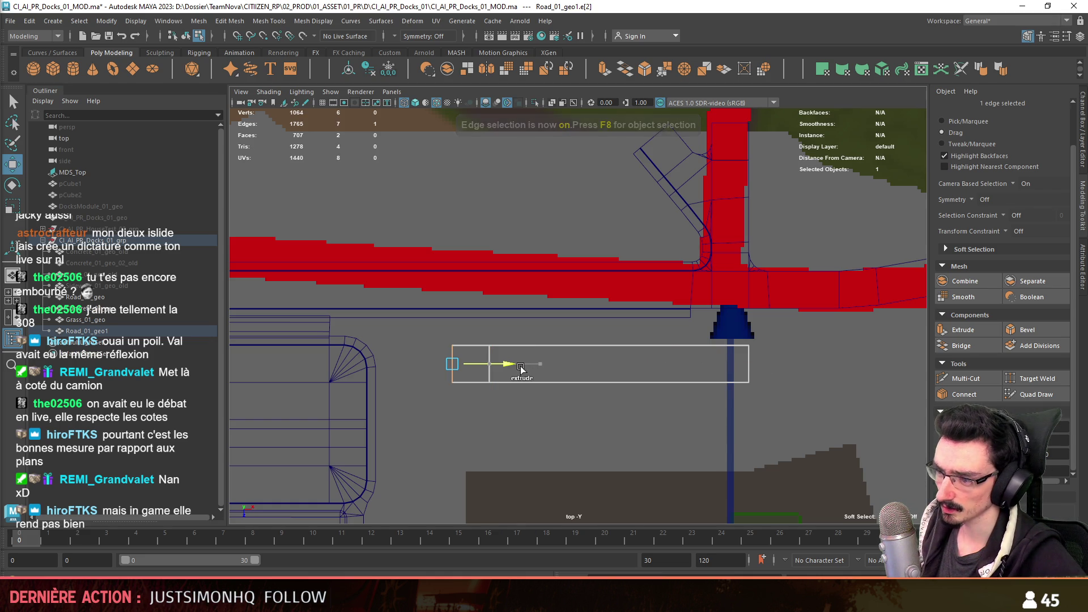
pyautogui.scroll(5, 474, 341)
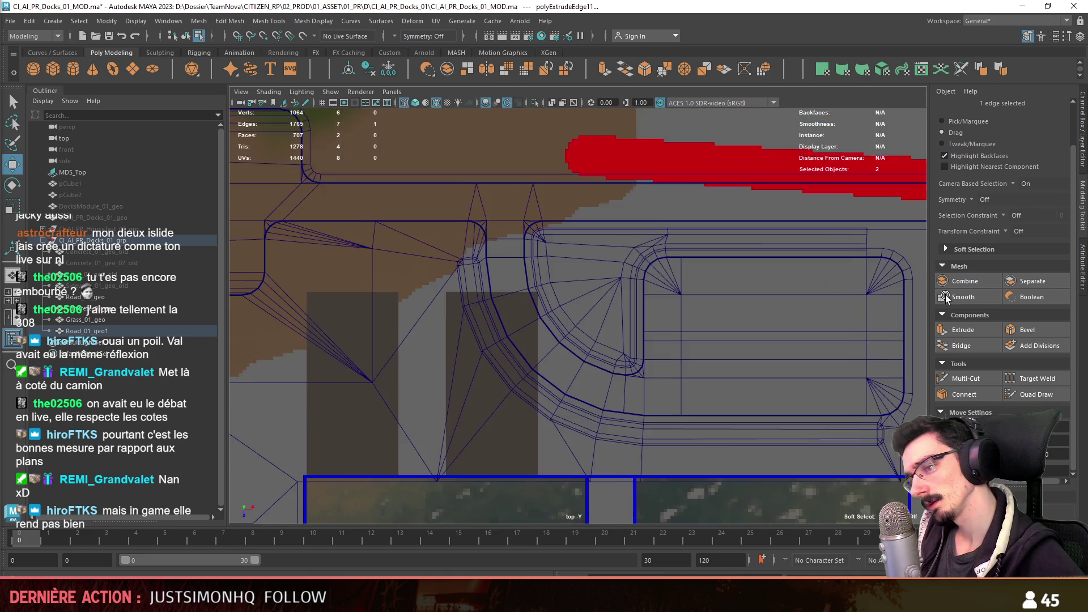
pyautogui.scroll(-4, 519, 375)
pyautogui.scroll(-1, 485, 372)
pyautogui.scroll(4, 470, 351)
pyautogui.scroll(-4, 470, 333)
pyautogui.scroll(1, 608, 329)
pyautogui.keyDown('alt'); pyautogui.moveTo(610, 329); pyautogui.dragTo(603, 364, button='middle'); pyautogui.keyUp('alt')
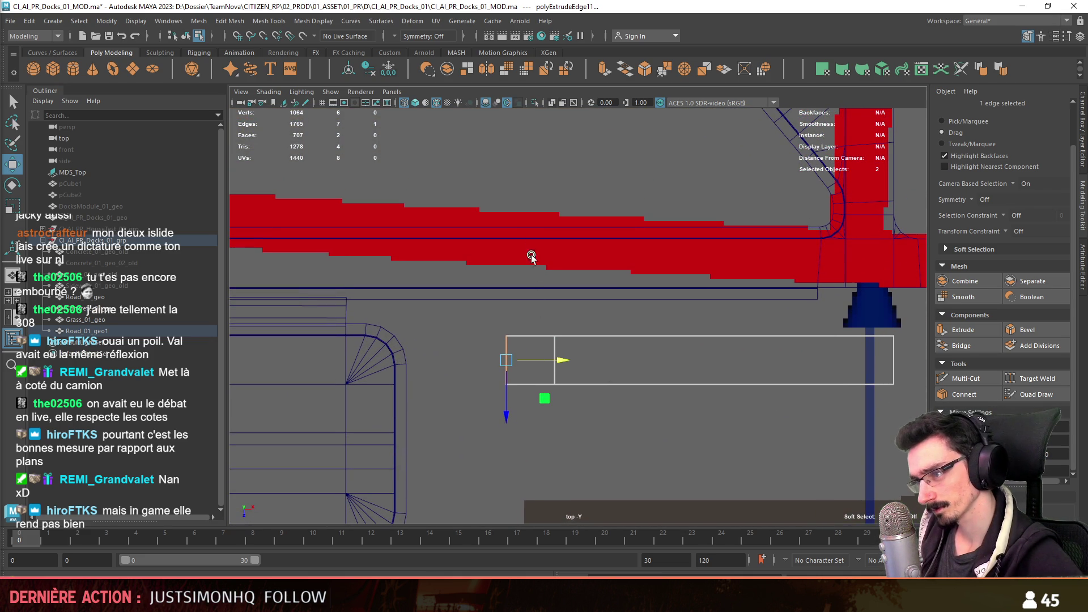
pyautogui.click(531, 336)
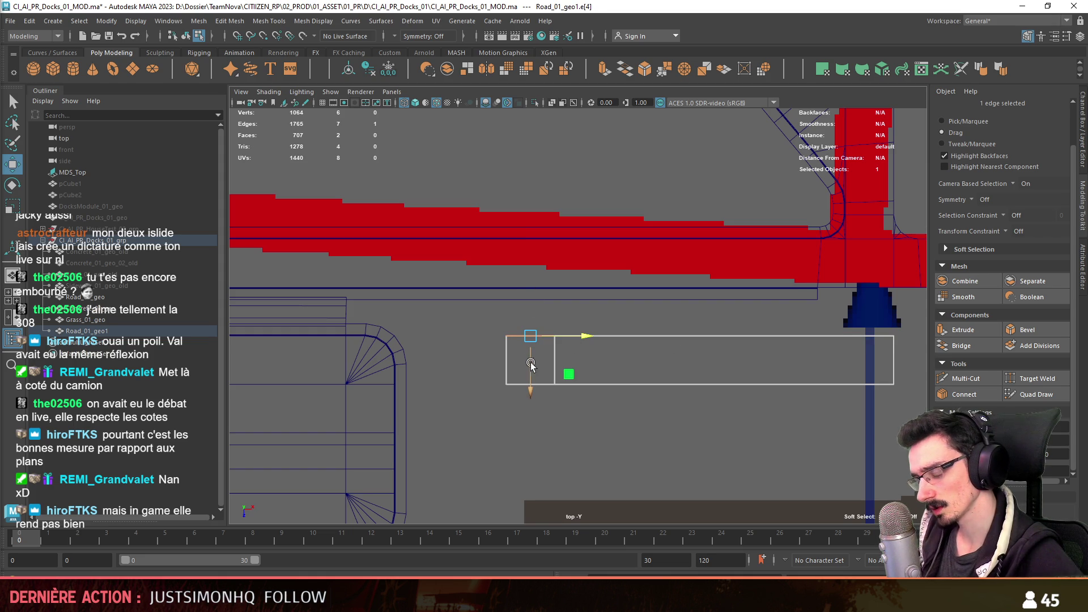
pyautogui.keyDown('alt'); pyautogui.moveTo(659, 356); pyautogui.dragTo(595, 366, button='middle'); pyautogui.keyUp('alt')
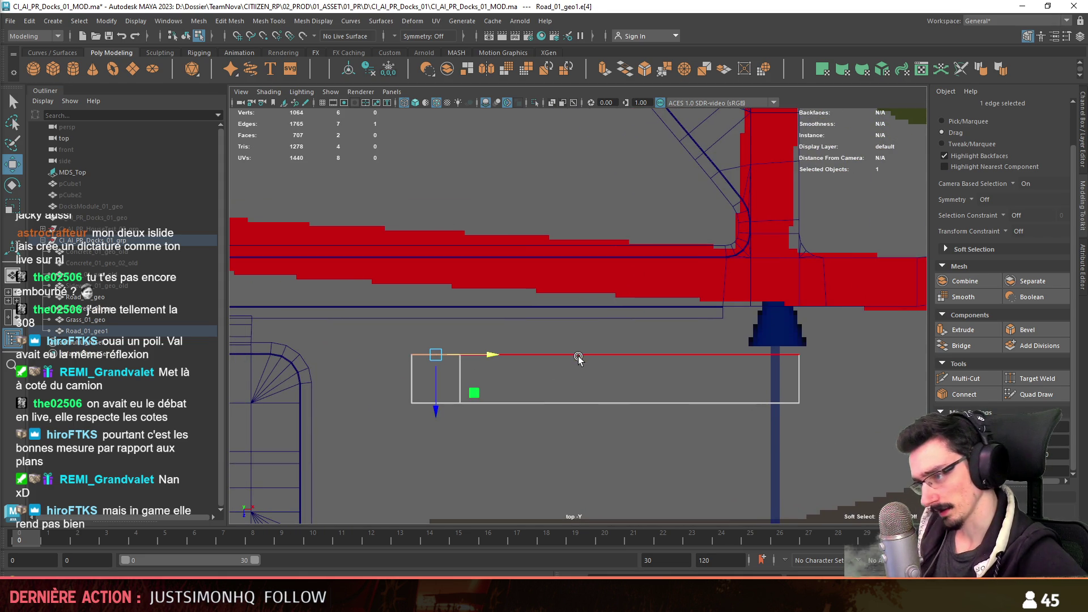
pyautogui.keyDown('alt'); pyautogui.moveTo(590, 356); pyautogui.dragTo(601, 342, button='middle'); pyautogui.keyUp('alt')
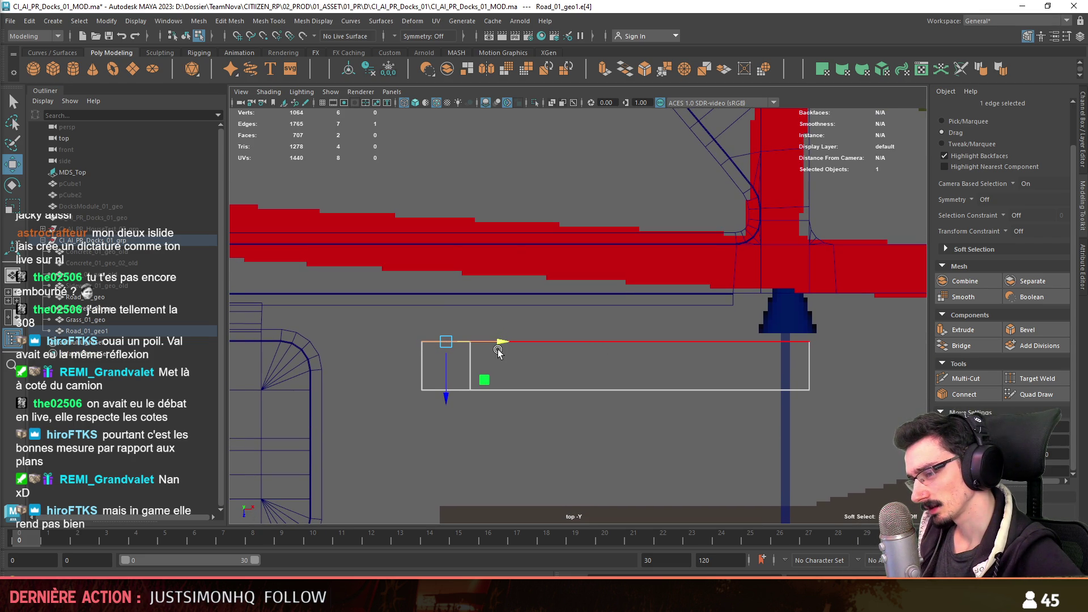
# - Move the strip's faces up toward the road, then select its long top edge and right end edge
pyautogui.press('F11')
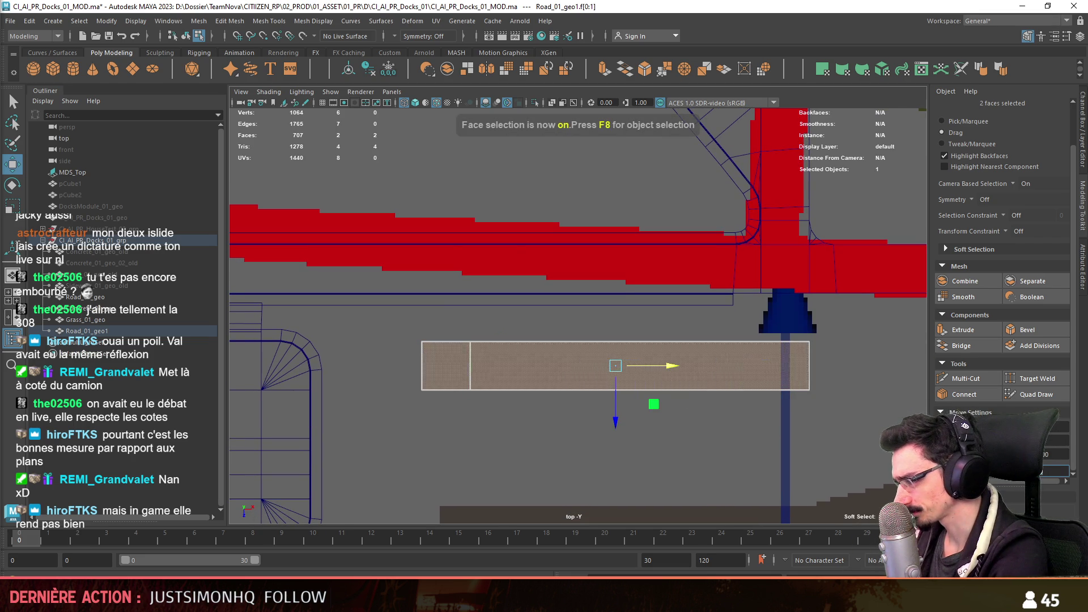
pyautogui.moveTo(614, 426); pyautogui.dragTo(615, 403)
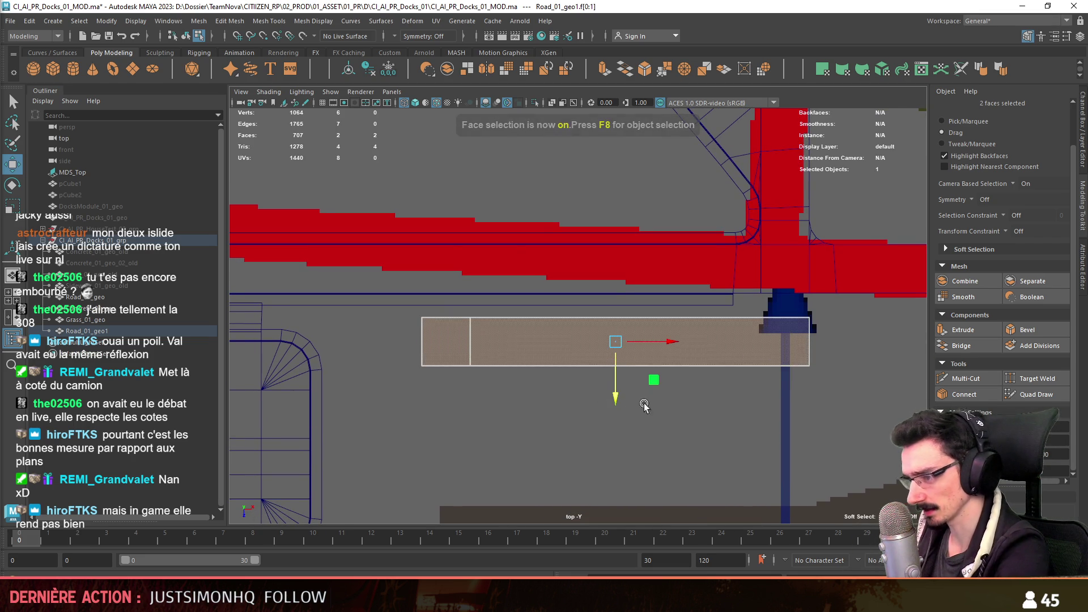
pyautogui.click(438, 334)
pyautogui.press('F10')
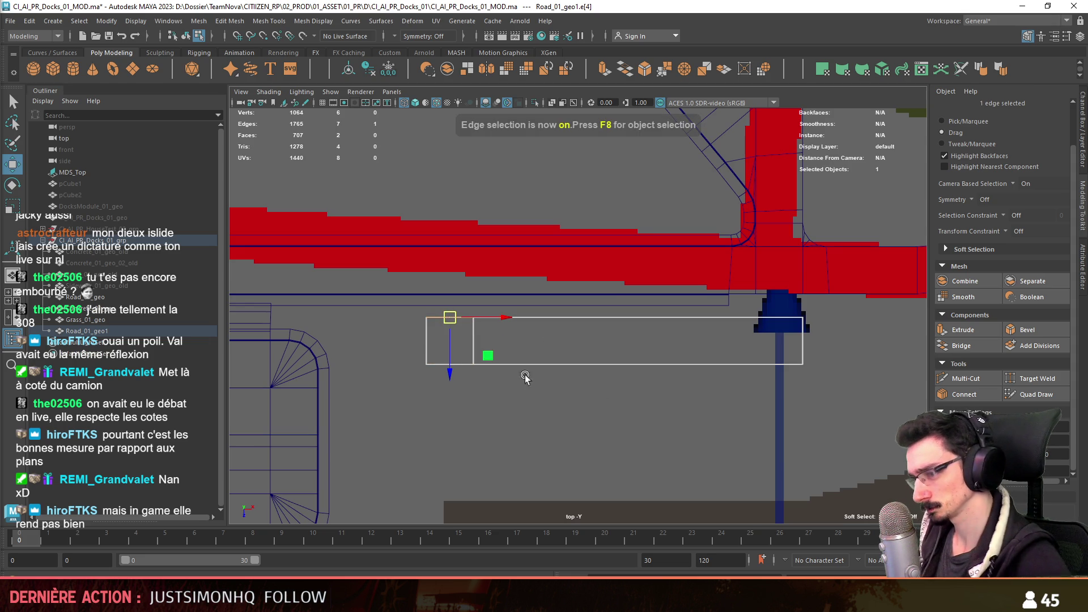
pyautogui.click(576, 318)
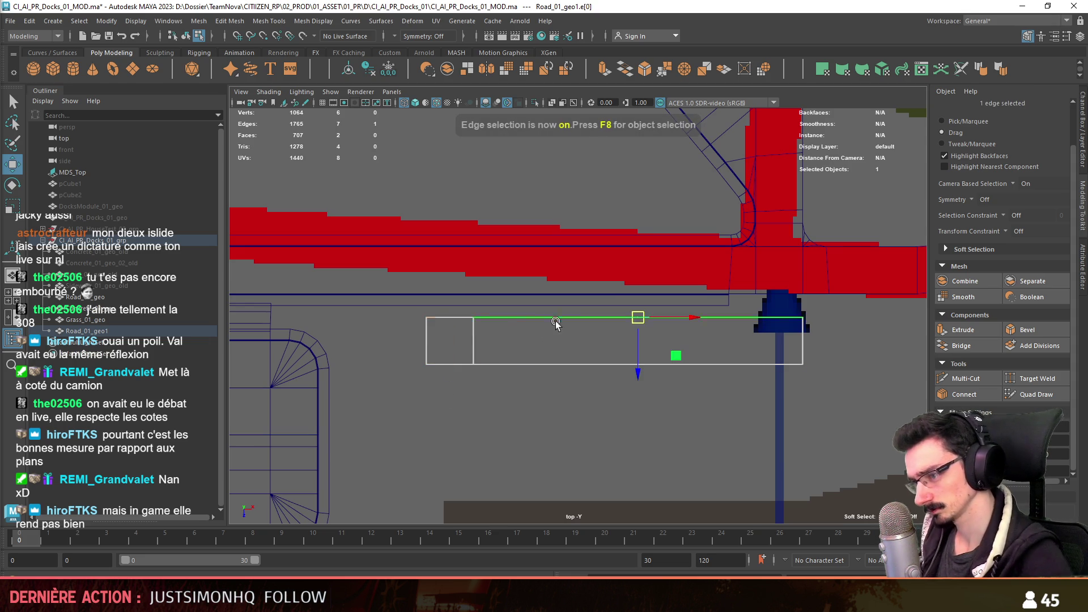
pyautogui.keyDown('alt'); pyautogui.moveTo(750, 337); pyautogui.dragTo(479, 364, button='middle'); pyautogui.keyUp('alt')
pyautogui.click(470, 361)
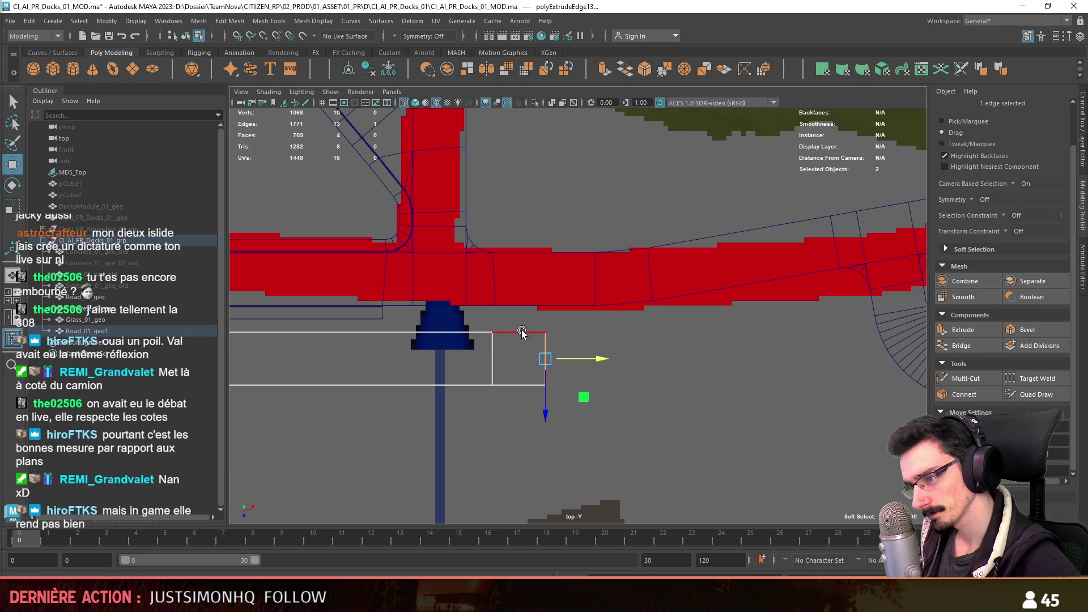
# - Extrude both strip ends upward to the main road, then select a junction vertex on Road_01_geo
pyautogui.moveTo(466, 365)
pyautogui.keyDown('alt'); pyautogui.mouseDown(button='middle')
pyautogui.moveTo(675, 336)
pyautogui.moveTo(530, 340)
pyautogui.mouseUp(button='middle'); pyautogui.keyUp('alt')
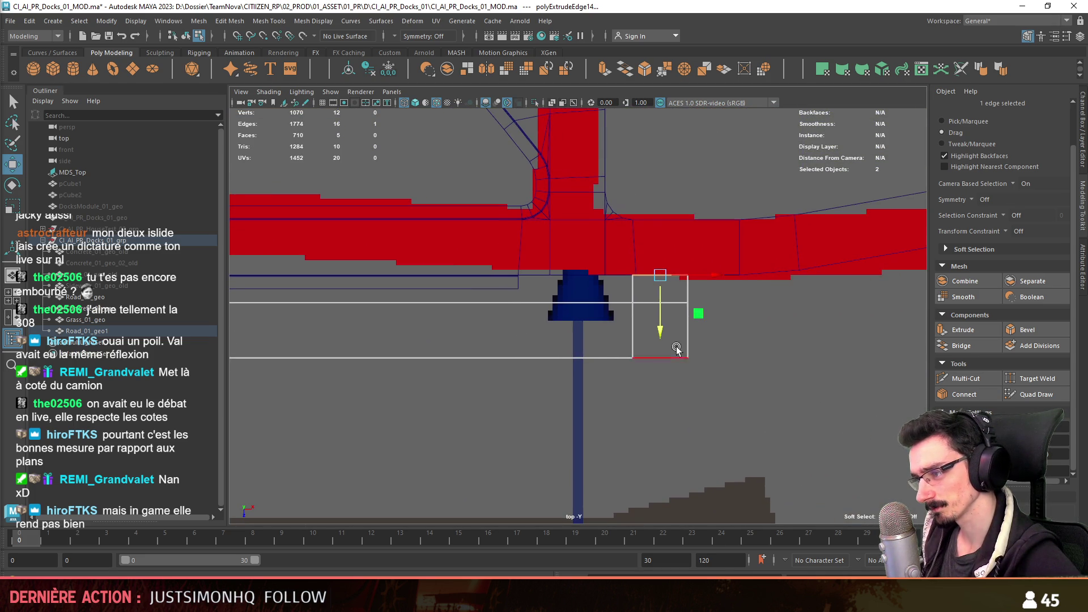
pyautogui.keyDown('alt'); pyautogui.moveTo(563, 374); pyautogui.dragTo(678, 407, button='middle'); pyautogui.keyUp('alt')
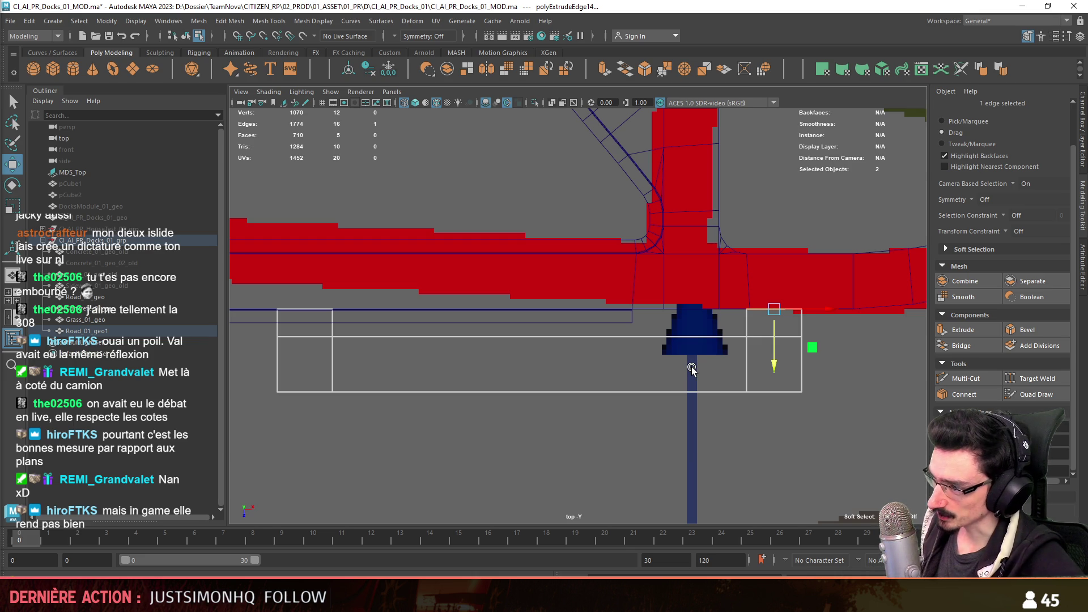
pyautogui.scroll(1, 691, 367)
pyautogui.scroll(1, 691, 363)
pyautogui.scroll(1, 692, 364)
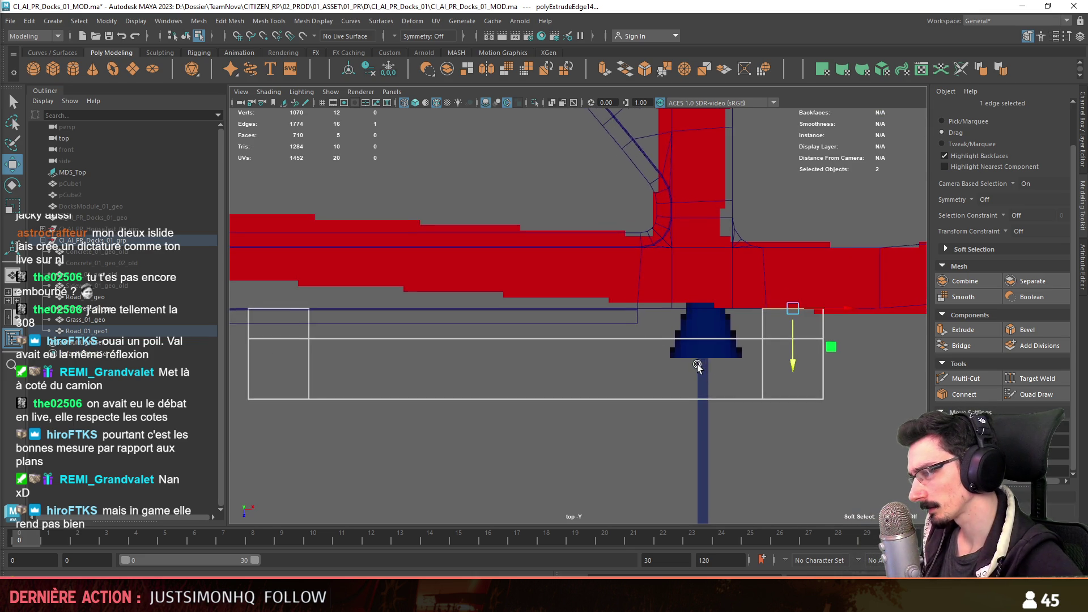
pyautogui.scroll(2, 698, 365)
pyautogui.keyDown('alt'); pyautogui.moveTo(698, 364); pyautogui.dragTo(567, 302, button='middle'); pyautogui.keyUp('alt')
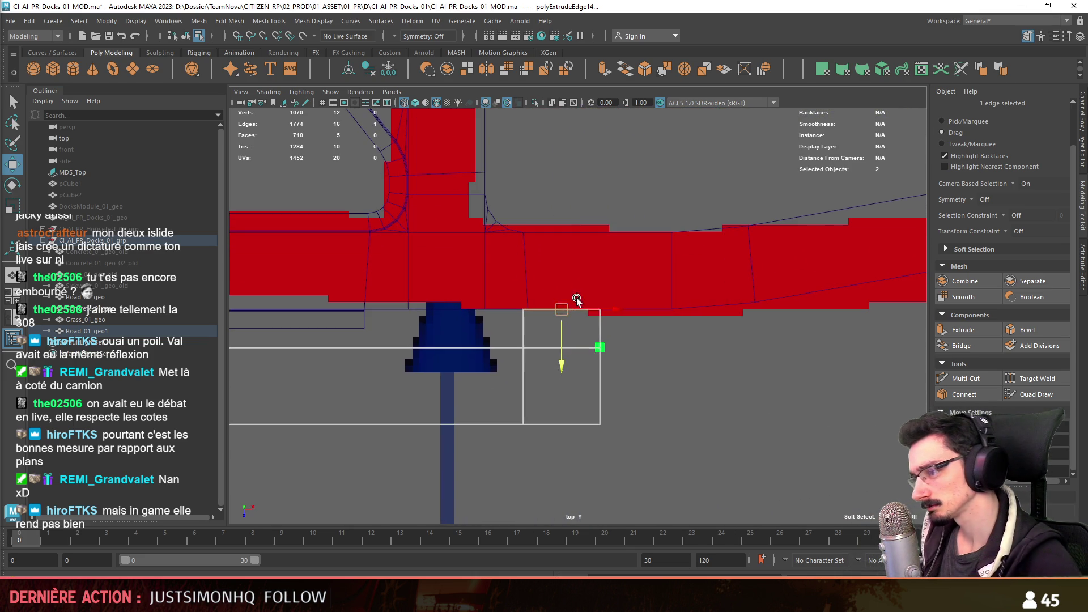
pyautogui.press('F9')
pyautogui.click(535, 310)
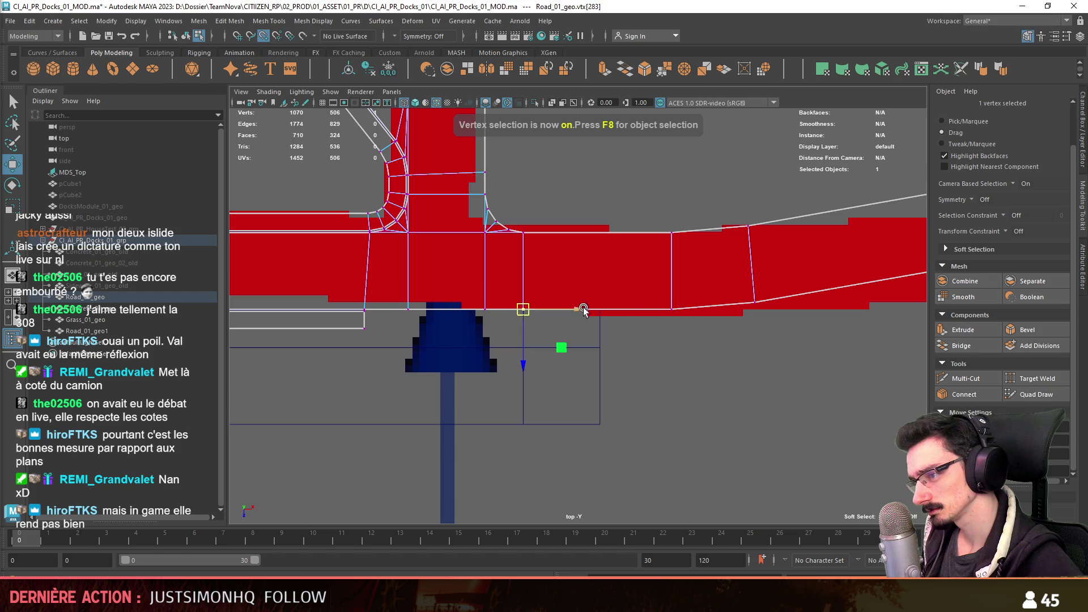
# - Multi-Cut two vertical edges across Road_01_geo at the side-road junction
pyautogui.click(966, 378)
pyautogui.click(523, 232)
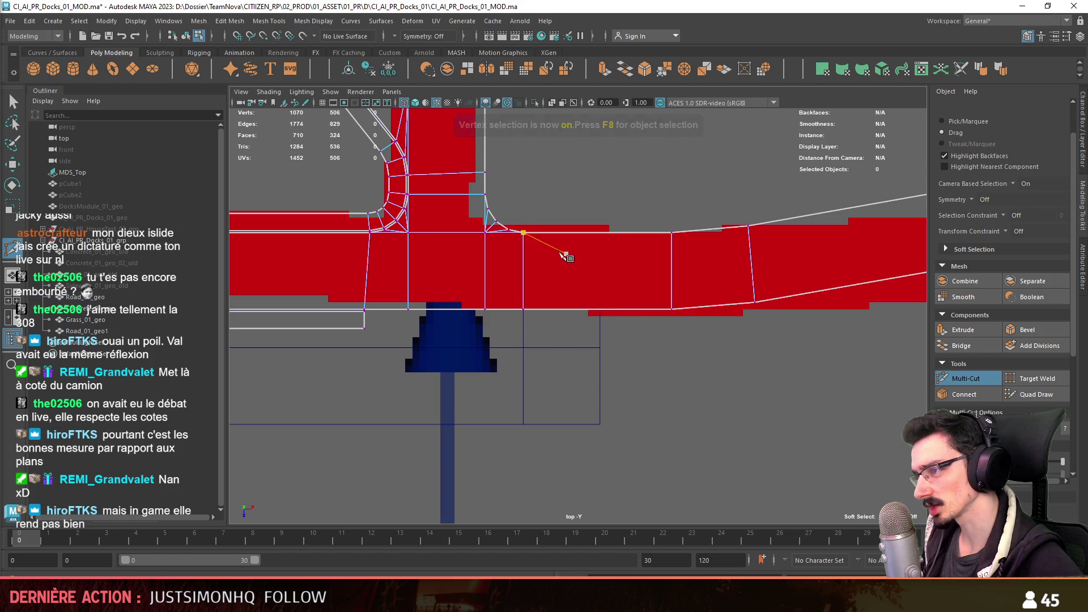
pyautogui.click(600, 309)
pyautogui.press('F9')
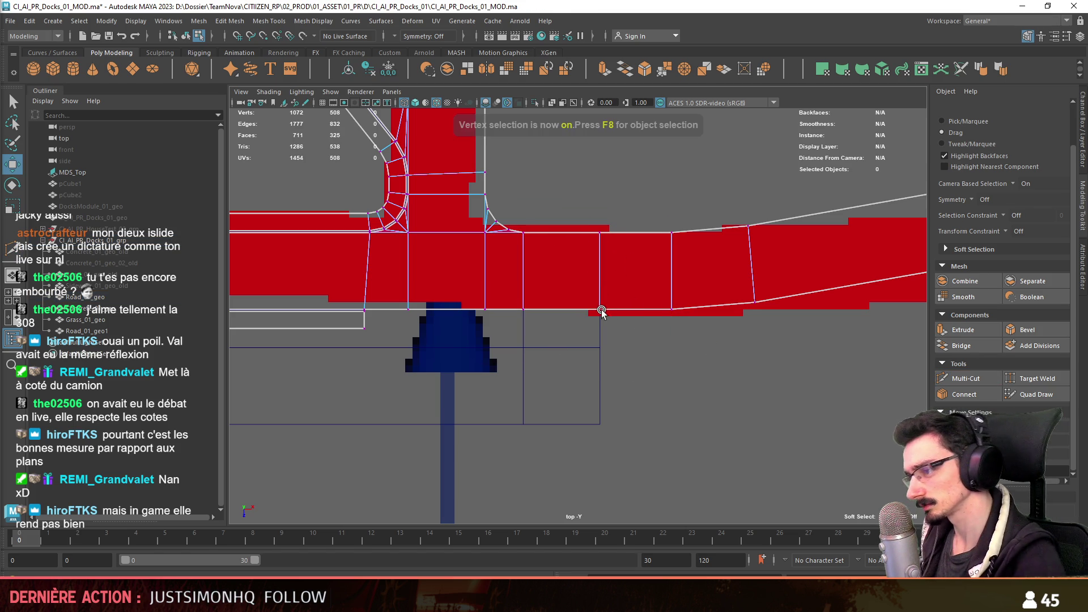
pyautogui.scroll(3, 600, 310)
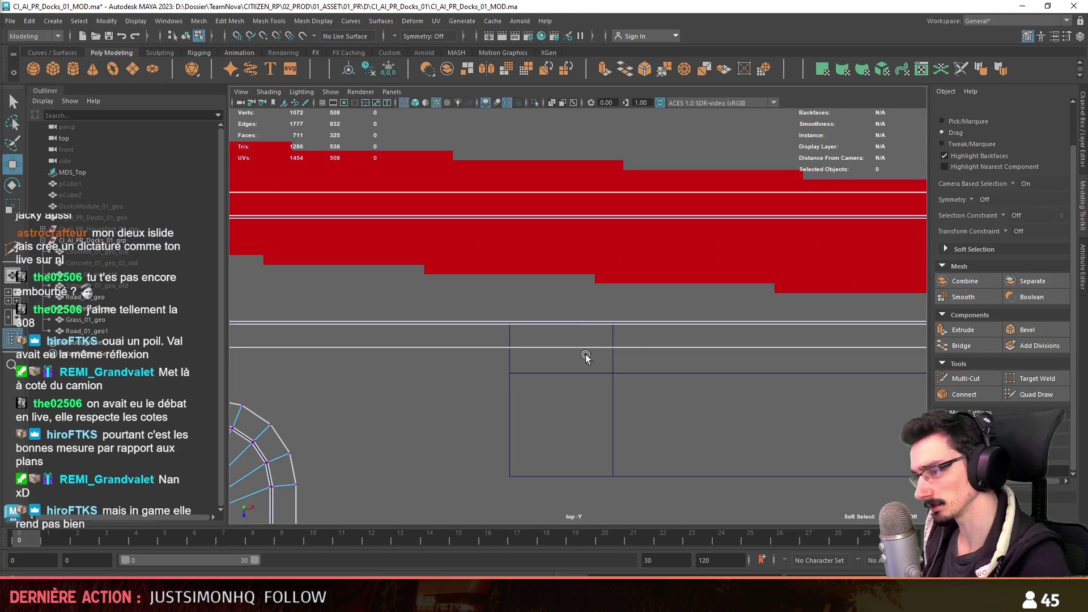
pyautogui.press('F10')
pyautogui.click(965, 379)
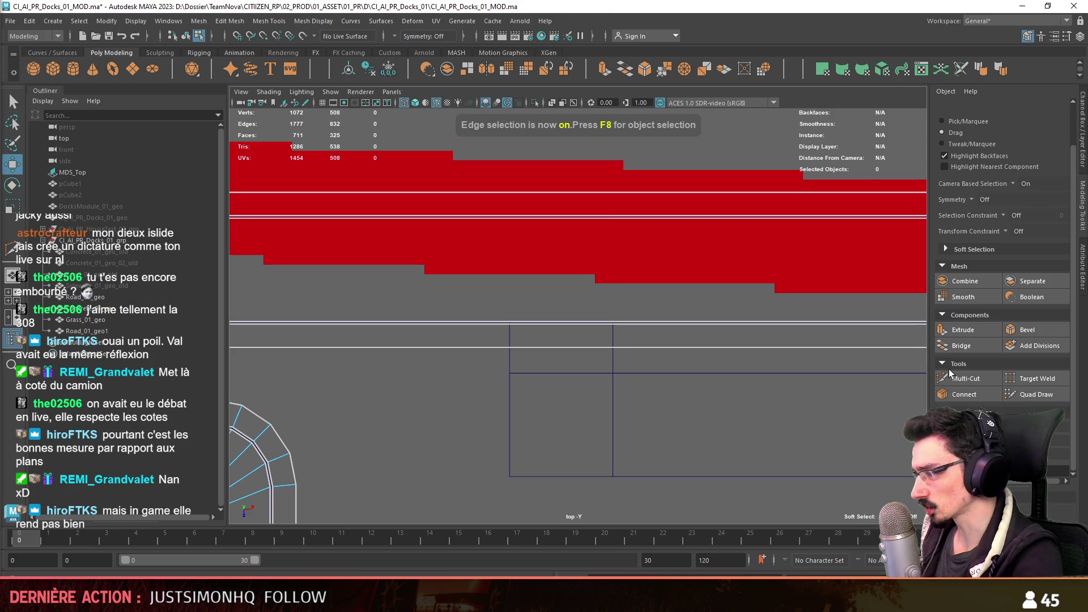
pyautogui.keyDown('ctrl'); pyautogui.click(606, 194); pyautogui.keyUp('ctrl')
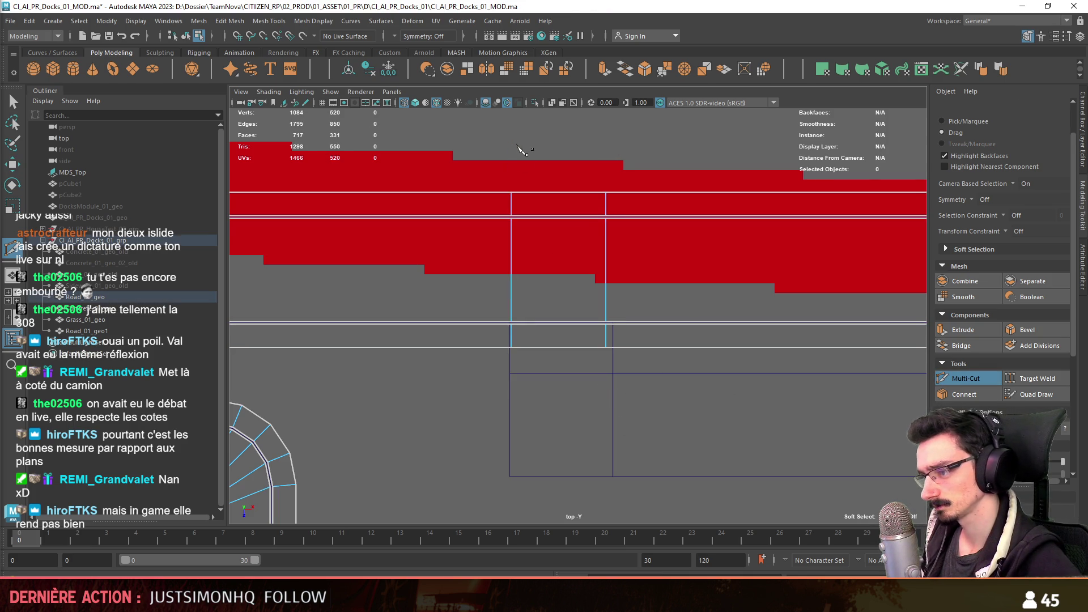
pyautogui.press('w')
pyautogui.scroll(2, 583, 389)
# - Select the new cut line's vertices and shift them into alignment with the strip's connector
pyautogui.press('F10')
pyautogui.click(614, 345)
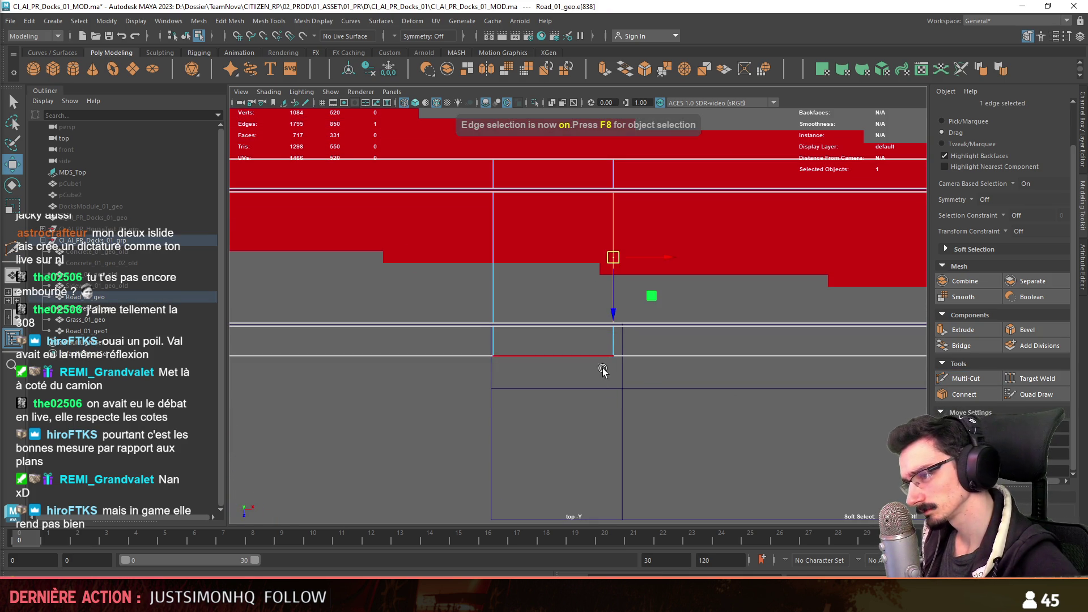
pyautogui.press('F9')
pyautogui.moveTo(642, 326); pyautogui.dragTo(624, 320)
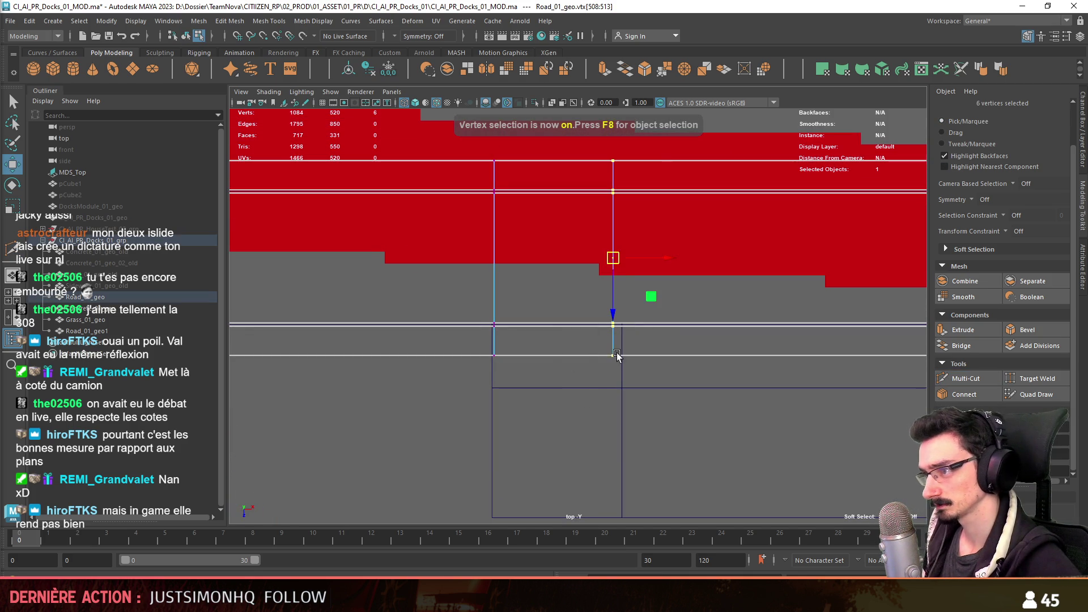
pyautogui.moveTo(621, 267)
pyautogui.mouseDown()
pyautogui.moveTo(622, 384)
pyautogui.moveTo(639, 388)
pyautogui.moveTo(493, 389)
pyautogui.mouseUp()
pyautogui.scroll(-1, 507, 371)
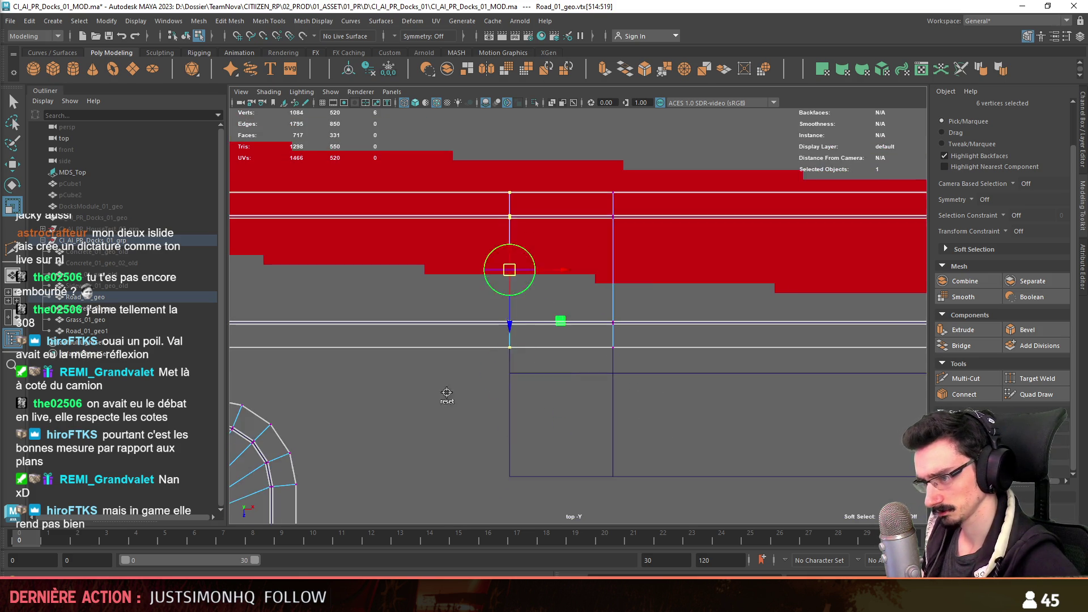
pyautogui.press('F11')
pyautogui.scroll(1, 578, 318)
pyautogui.press('F8')
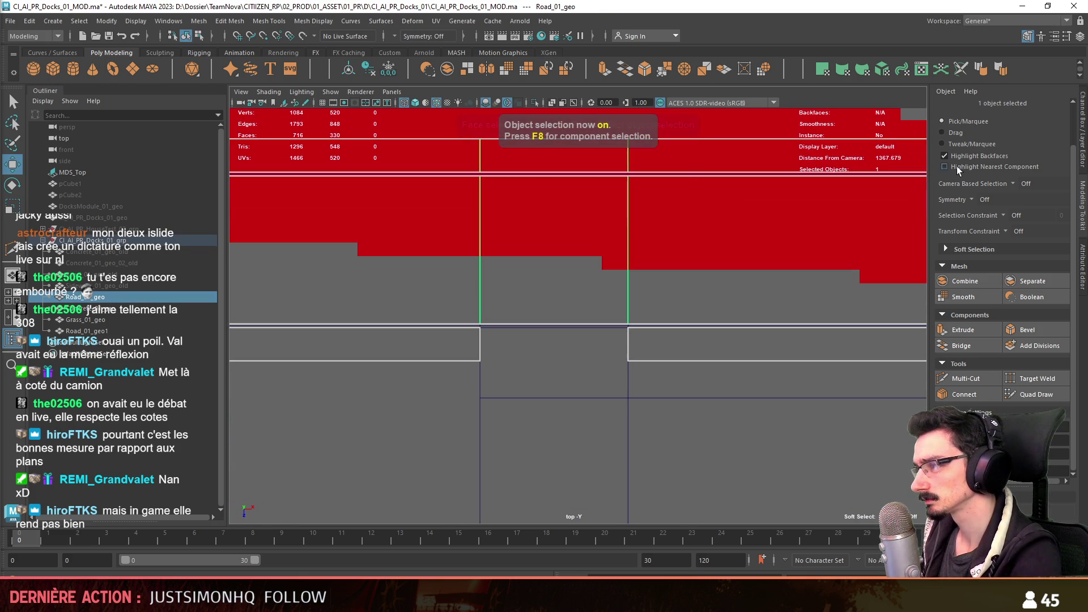
pyautogui.scroll(2, 572, 374)
# - Select Concrete_01_geo and Multi-Cut its curb edges where the connectors meet the road
pyautogui.click(631, 335)
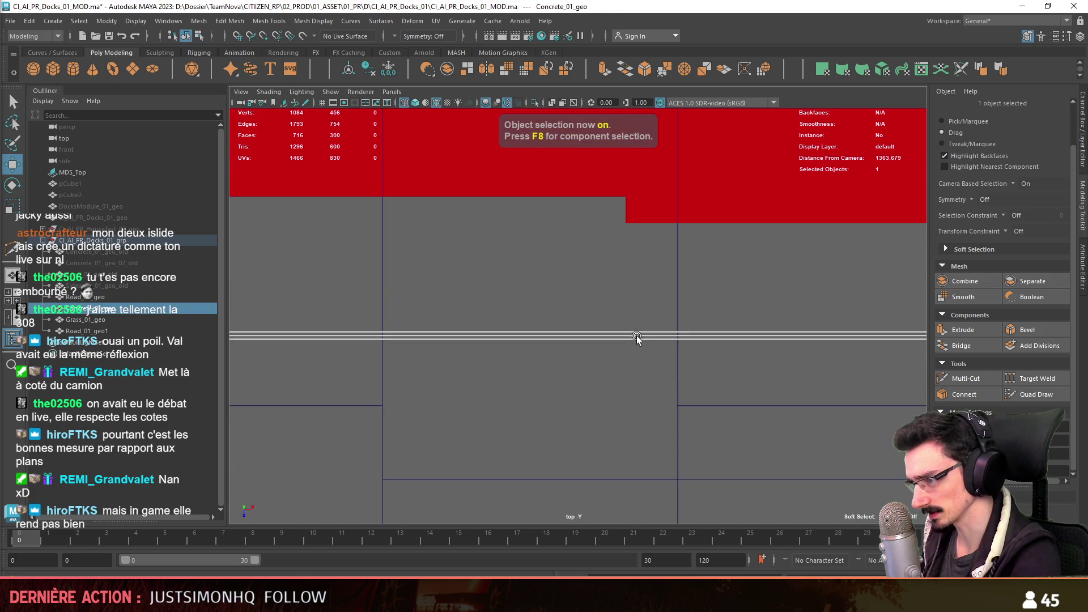
pyautogui.press('F10')
pyautogui.click(959, 377)
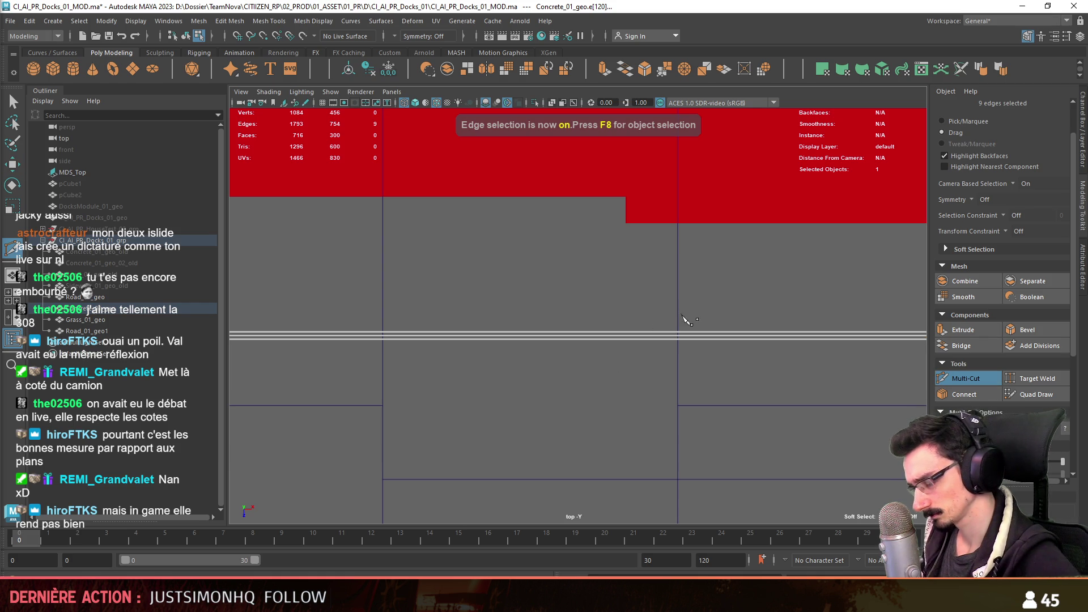
pyautogui.scroll(-2, 422, 344)
pyautogui.scroll(-1, 422, 344)
pyautogui.keyDown('alt'); pyautogui.moveTo(423, 344); pyautogui.dragTo(636, 329, button='middle'); pyautogui.keyUp('alt')
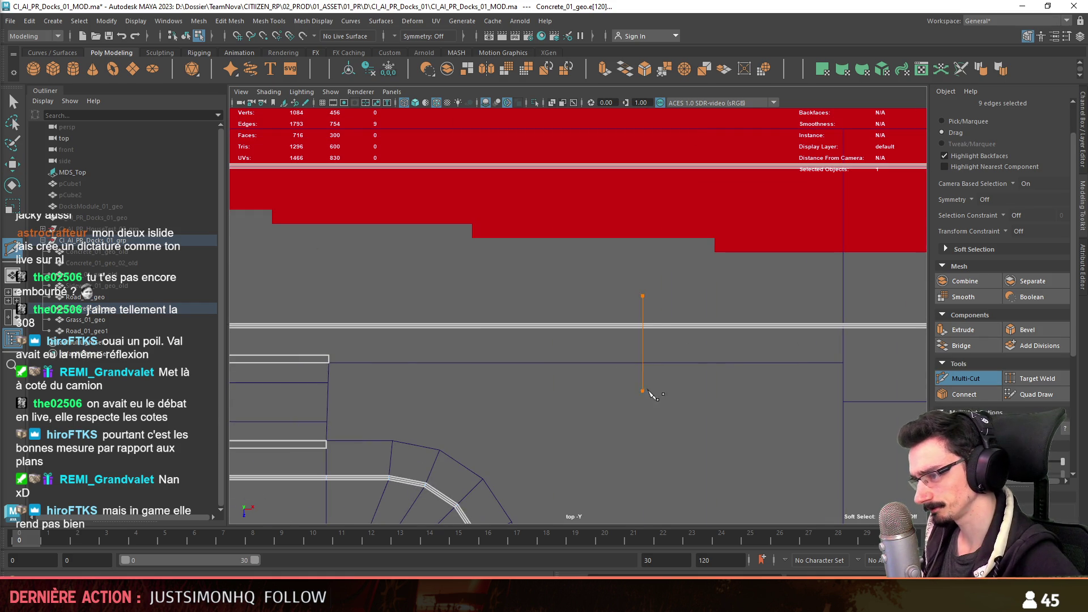
pyautogui.press('F11')
pyautogui.press('w')
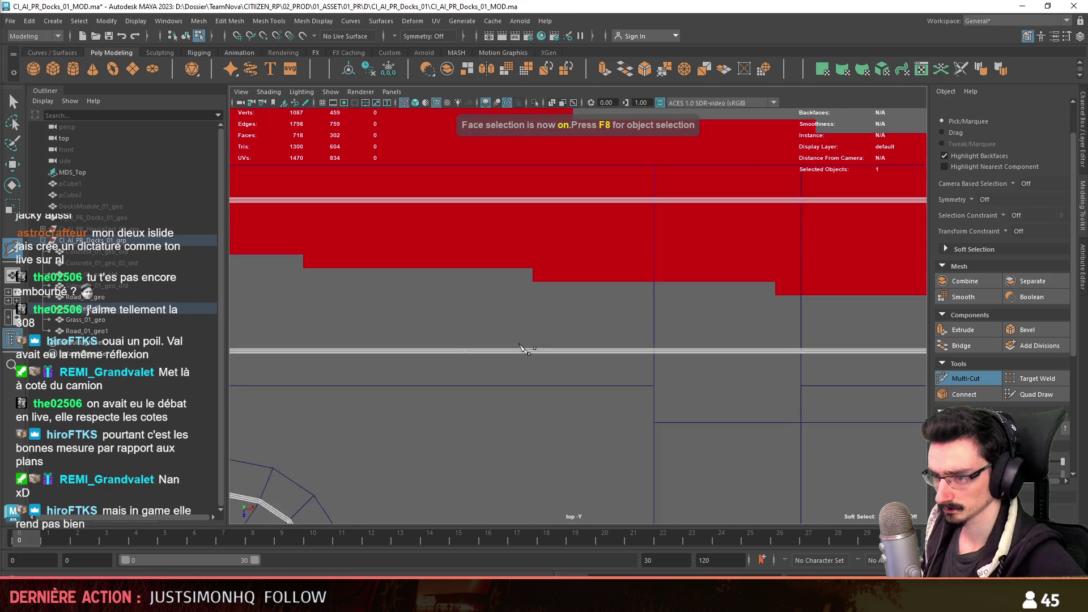
pyautogui.press('f')
pyautogui.scroll(-3, 595, 379)
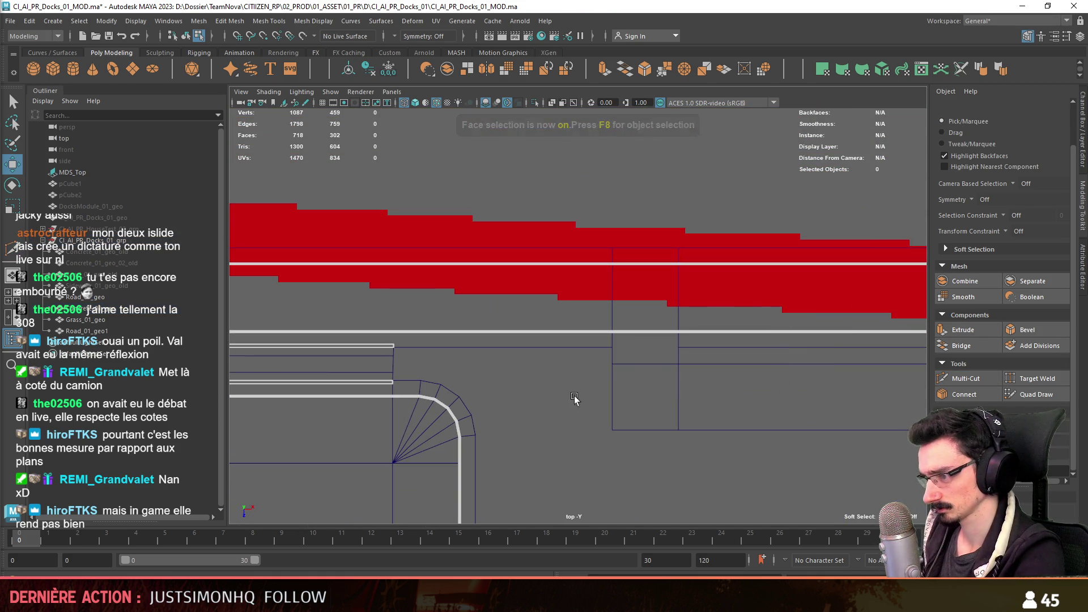
# - Delete the curb faces over the connector to open the gap, then return to object mode
pyautogui.moveTo(653, 378)
pyautogui.keyDown('alt'); pyautogui.mouseDown(button='middle')
pyautogui.moveTo(676, 345)
pyautogui.moveTo(810, 334)
pyautogui.moveTo(749, 323)
pyautogui.mouseUp(button='middle'); pyautogui.keyUp('alt')
pyautogui.press('Delete')
pyautogui.scroll(3, 832, 322)
pyautogui.scroll(-3, 662, 339)
pyautogui.keyDown('alt'); pyautogui.moveTo(662, 339); pyautogui.dragTo(615, 331, button='middle'); pyautogui.keyUp('alt')
pyautogui.scroll(-3, 616, 331)
pyautogui.scroll(-2, 608, 360)
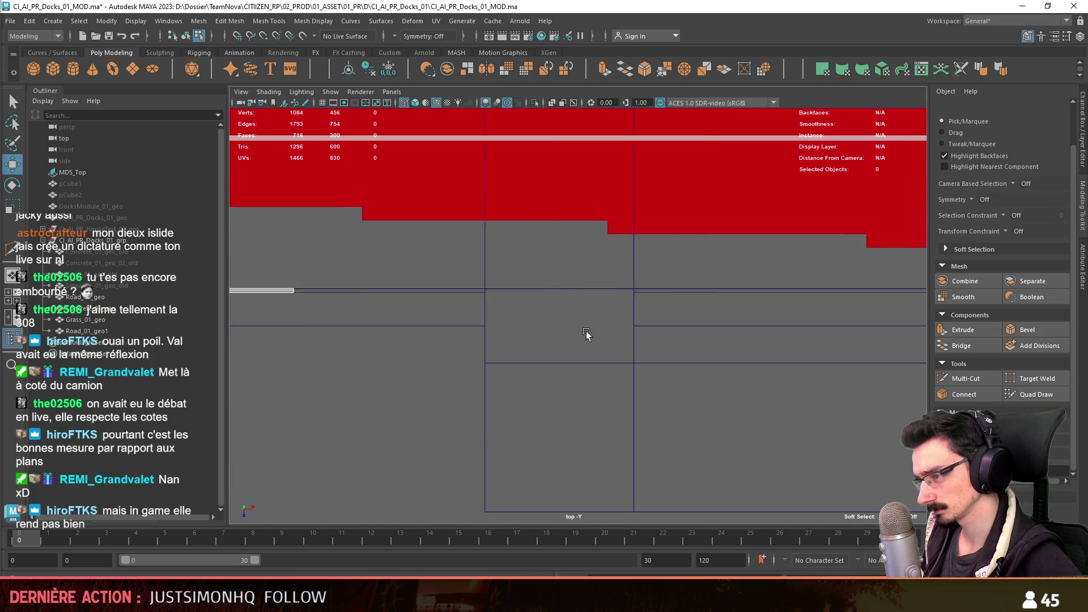
pyautogui.press('space')
pyautogui.press('space')
pyautogui.press('F8')
pyautogui.scroll(2, 658, 400)
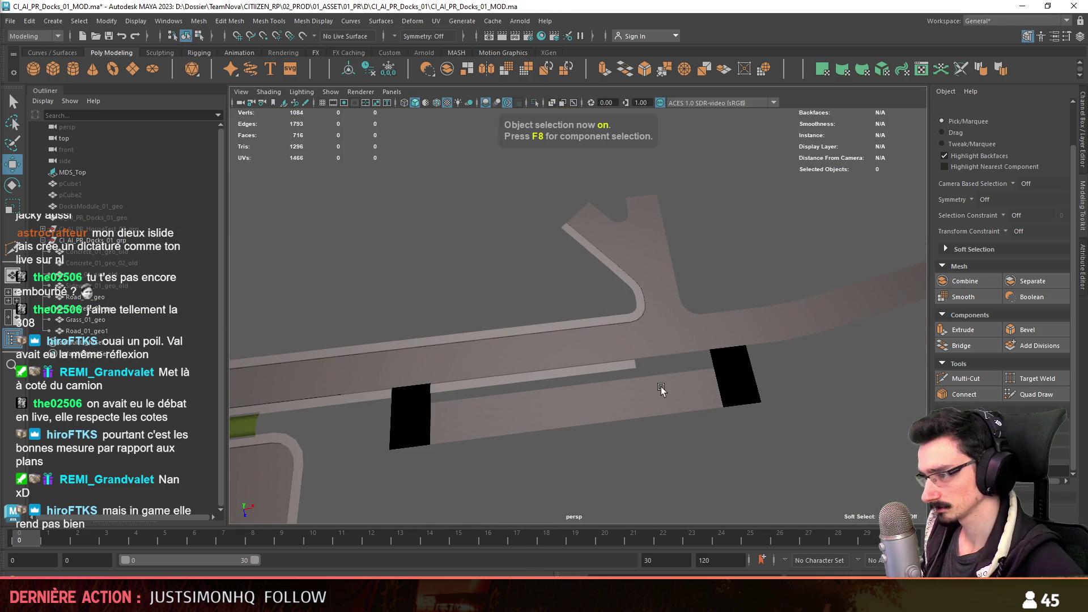
# - Inspect the strip and main road in vertex and face modes, clearing the strip's face selection
pyautogui.click(654, 372)
pyautogui.scroll(2, 653, 372)
pyautogui.press('F8')
pyautogui.click(720, 323)
pyautogui.press('F8')
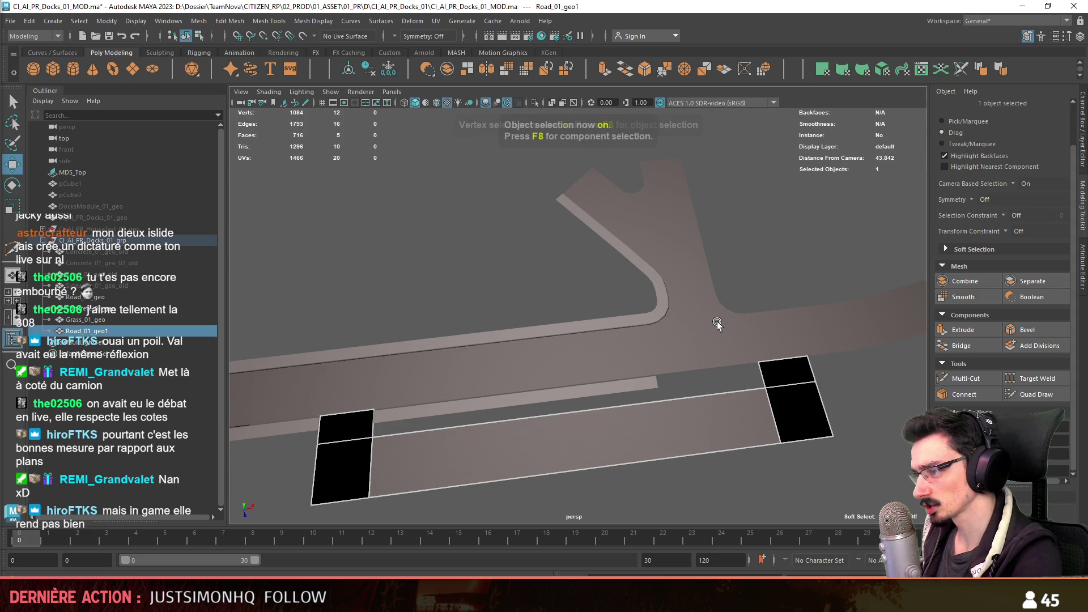
pyautogui.click(731, 321)
pyautogui.press('F8')
pyautogui.click(728, 308)
pyautogui.press('F8')
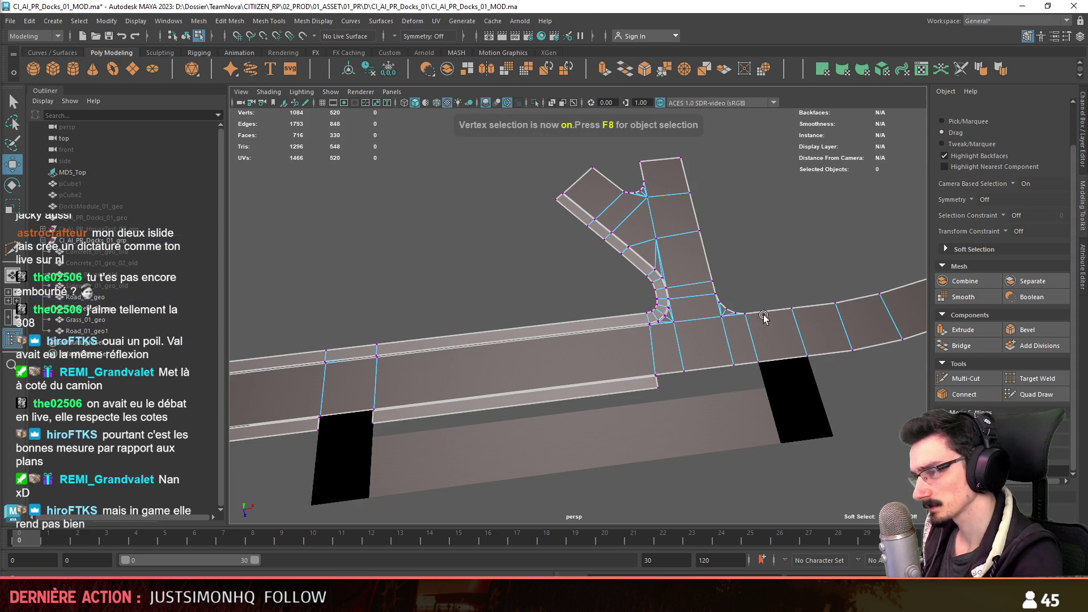
pyautogui.click(552, 451)
pyautogui.hotkey('ctrl', 'F11')
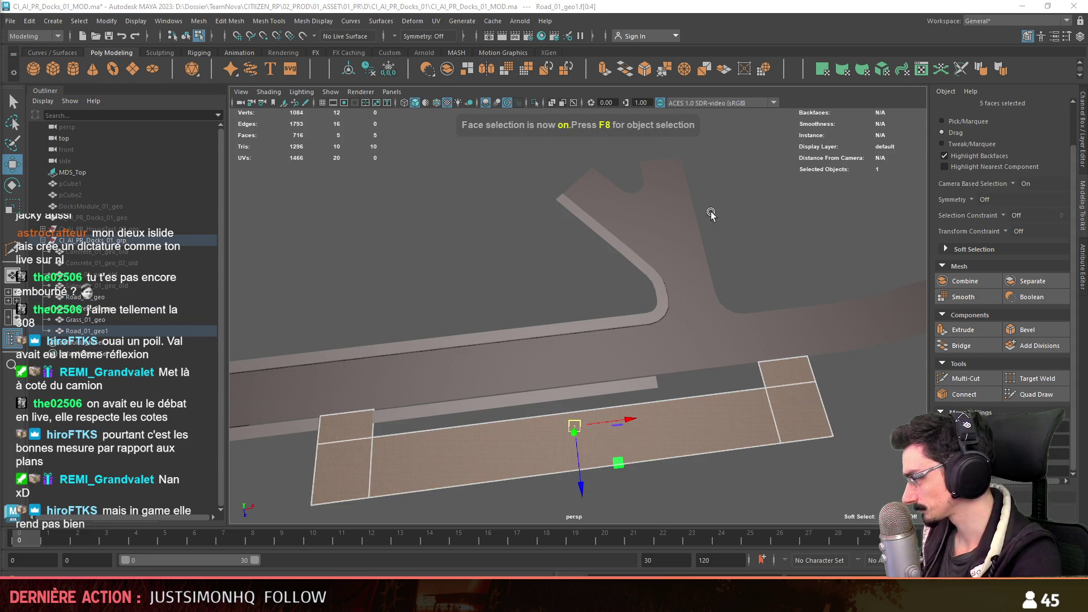
pyautogui.click(712, 244)
pyautogui.press('F8')
# - Delete the stray face strip from the road mesh
pyautogui.moveTo(712, 244)
pyautogui.keyDown('alt'); pyautogui.mouseDown()
pyautogui.moveTo(660, 286)
pyautogui.moveTo(696, 293)
pyautogui.mouseUp(); pyautogui.keyUp('alt')
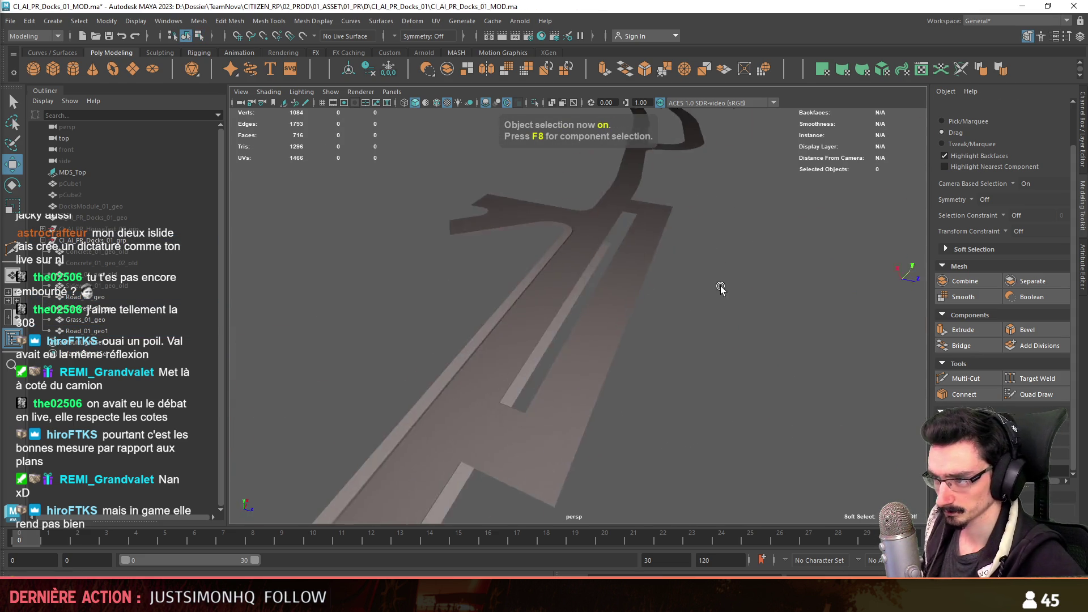
pyautogui.keyDown('alt'); pyautogui.moveTo(492, 316); pyautogui.dragTo(558, 284); pyautogui.keyUp('alt')
pyautogui.click(558, 289)
pyautogui.press('F11')
pyautogui.click(574, 288)
pyautogui.press('Delete')
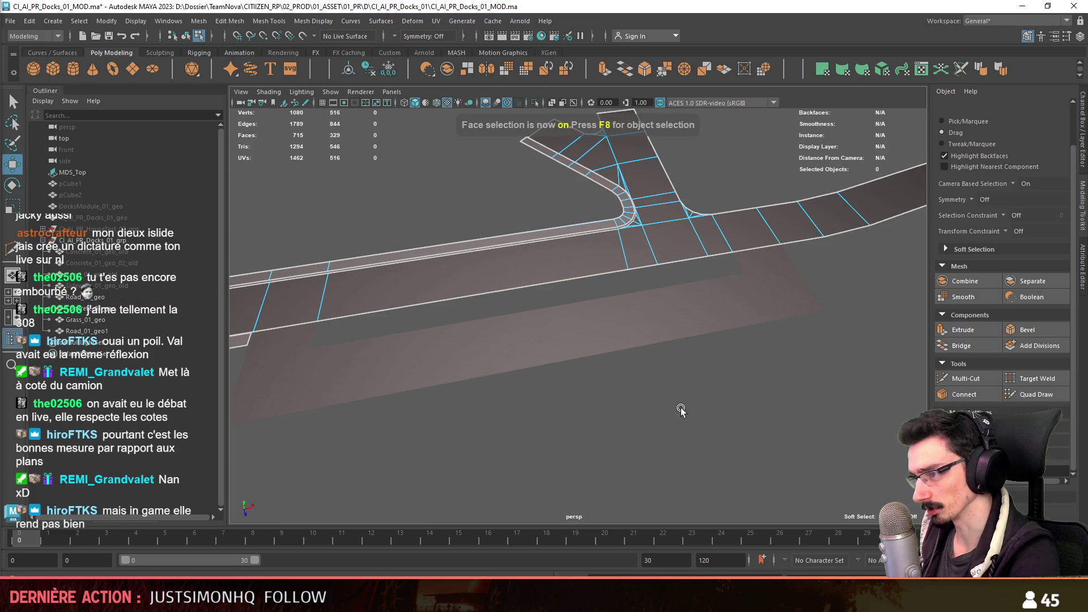
pyautogui.press('F8')
# - Scale the road strip's end edge inward to shorten the strip
pyautogui.moveTo(648, 385)
pyautogui.keyDown('alt'); pyautogui.mouseDown()
pyautogui.moveTo(486, 383)
pyautogui.moveTo(576, 372)
pyautogui.moveTo(490, 341)
pyautogui.moveTo(643, 295)
pyautogui.moveTo(646, 281)
pyautogui.mouseUp(); pyautogui.keyUp('alt')
pyautogui.click(623, 287)
pyautogui.press('F8')
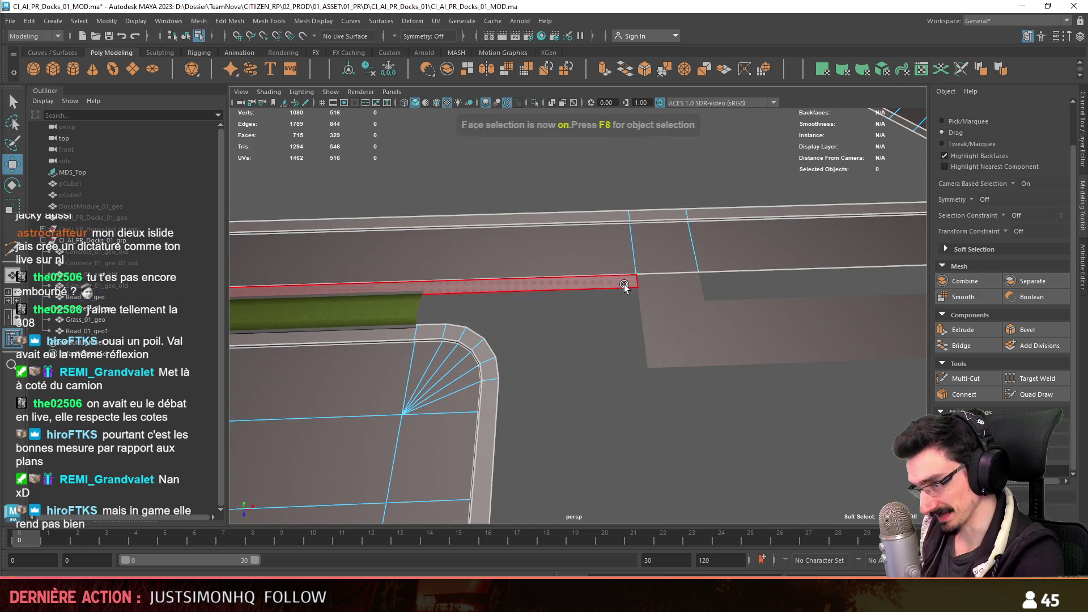
pyautogui.moveTo(607, 360)
pyautogui.keyDown('alt'); pyautogui.mouseDown()
pyautogui.moveTo(712, 352)
pyautogui.moveTo(671, 388)
pyautogui.mouseUp(); pyautogui.keyUp('alt')
pyautogui.press('F10')
pyautogui.click(719, 345)
pyautogui.press('r')
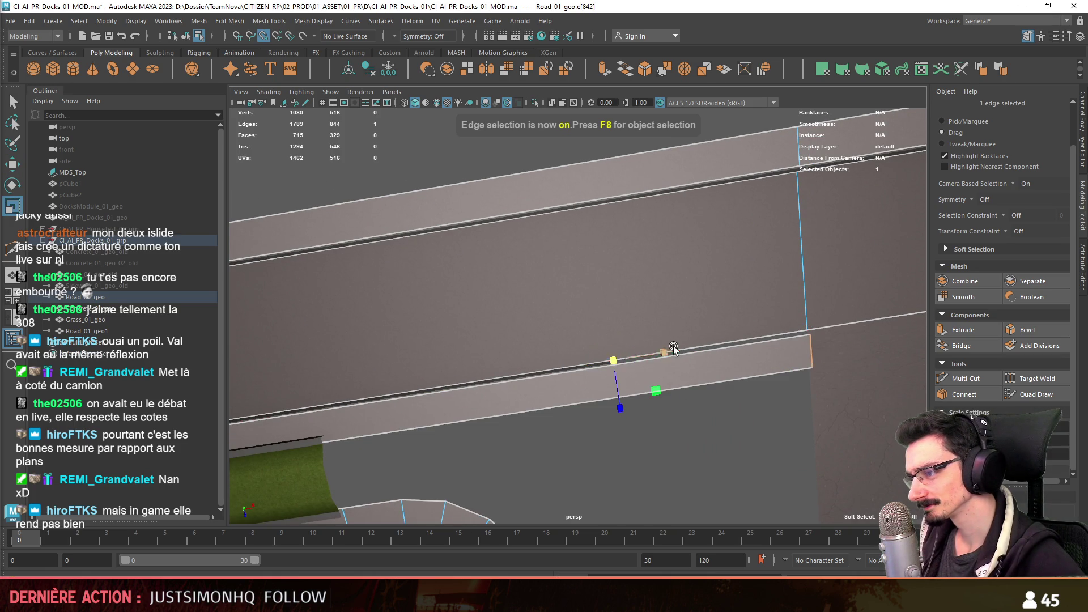
pyautogui.moveTo(650, 352); pyautogui.dragTo(523, 386)
pyautogui.press('F8')
pyautogui.scroll(-5, 709, 425)
# - Combine Road_01_geo and Road_01_geo1 into one mesh and delete its history
pyautogui.moveTo(696, 416)
pyautogui.keyDown('alt'); pyautogui.mouseDown()
pyautogui.moveTo(595, 469)
pyautogui.moveTo(718, 334)
pyautogui.moveTo(560, 365)
pyautogui.moveTo(600, 406)
pyautogui.moveTo(579, 355)
pyautogui.mouseUp(); pyautogui.keyUp('alt')
pyautogui.click(680, 319)
pyautogui.keyDown('alt'); pyautogui.moveTo(713, 379); pyautogui.dragTo(681, 340); pyautogui.keyUp('alt')
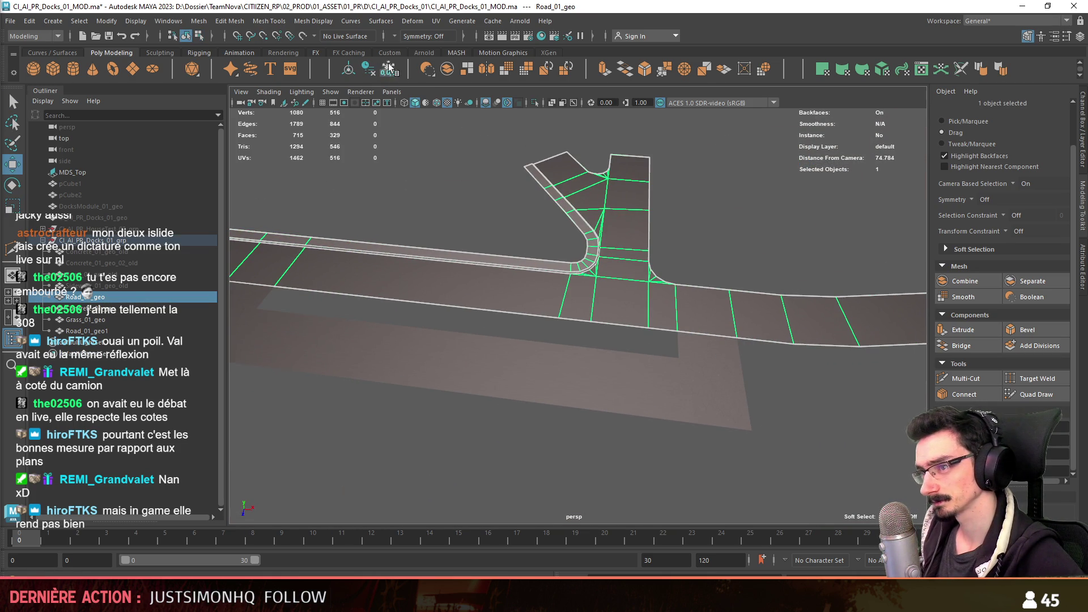
pyautogui.keyDown('shift'); pyautogui.click(605, 376); pyautogui.keyUp('shift')
pyautogui.scroll(3, 615, 351)
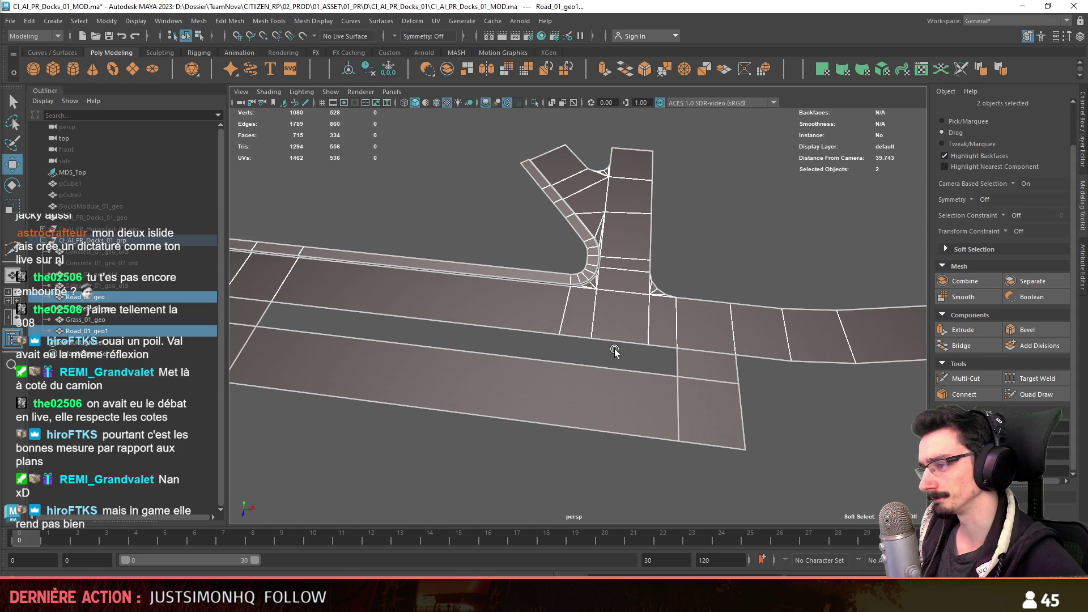
pyautogui.click(447, 68)
pyautogui.hotkey('alt', 'shift', 'd')
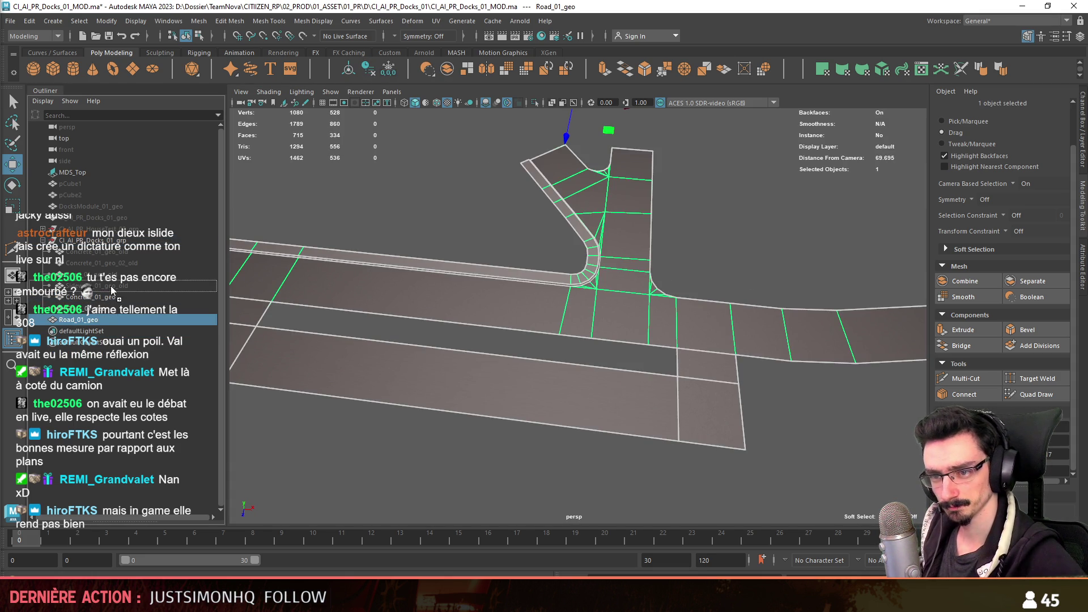
pyautogui.scroll(-5, 570, 318)
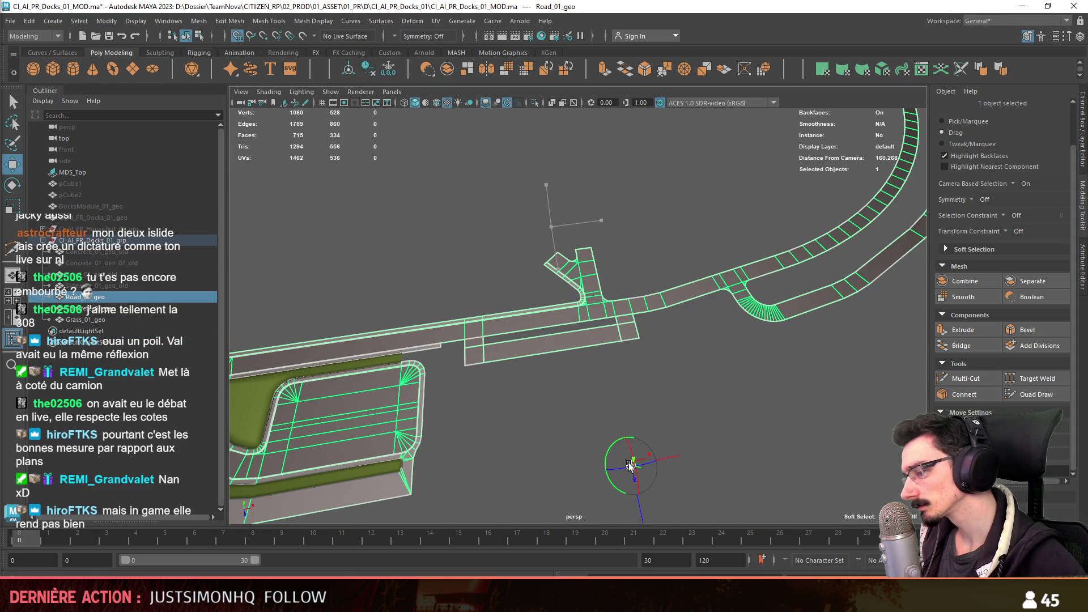
# - Merge the combined road's overlapping vertices across all faces and project Automatic UVs
pyautogui.press('F11')
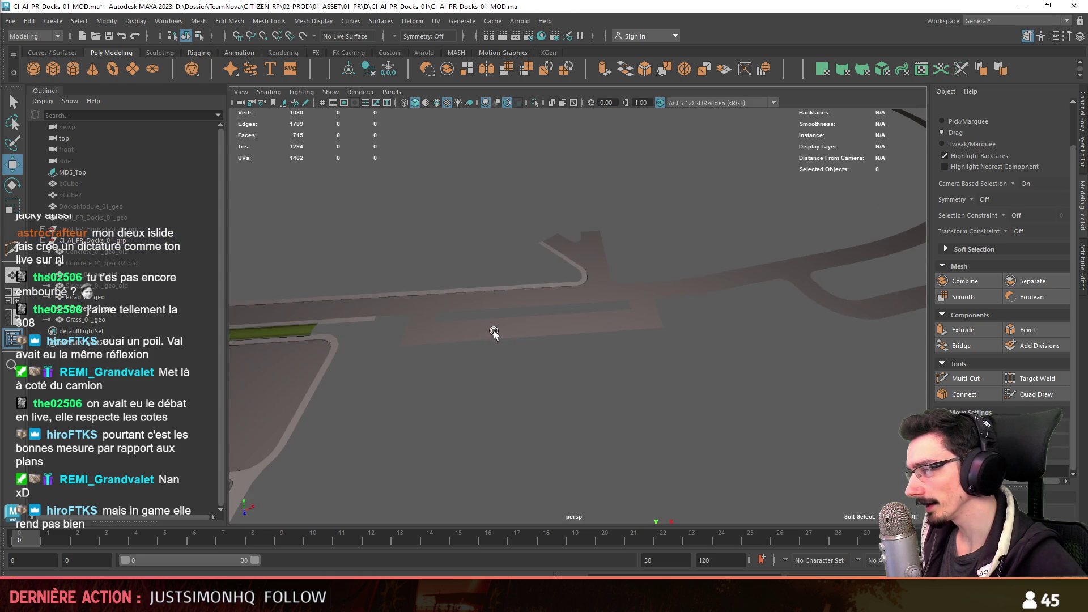
pyautogui.scroll(5, 494, 331)
pyautogui.hotkey('ctrl', 'F11')
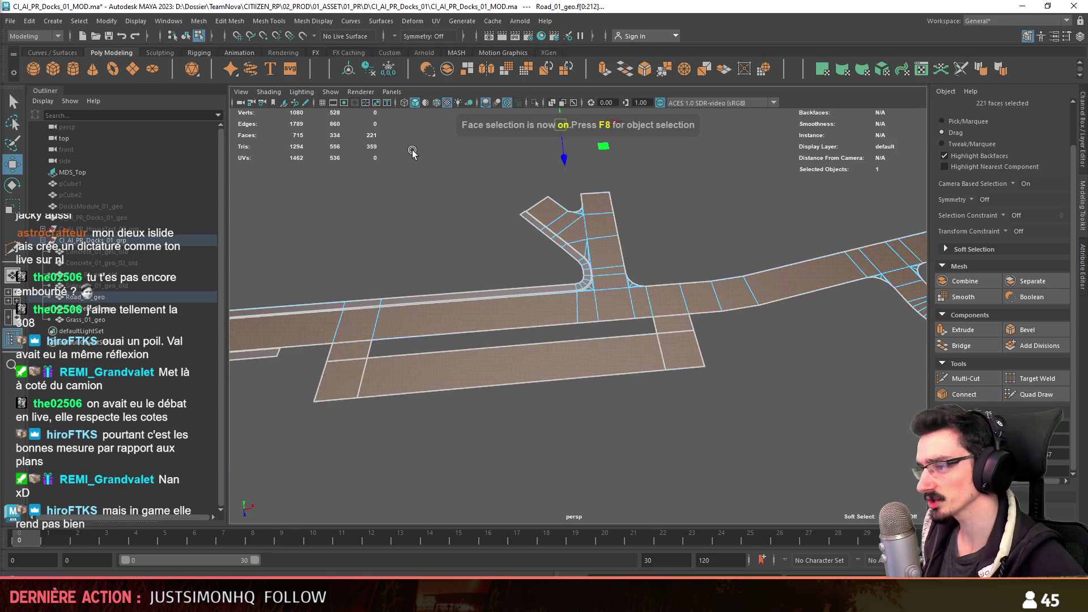
pyautogui.click(269, 20)
pyautogui.click(242, 142)
pyautogui.scroll(2, 788, 357)
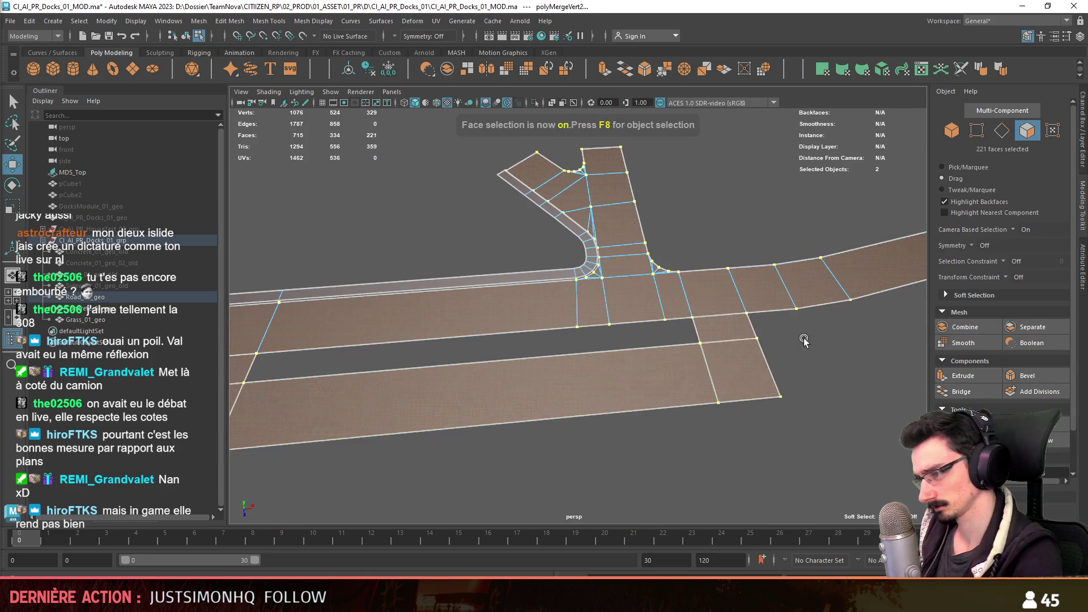
pyautogui.press('F8')
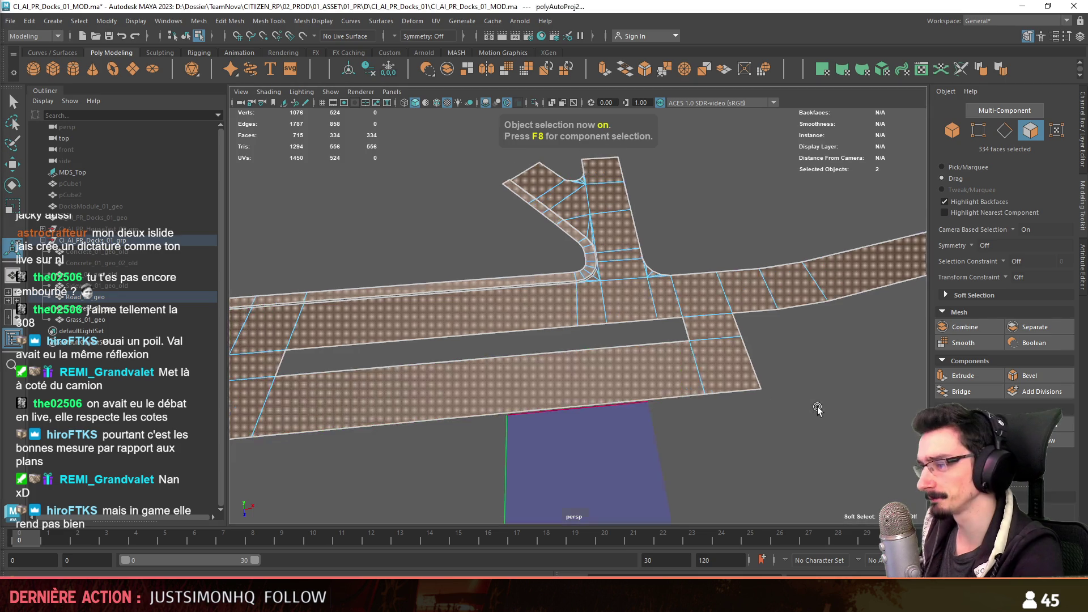
pyautogui.press('q')
pyautogui.click(596, 354)
pyautogui.scroll(5, 596, 355)
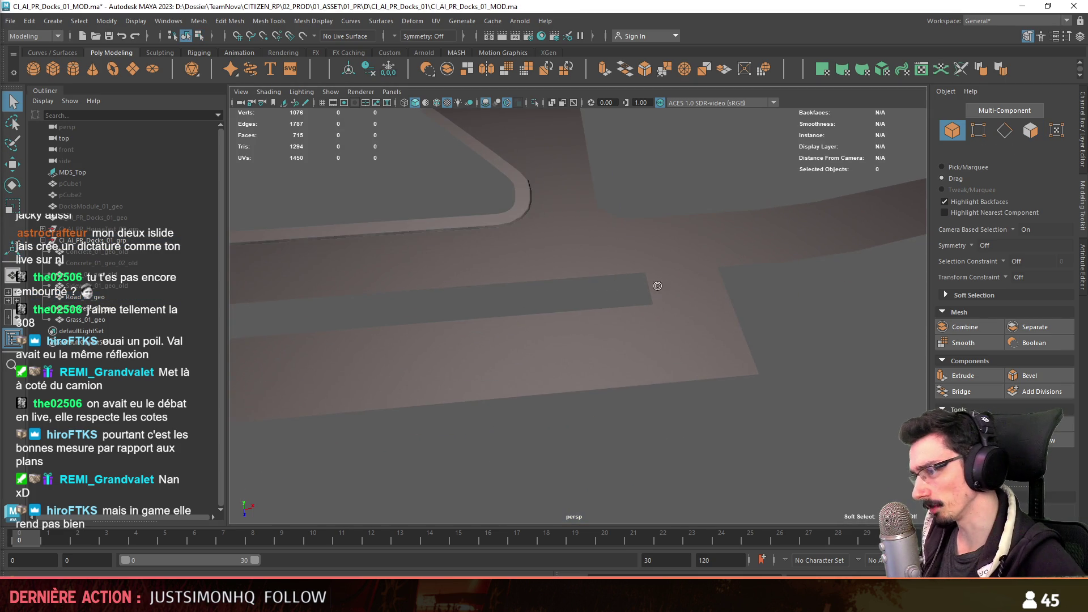
# - Duplicate the merged road mesh
pyautogui.click(604, 284)
pyautogui.keyDown('alt'); pyautogui.moveTo(728, 356); pyautogui.dragTo(601, 363, button='middle'); pyautogui.keyUp('alt')
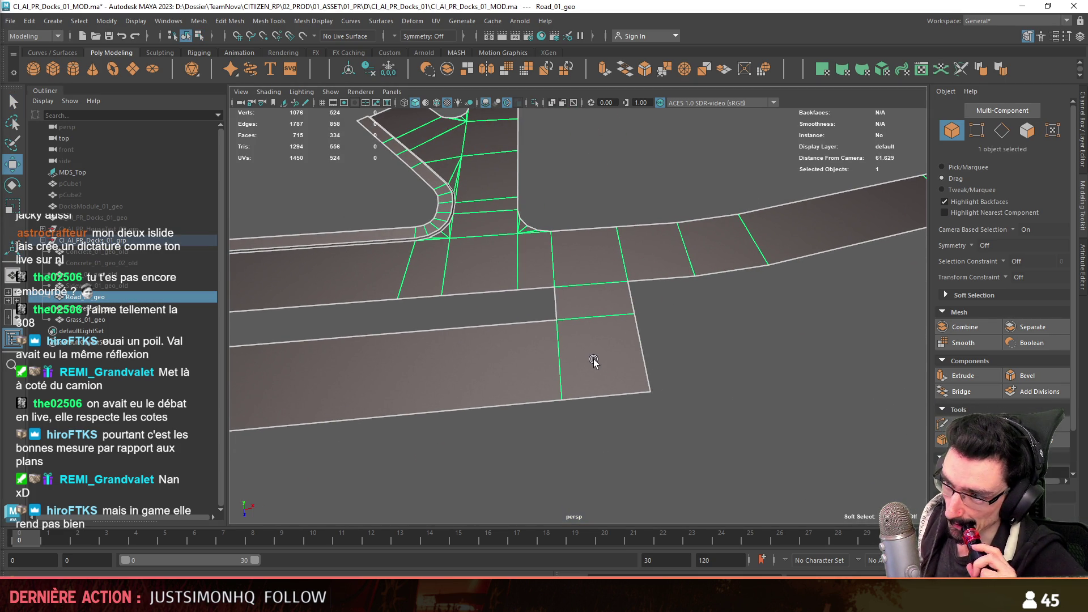
pyautogui.scroll(-2, 596, 360)
pyautogui.hotkey('ctrl', 'd')
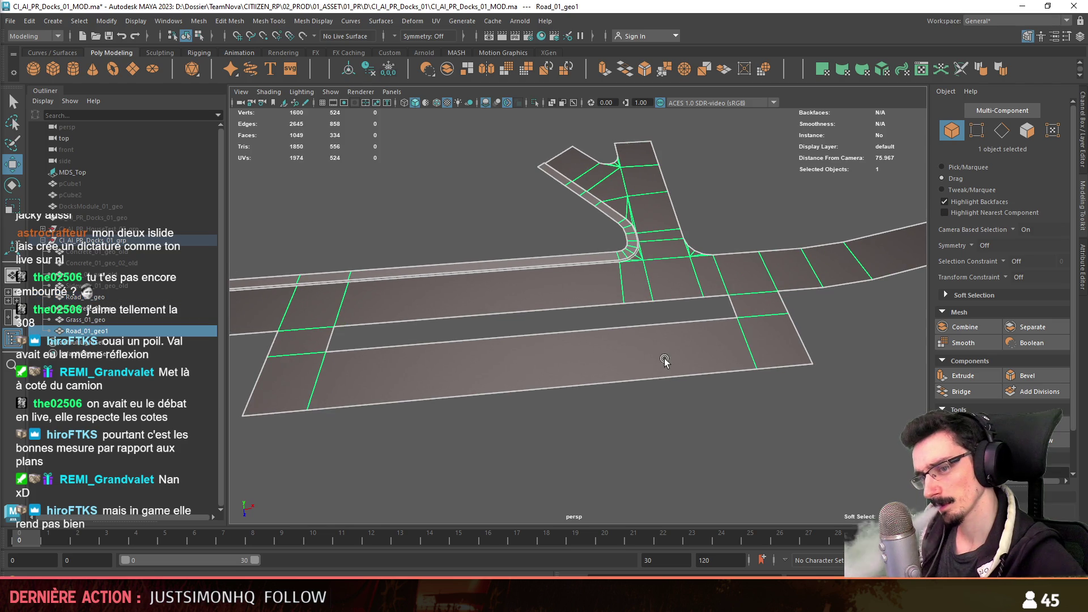
pyautogui.press('F10')
pyautogui.click(791, 290)
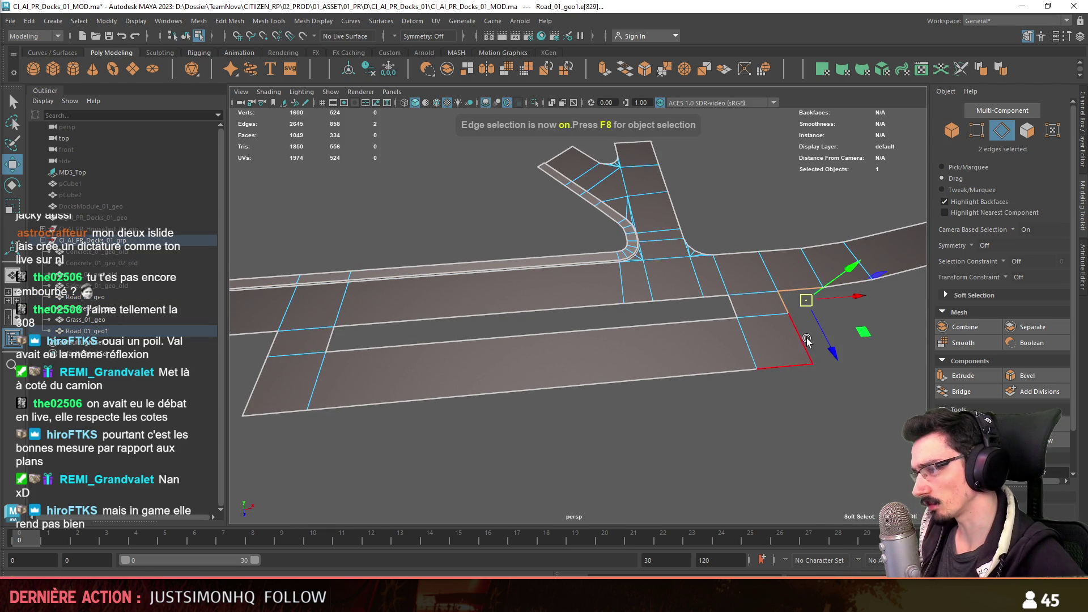
pyautogui.doubleClick(787, 368)
pyautogui.keyDown('alt'); pyautogui.moveTo(786, 369); pyautogui.dragTo(468, 385); pyautogui.keyUp('alt')
pyautogui.keyDown('shift'); pyautogui.doubleClick(414, 318); pyautogui.keyUp('shift')
pyautogui.keyDown('alt'); pyautogui.moveTo(426, 348); pyautogui.dragTo(710, 326); pyautogui.keyUp('alt')
pyautogui.keyDown('shift'); pyautogui.doubleClick(710, 325); pyautogui.keyUp('shift')
pyautogui.keyDown('ctrl'); pyautogui.click(753, 316); pyautogui.keyUp('ctrl')
pyautogui.keyDown('alt'); pyautogui.moveTo(675, 372); pyautogui.dragTo(664, 343); pyautogui.keyUp('alt')
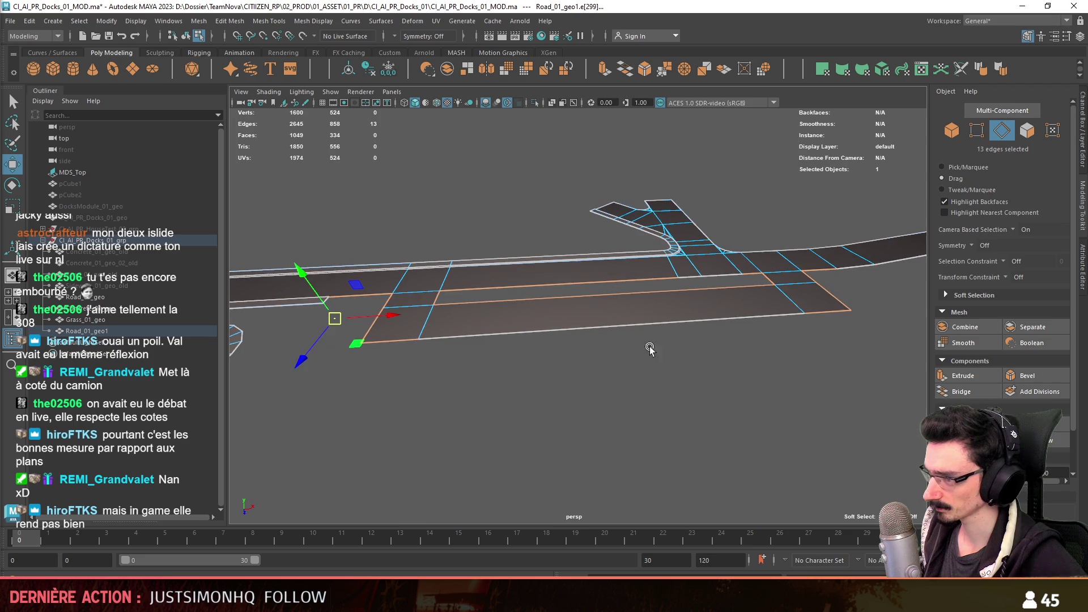
pyautogui.keyDown('shift'); pyautogui.moveTo(335, 318); pyautogui.dragTo(304, 276, button='right'); pyautogui.keyUp('shift')
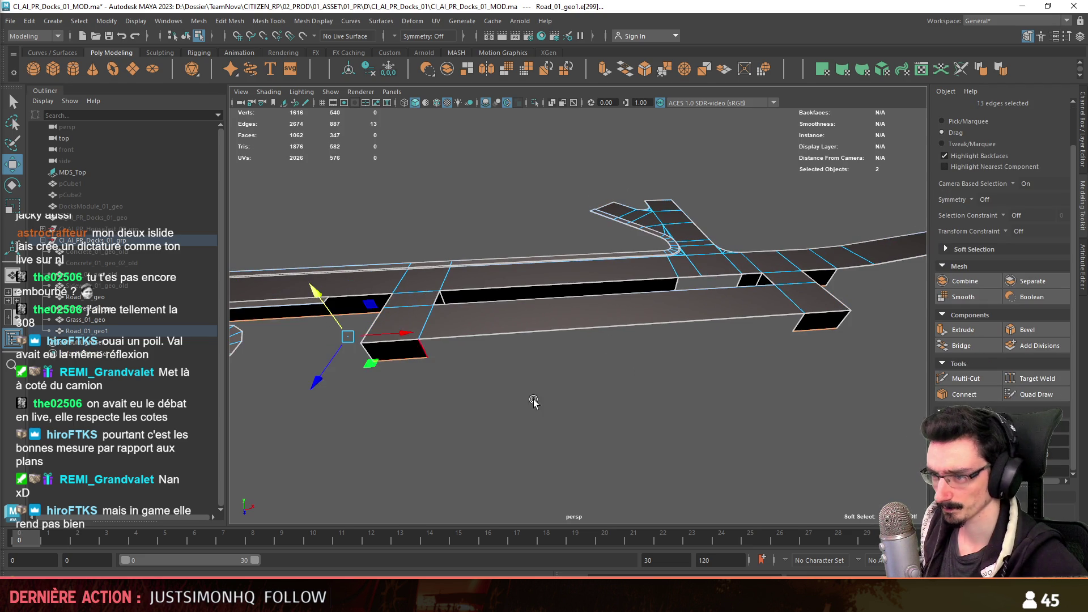
pyautogui.moveTo(388, 304); pyautogui.dragTo(529, 407)
pyautogui.moveTo(388, 388)
pyautogui.keyDown('alt'); pyautogui.mouseDown()
pyautogui.moveTo(450, 371)
pyautogui.moveTo(620, 397)
pyautogui.moveTo(142, 308)
pyautogui.mouseUp(); pyautogui.keyUp('alt')
pyautogui.press('F8')
pyautogui.click(152, 298)
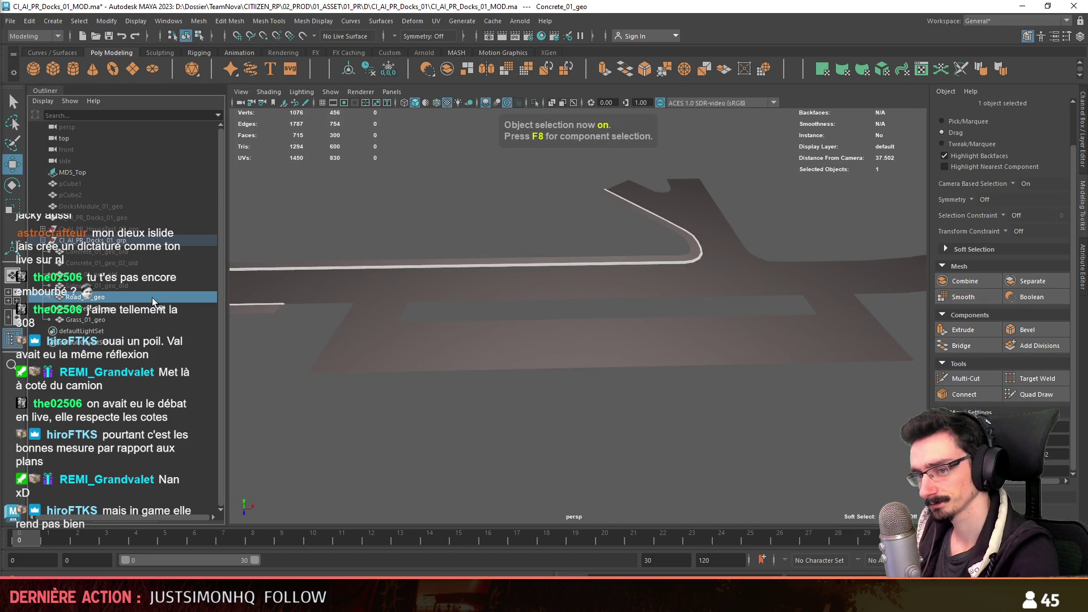
# - Cut a new edge across the curb strip's end, then move and scale its end edges
pyautogui.press('f')
pyautogui.scroll(3, 550, 436)
pyautogui.press('F8')
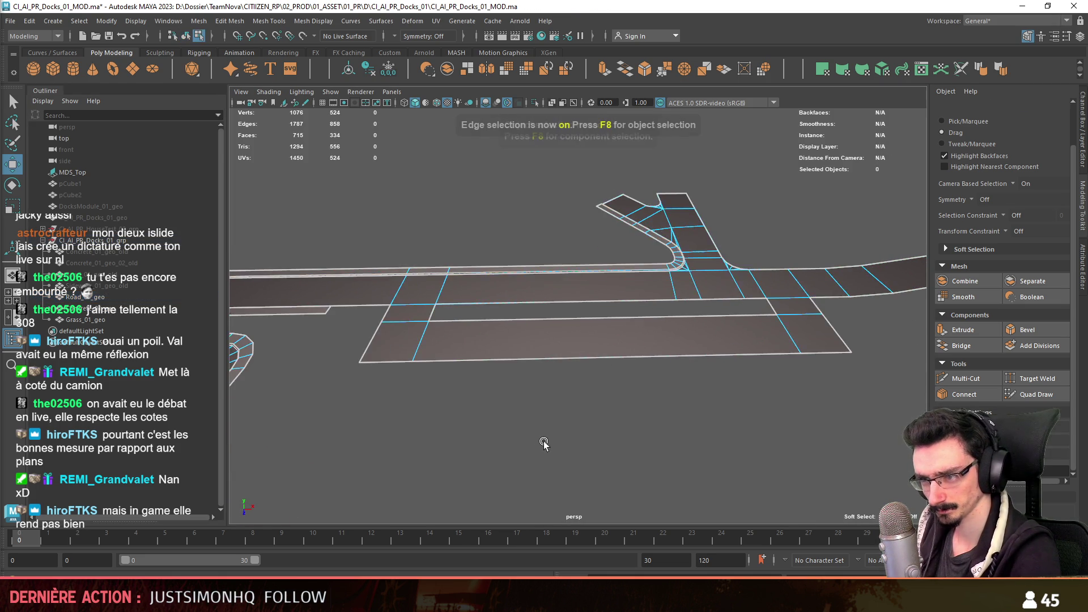
pyautogui.keyDown('alt'); pyautogui.moveTo(550, 436); pyautogui.dragTo(627, 240); pyautogui.keyUp('alt')
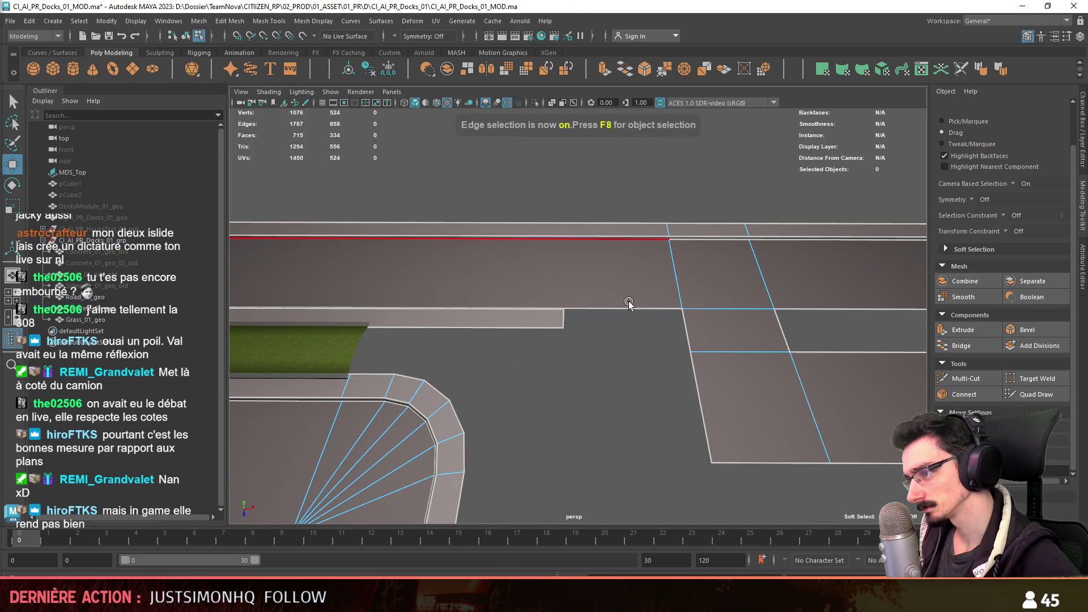
pyautogui.click(627, 305)
pyautogui.hotkey('ctrl', 'e')
pyautogui.moveTo(385, 307); pyautogui.dragTo(470, 349)
pyautogui.press('r')
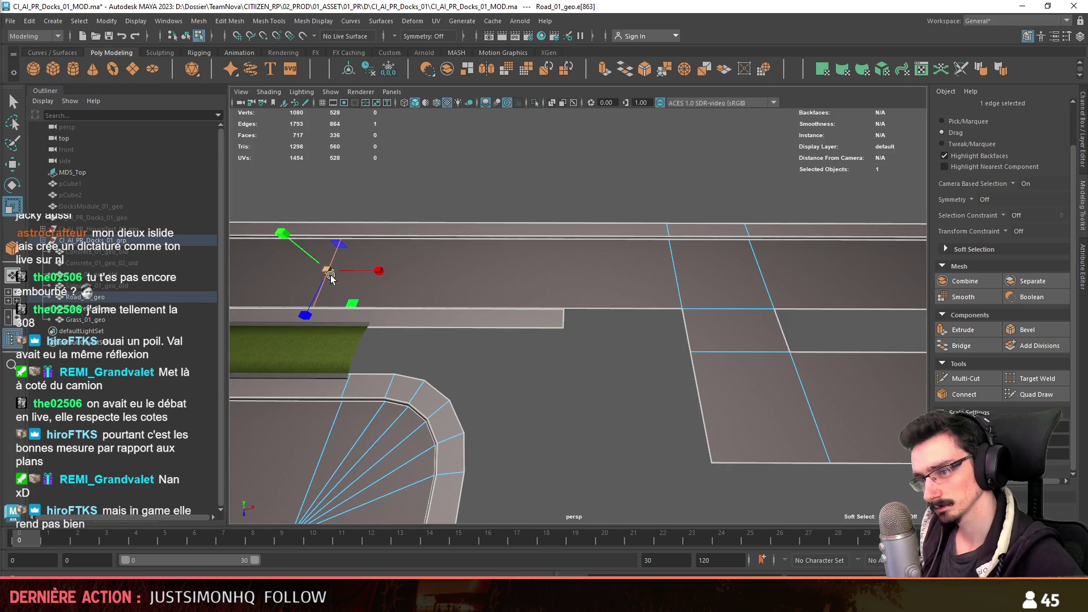
pyautogui.click(563, 323)
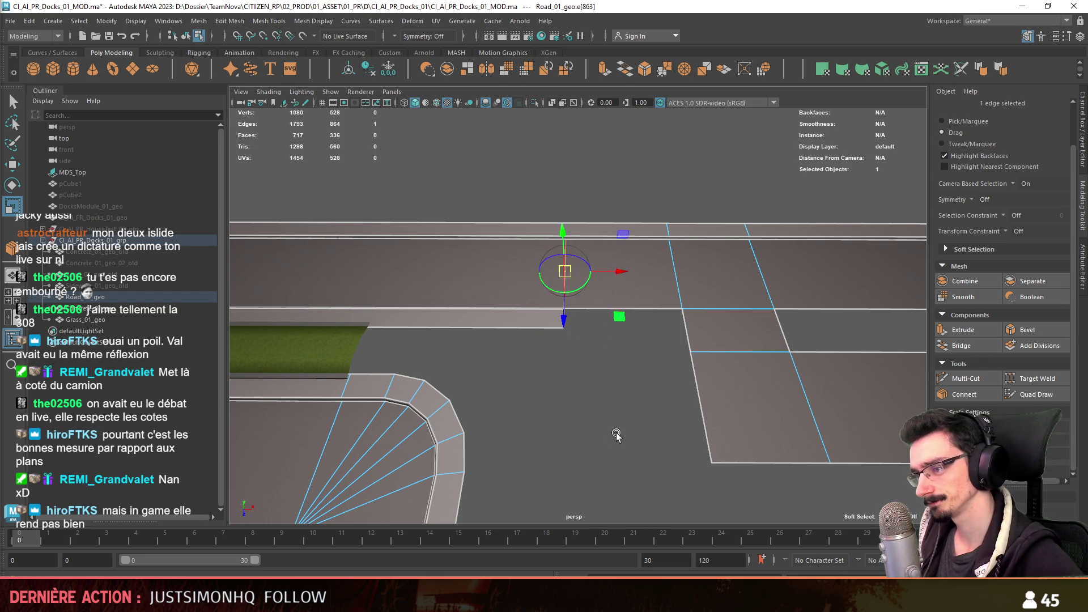
# - Extrude the road's outer border edge loops downward into thick side walls at the junction
pyautogui.keyDown('alt'); pyautogui.moveTo(617, 434); pyautogui.dragTo(776, 296); pyautogui.keyUp('alt')
pyautogui.press('w')
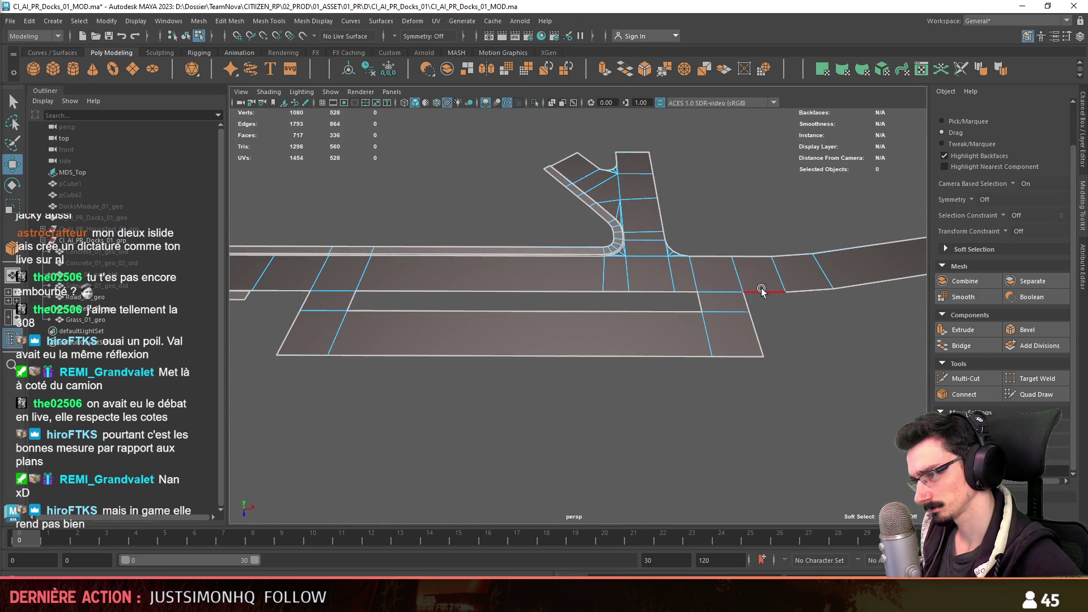
pyautogui.doubleClick(648, 294)
pyautogui.keyDown('shift'); pyautogui.click(682, 295); pyautogui.keyUp('shift')
pyautogui.keyDown('shift'); pyautogui.click(749, 293); pyautogui.keyUp('shift')
pyautogui.keyDown('shift'); pyautogui.click(730, 374); pyautogui.keyUp('shift')
pyautogui.keyDown('alt'); pyautogui.moveTo(730, 374); pyautogui.dragTo(517, 368); pyautogui.keyUp('alt')
pyautogui.keyDown('shift'); pyautogui.click(480, 317); pyautogui.keyUp('shift')
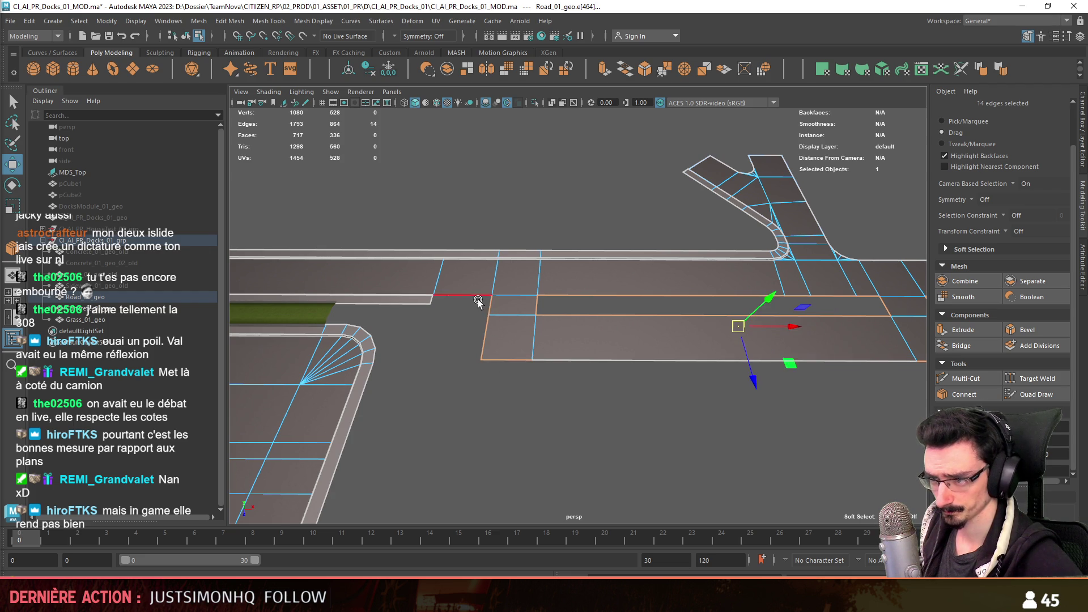
pyautogui.moveTo(627, 324)
pyautogui.keyDown('alt'); pyautogui.mouseDown()
pyautogui.moveTo(668, 329)
pyautogui.moveTo(640, 293)
pyautogui.moveTo(595, 315)
pyautogui.moveTo(544, 301)
pyautogui.moveTo(583, 297)
pyautogui.mouseUp(); pyautogui.keyUp('alt')
pyautogui.hotkey('ctrl', 'e')
pyautogui.click(681, 315)
pyautogui.click(640, 294)
pyautogui.keyDown('shift'); pyautogui.click(544, 301); pyautogui.keyUp('shift')
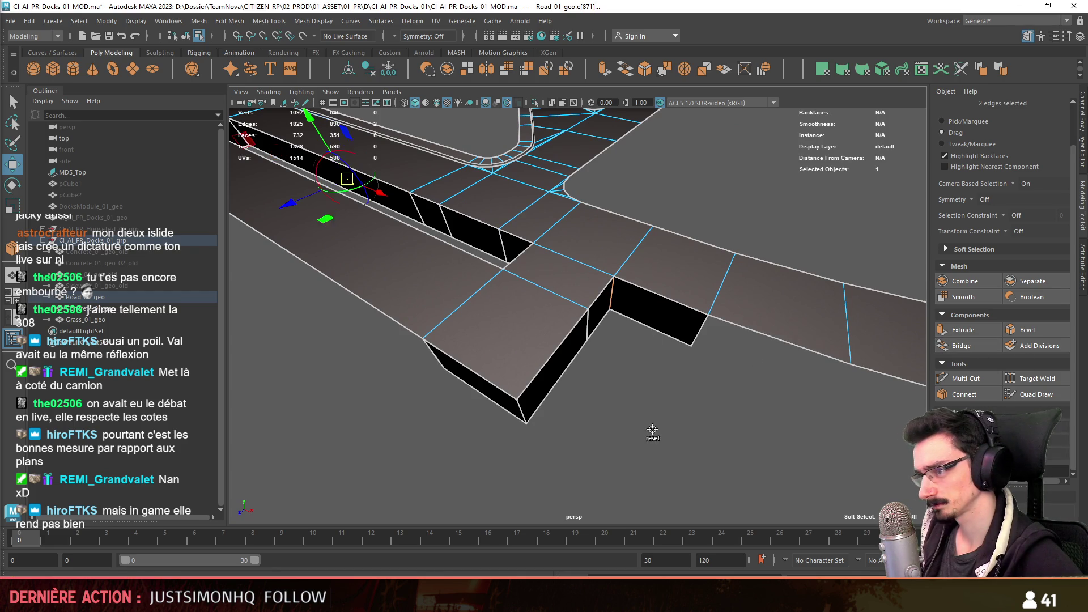
# - Bevel the step's corner edges with a wider fraction and extra segments
pyautogui.click(1027, 329)
pyautogui.moveTo(445, 314); pyautogui.dragTo(449, 324)
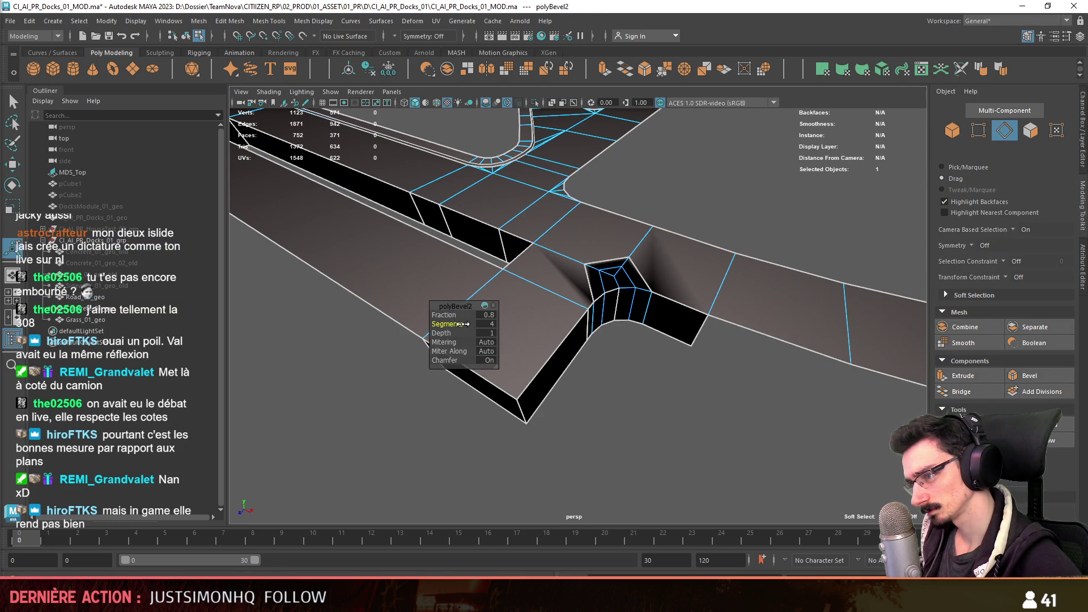
pyautogui.moveTo(683, 402)
pyautogui.keyDown('alt'); pyautogui.mouseDown()
pyautogui.moveTo(579, 309)
pyautogui.moveTo(539, 303)
pyautogui.moveTo(639, 321)
pyautogui.moveTo(388, 343)
pyautogui.moveTo(427, 370)
pyautogui.moveTo(579, 312)
pyautogui.moveTo(408, 352)
pyautogui.moveTo(450, 304)
pyautogui.mouseUp(); pyautogui.keyUp('alt')
# - Bevel the step's outer corner edge at Fraction 0.7 with added segments for a smooth round
pyautogui.click(579, 311)
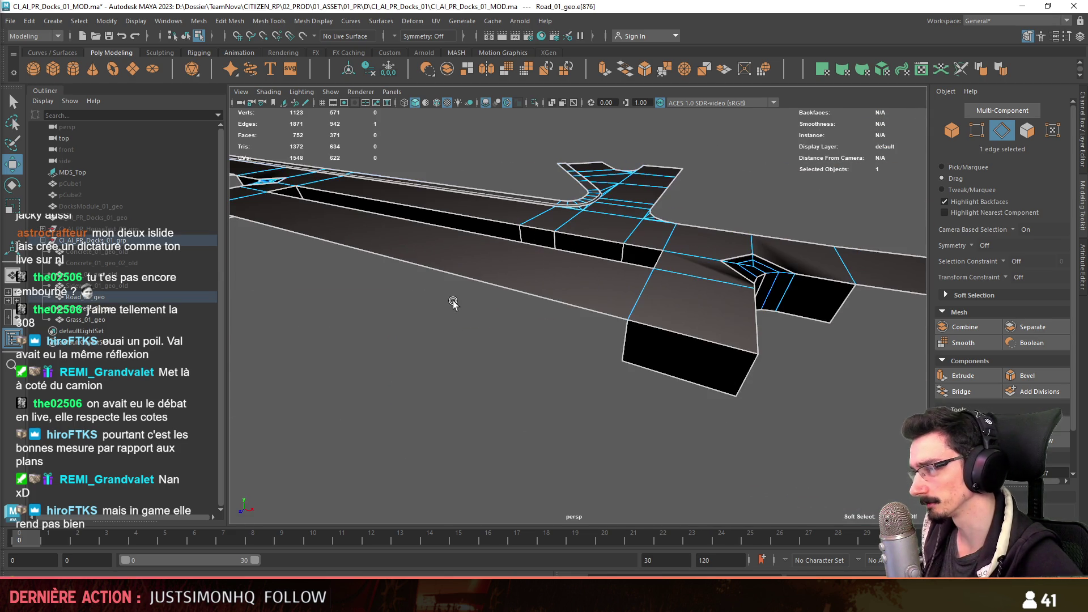
pyautogui.keyDown('alt'); pyautogui.moveTo(733, 381); pyautogui.dragTo(723, 377); pyautogui.keyUp('alt')
pyautogui.click(1027, 376)
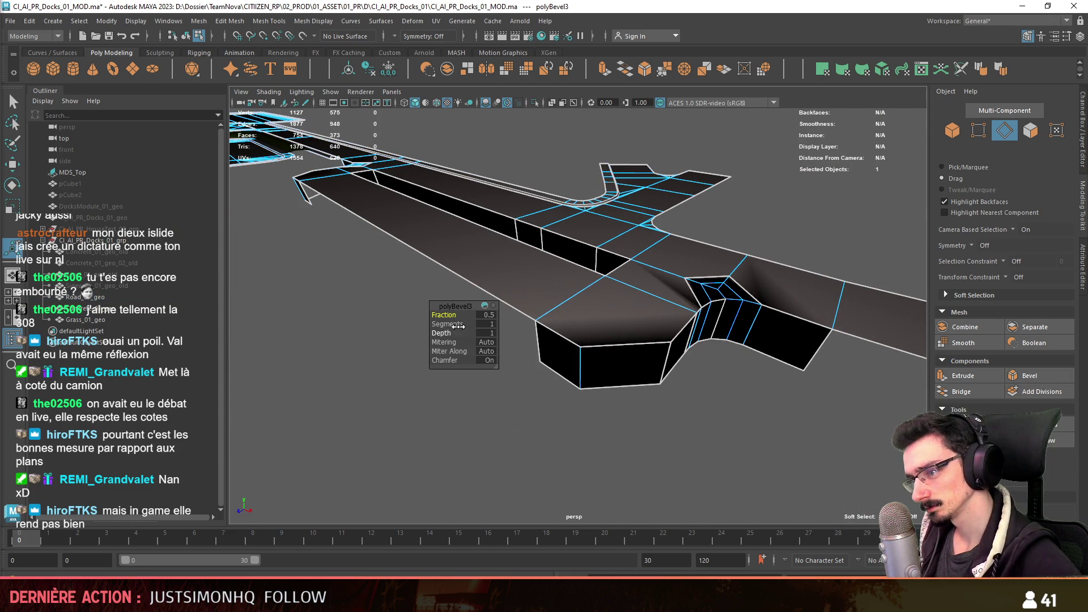
pyautogui.write('0.7')
pyautogui.press('Return')
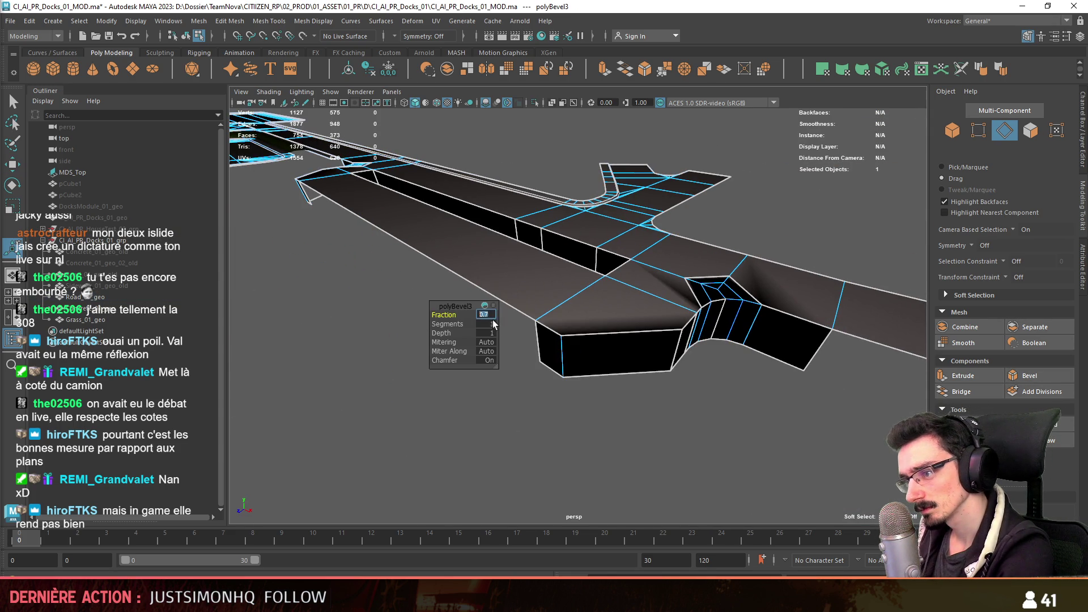
pyautogui.moveTo(436, 323); pyautogui.dragTo(442, 325, button='middle')
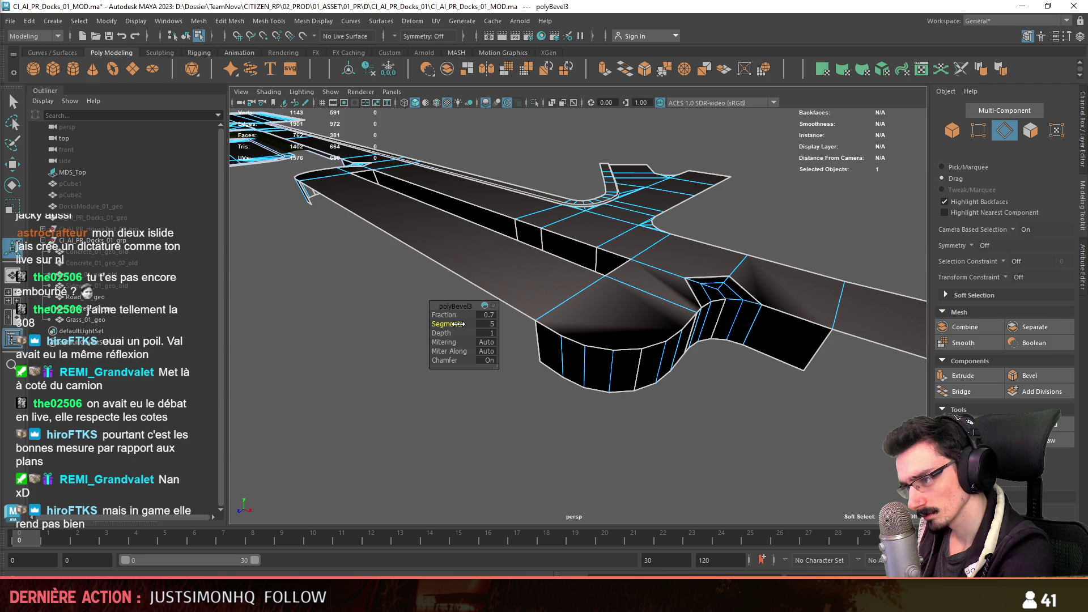
pyautogui.moveTo(461, 325)
pyautogui.keyDown('alt'); pyautogui.mouseDown()
pyautogui.moveTo(555, 372)
pyautogui.moveTo(713, 267)
pyautogui.mouseUp(); pyautogui.keyUp('alt')
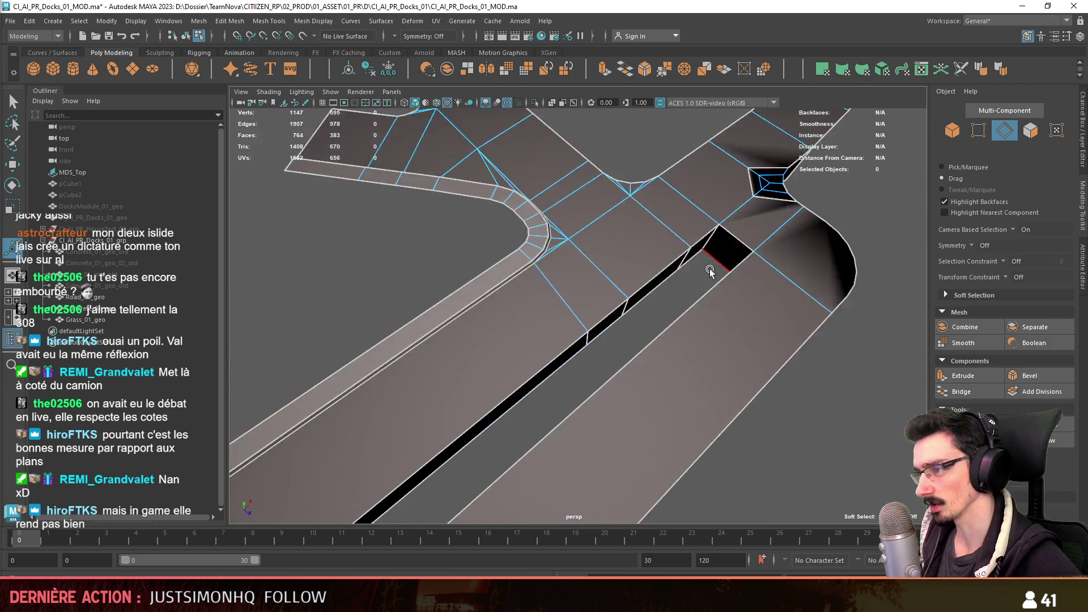
pyautogui.scroll(5, 714, 267)
# - Select the corner edges at both ends of the curb slot, orbiting to reach each one
pyautogui.click(526, 370)
pyautogui.press('w')
pyautogui.click(634, 311)
pyautogui.keyDown('alt'); pyautogui.moveTo(715, 362); pyautogui.dragTo(651, 280); pyautogui.keyUp('alt')
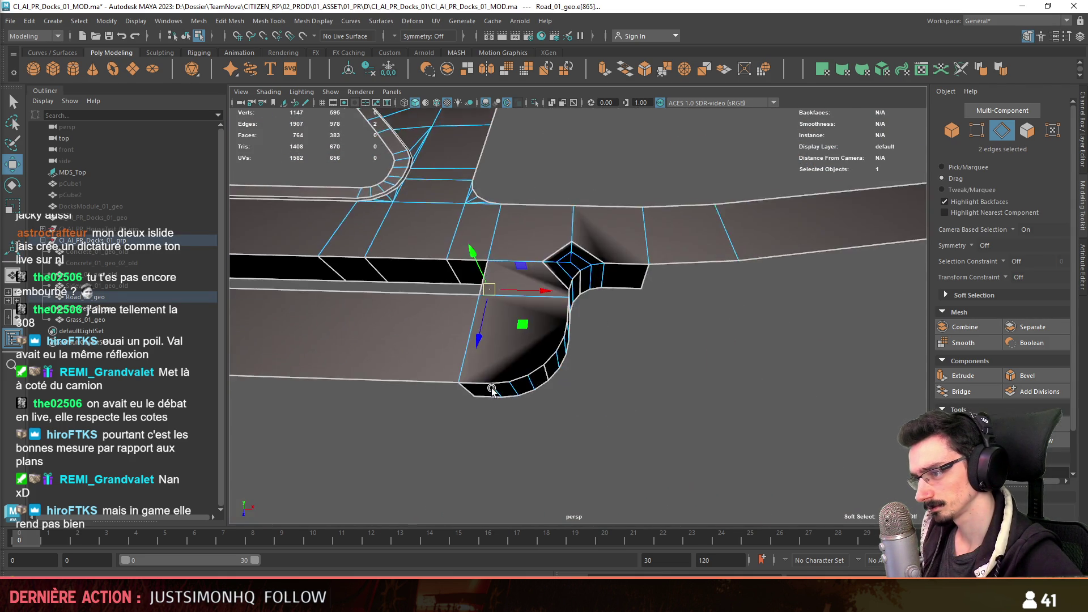
pyautogui.click(670, 280)
pyautogui.click(599, 290)
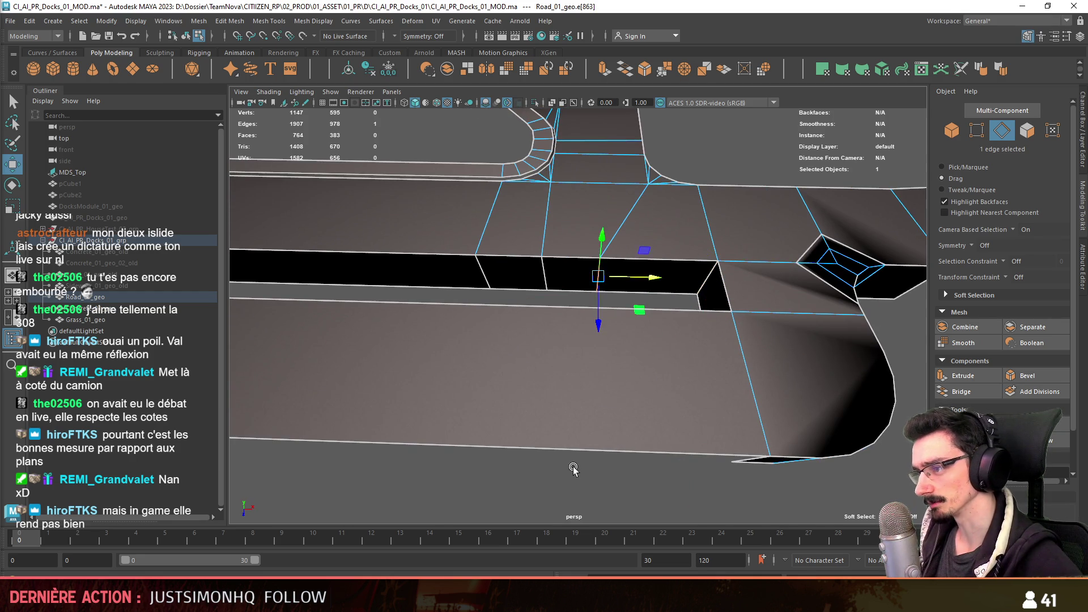
pyautogui.keyDown('alt'); pyautogui.moveTo(575, 462); pyautogui.dragTo(593, 254); pyautogui.keyUp('alt')
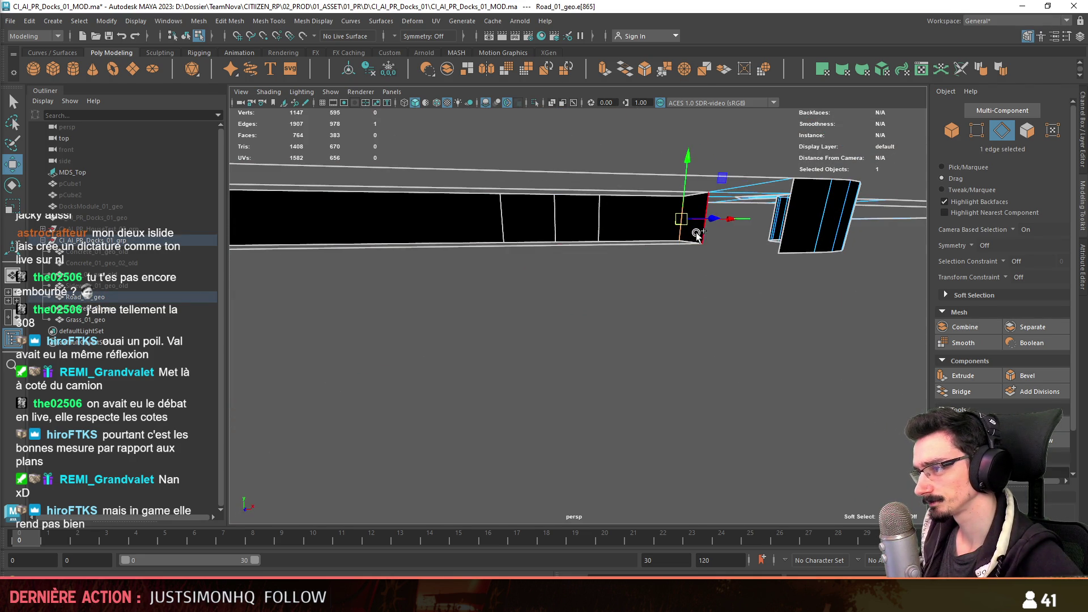
pyautogui.keyDown('shift'); pyautogui.click(697, 234); pyautogui.keyUp('shift')
pyautogui.keyDown('alt'); pyautogui.moveTo(697, 234); pyautogui.dragTo(687, 278); pyautogui.keyUp('alt')
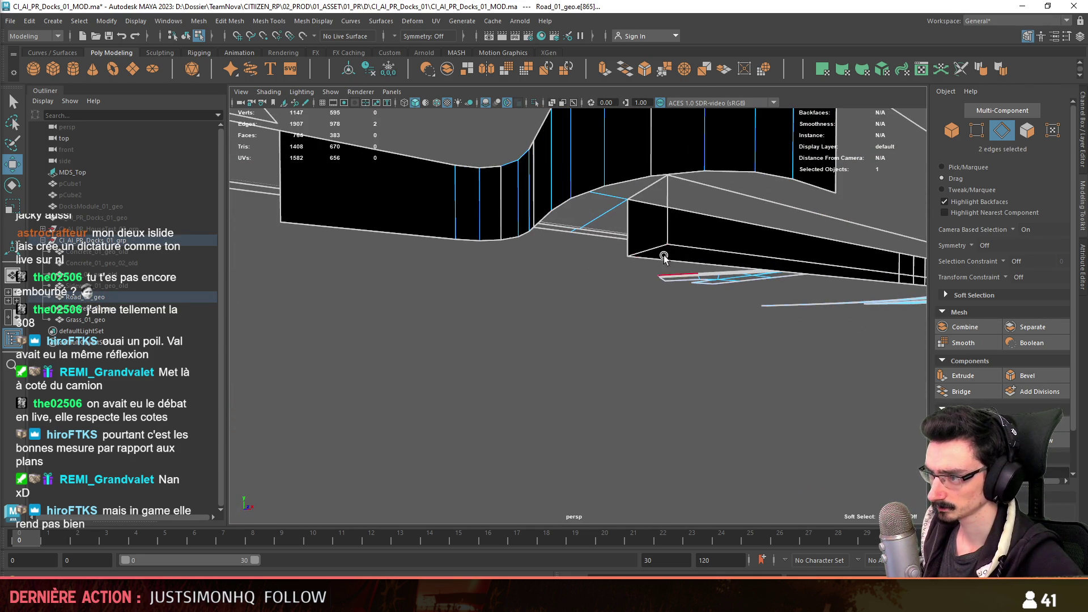
pyautogui.keyDown('shift'); pyautogui.click(633, 230); pyautogui.keyUp('shift')
pyautogui.moveTo(634, 231)
pyautogui.keyDown('alt'); pyautogui.mouseDown()
pyautogui.moveTo(441, 312)
pyautogui.moveTo(1020, 402)
pyautogui.mouseUp(); pyautogui.keyUp('alt')
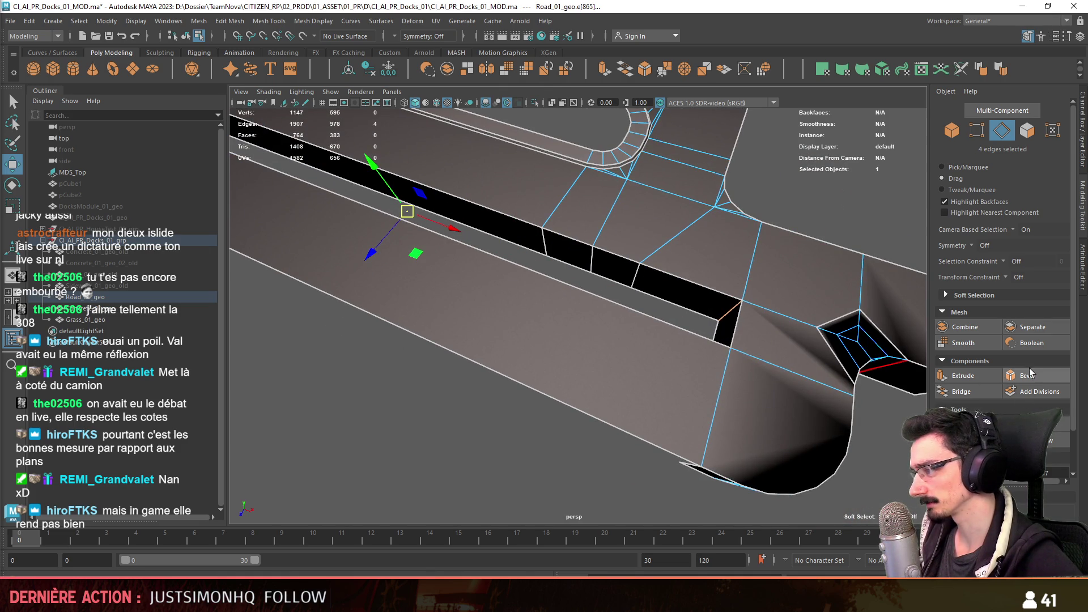
# - Bevel the selected slot-end corner edges and raise the fraction to 1 for full-width rounding
pyautogui.click(1031, 375)
pyautogui.moveTo(440, 316)
pyautogui.mouseDown()
pyautogui.moveTo(569, 333)
pyautogui.moveTo(720, 389)
pyautogui.moveTo(587, 351)
pyautogui.mouseUp()
pyautogui.press('w')
pyautogui.press('F11')
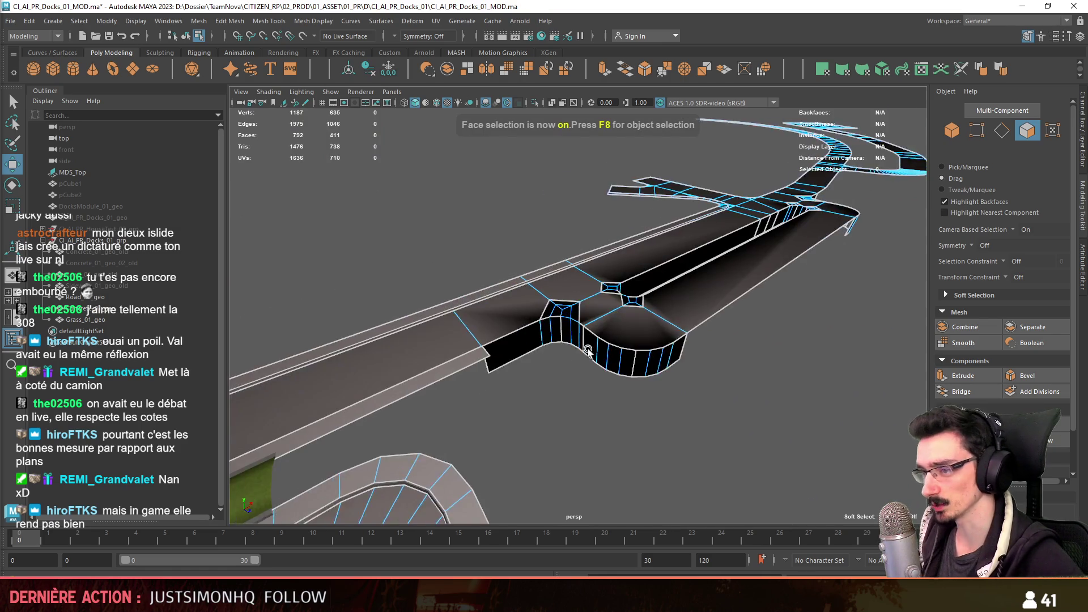
# - Delete the tall side-wall faces along the slot, including the long wall
pyautogui.click(486, 345)
pyautogui.keyDown('alt'); pyautogui.moveTo(485, 344); pyautogui.dragTo(498, 264); pyautogui.keyUp('alt')
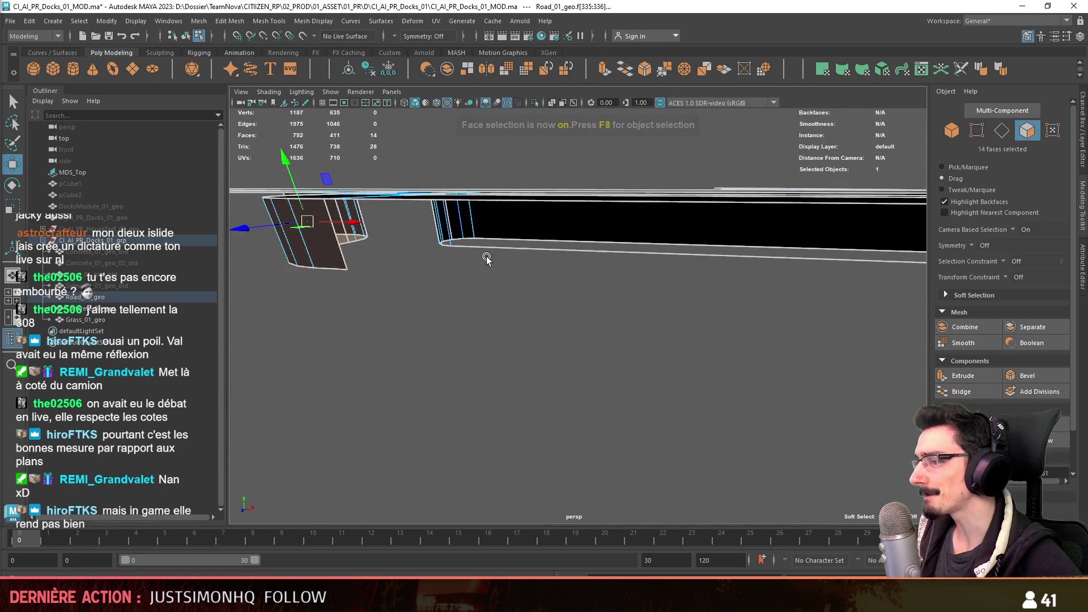
pyautogui.keyDown('shift'); pyautogui.click(445, 235); pyautogui.keyUp('shift')
pyautogui.keyDown('alt'); pyautogui.moveTo(445, 235); pyautogui.dragTo(418, 280); pyautogui.keyUp('alt')
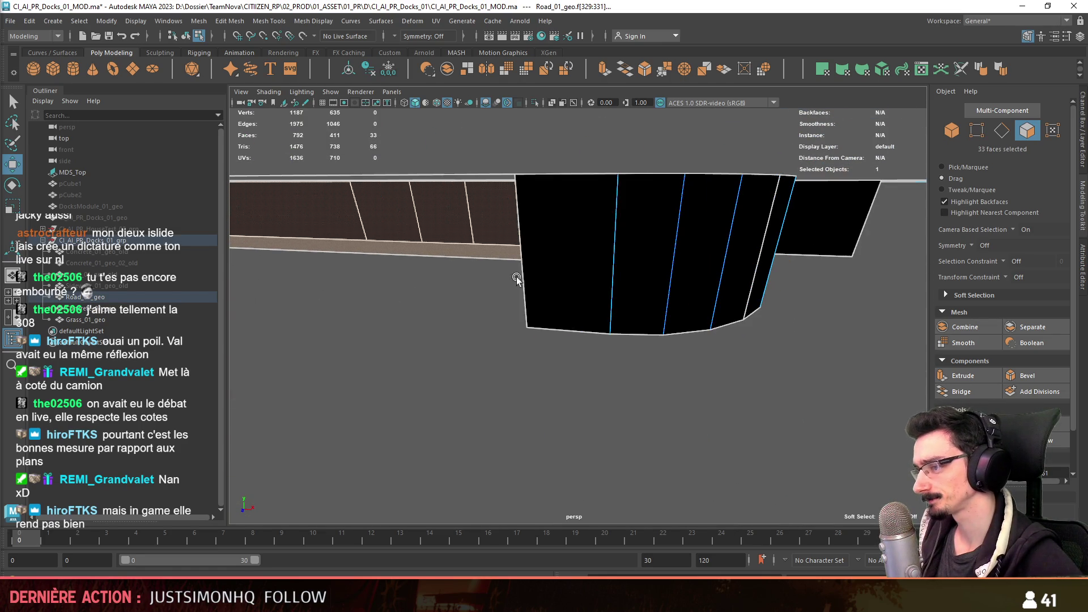
pyautogui.press('Delete')
pyautogui.moveTo(613, 292)
pyautogui.keyDown('alt'); pyautogui.mouseDown()
pyautogui.moveTo(637, 369)
pyautogui.moveTo(564, 377)
pyautogui.mouseUp(); pyautogui.keyUp('alt')
pyautogui.press('F9')
pyautogui.scroll(3, 564, 377)
pyautogui.scroll(3, 584, 334)
pyautogui.moveTo(584, 333)
pyautogui.keyDown('alt'); pyautogui.mouseDown()
pyautogui.moveTo(622, 372)
pyautogui.moveTo(609, 356)
pyautogui.mouseUp(); pyautogui.keyUp('alt')
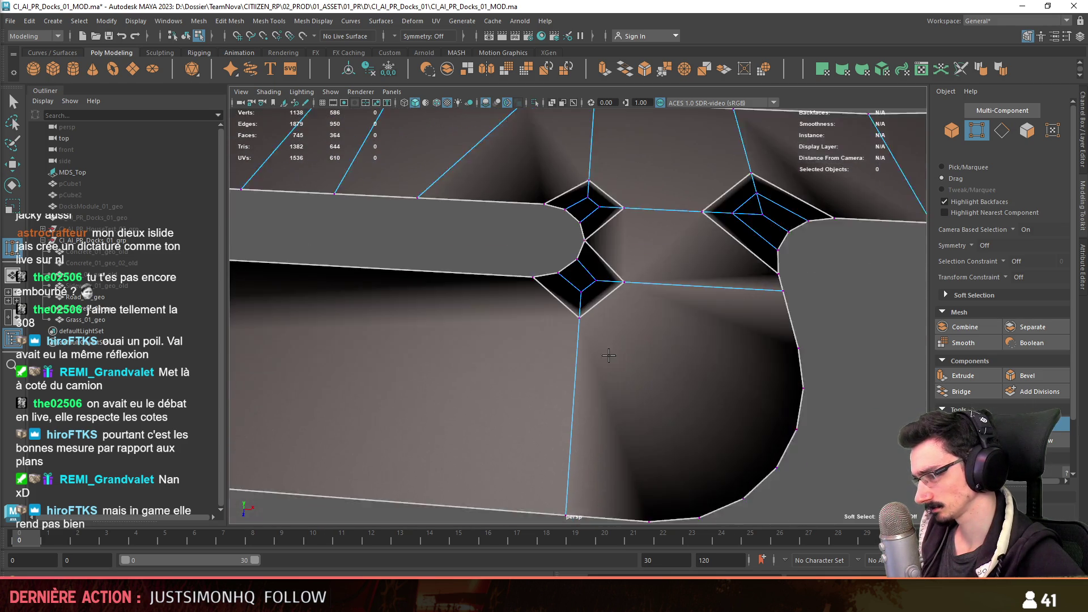
pyautogui.scroll(3, 609, 355)
pyautogui.scroll(-2, 656, 354)
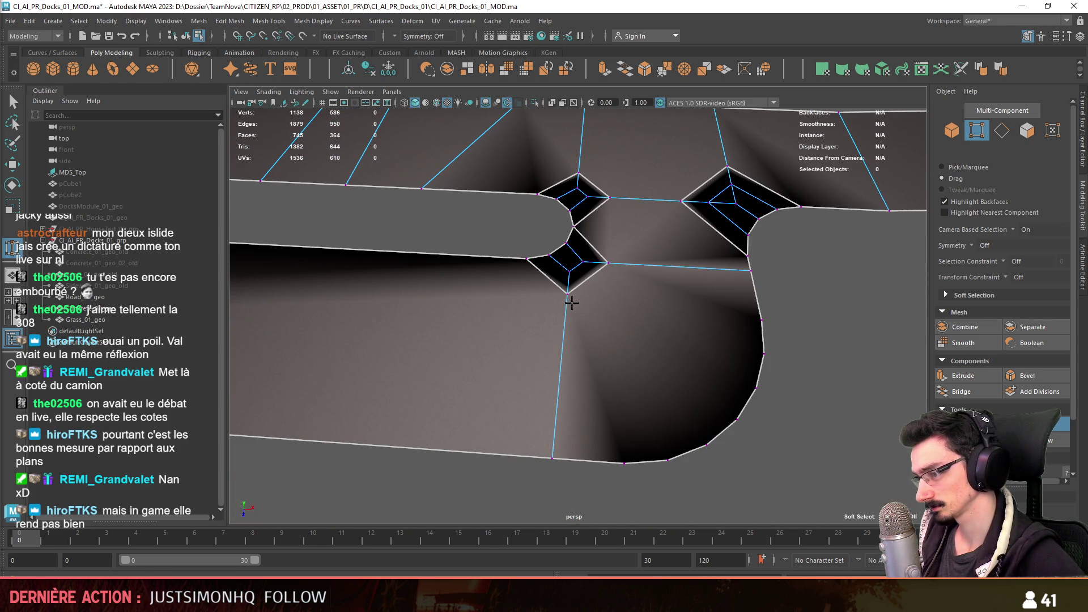
# - Target-weld the diamond's bottom vertex, another stray vertex and the junction vertex onto their neighbours
pyautogui.moveTo(560, 443); pyautogui.dragTo(560, 444)
pyautogui.moveTo(771, 274); pyautogui.dragTo(771, 275)
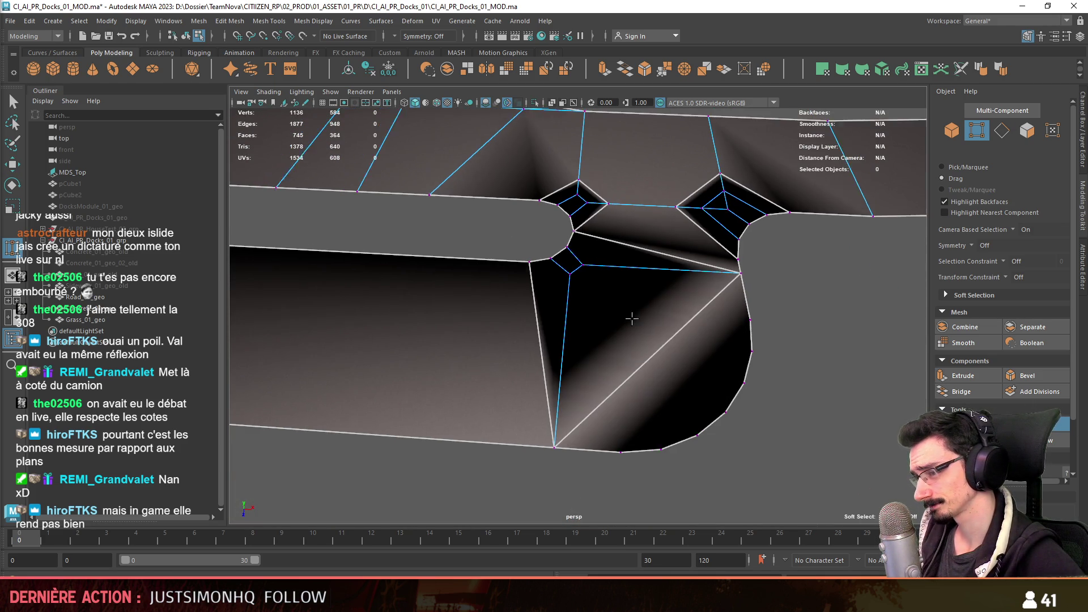
pyautogui.scroll(-3, 638, 318)
pyautogui.press('F11')
pyautogui.press('F9')
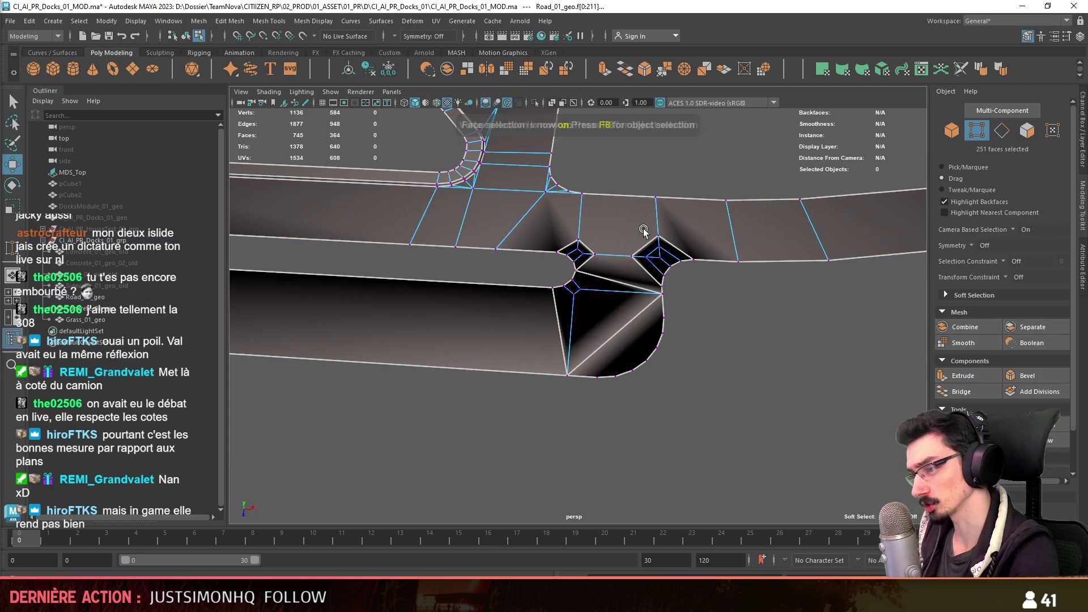
pyautogui.click(725, 201)
pyautogui.press('F11')
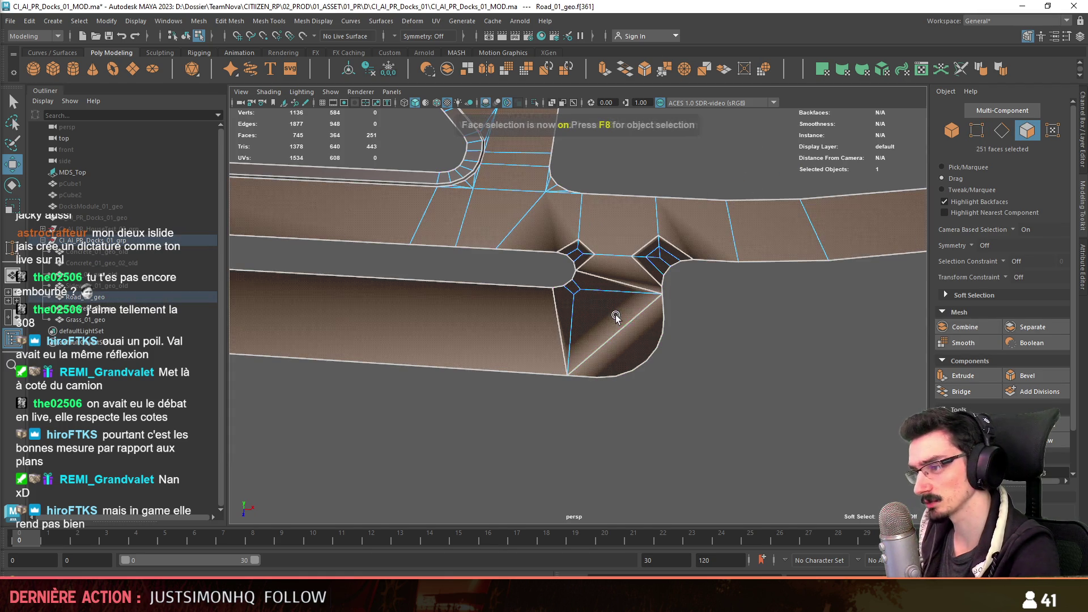
pyautogui.press('F9')
pyautogui.scroll(3, 590, 326)
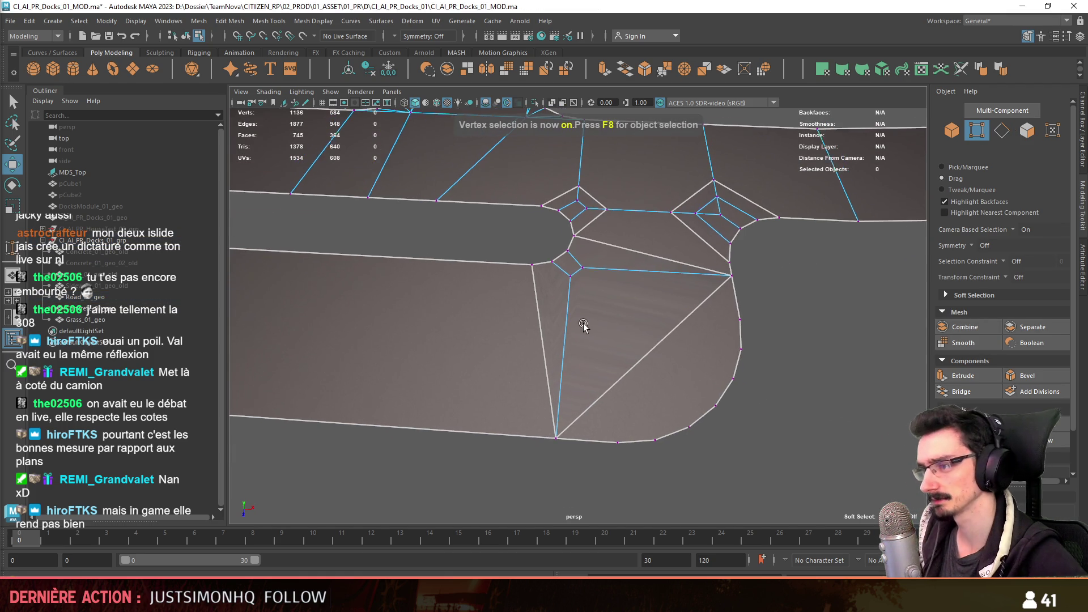
pyautogui.scroll(1, 595, 332)
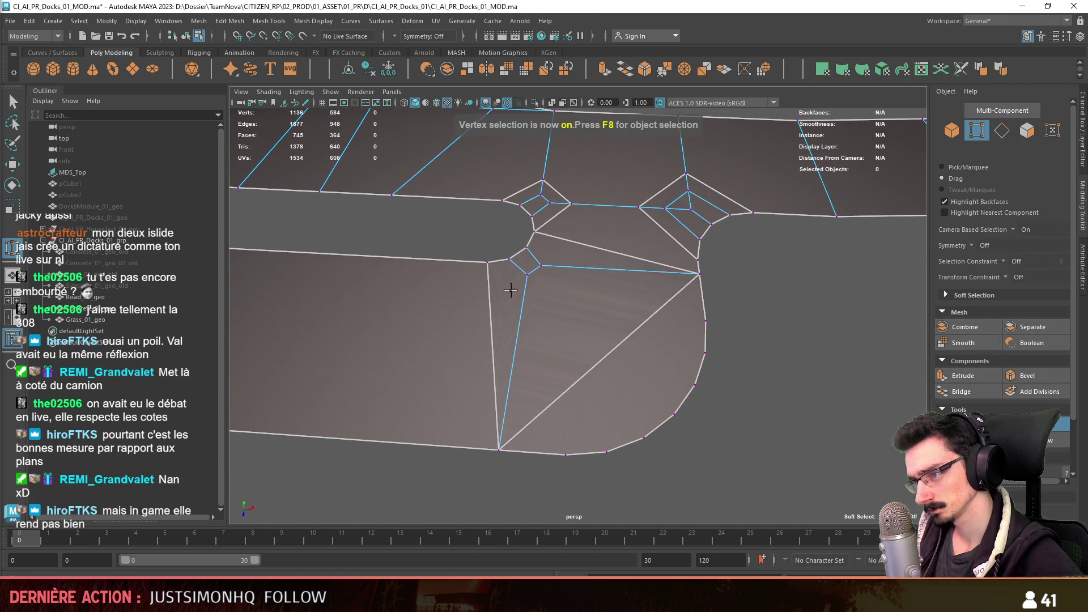
pyautogui.moveTo(509, 423); pyautogui.dragTo(504, 422)
pyautogui.keyDown('alt'); pyautogui.moveTo(697, 289); pyautogui.dragTo(562, 357); pyautogui.keyUp('alt')
# - Delete the stray diagonal edge at the junction
pyautogui.press('w')
pyautogui.press('F10')
pyautogui.click(554, 364)
pyautogui.press('Delete')
pyautogui.press('F9')
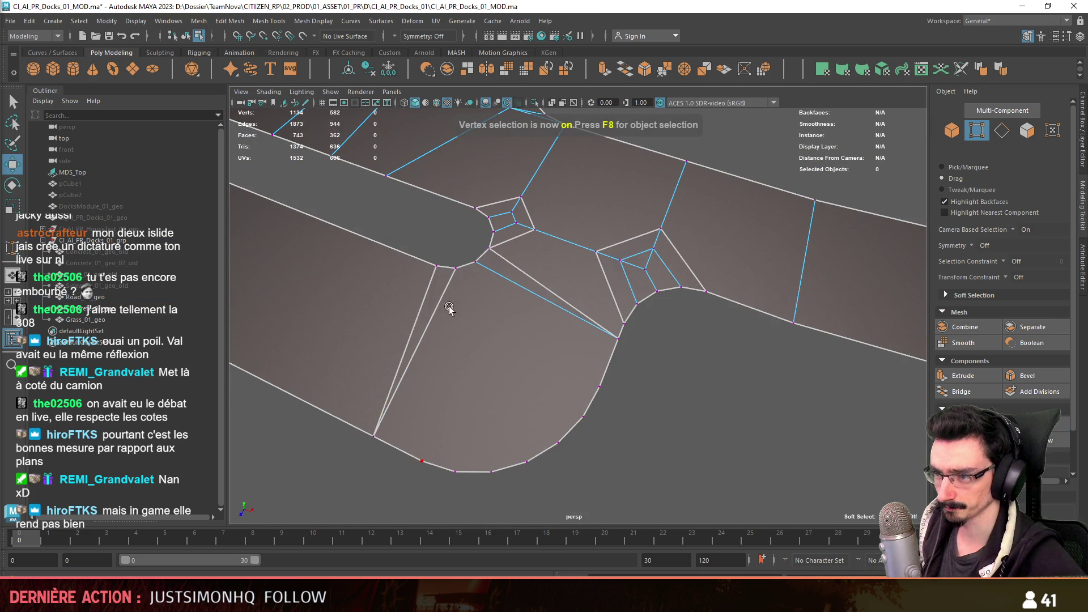
# - Multi-Cut two edges to the bottom corner vertices and a fan of edges from the top vertex to the curve
pyautogui.click(456, 270)
pyautogui.keyDown('shift'); pyautogui.click(422, 460); pyautogui.keyUp('shift')
pyautogui.keyDown('shift'); pyautogui.moveTo(422, 460); pyautogui.dragTo(422, 409, button='right'); pyautogui.keyUp('shift')
pyautogui.click(477, 262)
pyautogui.keyDown('shift'); pyautogui.click(599, 386); pyautogui.keyUp('shift')
pyautogui.keyDown('shift'); pyautogui.moveTo(600, 387); pyautogui.dragTo(568, 429, button='right'); pyautogui.keyUp('shift')
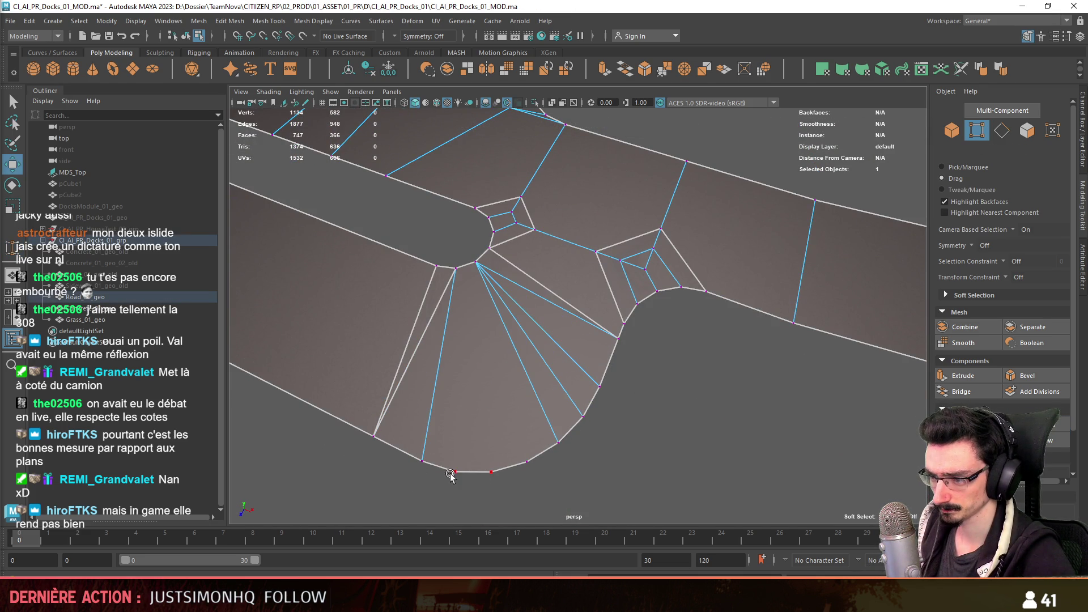
pyautogui.keyDown('shift'); pyautogui.moveTo(505, 449); pyautogui.dragTo(506, 404, button='right'); pyautogui.keyUp('shift')
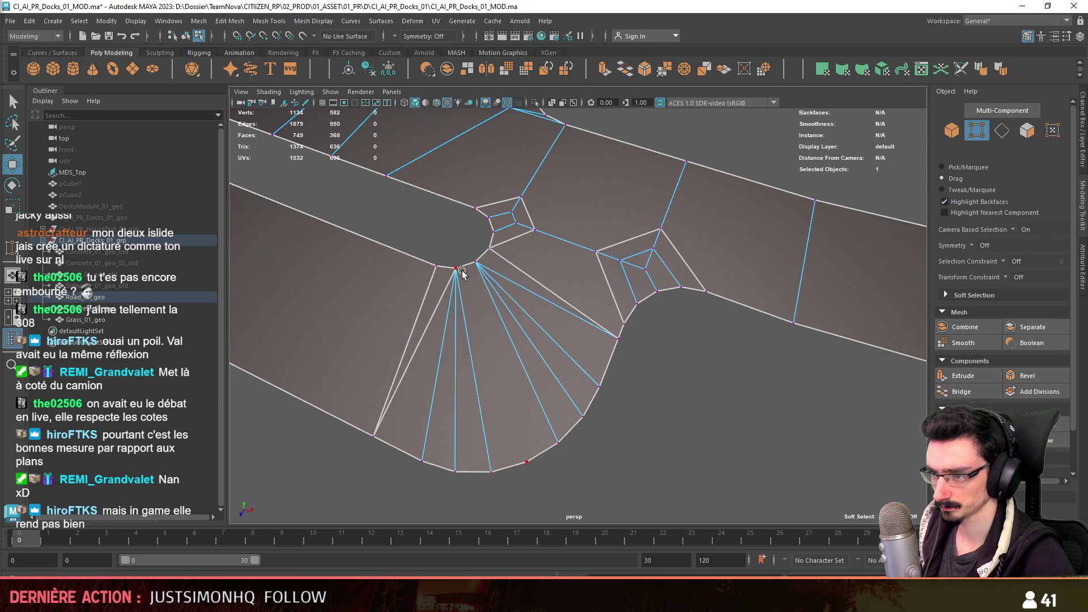
pyautogui.scroll(2, 576, 372)
pyautogui.press('F9')
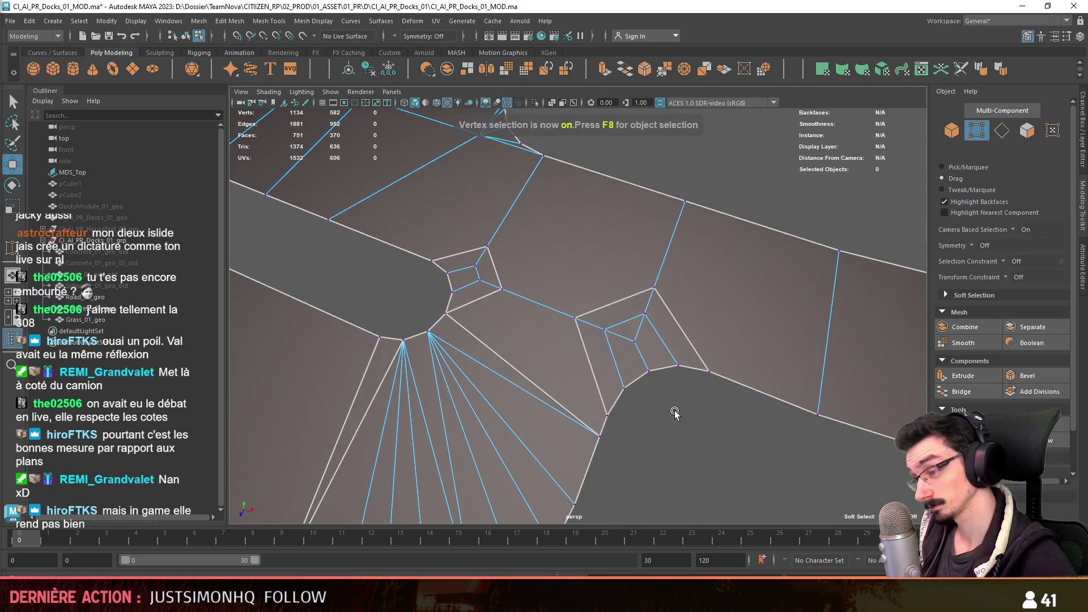
pyautogui.scroll(2, 611, 390)
# - Target-weld the right diamond's stray vertex and the remaining stray vertex onto their targets
pyautogui.keyDown('alt'); pyautogui.moveTo(612, 389); pyautogui.dragTo(1054, 437); pyautogui.keyUp('alt')
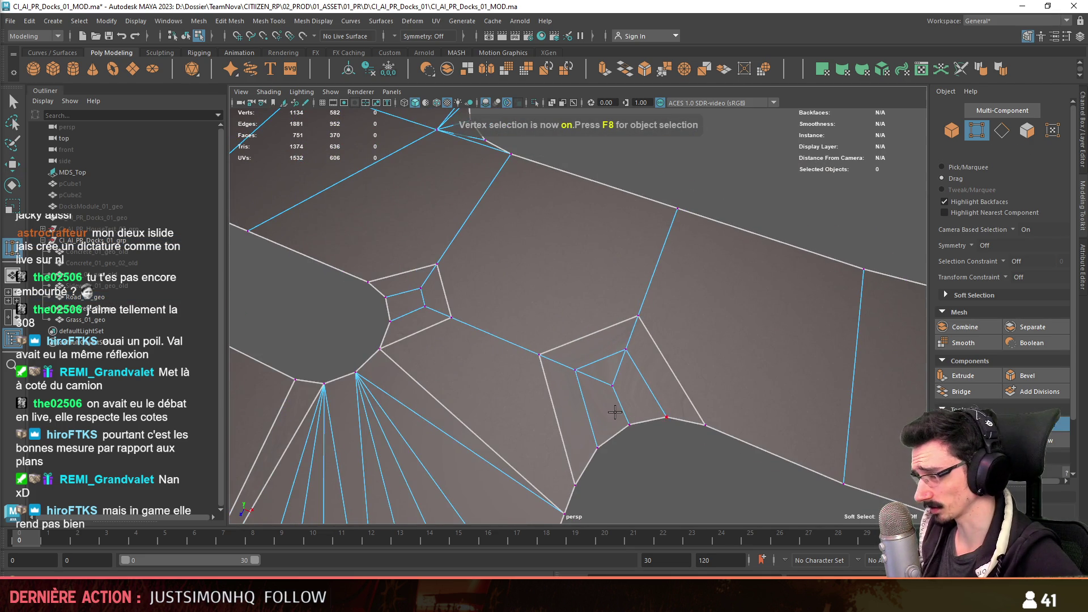
pyautogui.keyDown('alt'); pyautogui.moveTo(664, 417); pyautogui.dragTo(792, 455); pyautogui.keyUp('alt')
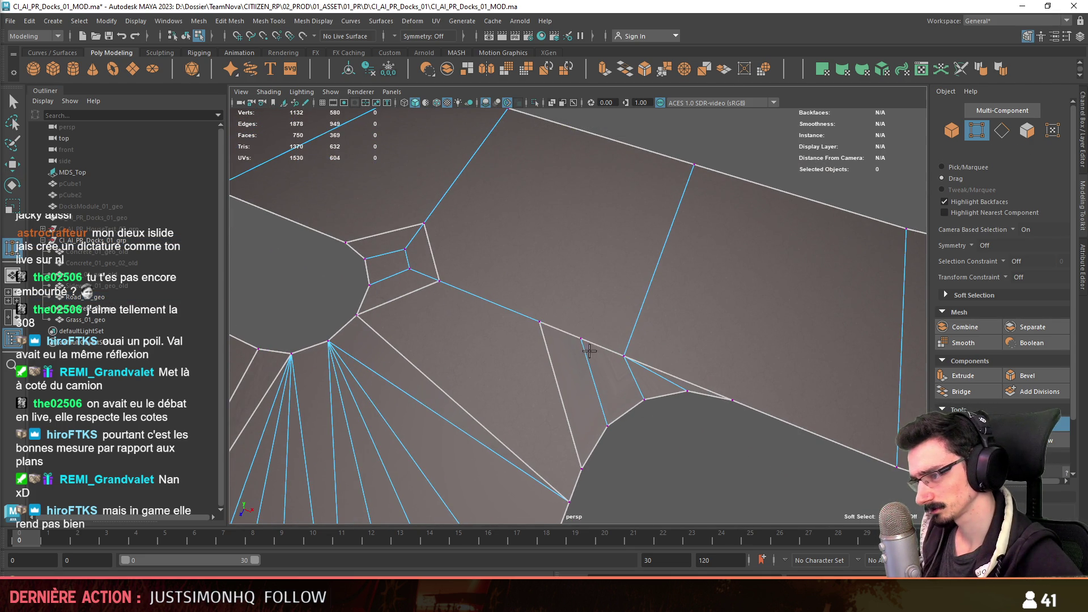
pyautogui.moveTo(621, 354); pyautogui.dragTo(620, 354)
pyautogui.moveTo(619, 354)
pyautogui.keyDown('alt'); pyautogui.mouseDown()
pyautogui.moveTo(595, 357)
pyautogui.moveTo(556, 259)
pyautogui.mouseUp(); pyautogui.keyUp('alt')
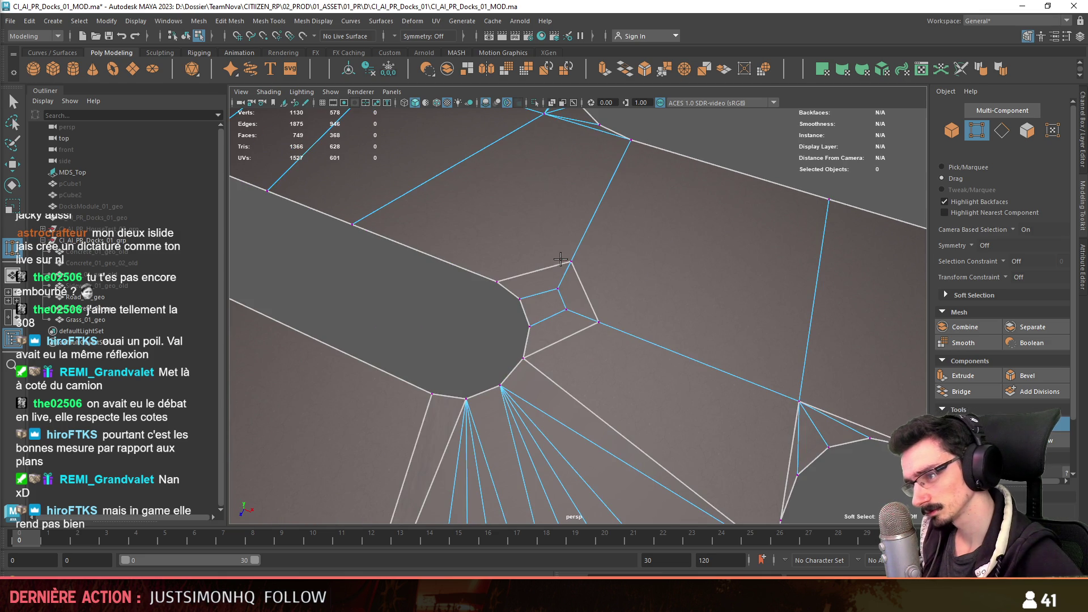
pyautogui.keyDown('alt'); pyautogui.moveTo(564, 309); pyautogui.dragTo(595, 323); pyautogui.keyUp('alt')
pyautogui.scroll(-1, 1003, 340)
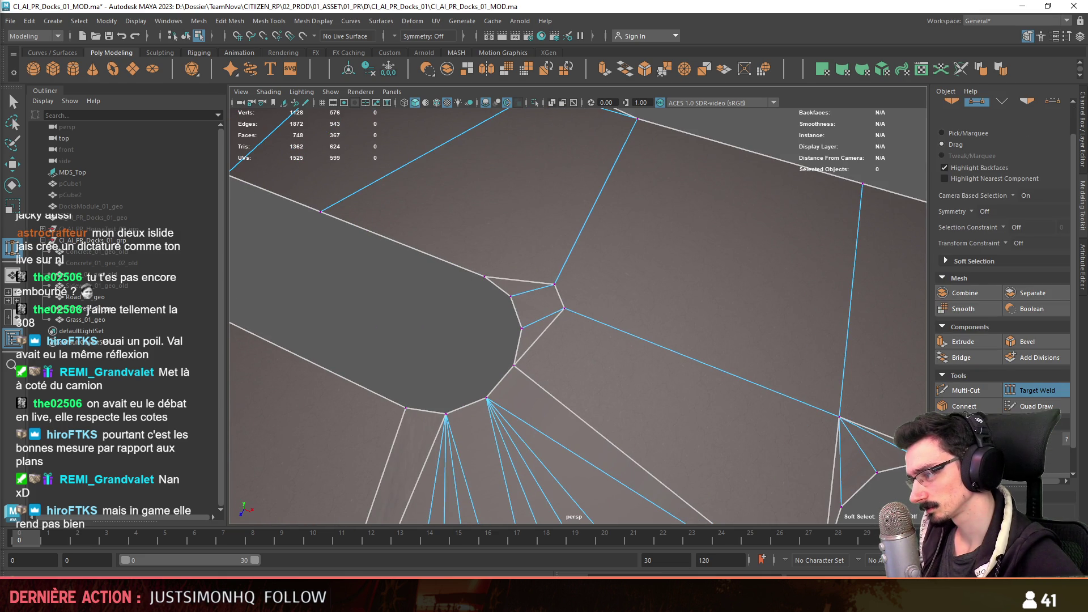
pyautogui.moveTo(553, 283); pyautogui.dragTo(563, 309)
pyautogui.press('w')
# - Inspect the merged vertex and a top vertex with the move tool, then clear the selection
pyautogui.click(559, 299)
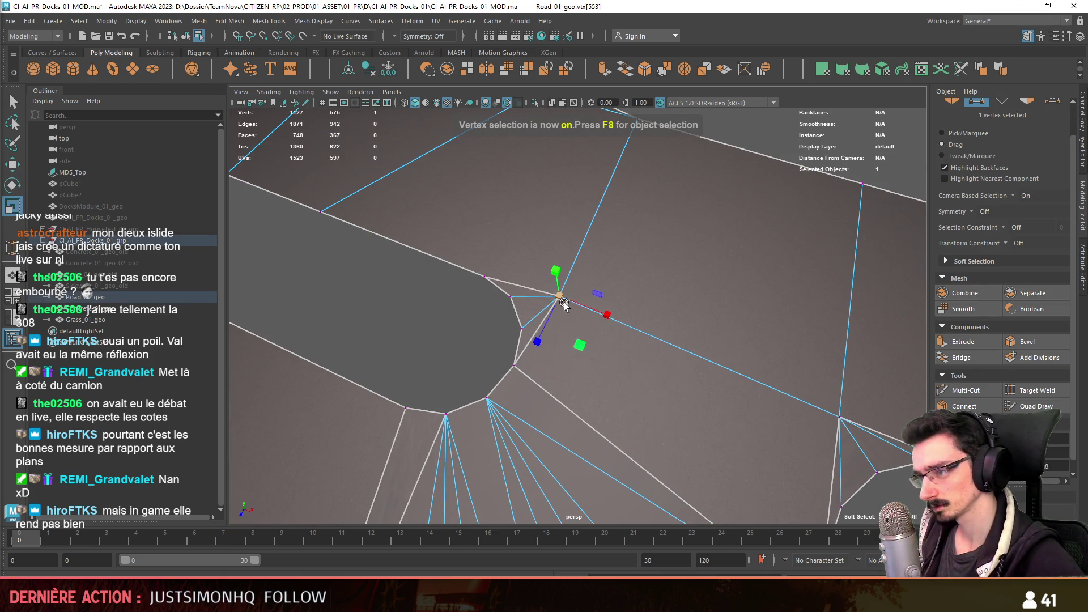
pyautogui.keyDown('alt'); pyautogui.moveTo(846, 448); pyautogui.dragTo(774, 409); pyautogui.keyUp('alt')
pyautogui.click(652, 194)
pyautogui.press('w')
pyautogui.press('w')
pyautogui.moveTo(774, 194)
pyautogui.keyDown('alt'); pyautogui.mouseDown()
pyautogui.moveTo(569, 306)
pyautogui.moveTo(612, 307)
pyautogui.mouseUp(); pyautogui.keyUp('alt')
pyautogui.click(569, 306)
pyautogui.press('F9')
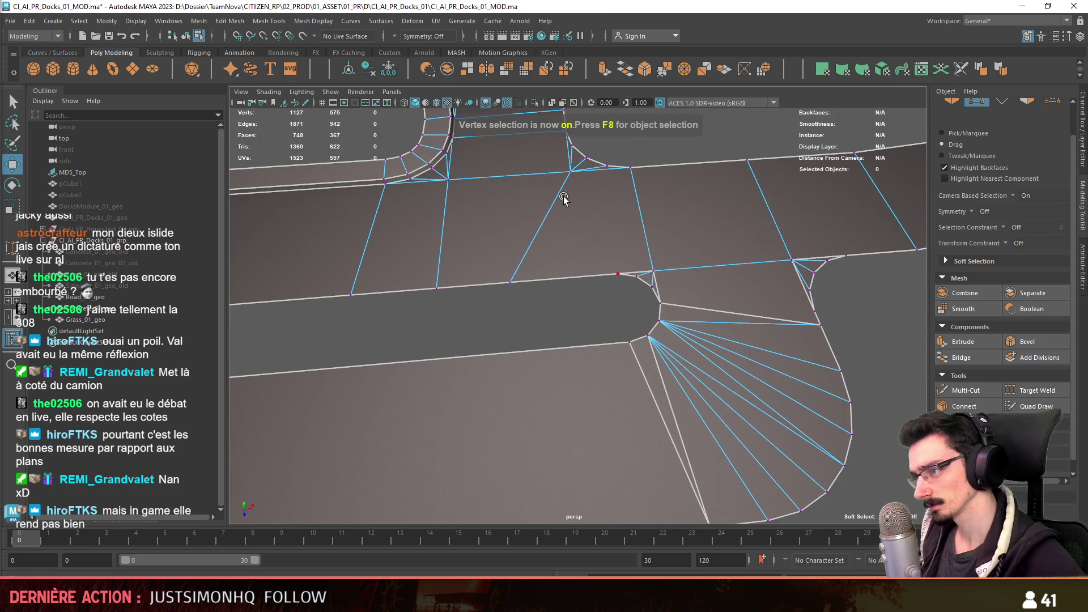
# - Remove the two diagonal edges near the fan corner with Delete Edge (ctrl+Backspace)
pyautogui.click(607, 166)
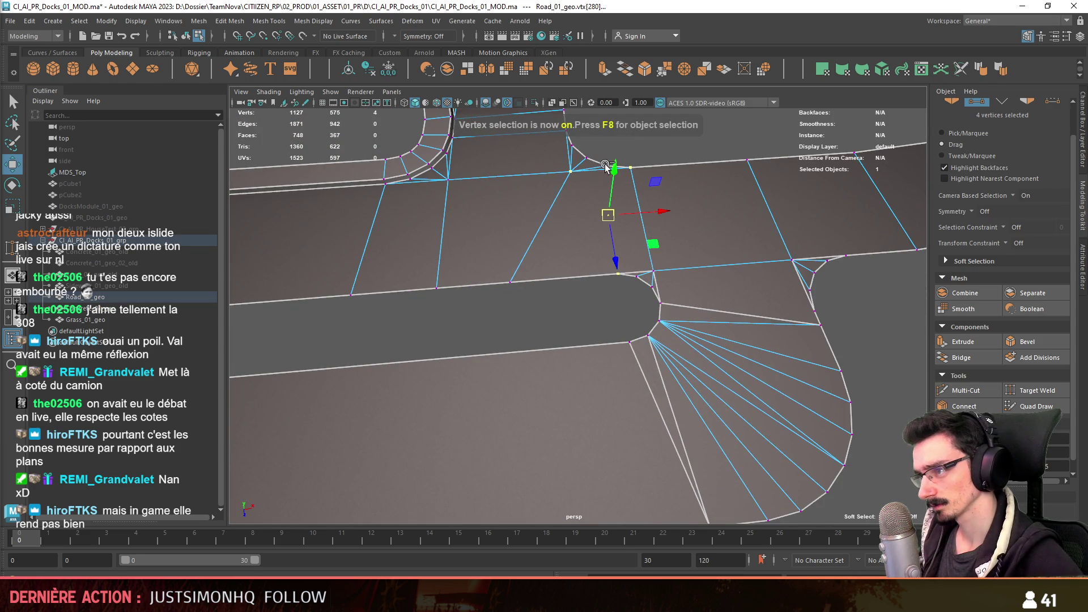
pyautogui.click(587, 356)
pyautogui.keyDown('alt'); pyautogui.moveTo(618, 309); pyautogui.dragTo(539, 334); pyautogui.keyUp('alt')
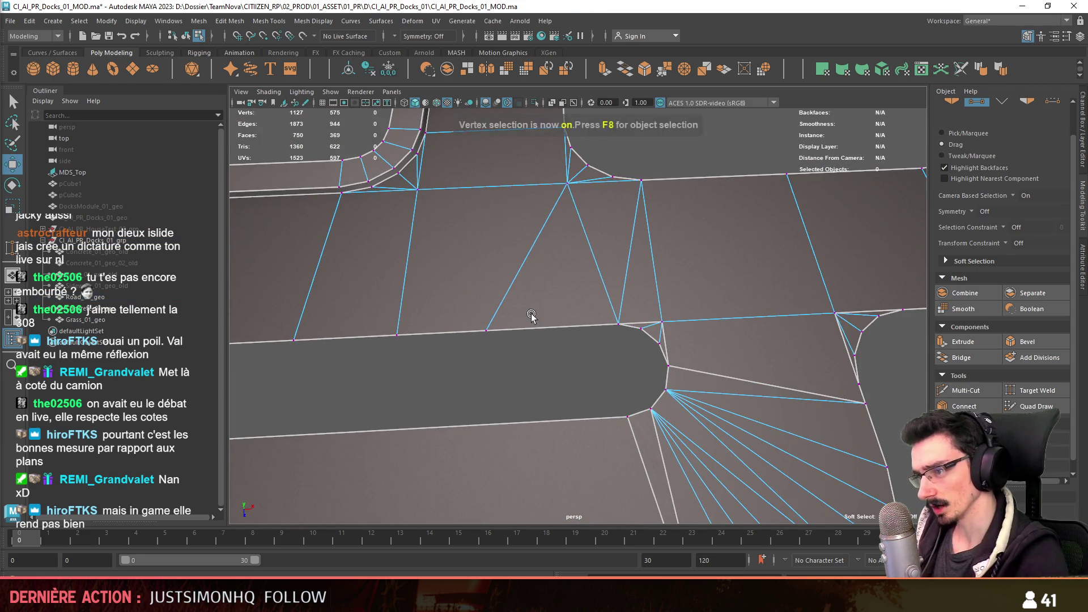
pyautogui.press('F10')
pyautogui.click(528, 256)
pyautogui.hotkey('ctrl', 'BackSpace')
pyautogui.click(630, 247)
pyautogui.hotkey('ctrl', 'BackSpace')
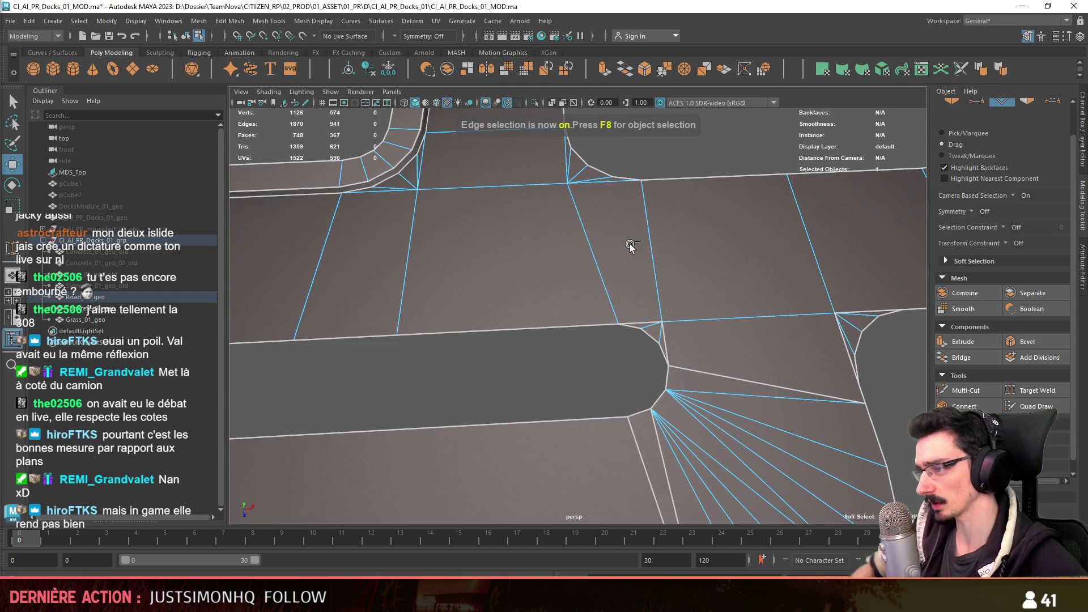
pyautogui.scroll(-2, 685, 318)
pyautogui.scroll(2, 769, 376)
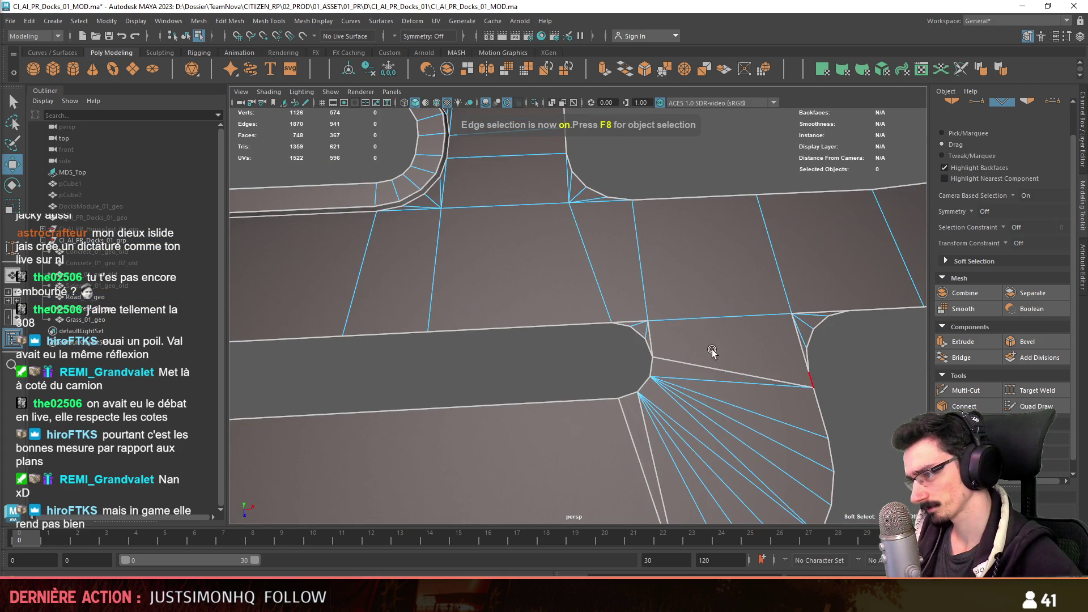
# - Remove the stray edge at the rounded road end and join two vertices there with Connect
pyautogui.click(732, 366)
pyautogui.scroll(1, 732, 366)
pyautogui.scroll(2, 672, 344)
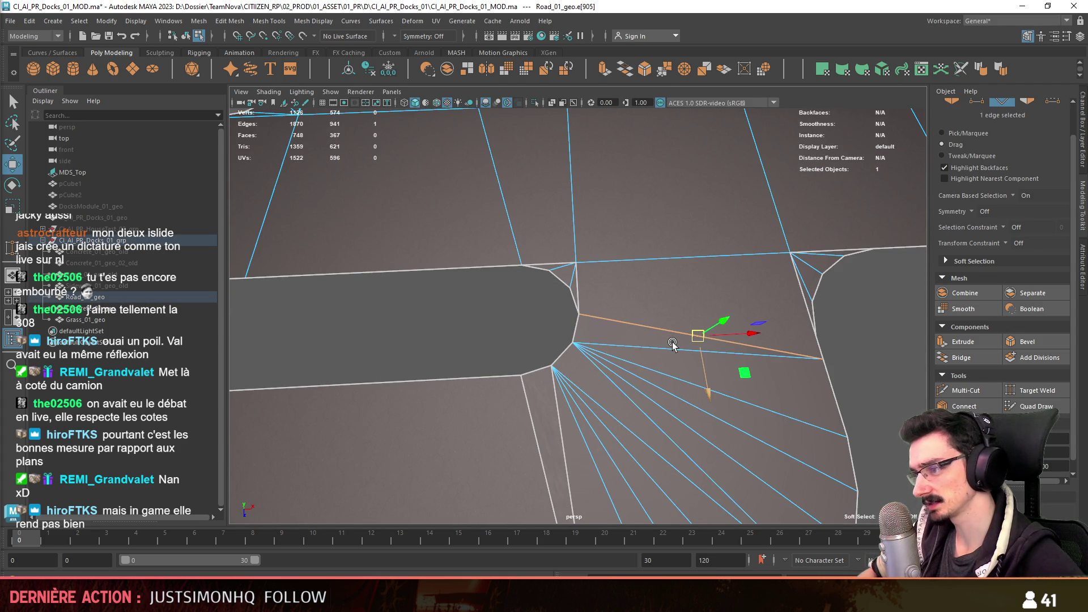
pyautogui.hotkey('ctrl', 'BackSpace')
pyautogui.press('F9')
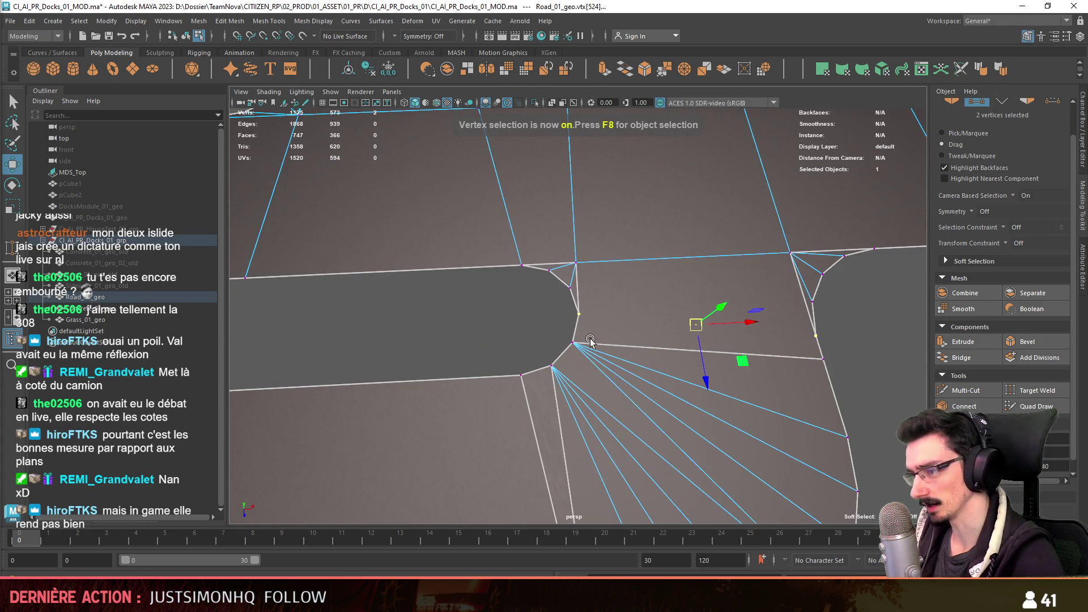
pyautogui.keyDown('shift'); pyautogui.moveTo(501, 334); pyautogui.dragTo(503, 363, button='right'); pyautogui.keyUp('shift')
pyautogui.scroll(-2, 503, 364)
pyautogui.scroll(-1, 502, 364)
pyautogui.scroll(-2, 503, 363)
pyautogui.keyDown('alt'); pyautogui.moveTo(503, 363); pyautogui.dragTo(612, 348, button='middle'); pyautogui.keyUp('alt')
pyautogui.scroll(3, 649, 338)
pyautogui.press('F9')
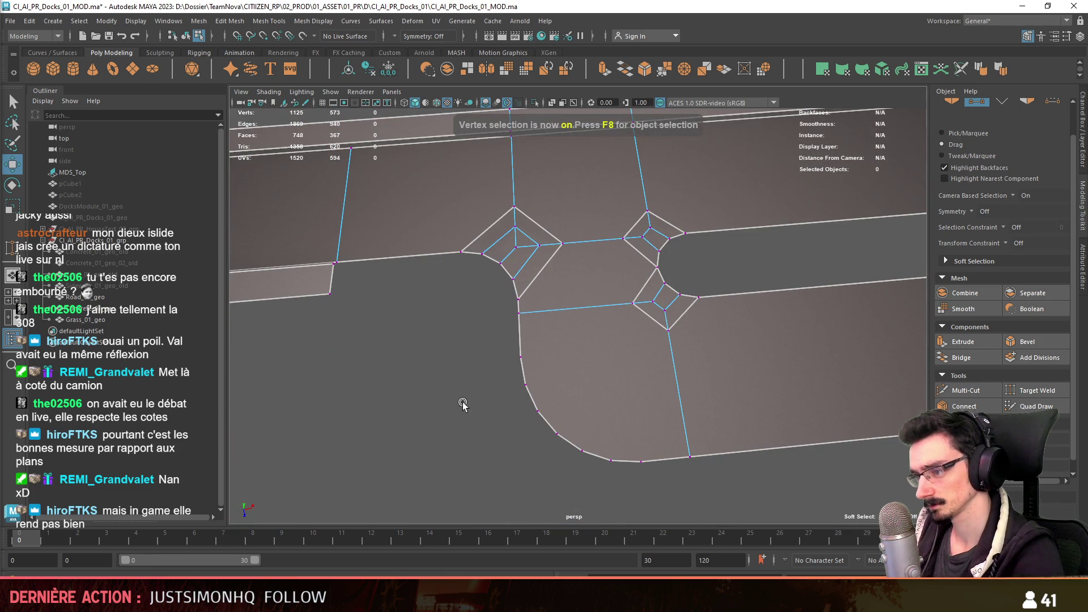
pyautogui.scroll(1, 649, 338)
pyautogui.scroll(1, 649, 338)
pyautogui.scroll(1, 689, 363)
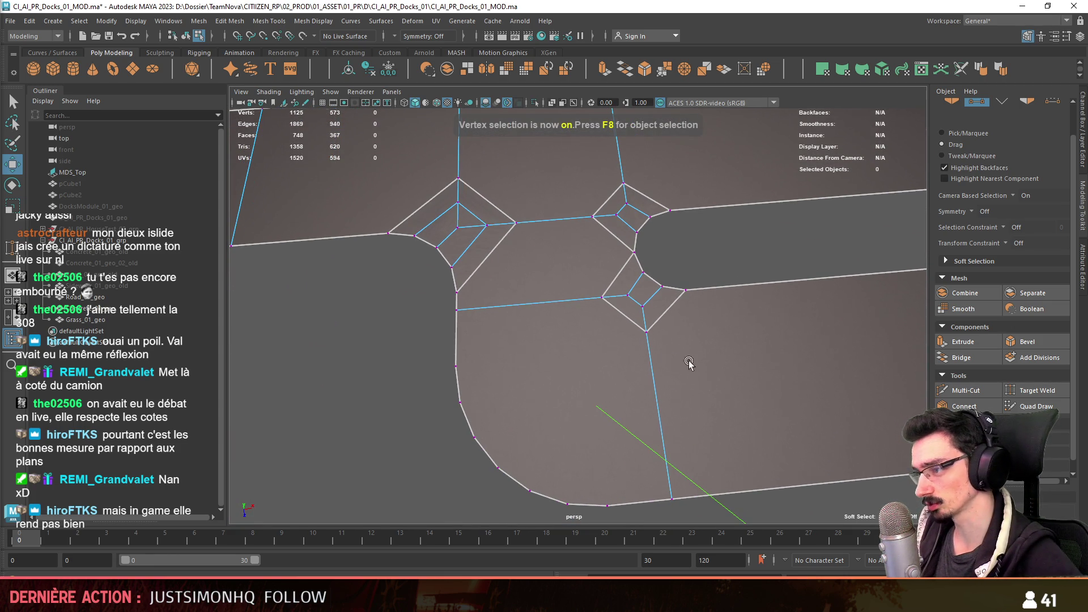
pyautogui.click(1035, 390)
pyautogui.scroll(1, 596, 328)
pyautogui.scroll(1, 578, 314)
pyautogui.moveTo(614, 255); pyautogui.dragTo(583, 302)
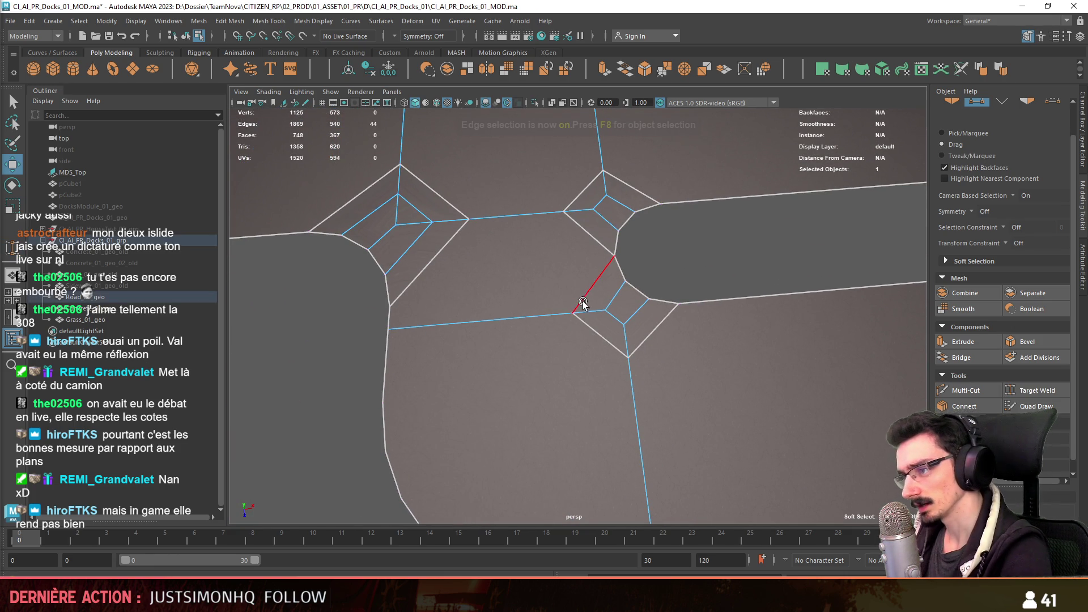
pyautogui.press('F9')
pyautogui.scroll(-4, 606, 334)
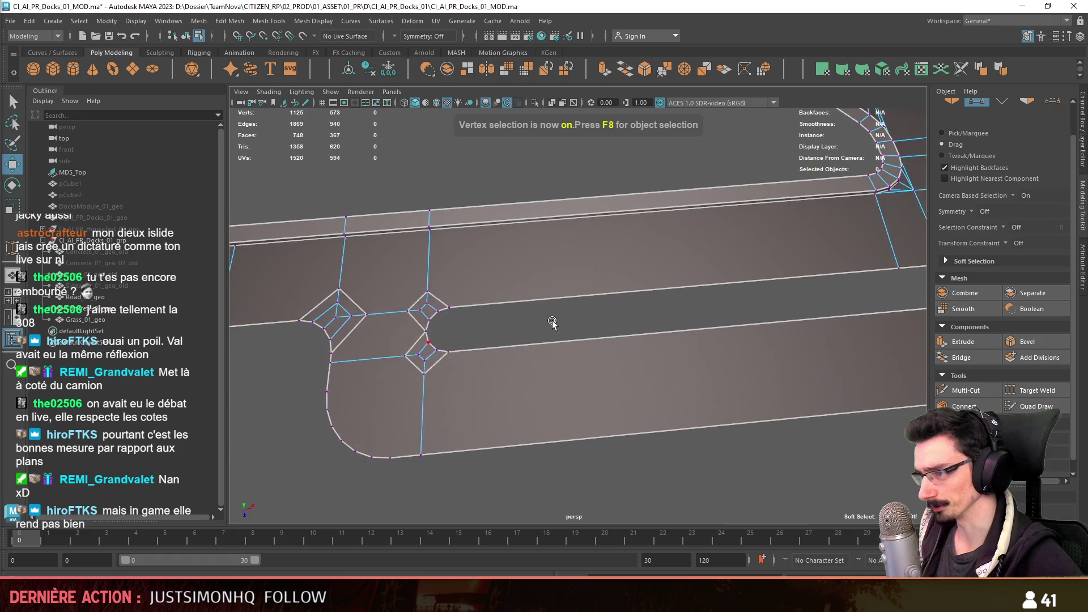
pyautogui.scroll(1, 569, 314)
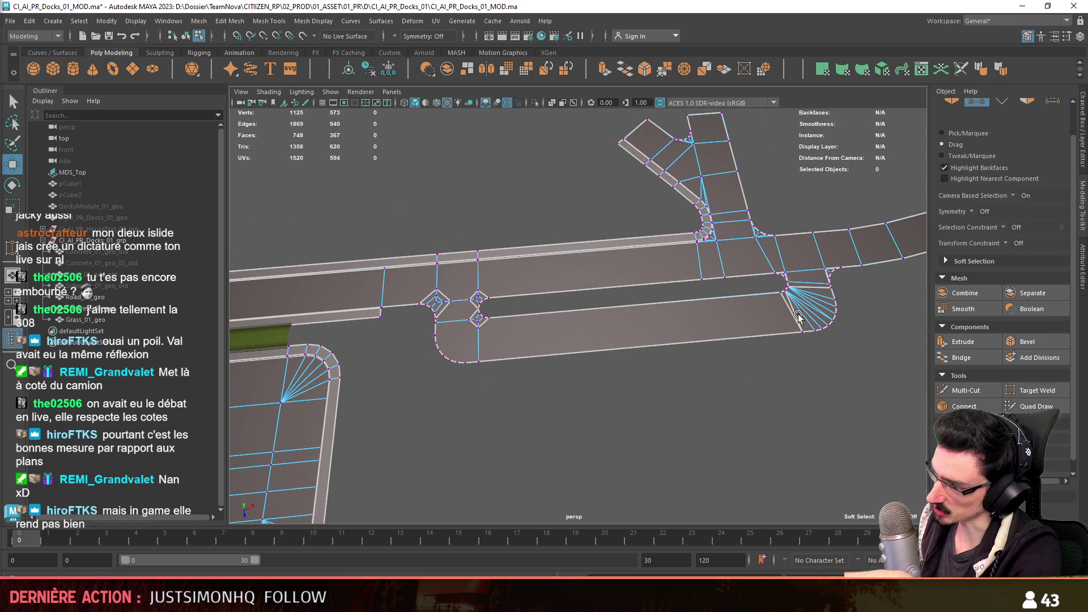
pyautogui.keyDown('alt'); pyautogui.moveTo(717, 347); pyautogui.dragTo(793, 253); pyautogui.keyUp('alt')
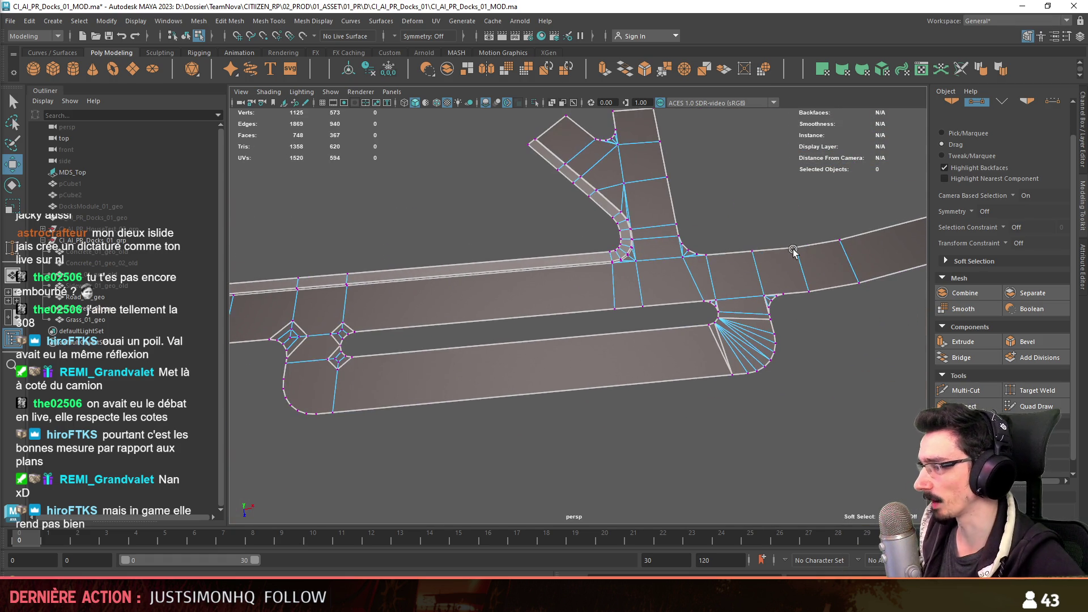
pyautogui.scroll(4, 793, 253)
pyautogui.scroll(3, 733, 351)
pyautogui.keyDown('alt'); pyautogui.moveTo(572, 330); pyautogui.dragTo(780, 352); pyautogui.keyUp('alt')
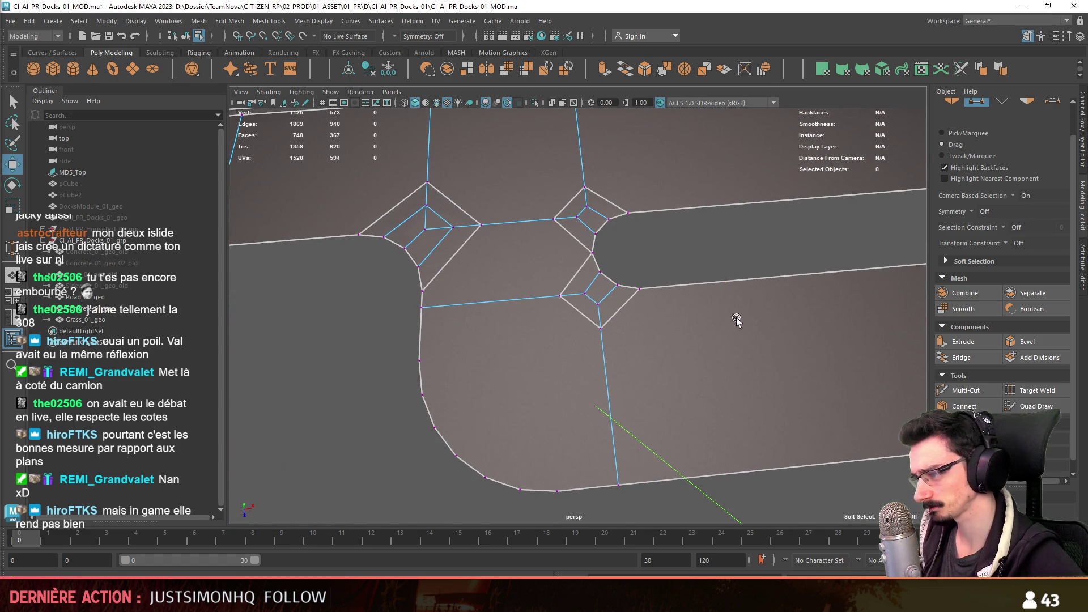
pyautogui.scroll(2, 735, 311)
# - Target-weld the three extra diamond vertices at the junction onto their neighbours
pyautogui.click(1037, 390)
pyautogui.scroll(1, 602, 331)
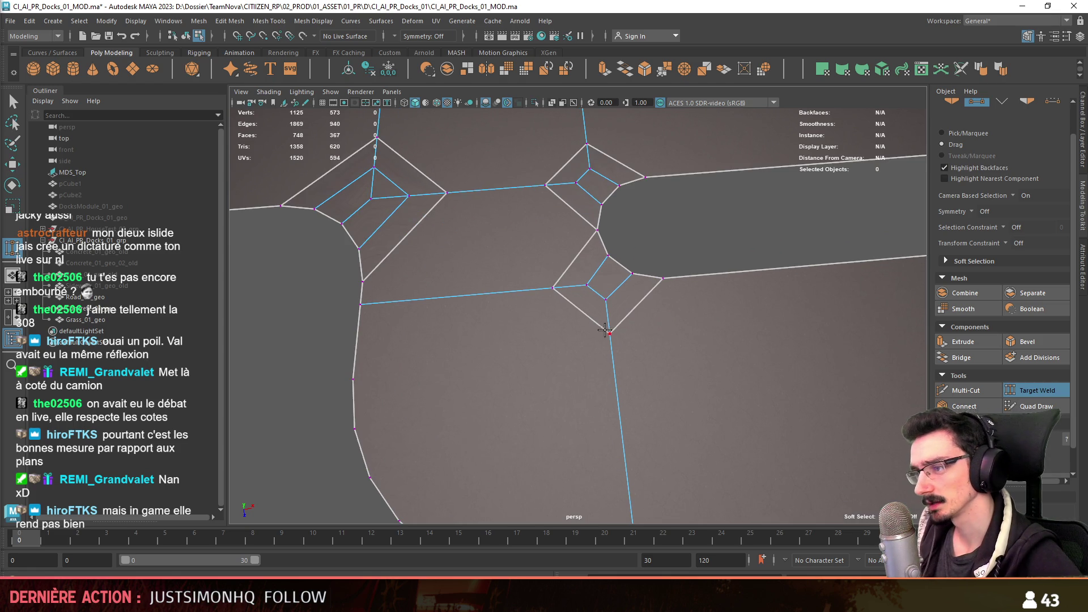
pyautogui.moveTo(607, 315); pyautogui.dragTo(570, 288)
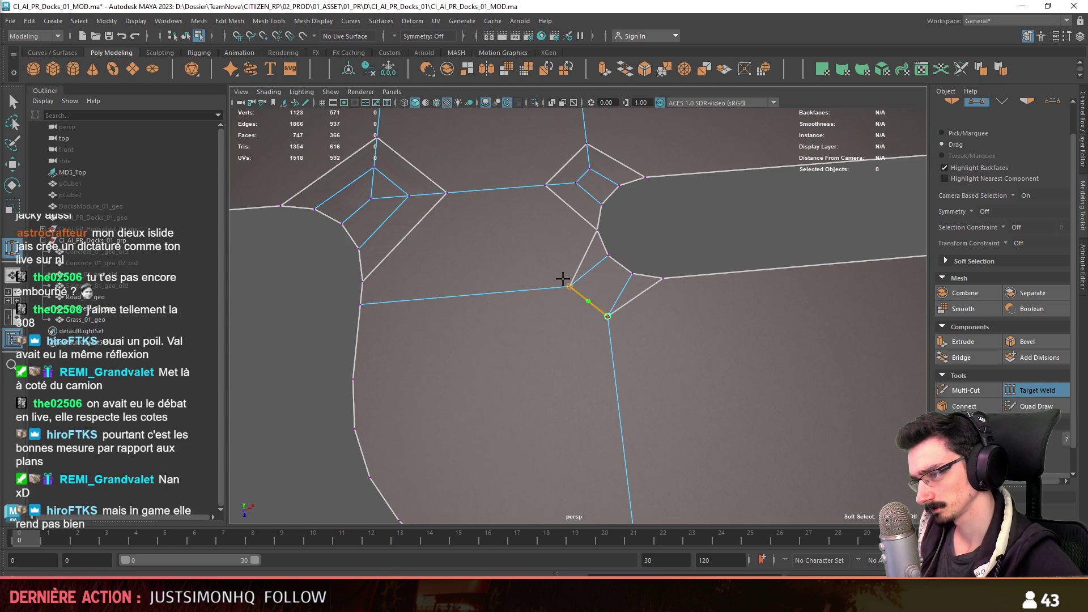
pyautogui.keyDown('alt'); pyautogui.moveTo(575, 341); pyautogui.dragTo(736, 365, button='middle'); pyautogui.keyUp('alt')
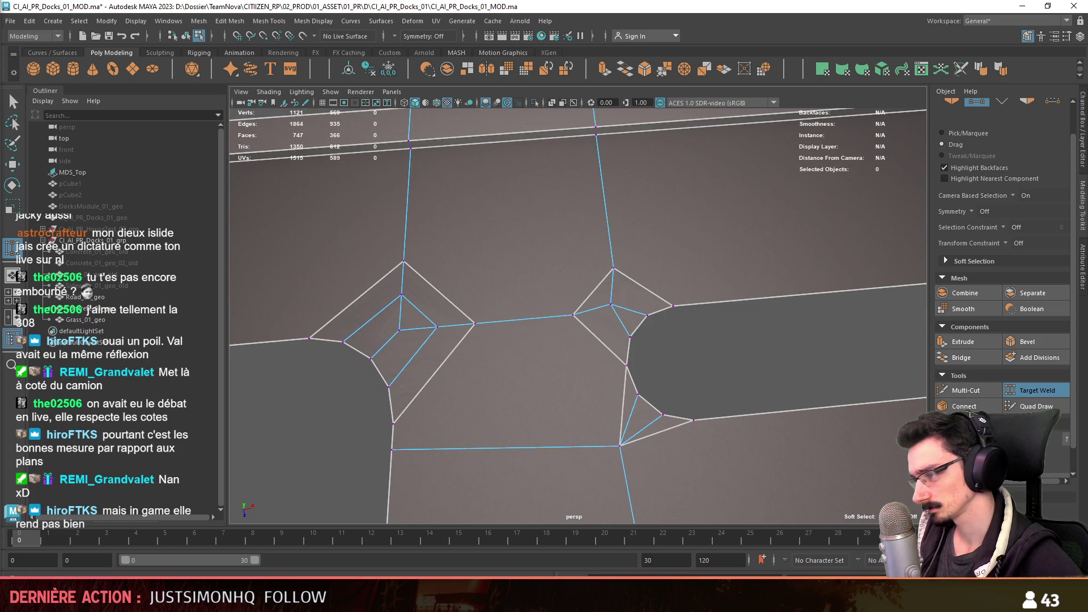
pyautogui.moveTo(603, 297); pyautogui.dragTo(606, 300)
pyautogui.keyDown('alt'); pyautogui.moveTo(607, 300); pyautogui.dragTo(636, 342, button='middle'); pyautogui.keyUp('alt')
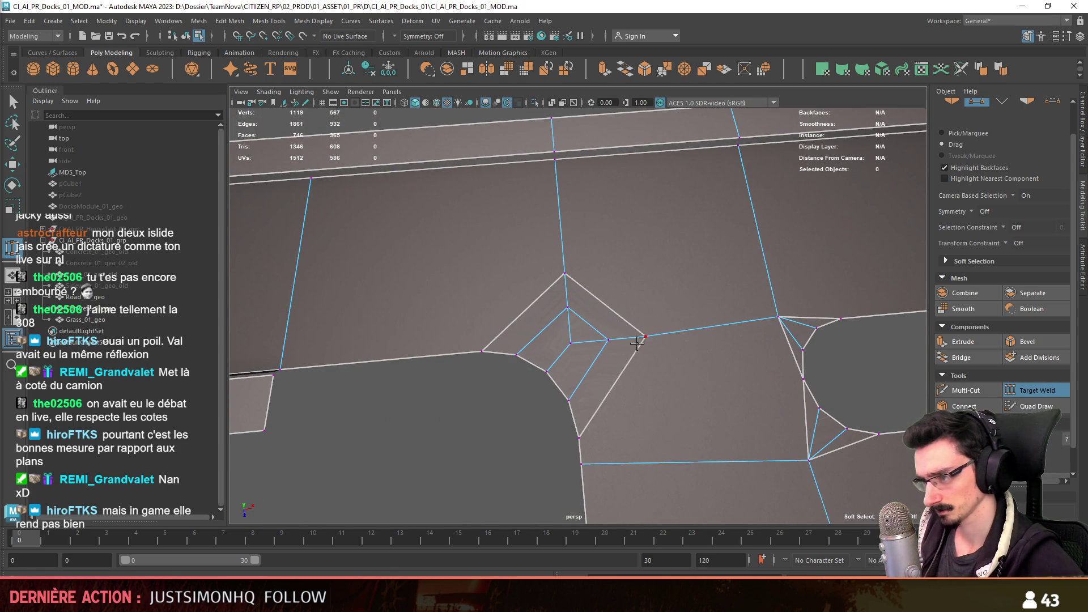
pyautogui.moveTo(564, 274); pyautogui.dragTo(570, 345)
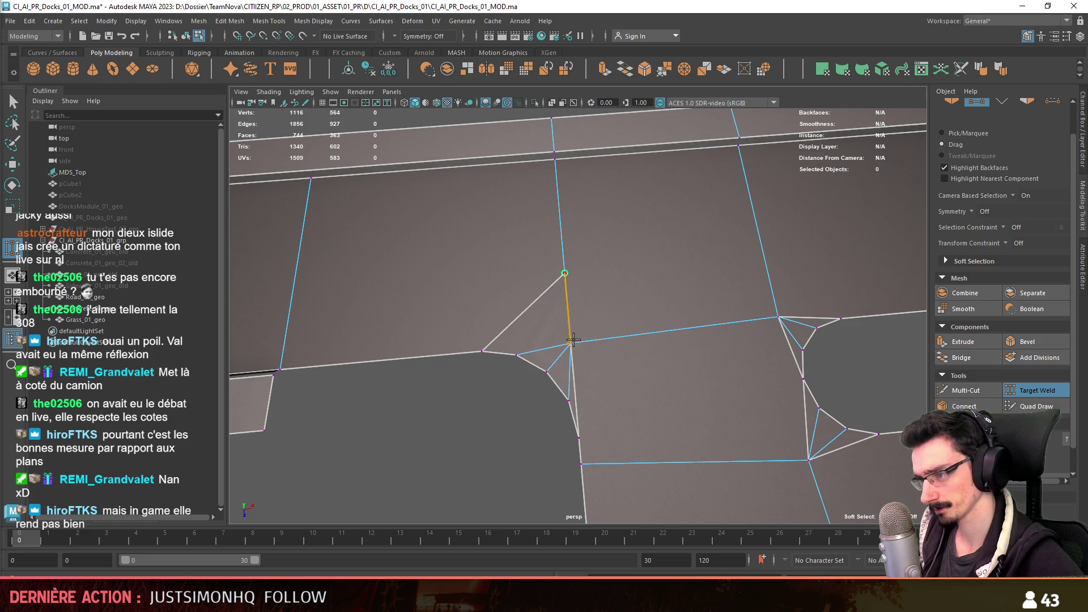
pyautogui.keyDown('alt'); pyautogui.moveTo(800, 332); pyautogui.dragTo(588, 314, button='middle'); pyautogui.keyUp('alt')
# - Weld the junction vertex onto the corner vertex and pick the upper curb vertex
pyautogui.press('w')
pyautogui.scroll(-3, 588, 314)
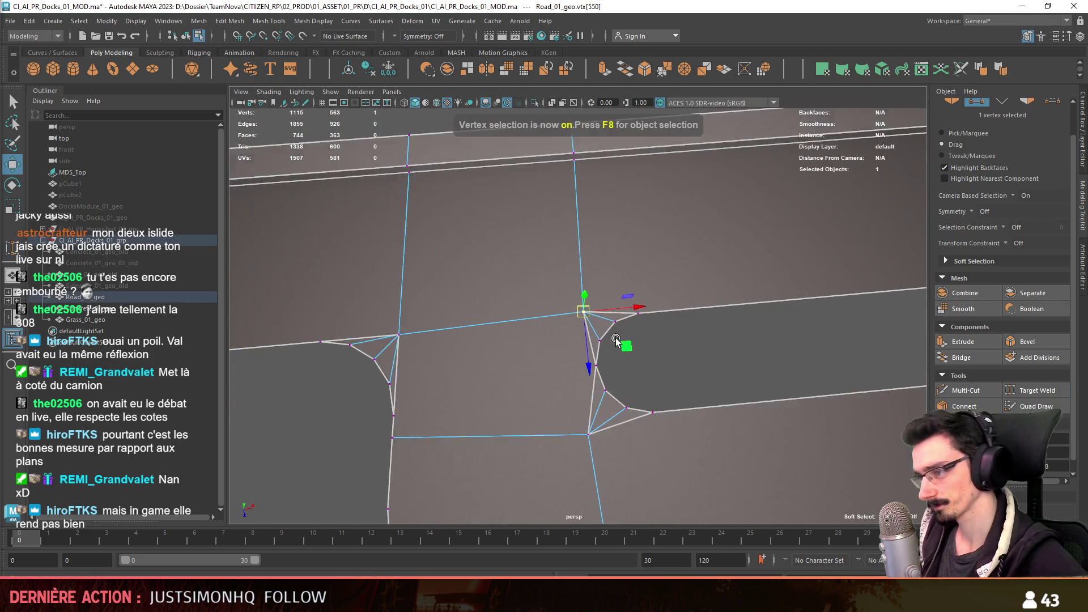
pyautogui.click(589, 314)
pyautogui.press('y')
pyautogui.moveTo(431, 331); pyautogui.dragTo(428, 372)
pyautogui.click(575, 184)
# - Nudge the leftover curb vertex slightly to the right into place and clear the selection
pyautogui.keyDown('alt'); pyautogui.moveTo(664, 330); pyautogui.dragTo(643, 291, button='middle'); pyautogui.keyUp('alt')
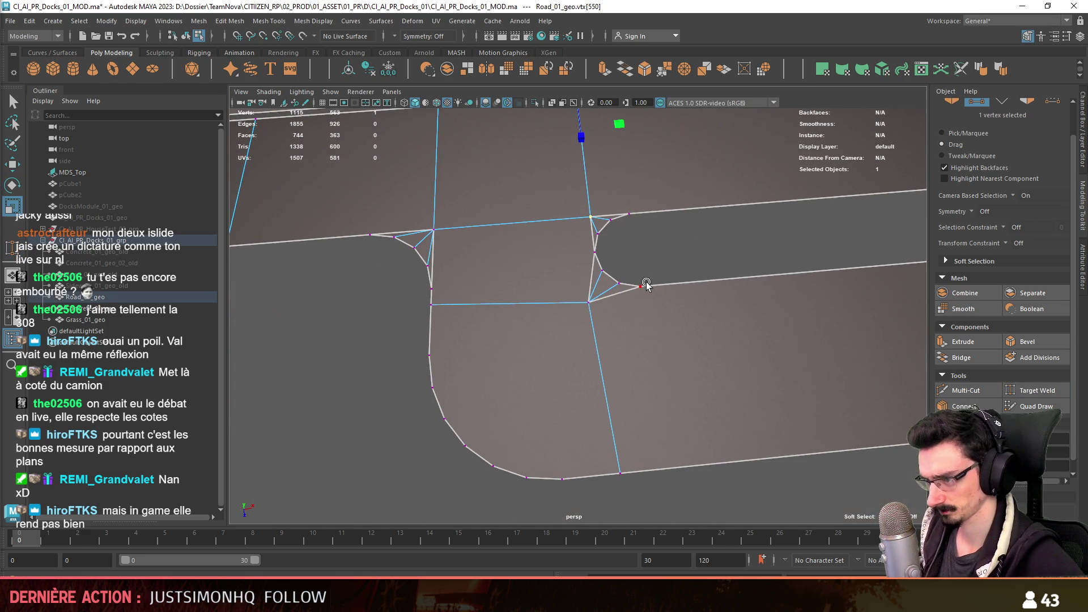
pyautogui.keyDown('alt'); pyautogui.moveTo(602, 308); pyautogui.dragTo(610, 295); pyautogui.keyUp('alt')
pyautogui.keyDown('alt'); pyautogui.moveTo(616, 170); pyautogui.dragTo(280, 223); pyautogui.keyUp('alt')
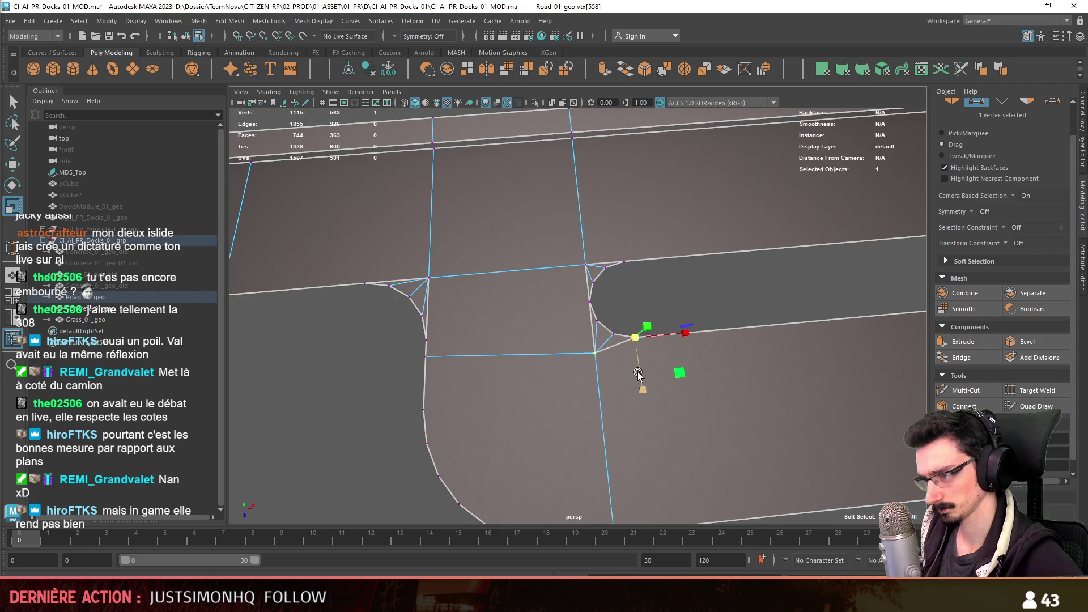
pyautogui.press('w')
pyautogui.keyDown('alt'); pyautogui.moveTo(722, 305); pyautogui.dragTo(394, 440); pyautogui.keyUp('alt')
pyautogui.click(394, 439)
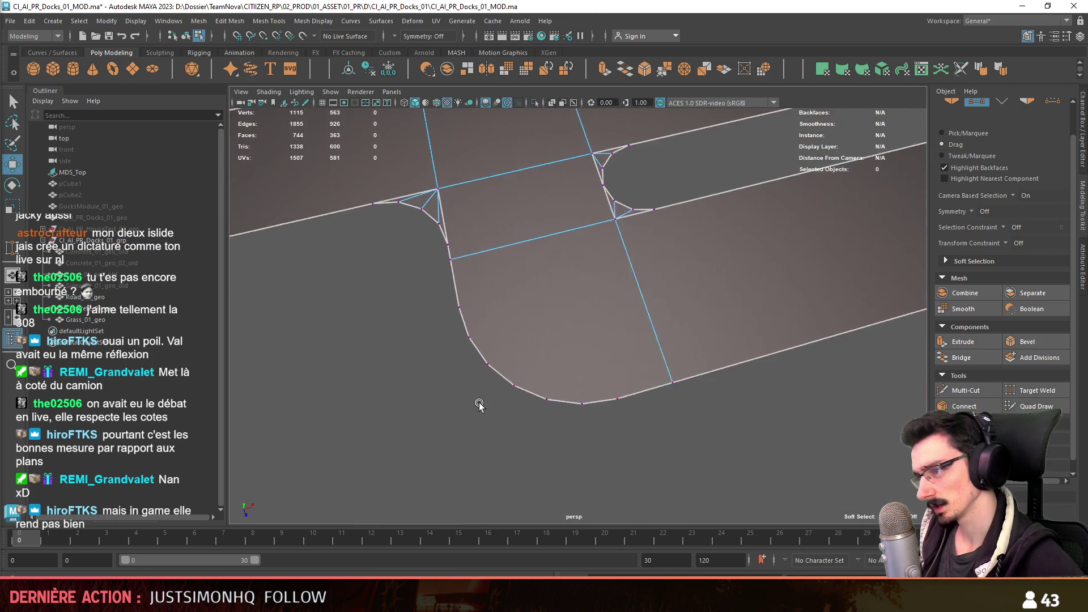
# - Connect the inner corner vertex to the vertices along the rounded curb with a fan of edges
pyautogui.keyDown('alt'); pyautogui.moveTo(479, 403); pyautogui.dragTo(600, 320); pyautogui.keyUp('alt')
pyautogui.keyDown('alt'); pyautogui.moveTo(642, 247); pyautogui.dragTo(610, 255); pyautogui.keyUp('alt')
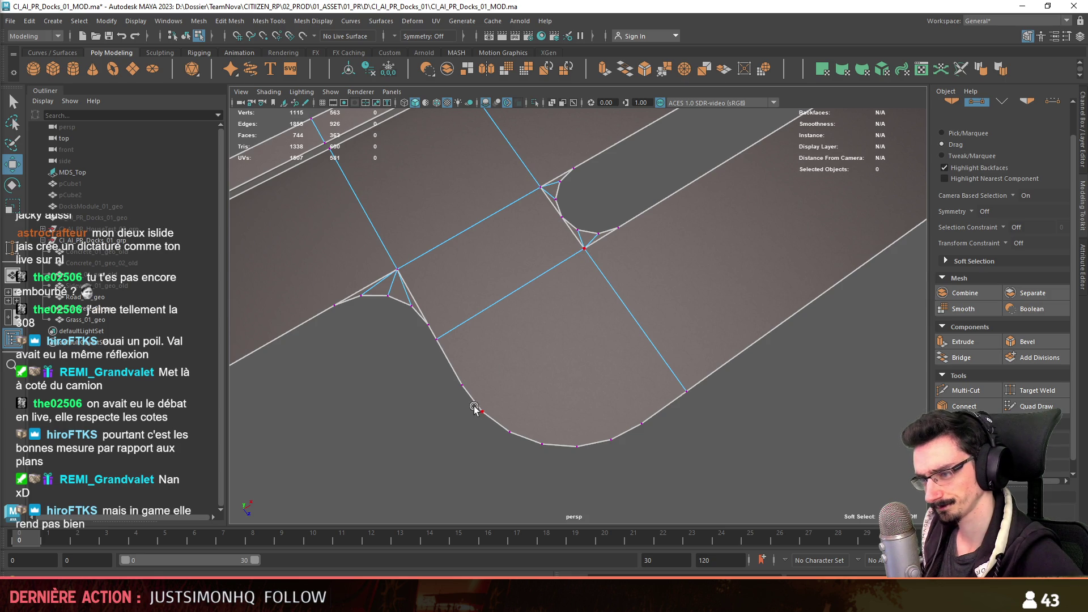
pyautogui.moveTo(455, 421); pyautogui.dragTo(556, 356)
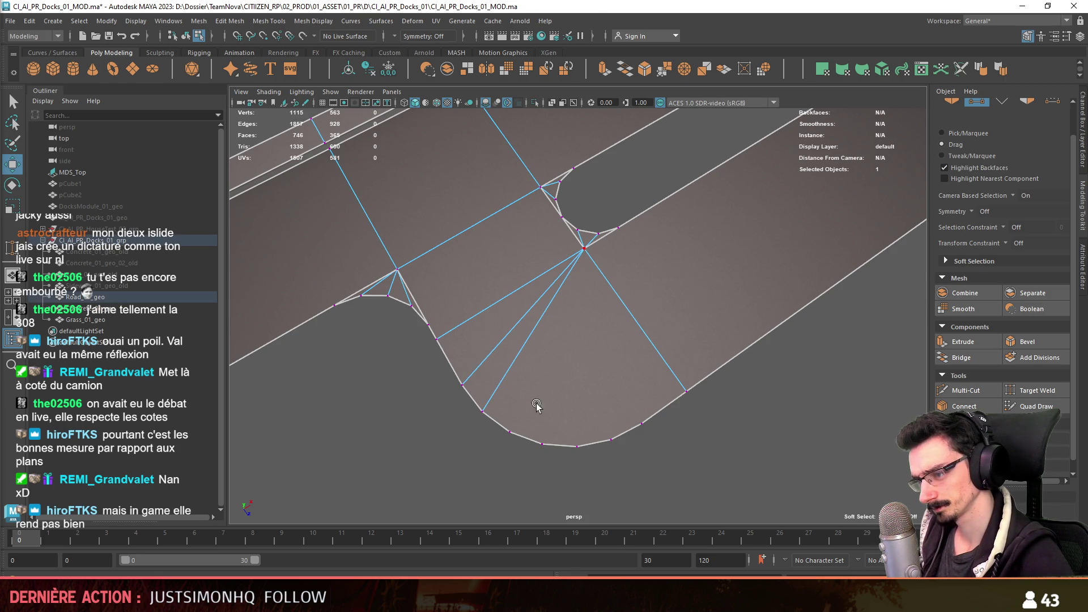
pyautogui.keyDown('shift'); pyautogui.moveTo(593, 313); pyautogui.dragTo(614, 329, button='right'); pyautogui.keyUp('shift')
pyautogui.moveTo(706, 443)
pyautogui.keyDown('alt'); pyautogui.mouseDown()
pyautogui.moveTo(643, 358)
pyautogui.moveTo(672, 294)
pyautogui.moveTo(606, 358)
pyautogui.mouseUp(); pyautogui.keyUp('alt')
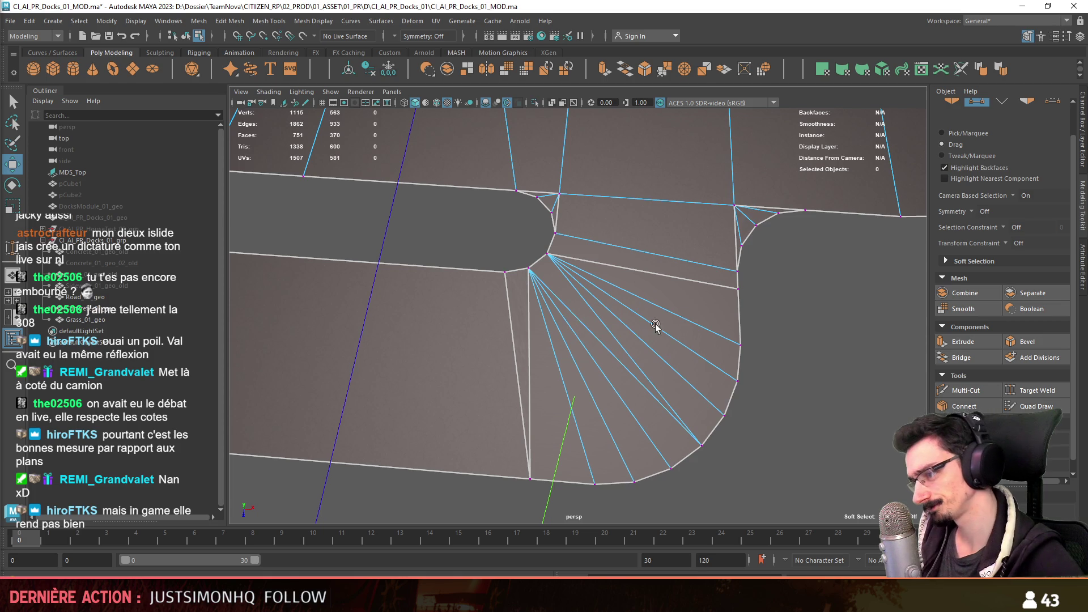
# - Select the road mesh's whole border edge loop and start extruding it into walls
pyautogui.click(636, 331)
pyautogui.press('F10')
pyautogui.scroll(-2, 751, 273)
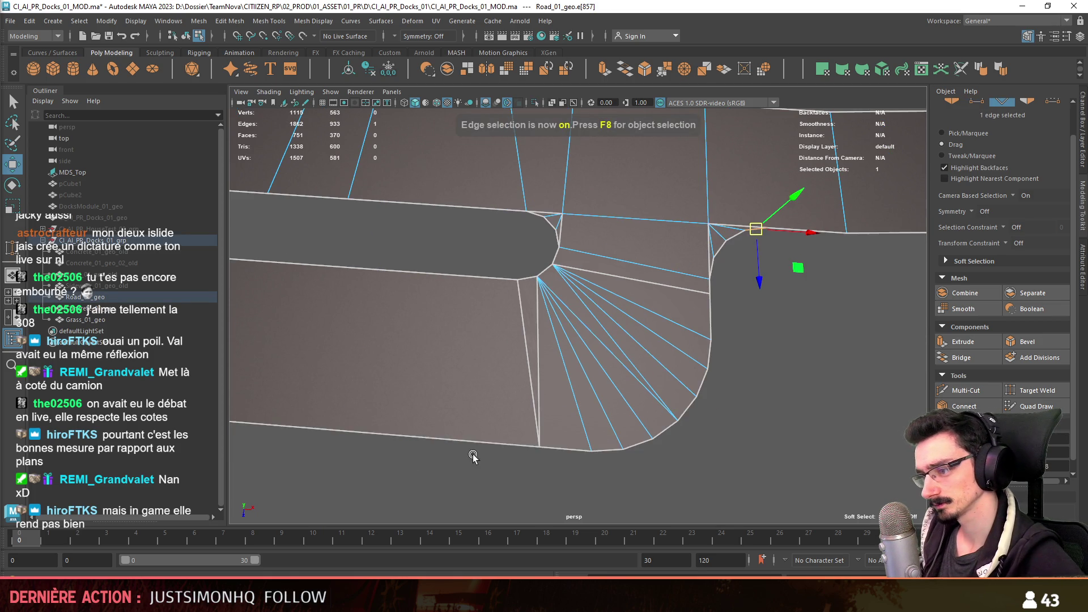
pyautogui.keyDown('shift'); pyautogui.doubleClick(499, 281); pyautogui.keyUp('shift')
pyautogui.hotkey('ctrl', 'e')
# - Pull the extruded border walls downward below the road
pyautogui.moveTo(499, 281)
pyautogui.keyDown('alt'); pyautogui.mouseDown()
pyautogui.moveTo(340, 255)
pyautogui.moveTo(331, 289)
pyautogui.moveTo(528, 357)
pyautogui.moveTo(536, 342)
pyautogui.mouseUp(); pyautogui.keyUp('alt')
pyautogui.press('F10')
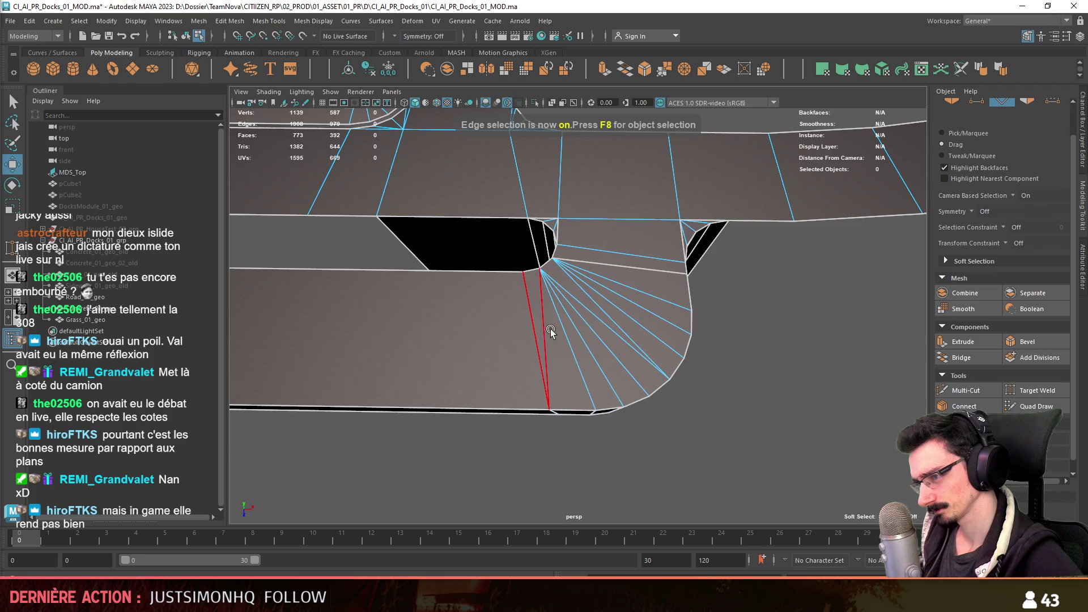
# - Delete the fan of edges across the rounded corner
pyautogui.doubleClick(626, 270)
pyautogui.press('Delete')
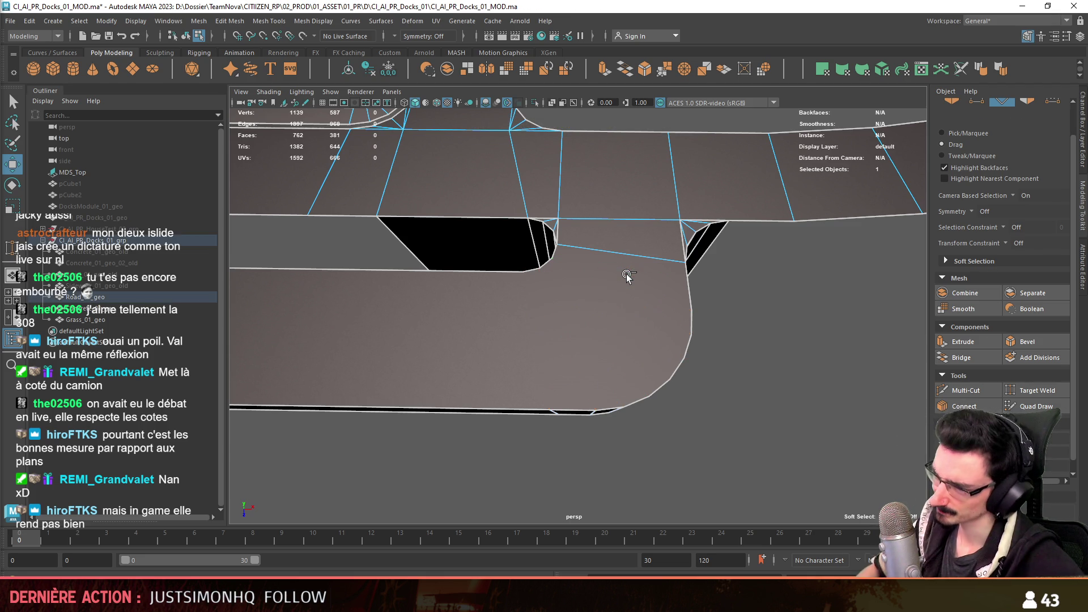
pyautogui.press('F9')
pyautogui.keyDown('alt'); pyautogui.moveTo(547, 294); pyautogui.dragTo(610, 338); pyautogui.keyUp('alt')
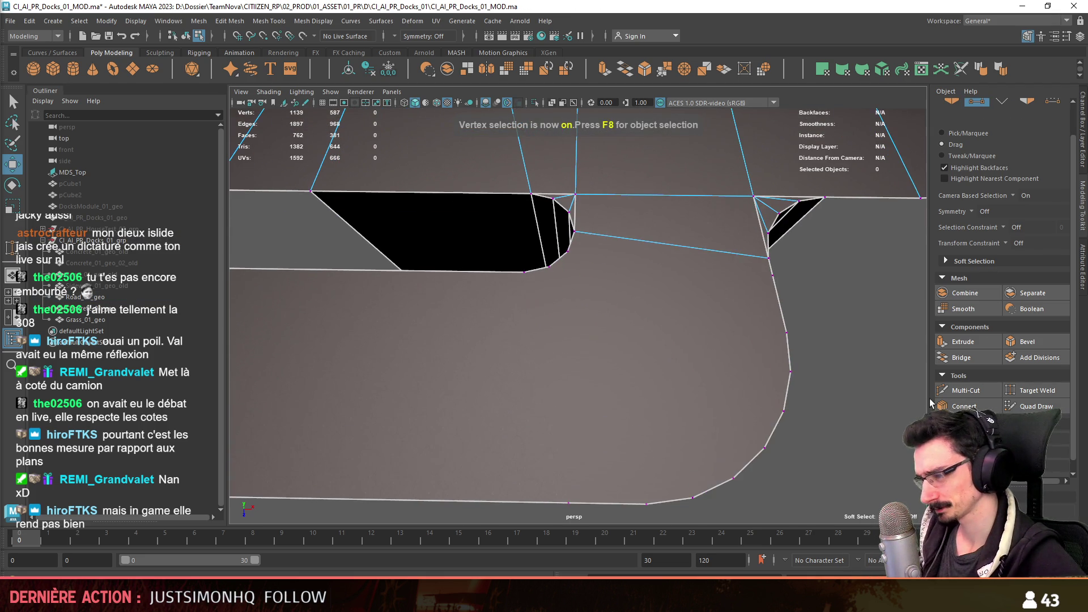
pyautogui.keyDown('shift'); pyautogui.moveTo(838, 389); pyautogui.dragTo(882, 353, button='right'); pyautogui.keyUp('shift')
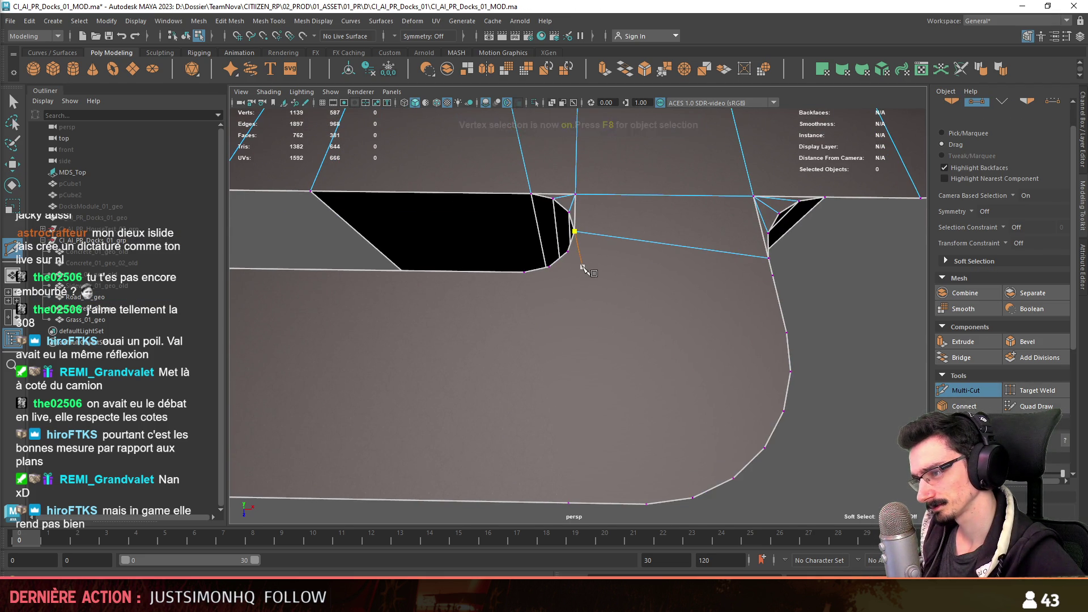
# - Select the whole strip of extruded side-wall faces at the rounded end for removal
pyautogui.moveTo(608, 337)
pyautogui.keyDown('alt'); pyautogui.mouseDown()
pyautogui.moveTo(584, 311)
pyautogui.moveTo(646, 312)
pyautogui.moveTo(649, 349)
pyautogui.moveTo(498, 222)
pyautogui.moveTo(558, 170)
pyautogui.moveTo(593, 315)
pyautogui.moveTo(627, 384)
pyautogui.moveTo(558, 301)
pyautogui.mouseUp(); pyautogui.keyUp('alt')
pyautogui.press('w')
pyautogui.press('F9')
pyautogui.press('F11')
pyautogui.click(585, 319)
pyautogui.doubleClick(561, 308)
pyautogui.click(557, 177)
# - Select the vertices along the rounded corner for the new notch cut
pyautogui.press('F9')
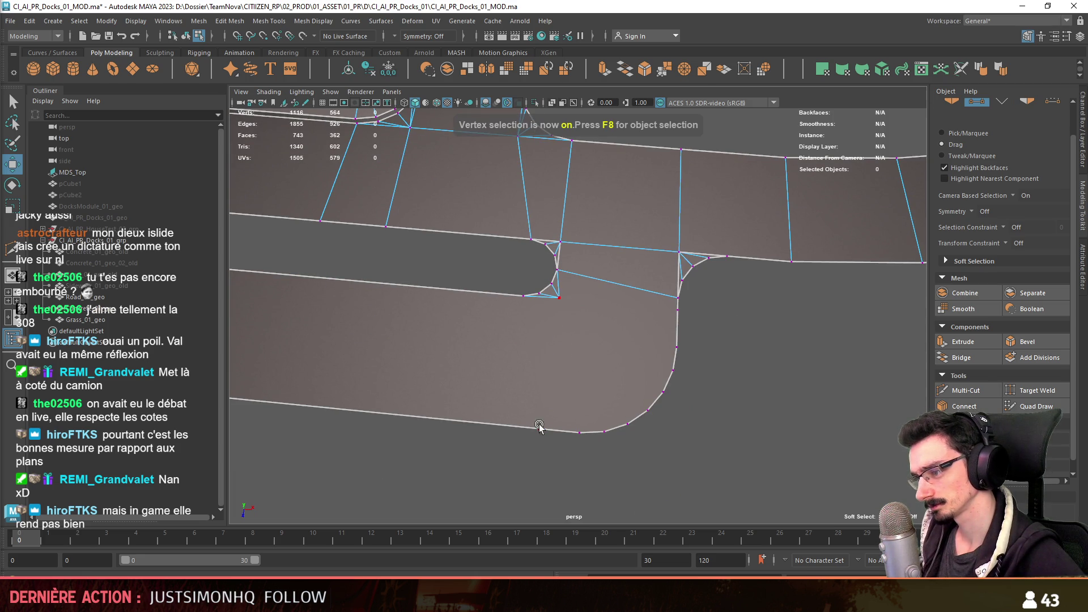
pyautogui.moveTo(538, 425); pyautogui.dragTo(572, 430)
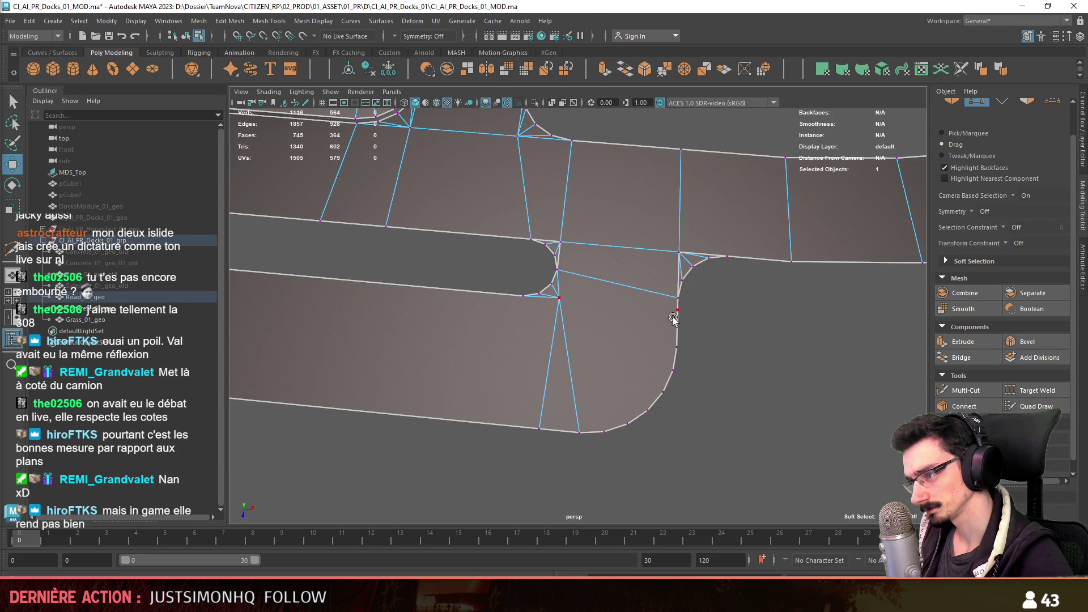
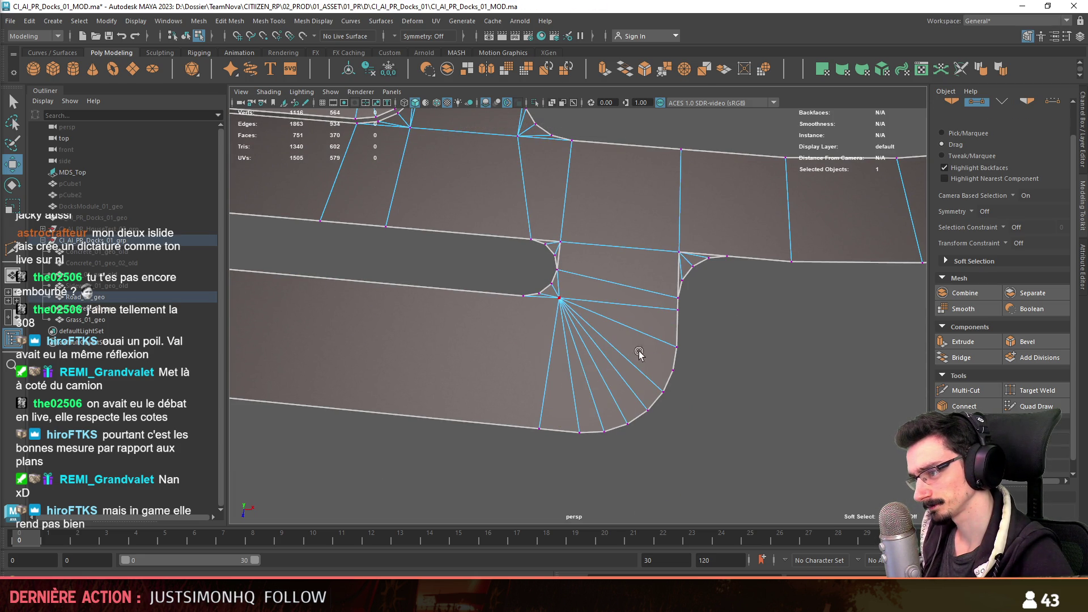
# - Target-weld the extra vertex at the median's curved end onto the fan apex vertex
pyautogui.click(741, 400)
pyautogui.scroll(2, 755, 384)
pyautogui.moveTo(753, 377)
pyautogui.keyDown('alt'); pyautogui.mouseDown()
pyautogui.moveTo(533, 348)
pyautogui.moveTo(634, 332)
pyautogui.moveTo(808, 365)
pyautogui.mouseUp(); pyautogui.keyUp('alt')
pyautogui.scroll(2, 612, 255)
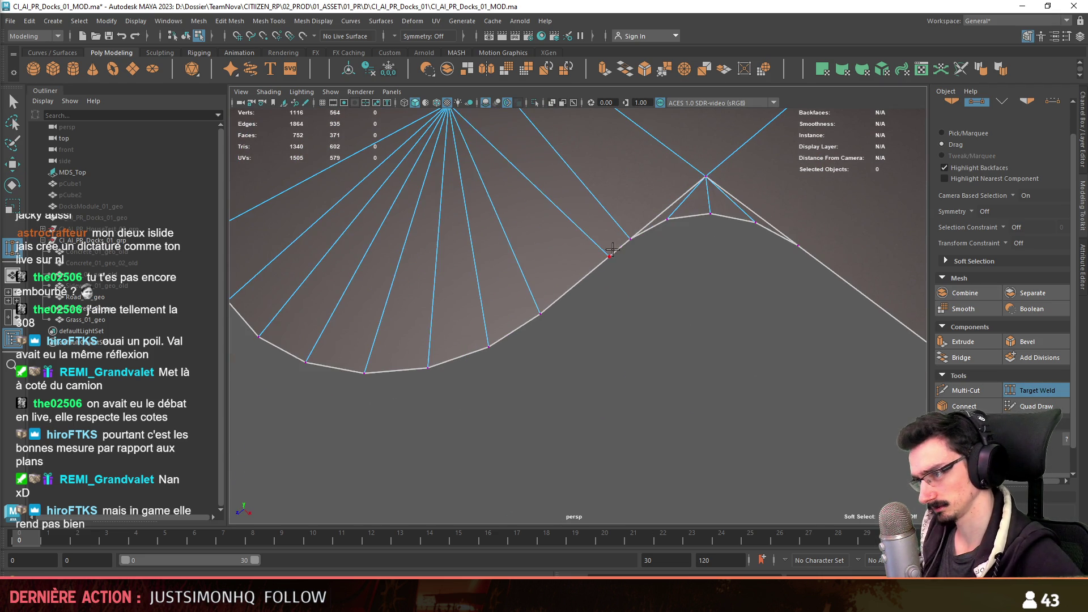
pyautogui.moveTo(531, 321); pyautogui.dragTo(541, 313)
pyautogui.keyDown('alt'); pyautogui.moveTo(540, 314); pyautogui.dragTo(781, 392); pyautogui.keyUp('alt')
pyautogui.press('w')
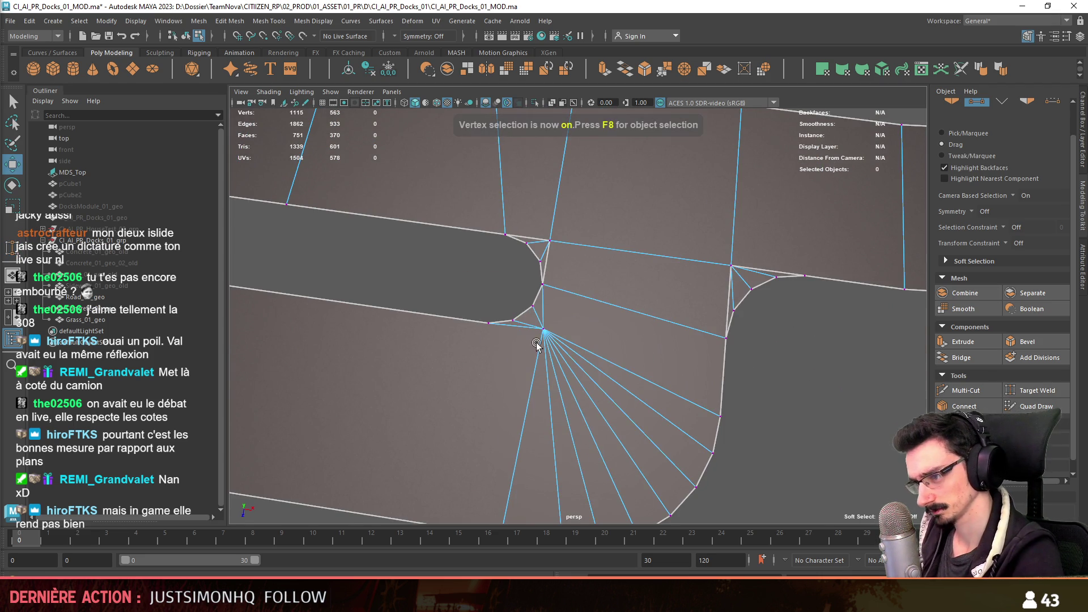
pyautogui.click(543, 331)
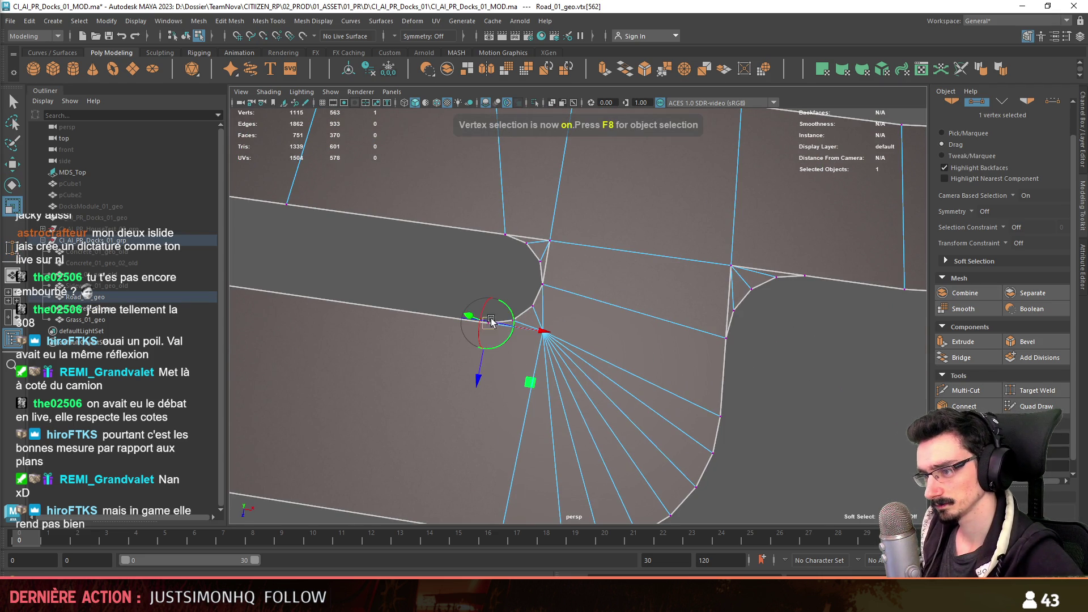
pyautogui.press('w')
pyautogui.scroll(-2, 460, 287)
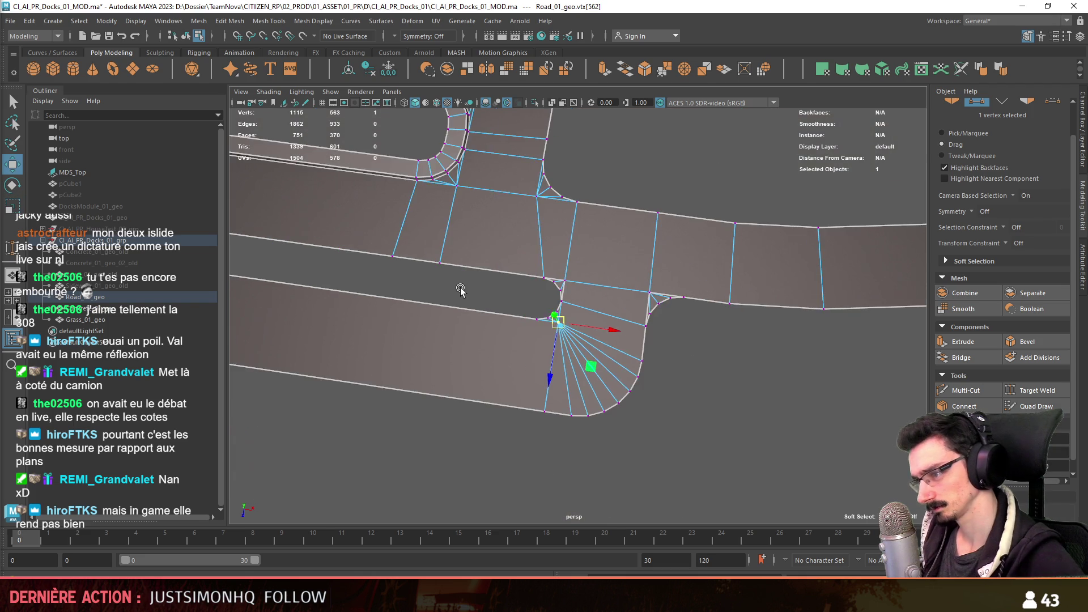
pyautogui.press('F8')
pyautogui.click(436, 104)
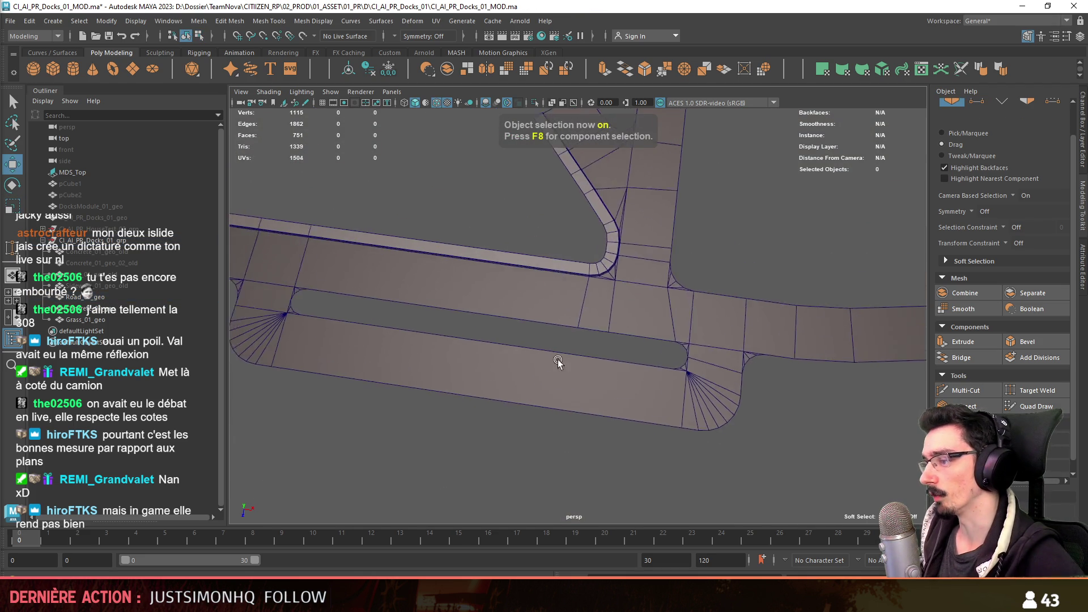
# - With wireframe-on-shaded shown, target-weld the stray vertex at the other median corner into its corner vertex
pyautogui.keyDown('alt'); pyautogui.moveTo(557, 308); pyautogui.dragTo(651, 321); pyautogui.keyUp('alt')
pyautogui.click(688, 329)
pyautogui.press('F10')
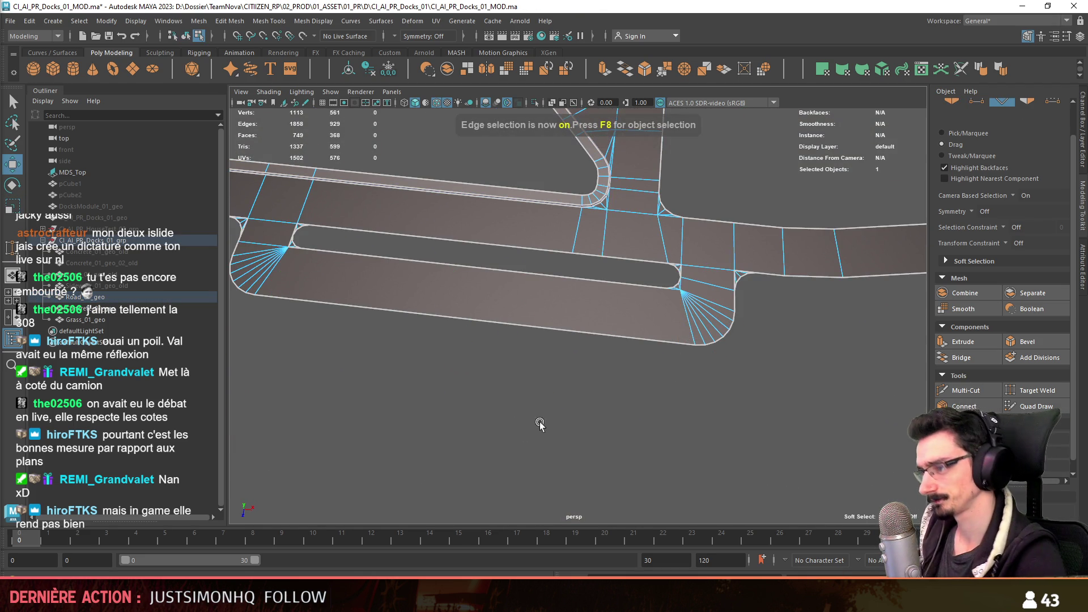
pyautogui.press('F8')
pyautogui.keyDown('alt'); pyautogui.moveTo(520, 421); pyautogui.dragTo(566, 365); pyautogui.keyUp('alt')
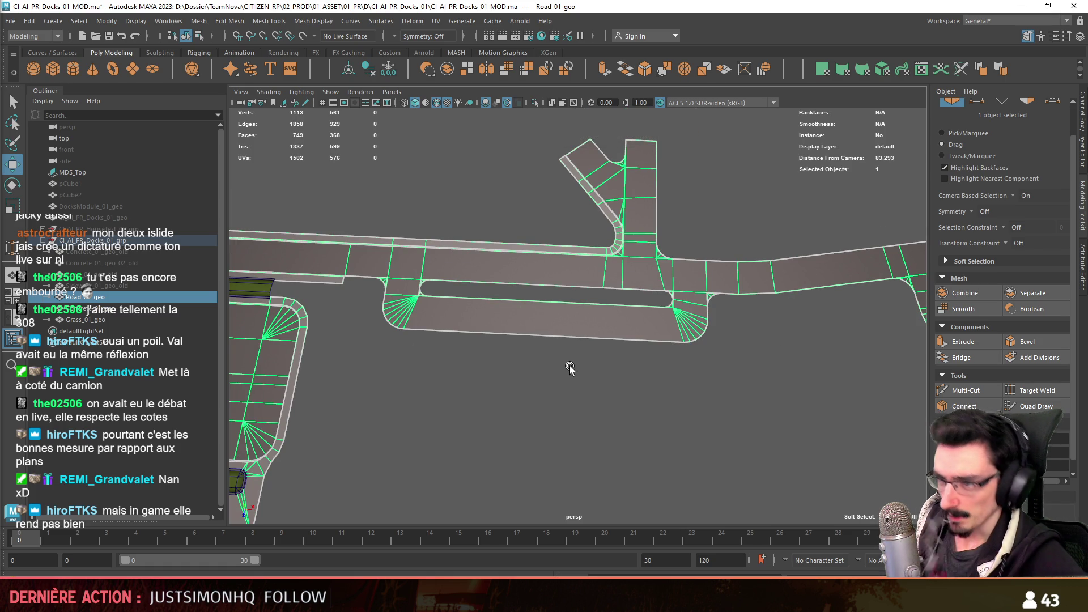
pyautogui.scroll(3, 477, 366)
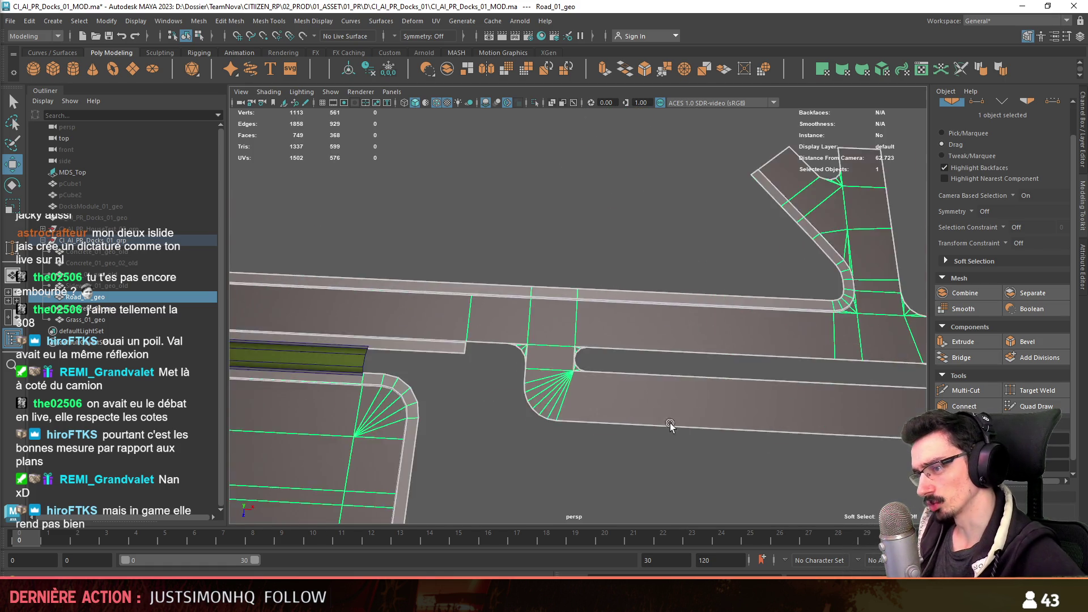
pyautogui.scroll(3, 478, 366)
pyautogui.press('F9')
pyautogui.scroll(1, 482, 366)
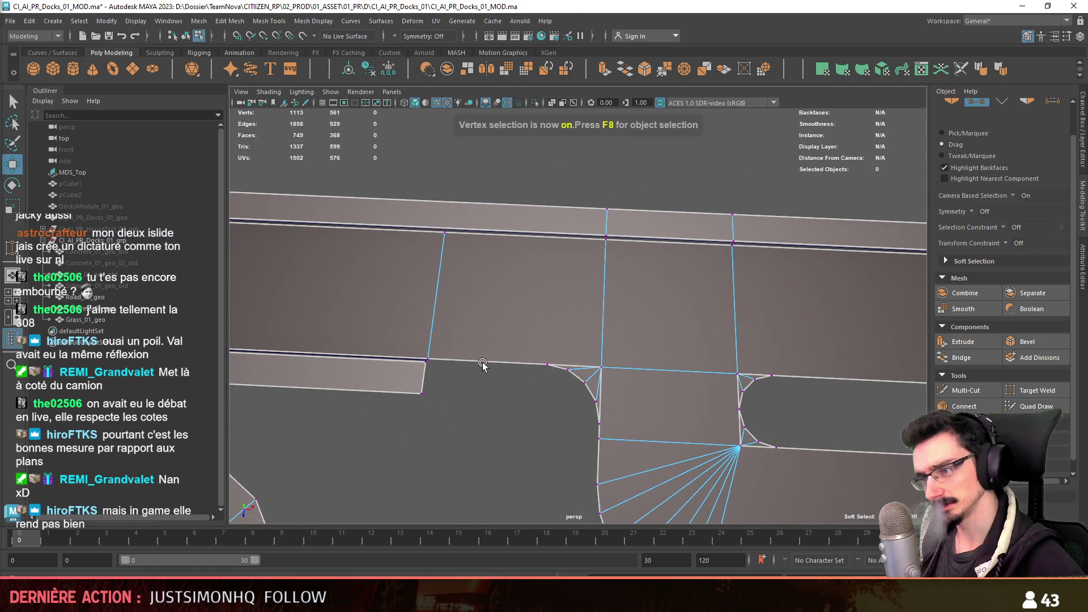
pyautogui.click(1030, 390)
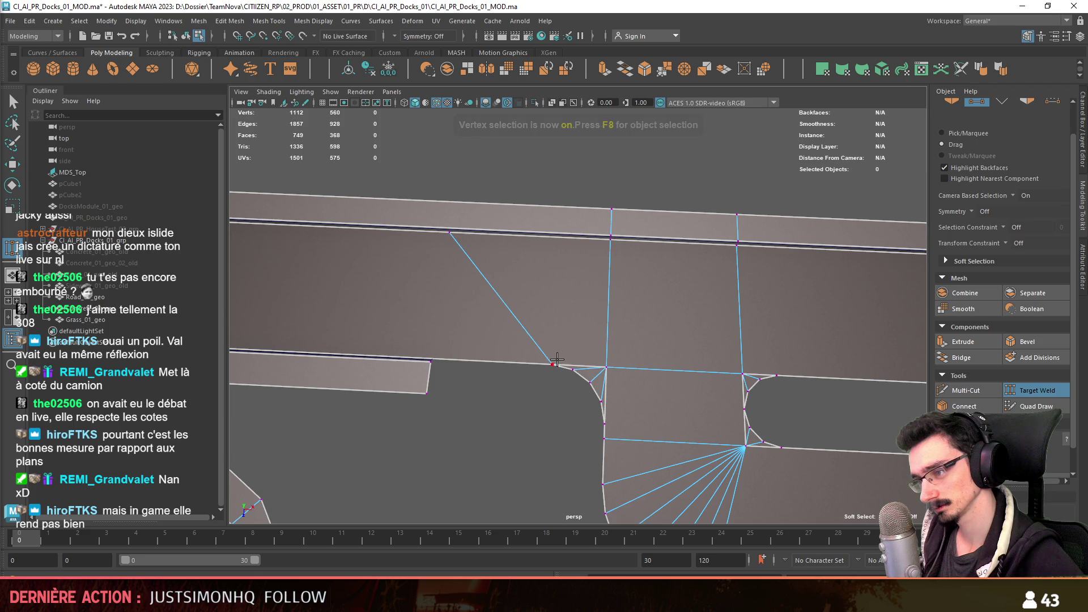
pyautogui.click(446, 240)
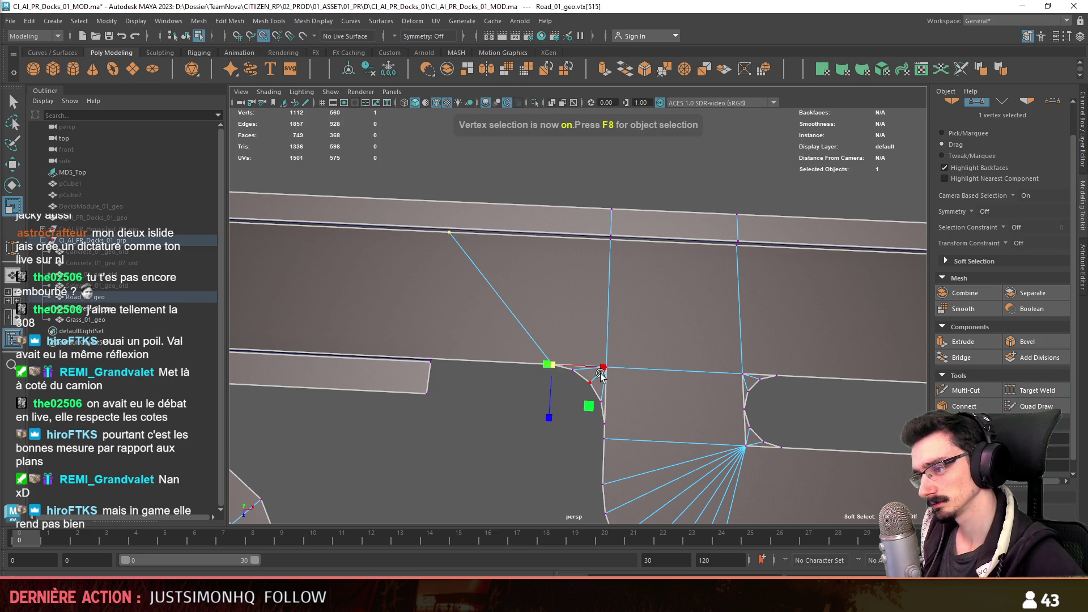
pyautogui.press('F8')
pyautogui.scroll(-2, 470, 446)
pyautogui.scroll(-2, 694, 389)
pyautogui.moveTo(695, 388)
pyautogui.keyDown('alt'); pyautogui.mouseDown()
pyautogui.moveTo(678, 356)
pyautogui.moveTo(732, 348)
pyautogui.moveTo(559, 315)
pyautogui.moveTo(664, 301)
pyautogui.moveTo(633, 351)
pyautogui.moveTo(522, 371)
pyautogui.moveTo(544, 430)
pyautogui.moveTo(451, 397)
pyautogui.moveTo(607, 389)
pyautogui.moveTo(708, 346)
pyautogui.moveTo(633, 343)
pyautogui.moveTo(632, 365)
pyautogui.moveTo(755, 311)
pyautogui.moveTo(843, 316)
pyautogui.moveTo(647, 324)
pyautogui.mouseUp(); pyautogui.keyUp('alt')
pyautogui.press('F8')
pyautogui.press('F8')
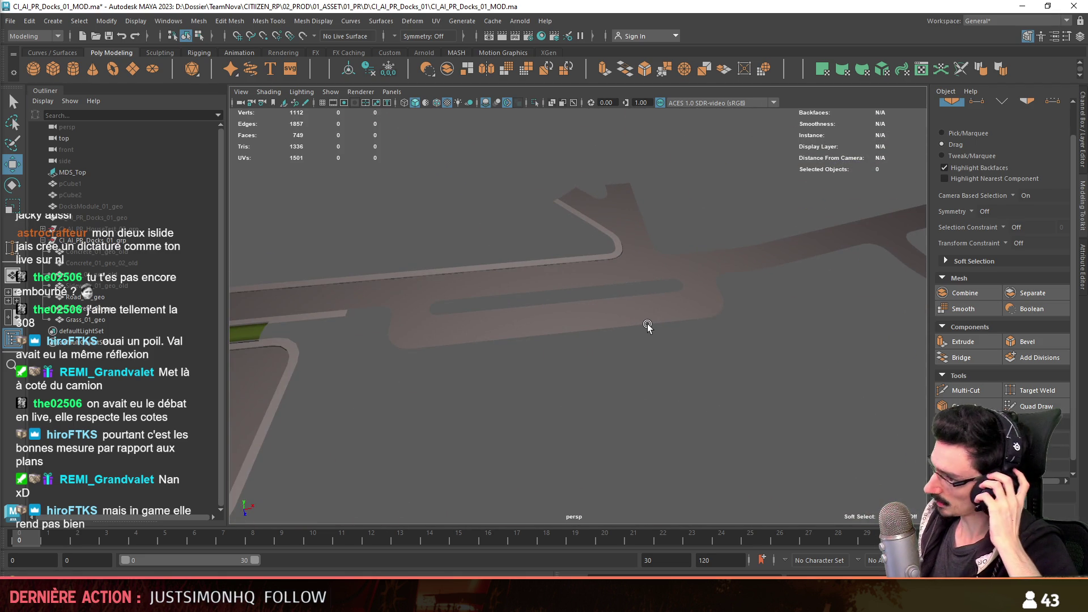
# - Select the road mesh's median border edge loop and start an edge extrusion with Ctrl+E
pyautogui.moveTo(637, 331)
pyautogui.keyDown('alt'); pyautogui.mouseDown()
pyautogui.moveTo(515, 285)
pyautogui.moveTo(569, 348)
pyautogui.moveTo(677, 309)
pyautogui.moveTo(537, 341)
pyautogui.moveTo(426, 341)
pyautogui.moveTo(514, 165)
pyautogui.moveTo(592, 280)
pyautogui.moveTo(625, 351)
pyautogui.moveTo(674, 272)
pyautogui.moveTo(759, 258)
pyautogui.moveTo(585, 346)
pyautogui.moveTo(758, 195)
pyautogui.moveTo(613, 309)
pyautogui.moveTo(783, 292)
pyautogui.moveTo(532, 381)
pyautogui.moveTo(610, 342)
pyautogui.moveTo(553, 313)
pyautogui.moveTo(553, 358)
pyautogui.moveTo(615, 375)
pyautogui.moveTo(585, 353)
pyautogui.moveTo(689, 366)
pyautogui.moveTo(606, 369)
pyautogui.moveTo(646, 357)
pyautogui.moveTo(646, 376)
pyautogui.moveTo(607, 319)
pyautogui.mouseUp(); pyautogui.keyUp('alt')
pyautogui.click(626, 352)
pyautogui.press('F10')
pyautogui.click(702, 369)
pyautogui.doubleClick(702, 369)
pyautogui.hotkey('ctrl', 'e')
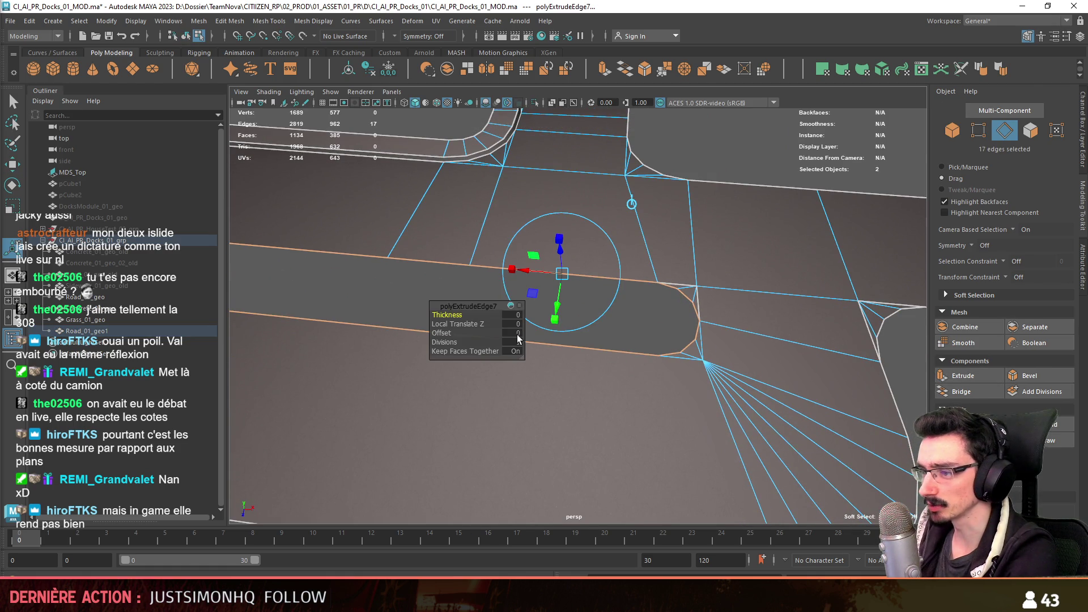
# - Set the edge extrusion's offset, then delete the long face strip at the road's rounded end
pyautogui.moveTo(517, 338)
pyautogui.mouseDown()
pyautogui.moveTo(829, 340)
pyautogui.moveTo(772, 369)
pyautogui.moveTo(382, 338)
pyautogui.moveTo(467, 312)
pyautogui.moveTo(697, 339)
pyautogui.mouseUp()
pyautogui.press('w')
pyautogui.scroll(3, 556, 372)
pyautogui.moveTo(556, 372)
pyautogui.keyDown('alt'); pyautogui.mouseDown()
pyautogui.moveTo(612, 413)
pyautogui.moveTo(559, 334)
pyautogui.moveTo(510, 413)
pyautogui.mouseUp(); pyautogui.keyUp('alt')
pyautogui.press('F11')
pyautogui.click(524, 386)
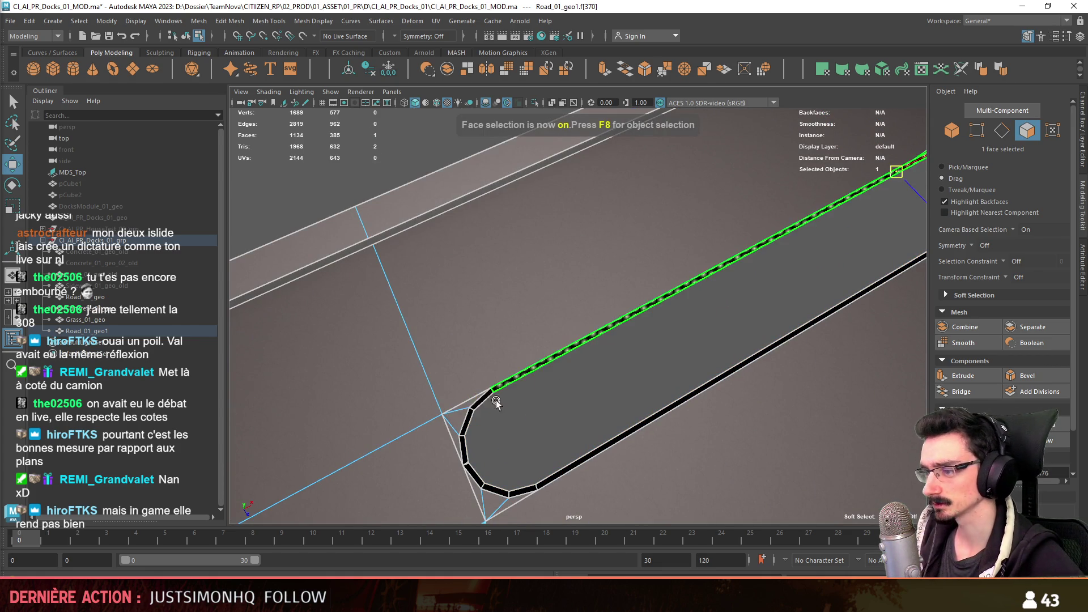
pyautogui.press('Delete')
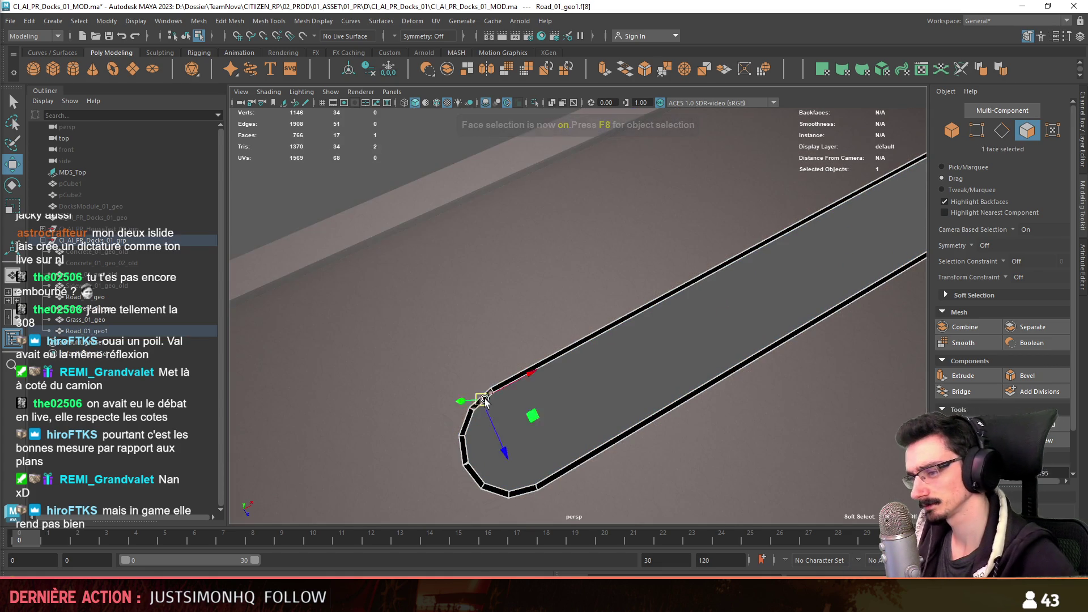
# - Extrude the face loop along the median border with thickness 0.2 to form a trial curb
pyautogui.doubleClick(485, 402)
pyautogui.moveTo(485, 401)
pyautogui.keyDown('alt'); pyautogui.mouseDown()
pyautogui.moveTo(559, 389)
pyautogui.moveTo(584, 340)
pyautogui.moveTo(649, 289)
pyautogui.moveTo(607, 280)
pyautogui.mouseUp(); pyautogui.keyUp('alt')
pyautogui.click(969, 376)
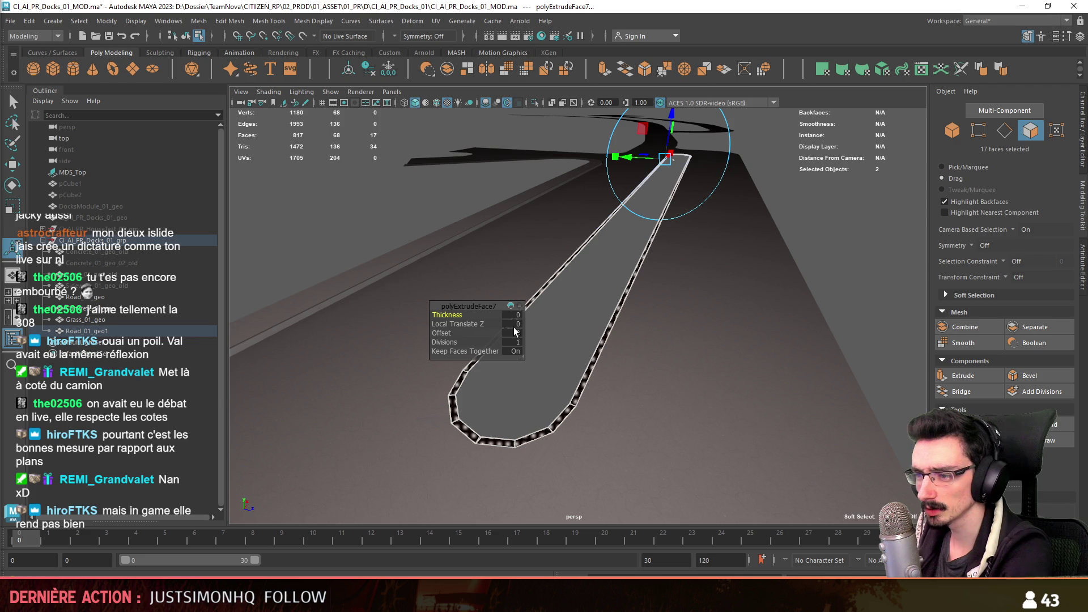
pyautogui.write('0.2')
pyautogui.press('Return')
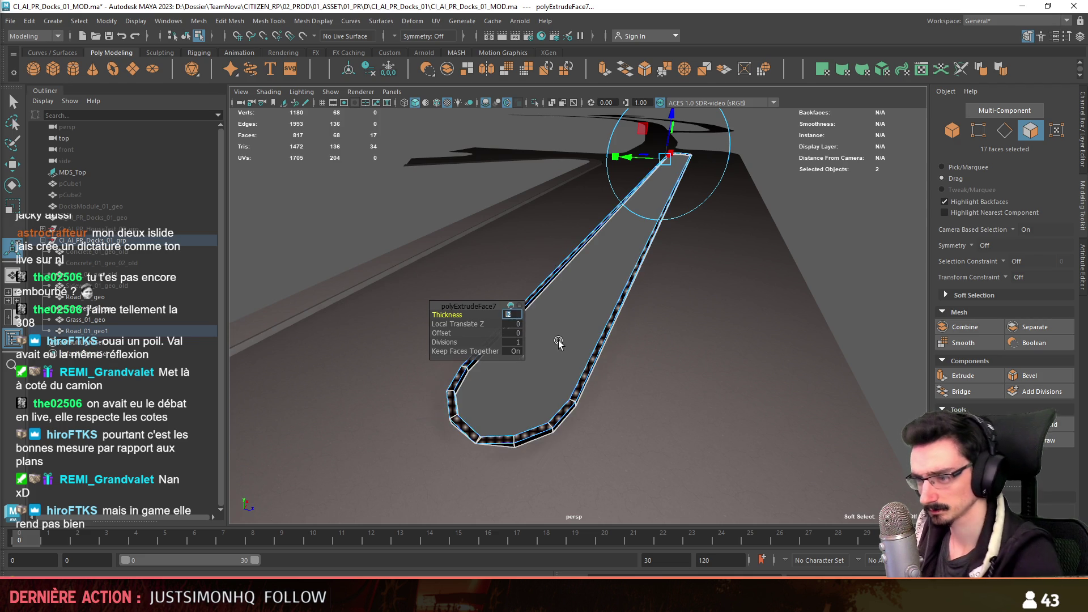
pyautogui.moveTo(578, 348)
pyautogui.keyDown('alt'); pyautogui.mouseDown()
pyautogui.moveTo(697, 306)
pyautogui.moveTo(727, 316)
pyautogui.moveTo(657, 251)
pyautogui.moveTo(661, 284)
pyautogui.mouseUp(); pyautogui.keyUp('alt')
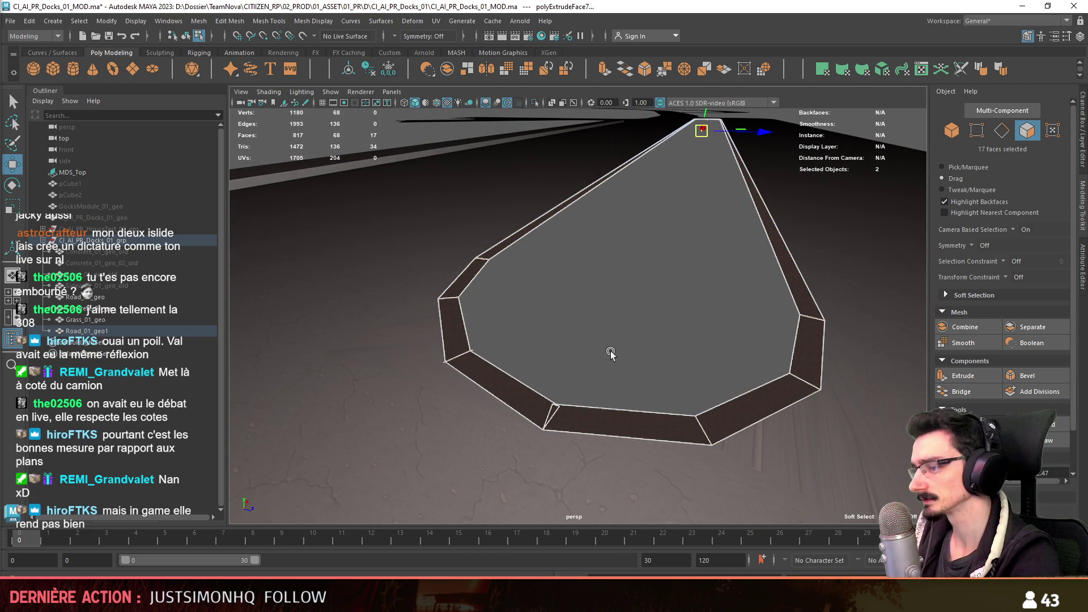
# - Undo the trial curb extrusion and return to vertex editing at the median corner
pyautogui.press('F8')
pyautogui.hotkey('ctrl', 'z')
pyautogui.moveTo(485, 420)
pyautogui.keyDown('alt'); pyautogui.mouseDown()
pyautogui.moveTo(531, 332)
pyautogui.moveTo(589, 302)
pyautogui.moveTo(422, 332)
pyautogui.mouseUp(); pyautogui.keyUp('alt')
pyautogui.press('F8')
pyautogui.click(529, 332)
pyautogui.press('F9')
pyautogui.click(576, 243)
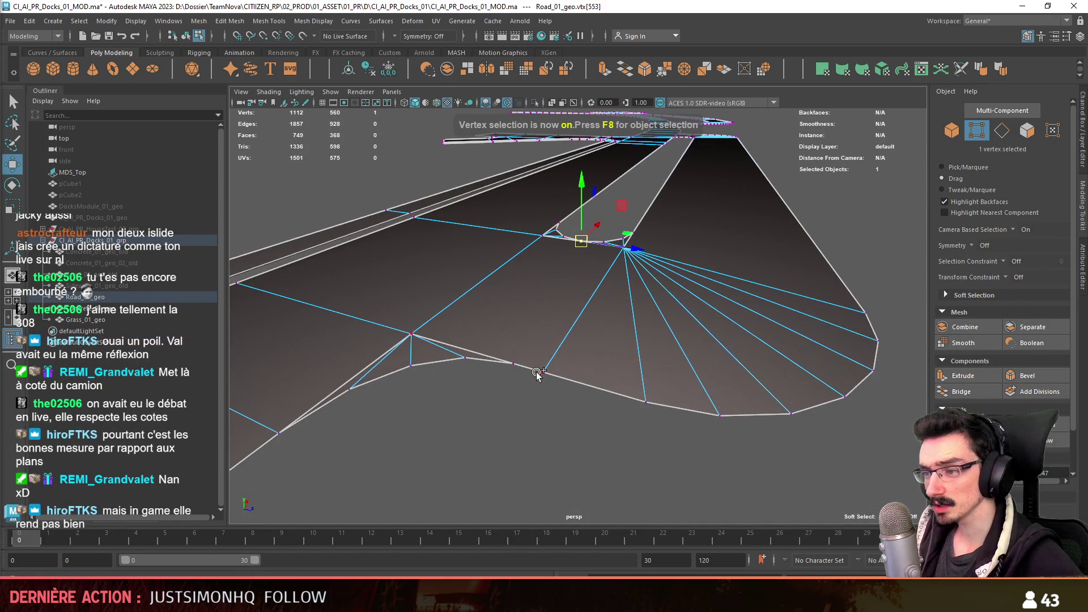
# - Reselect the overlapping corner vertices around the median and inspect the road corner from several angles
pyautogui.click(516, 370)
pyautogui.keyDown('shift'); pyautogui.click(555, 230); pyautogui.keyUp('shift')
pyautogui.moveTo(560, 443)
pyautogui.keyDown('alt'); pyautogui.mouseDown()
pyautogui.moveTo(546, 328)
pyautogui.moveTo(576, 372)
pyautogui.moveTo(637, 340)
pyautogui.moveTo(507, 328)
pyautogui.moveTo(631, 332)
pyautogui.moveTo(615, 349)
pyautogui.moveTo(642, 350)
pyautogui.moveTo(212, 514)
pyautogui.mouseUp(); pyautogui.keyUp('alt')
pyautogui.press('F8')
pyautogui.press('F11')
pyautogui.press('F10')
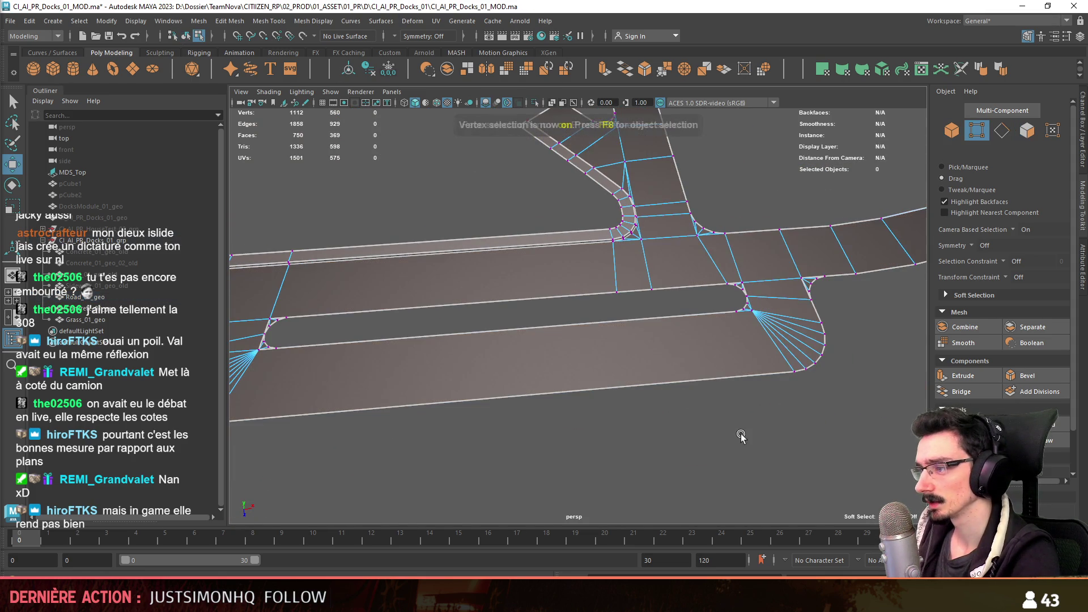
pyautogui.click(791, 374)
pyautogui.keyDown('alt'); pyautogui.moveTo(790, 383); pyautogui.dragTo(708, 383); pyautogui.keyUp('alt')
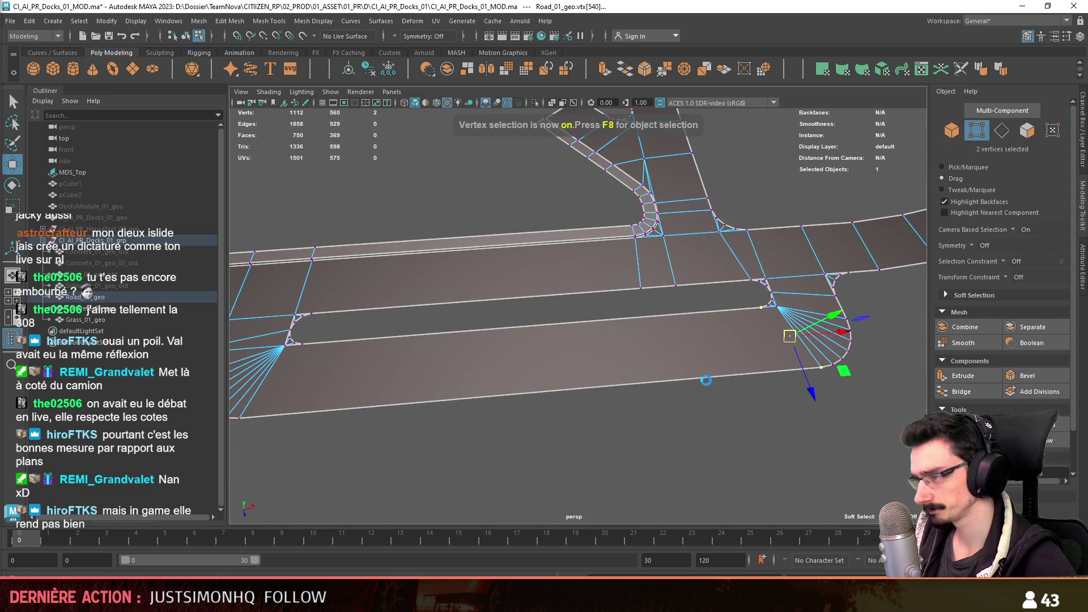
pyautogui.keyDown('alt'); pyautogui.moveTo(394, 358); pyautogui.dragTo(330, 348); pyautogui.keyUp('alt')
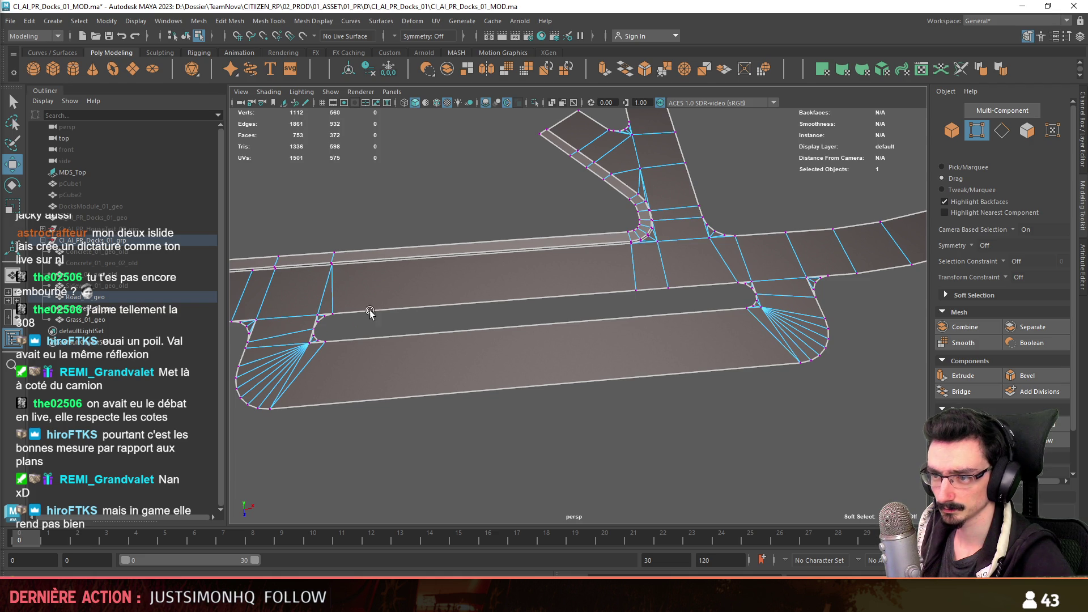
pyautogui.keyDown('alt'); pyautogui.moveTo(308, 295); pyautogui.dragTo(362, 273); pyautogui.keyUp('alt')
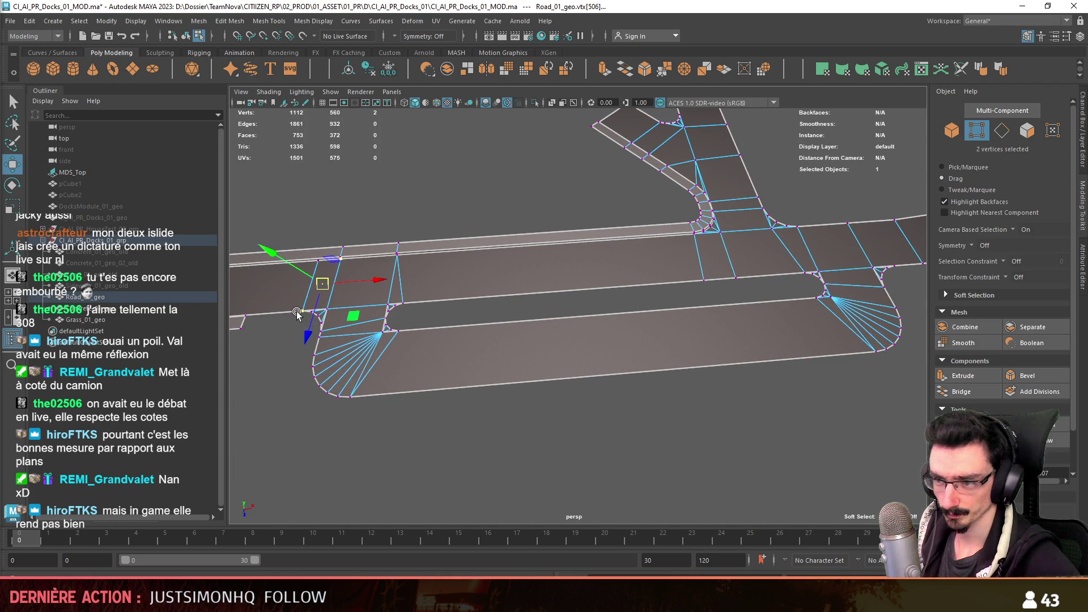
# - Connect the median's left-corner vertex to a road-edge vertex with a new edge across the triangulated corner
pyautogui.press('F10')
pyautogui.click(311, 284)
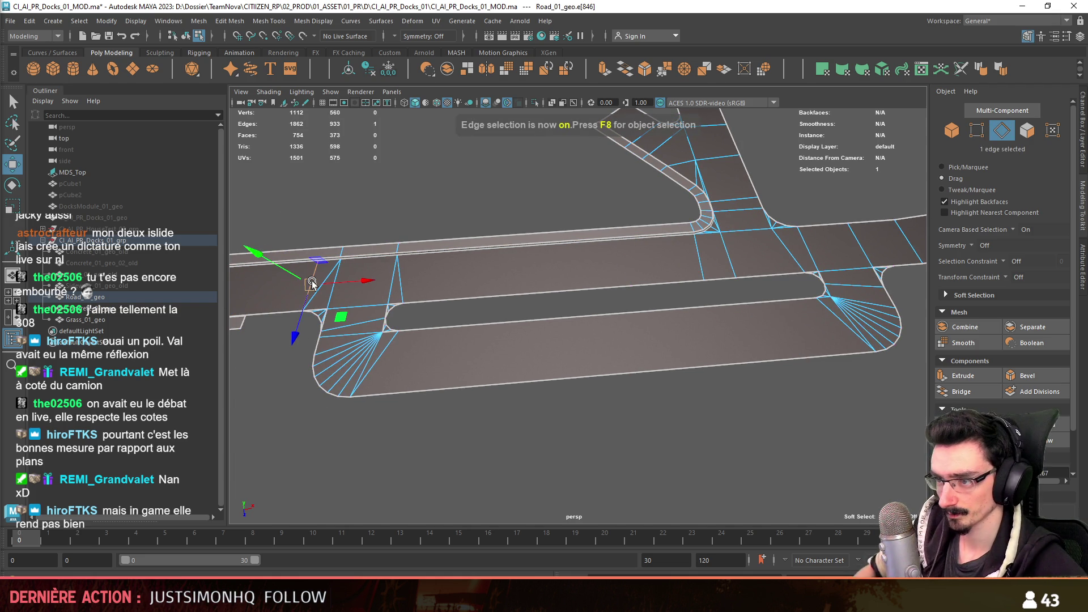
pyautogui.press('F9')
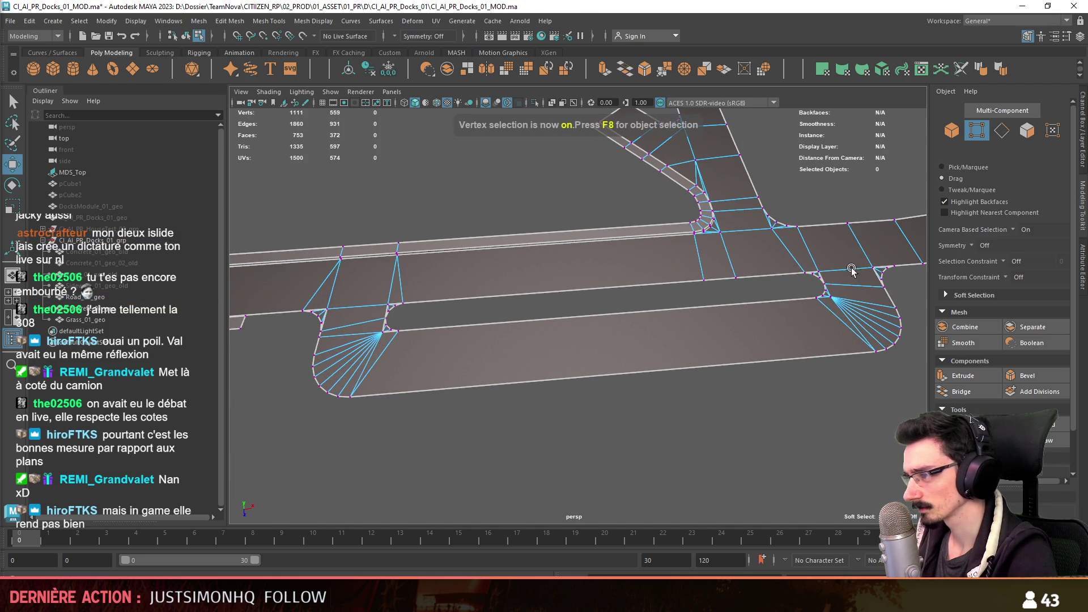
pyautogui.click(894, 264)
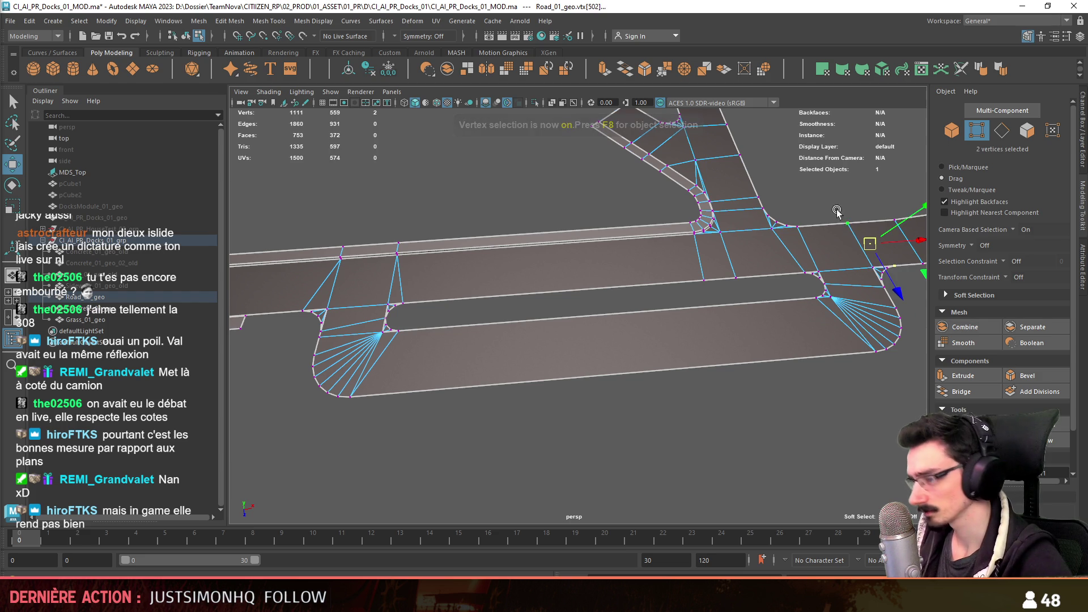
pyautogui.hotkey('ctrl', 'shift', 'c')
pyautogui.moveTo(766, 299)
pyautogui.keyDown('alt'); pyautogui.mouseDown()
pyautogui.moveTo(751, 297)
pyautogui.moveTo(774, 290)
pyautogui.mouseUp(); pyautogui.keyUp('alt')
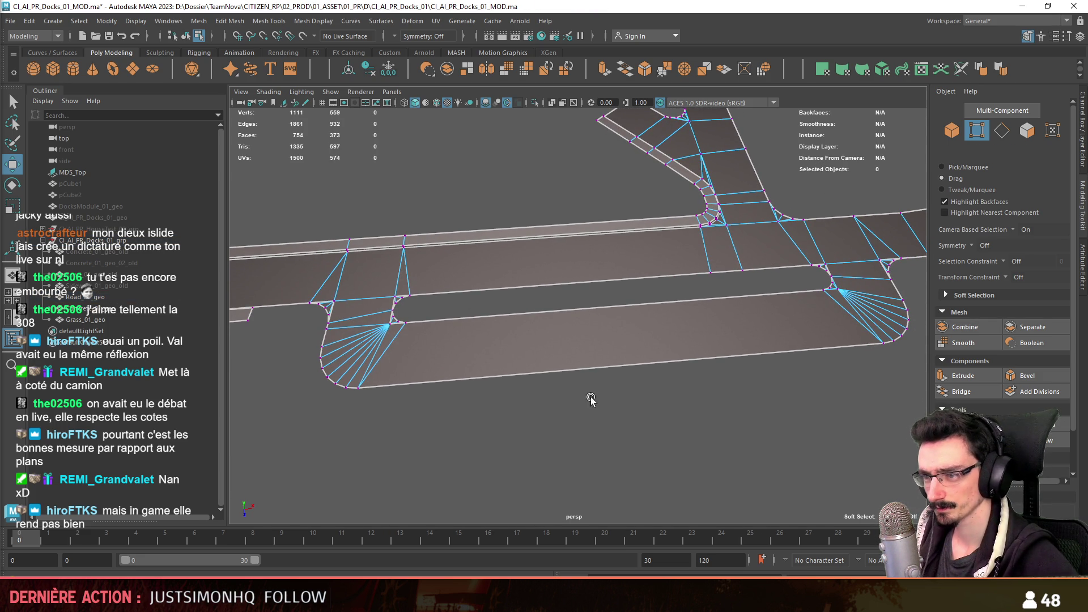
# - Select Road_01_geo1 and grab the edge loop around its median
pyautogui.press('F8')
pyautogui.click(486, 365)
pyautogui.scroll(3, 486, 365)
pyautogui.press('F10')
pyautogui.doubleClick(463, 312)
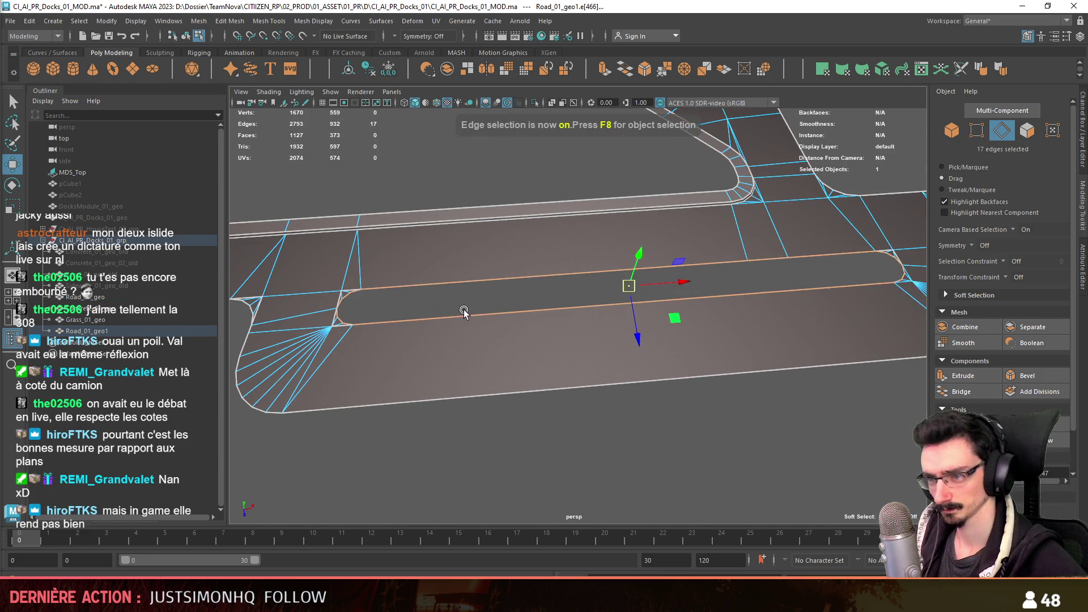
# - Extrude the median border edges with a 0.5 offset and inspect the resulting band at the road end
pyautogui.keyDown('alt'); pyautogui.moveTo(464, 313); pyautogui.dragTo(575, 326); pyautogui.keyUp('alt')
pyautogui.scroll(3, 540, 352)
pyautogui.scroll(2, 469, 335)
pyautogui.hotkey('ctrl', 'e')
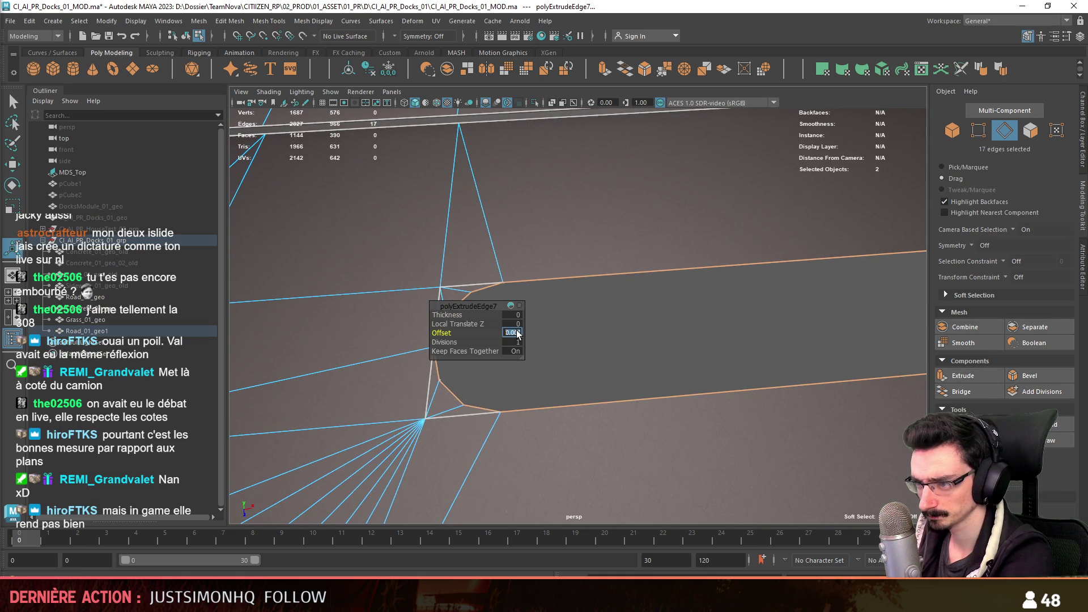
pyautogui.write('0.5')
pyautogui.press('Return')
pyautogui.moveTo(595, 335)
pyautogui.keyDown('alt'); pyautogui.mouseDown()
pyautogui.moveTo(531, 356)
pyautogui.moveTo(576, 374)
pyautogui.mouseUp(); pyautogui.keyUp('alt')
pyautogui.scroll(3, 671, 321)
pyautogui.scroll(2, 643, 290)
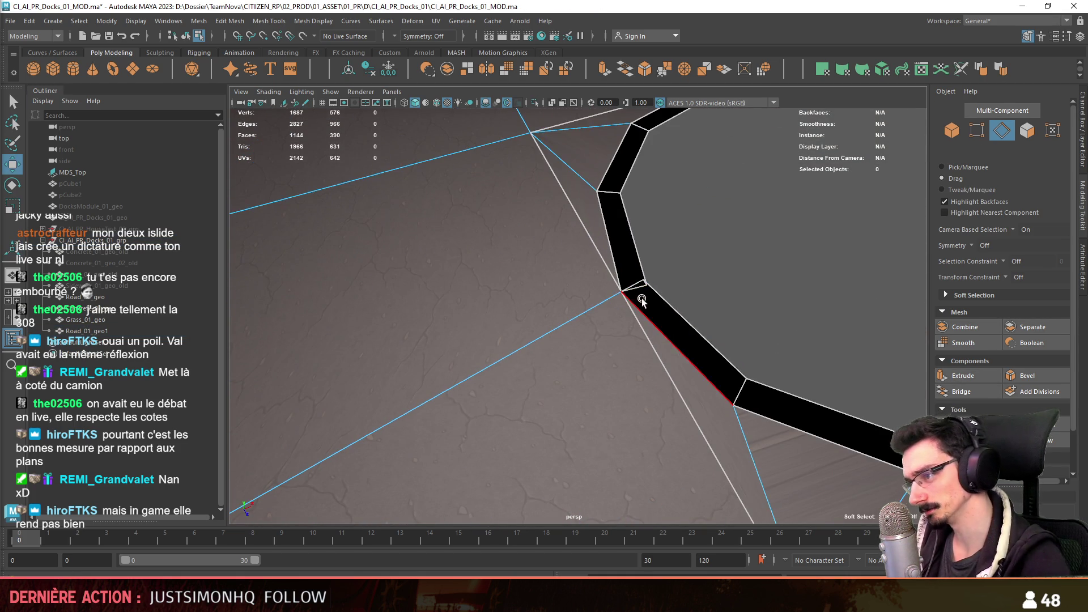
# - Remove the trial extruded edge band and pick the road's corner vertex for further cleanup
pyautogui.press('F11')
pyautogui.doubleClick(648, 304)
pyautogui.press('Delete')
pyautogui.press('F8')
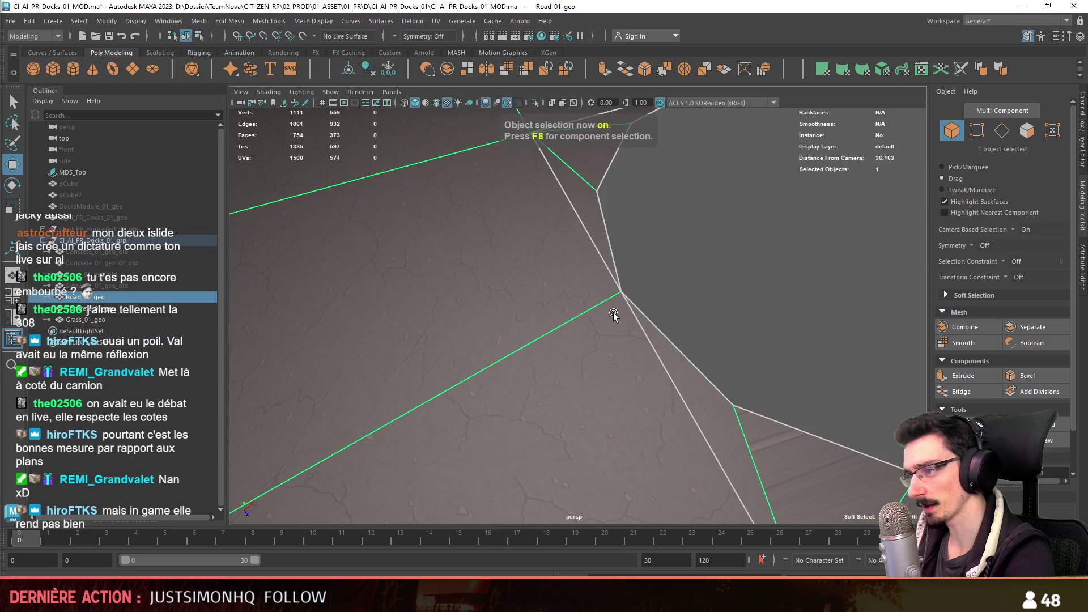
pyautogui.press('F8')
pyautogui.click(621, 293)
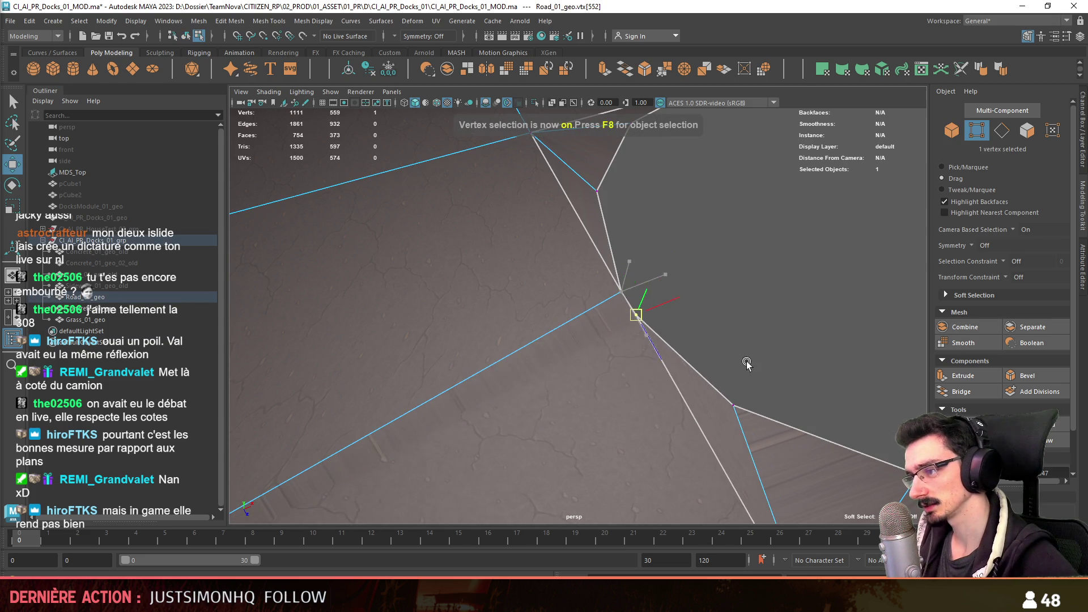
pyautogui.scroll(-4, 742, 364)
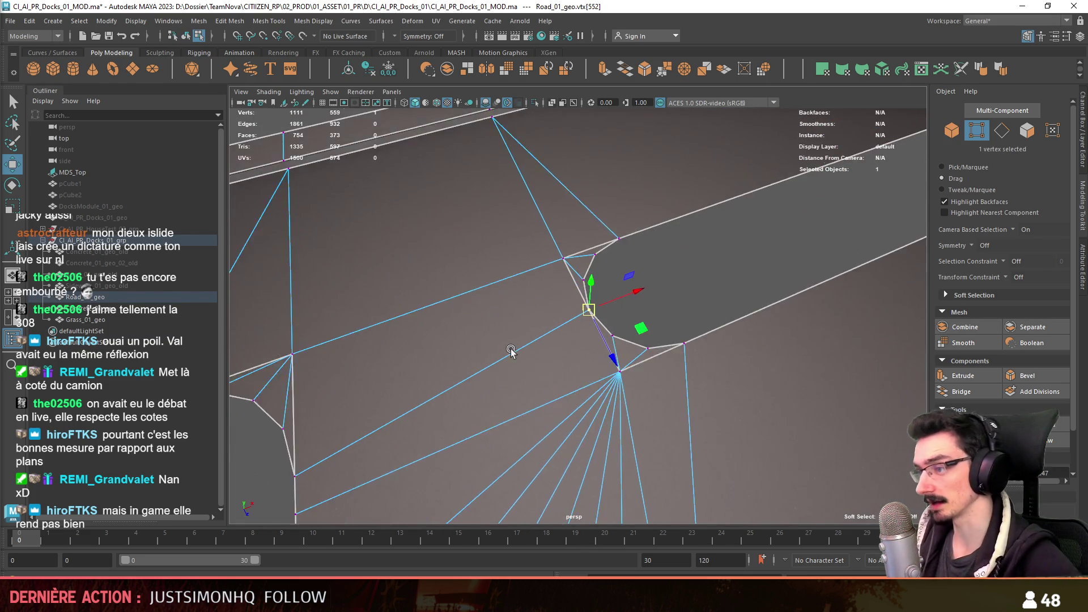
pyautogui.scroll(2, 576, 386)
pyautogui.keyDown('alt'); pyautogui.moveTo(725, 376); pyautogui.dragTo(666, 374); pyautogui.keyUp('alt')
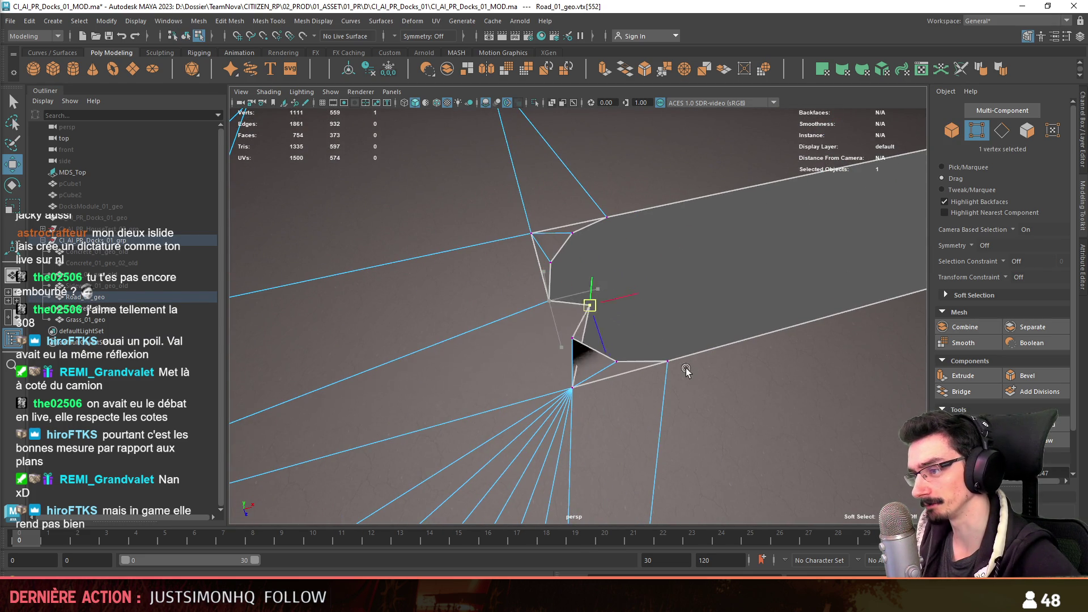
pyautogui.scroll(-4, 638, 369)
pyautogui.press('F11')
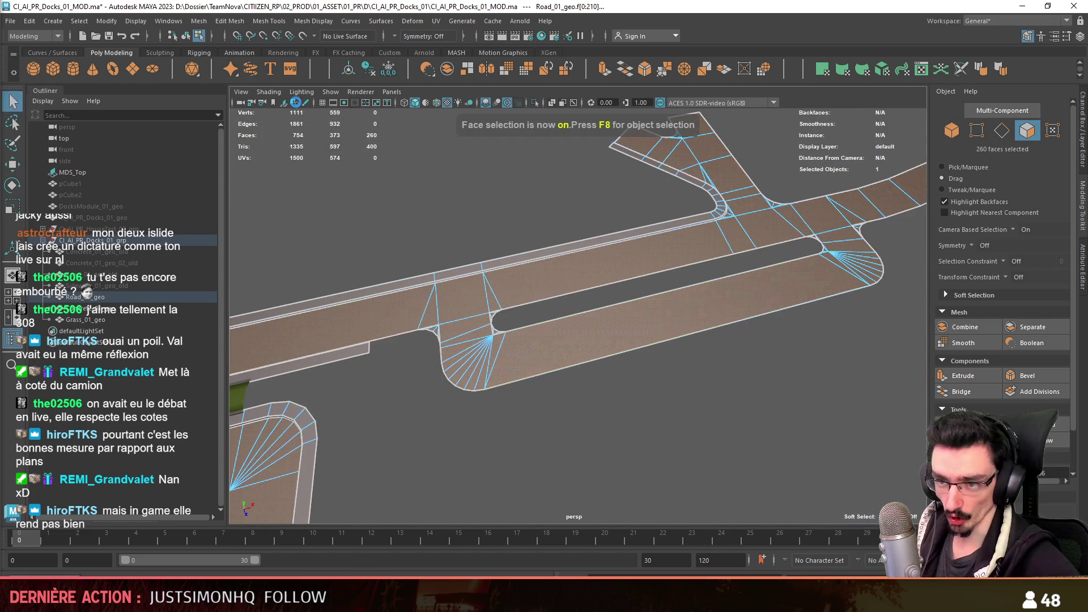
# - Run Mesh > Cleanup, try Multi-Cut, then frame the view on the leftover vertex at the median end
pyautogui.click(106, 21)
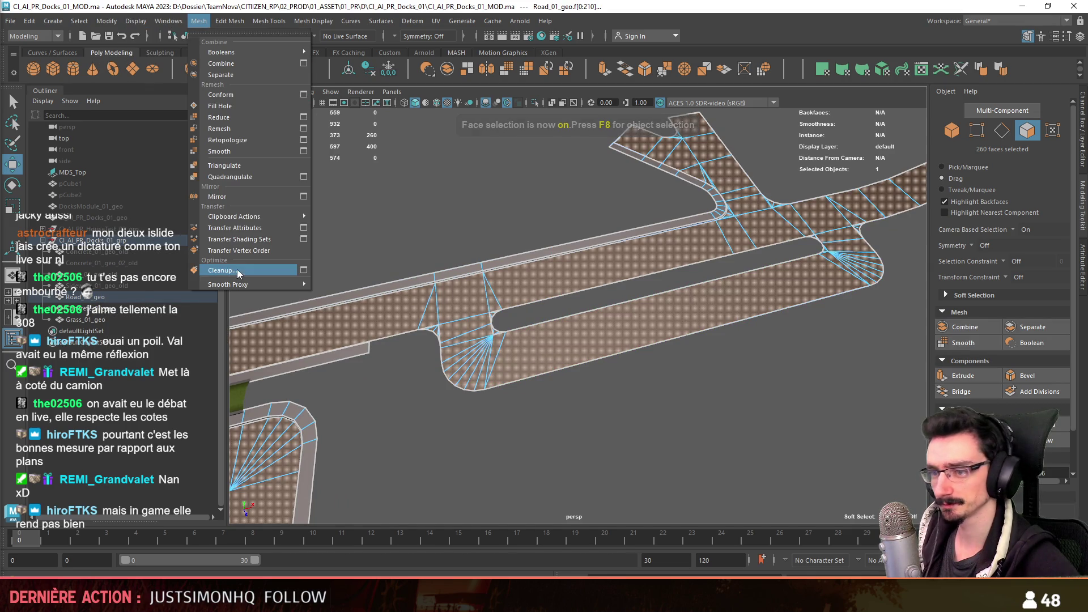
pyautogui.click(239, 272)
pyautogui.click(285, 20)
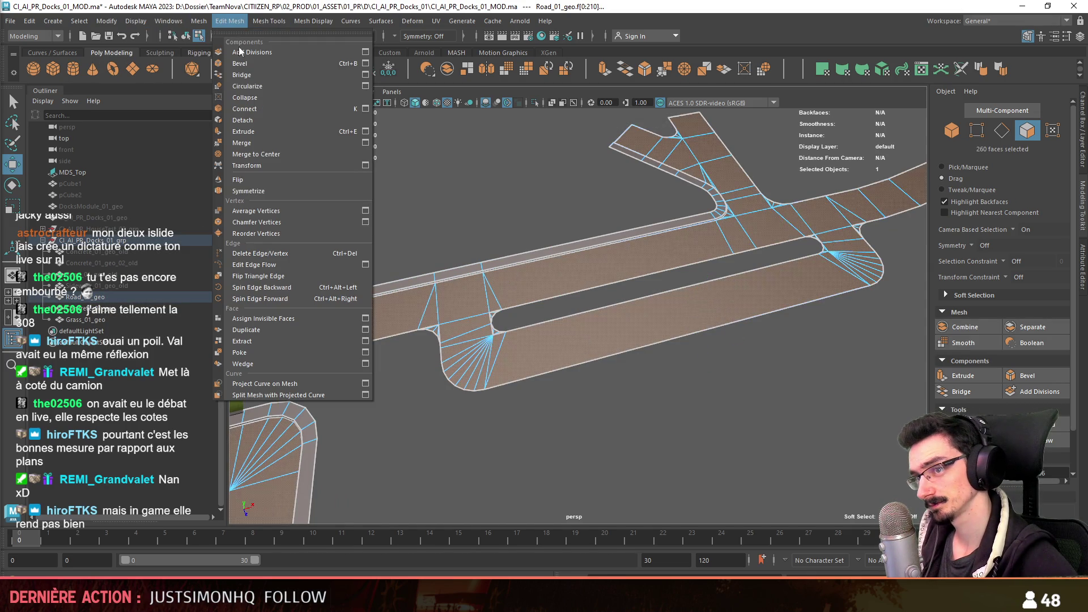
pyautogui.click(281, 145)
pyautogui.scroll(3, 437, 312)
pyautogui.scroll(2, 393, 370)
pyautogui.scroll(2, 393, 370)
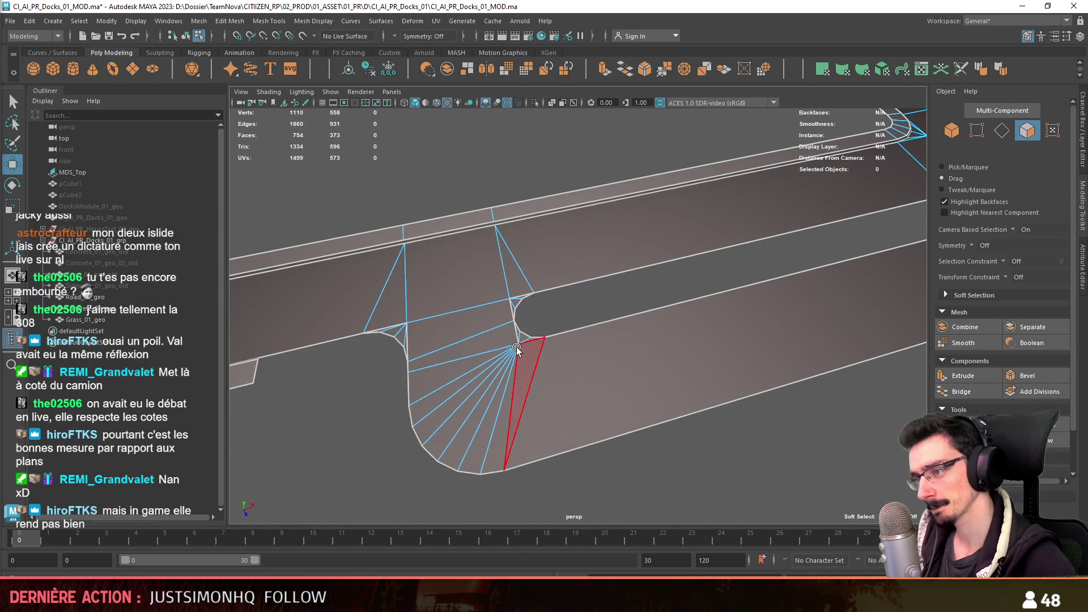
pyautogui.press('w')
pyautogui.click(511, 358)
pyautogui.press('f')
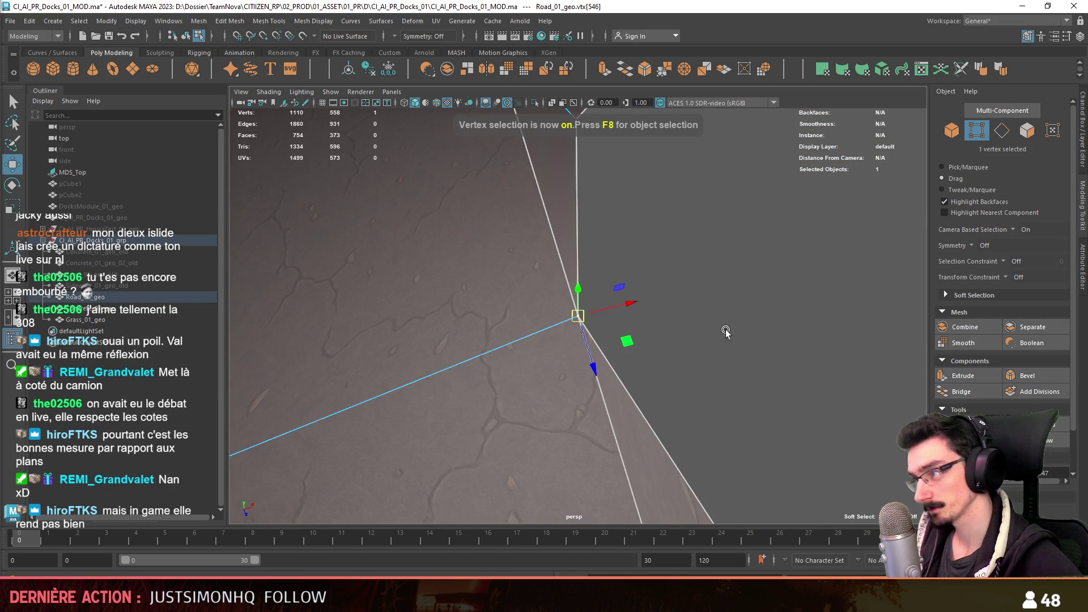
pyautogui.scroll(-2, 578, 382)
pyautogui.scroll(-2, 577, 381)
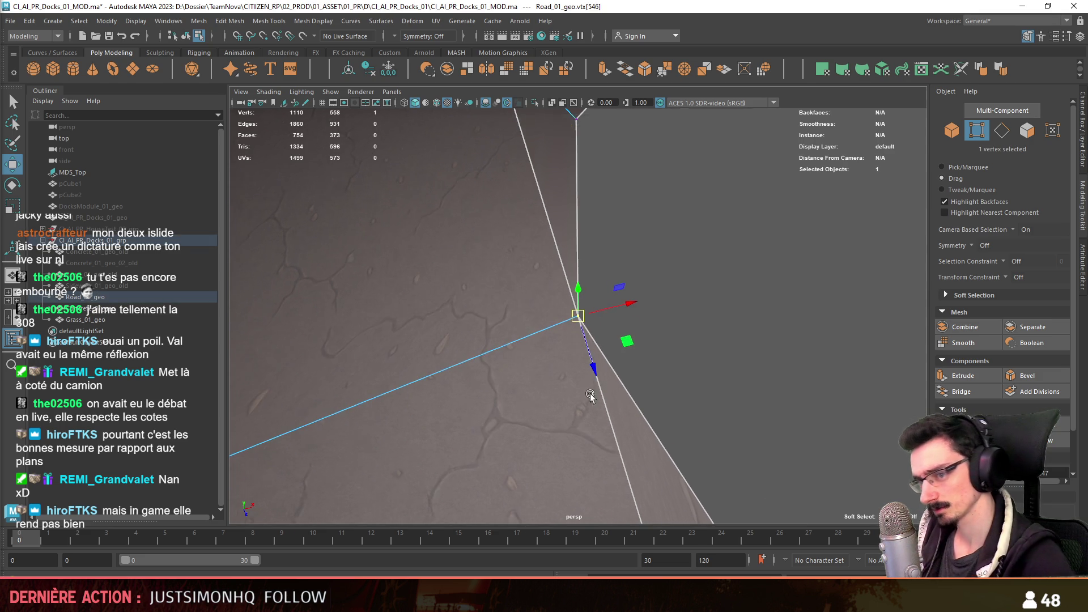
# - Duplicate the road mesh and select the median hole's border edge loop on the copy
pyautogui.press('F8')
pyautogui.hotkey('ctrl', 'd')
pyautogui.press('F10')
pyautogui.doubleClick(611, 366)
# - Extrude the hole border edges, resetting the 0.2 thickness to zero and applying an offset of 1 for a flat band
pyautogui.moveTo(610, 365)
pyautogui.keyDown('alt'); pyautogui.mouseDown()
pyautogui.moveTo(435, 382)
pyautogui.moveTo(612, 301)
pyautogui.mouseUp(); pyautogui.keyUp('alt')
pyautogui.hotkey('ctrl', 'e')
pyautogui.click(518, 315)
pyautogui.write('0.2')
pyautogui.press('Return')
pyautogui.moveTo(559, 354)
pyautogui.keyDown('alt'); pyautogui.mouseDown()
pyautogui.moveTo(644, 299)
pyautogui.moveTo(579, 347)
pyautogui.mouseUp(); pyautogui.keyUp('alt')
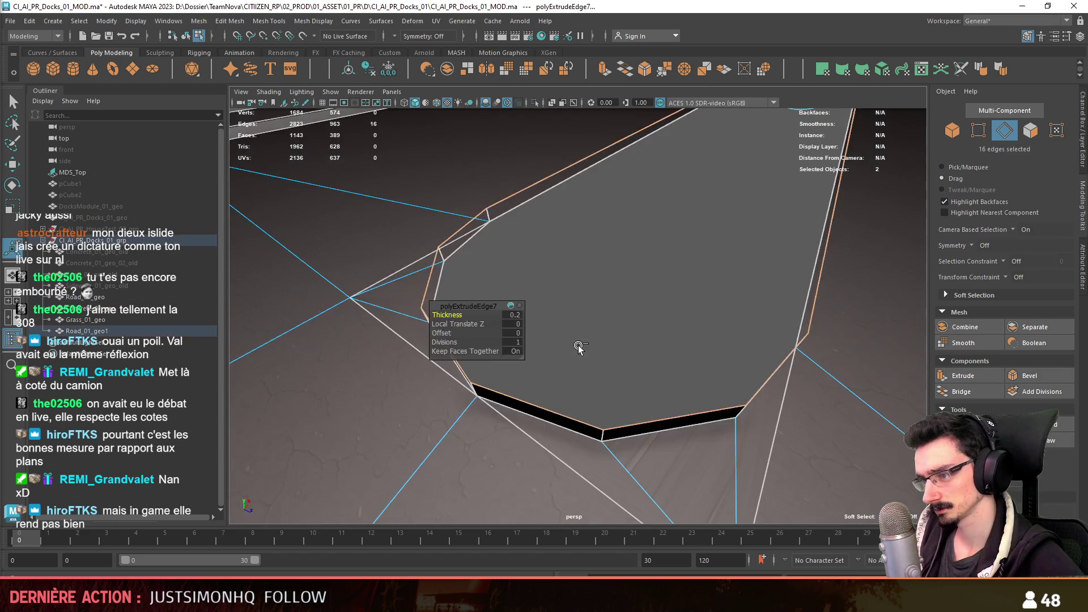
pyautogui.hotkey('ctrl', 'z')
pyautogui.write('1')
pyautogui.press('Return')
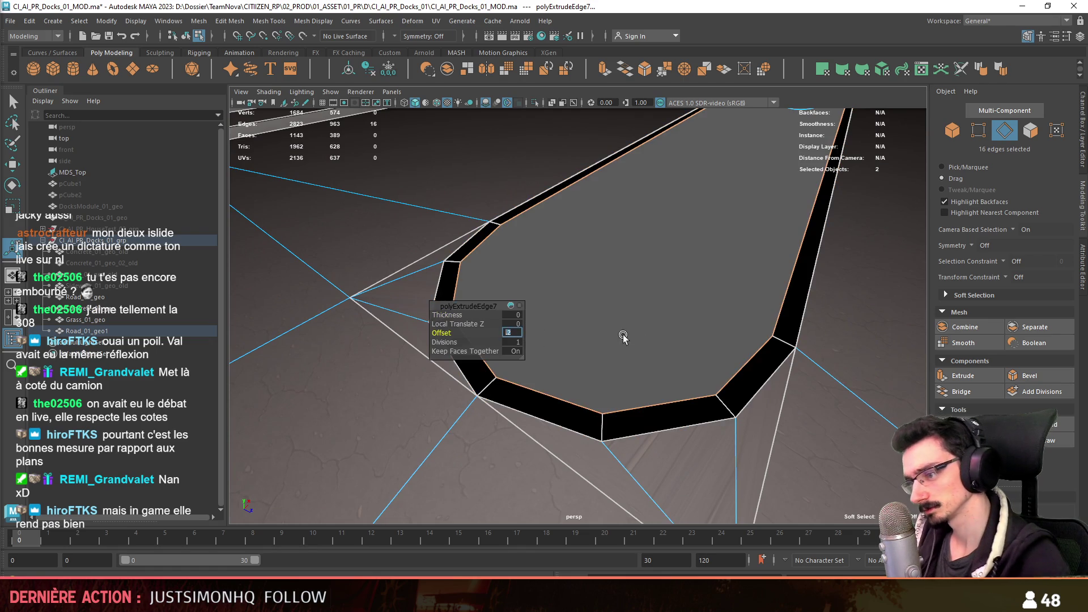
pyautogui.moveTo(520, 334)
pyautogui.keyDown('alt'); pyautogui.mouseDown()
pyautogui.moveTo(661, 259)
pyautogui.moveTo(697, 124)
pyautogui.mouseUp(); pyautogui.keyUp('alt')
# - Remove the duplicate's unneeded road faces and extrude the remaining border ring upward into a curb wall
pyautogui.press('F11')
pyautogui.click(698, 124)
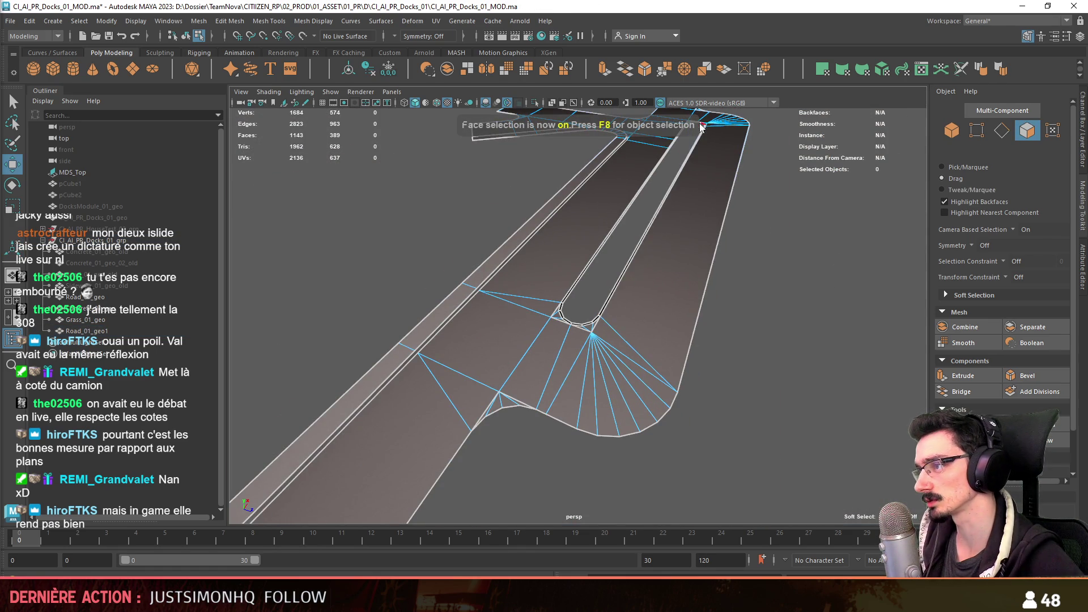
pyautogui.press('f')
pyautogui.keyDown('alt'); pyautogui.moveTo(705, 158); pyautogui.dragTo(572, 304); pyautogui.keyUp('alt')
pyautogui.scroll(2, 580, 275)
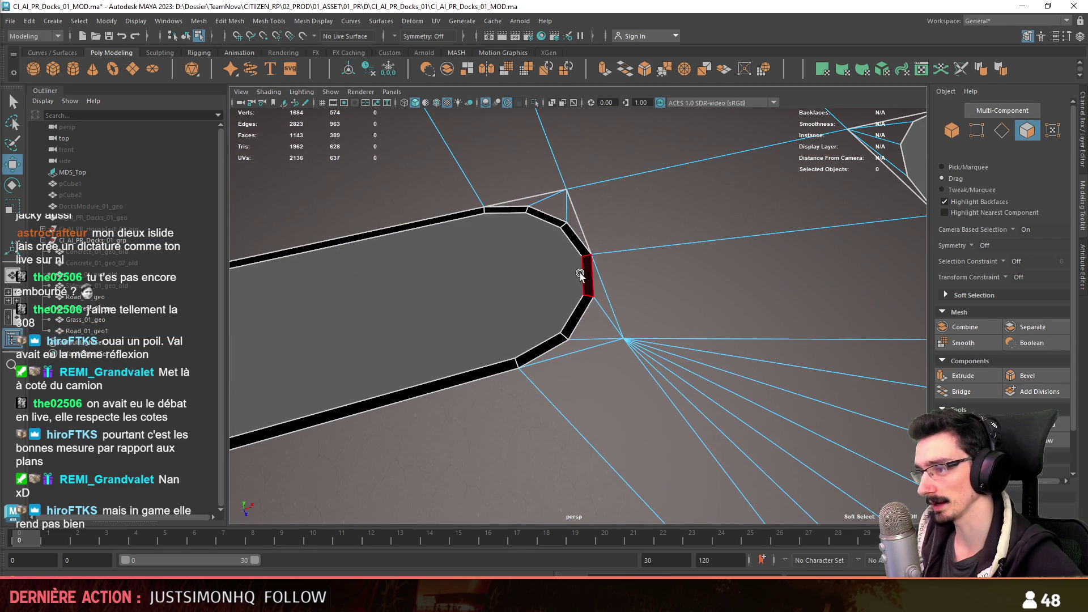
pyautogui.click(580, 275)
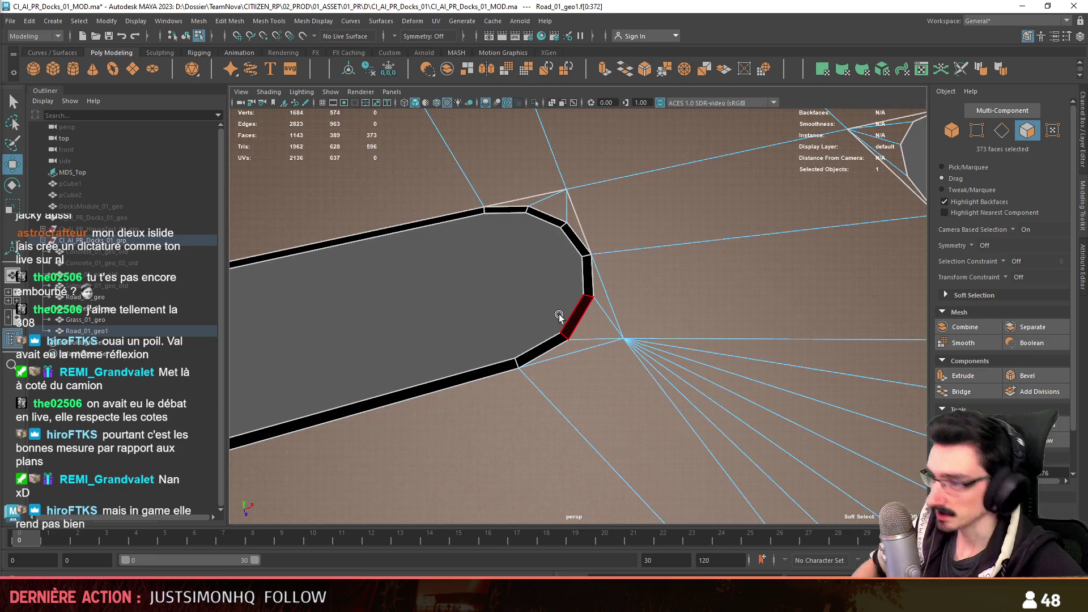
pyautogui.hotkey('ctrl', 'h')
pyautogui.doubleClick(561, 317)
pyautogui.keyDown('alt'); pyautogui.moveTo(607, 316); pyautogui.dragTo(564, 391); pyautogui.keyUp('alt')
pyautogui.hotkey('ctrl', 'e')
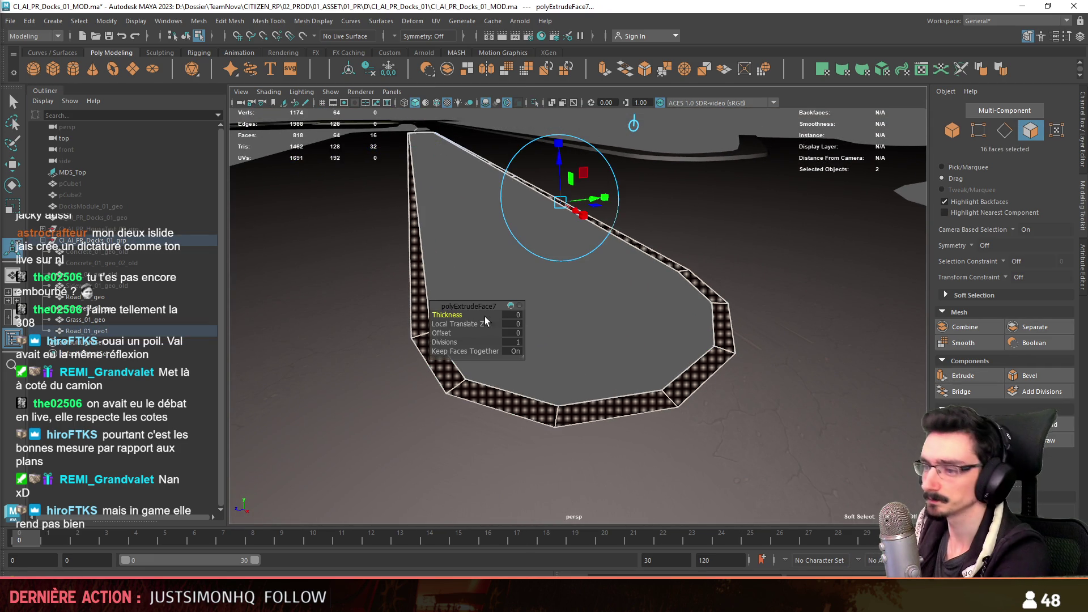
pyautogui.moveTo(513, 319); pyautogui.dragTo(621, 332)
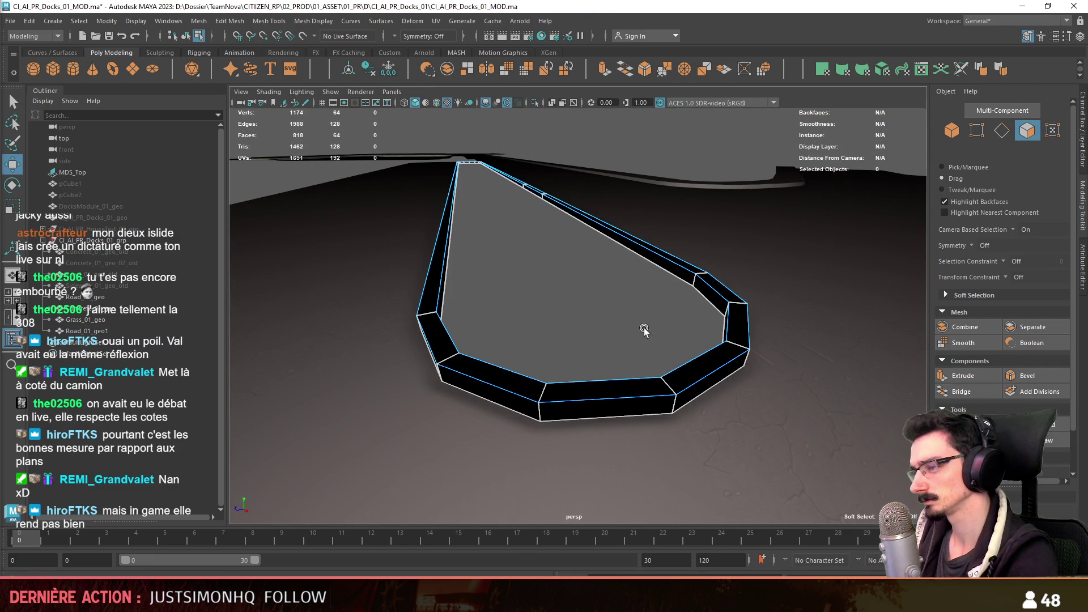
pyautogui.scroll(2, 655, 338)
# - Inspect the curb's face loop, try and undo an extra edge loop along it, and bring up the curb's context options
pyautogui.click(559, 306)
pyautogui.moveTo(562, 310)
pyautogui.keyDown('alt'); pyautogui.mouseDown()
pyautogui.moveTo(628, 343)
pyautogui.moveTo(620, 352)
pyautogui.mouseUp(); pyautogui.keyUp('alt')
pyautogui.keyDown('shift'); pyautogui.doubleClick(628, 344); pyautogui.keyUp('shift')
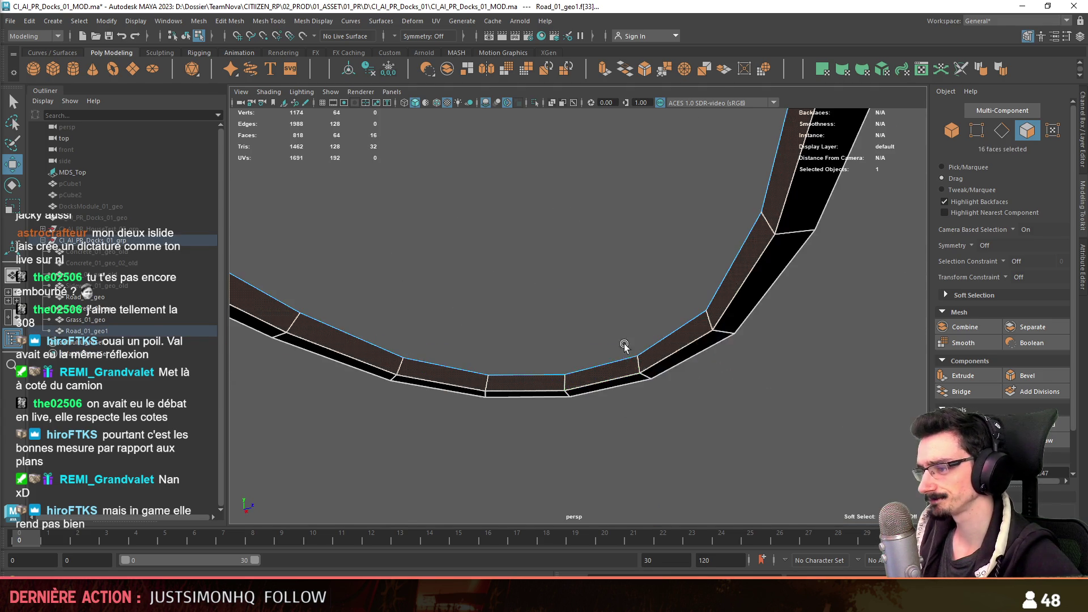
pyautogui.keyDown('alt'); pyautogui.moveTo(707, 340); pyautogui.dragTo(742, 316); pyautogui.keyUp('alt')
pyautogui.press('F10')
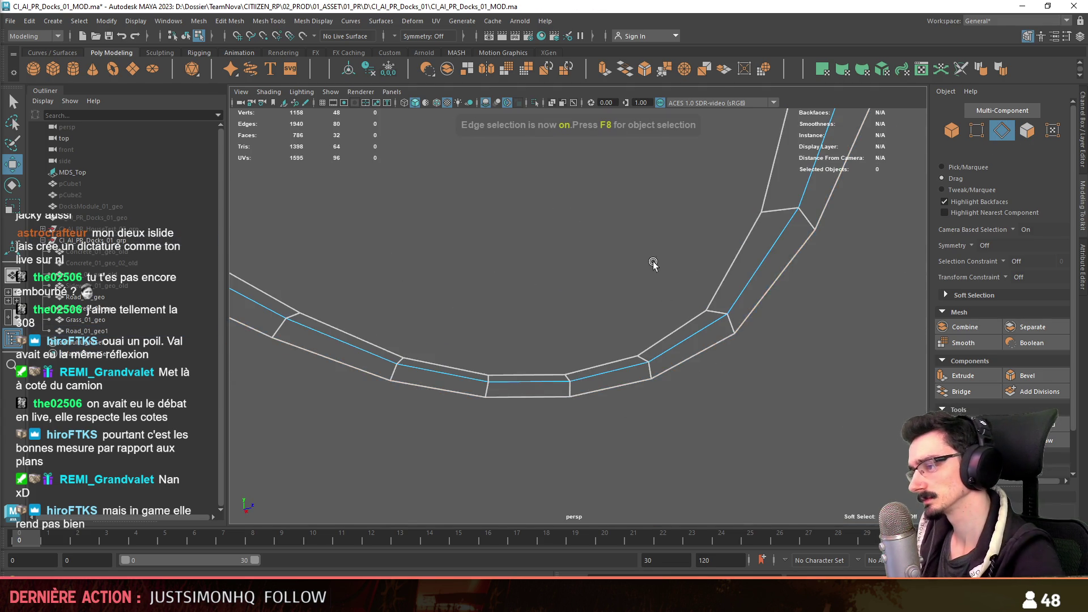
pyautogui.keyDown('alt'); pyautogui.moveTo(646, 258); pyautogui.dragTo(672, 340); pyautogui.keyUp('alt')
pyautogui.click(679, 352)
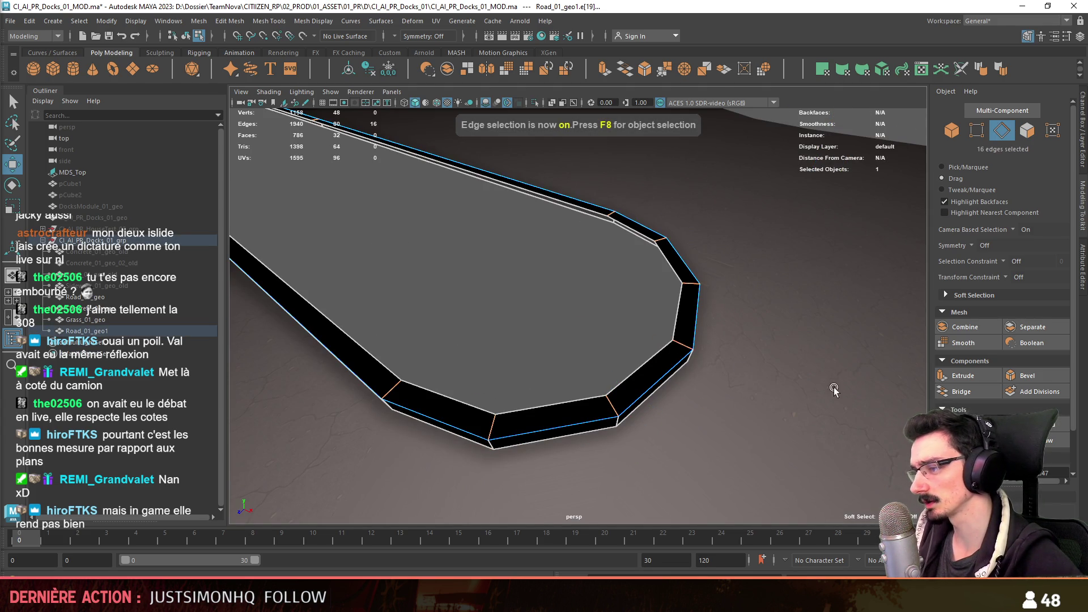
pyautogui.click(585, 334)
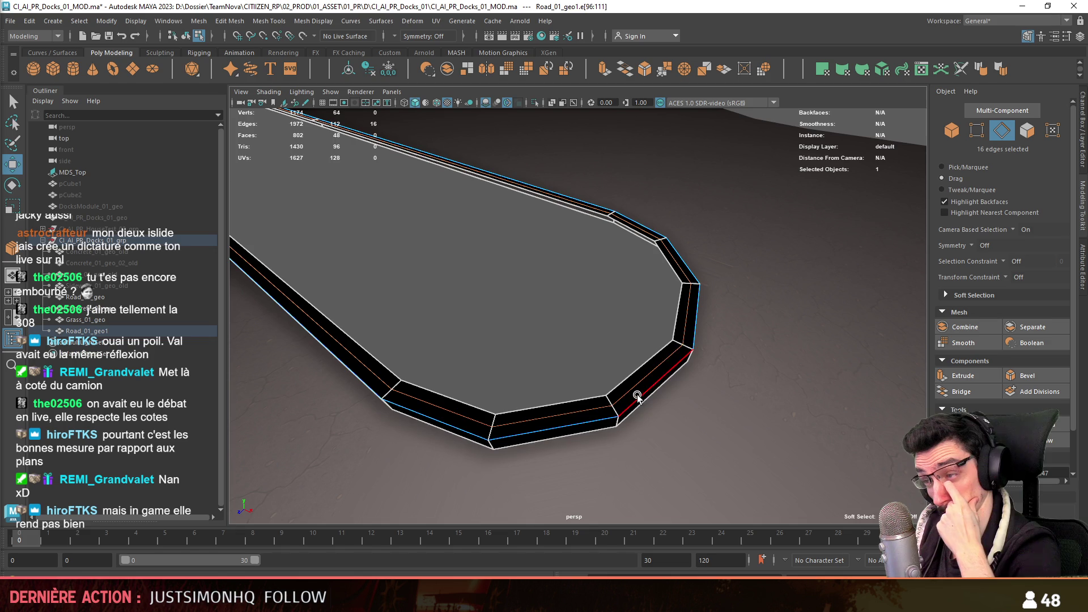
pyautogui.hotkey('ctrl', 'z')
pyautogui.press('F8')
pyautogui.moveTo(593, 266); pyautogui.dragTo(607, 526, button='right')
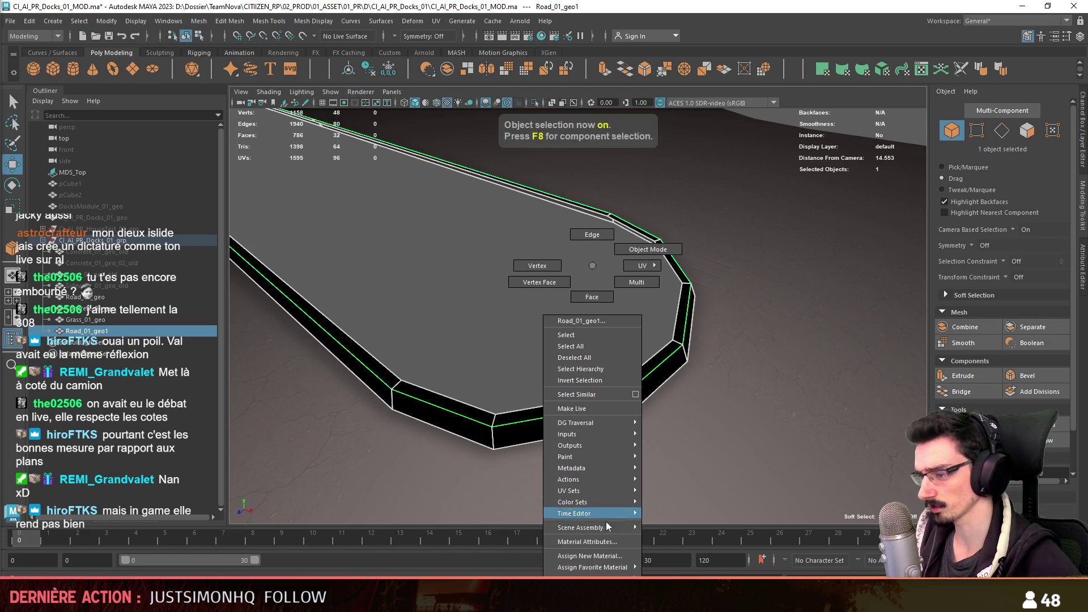
# - Assign the FX_Concrete_01 material to the curb and auto-project UVs onto its faces
pyautogui.click(687, 475)
pyautogui.keyDown('alt'); pyautogui.moveTo(686, 475); pyautogui.dragTo(881, 73); pyautogui.keyUp('alt')
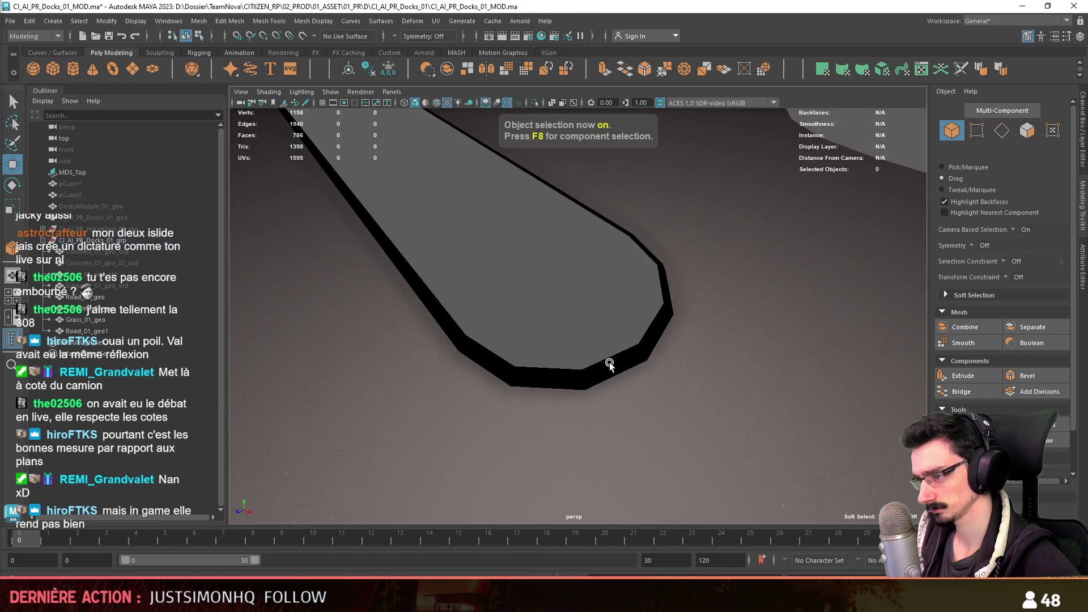
pyautogui.click(882, 70)
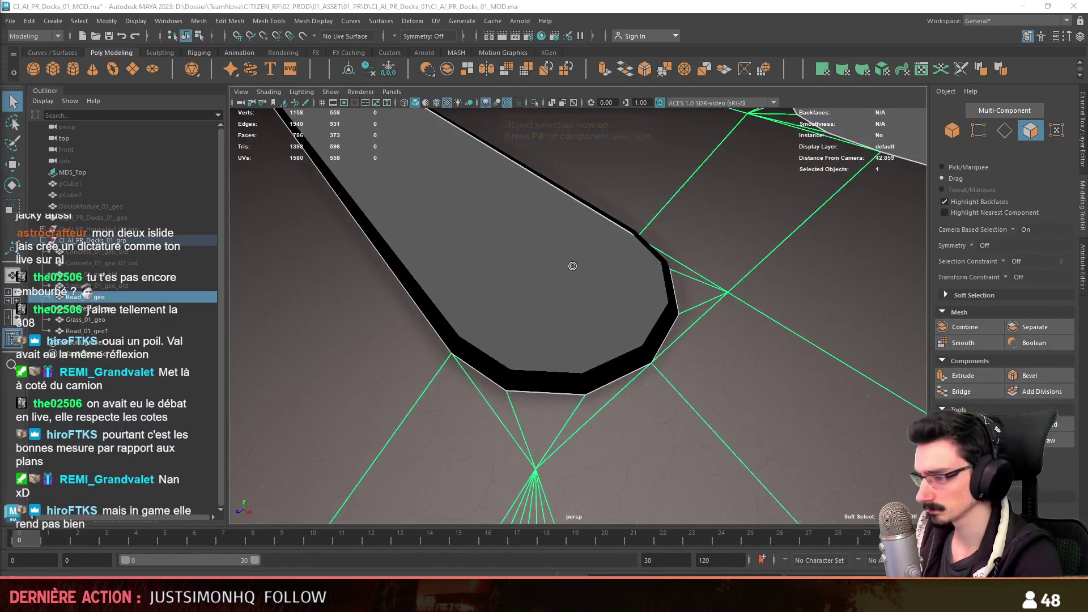
pyautogui.press('F8')
pyautogui.moveTo(592, 265); pyautogui.dragTo(594, 322, button='right')
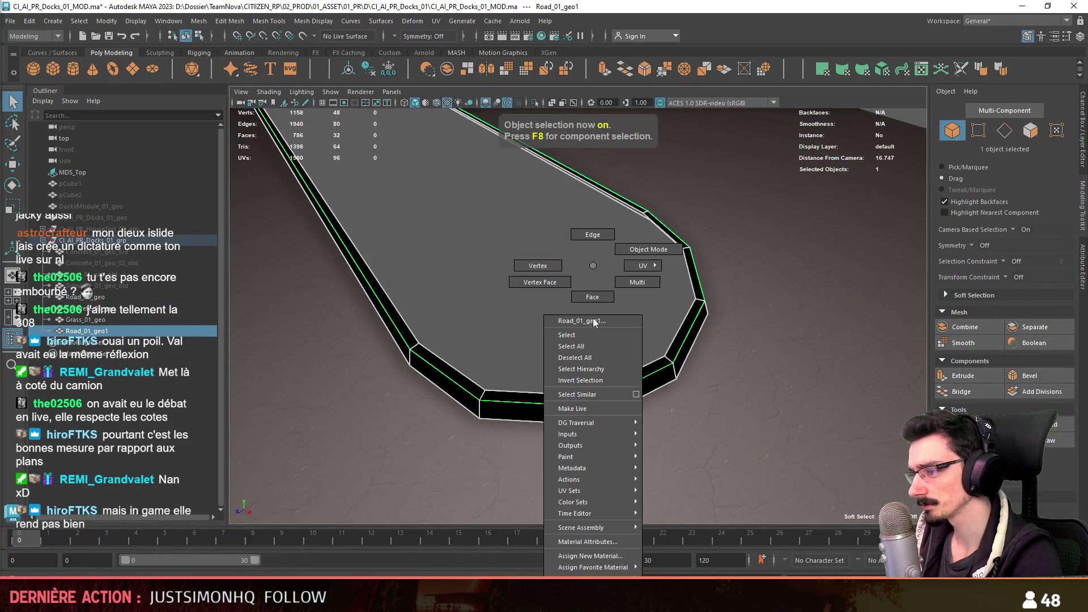
pyautogui.moveTo(593, 568)
pyautogui.click(673, 478)
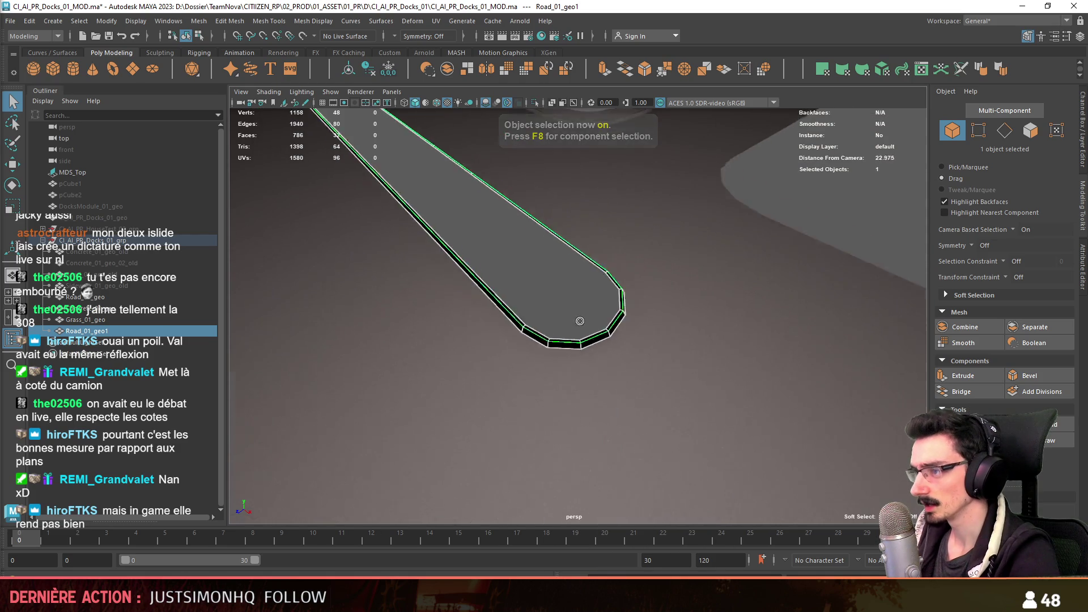
pyautogui.keyDown('alt'); pyautogui.moveTo(673, 479); pyautogui.dragTo(595, 214); pyautogui.keyUp('alt')
pyautogui.scroll(2, 595, 209)
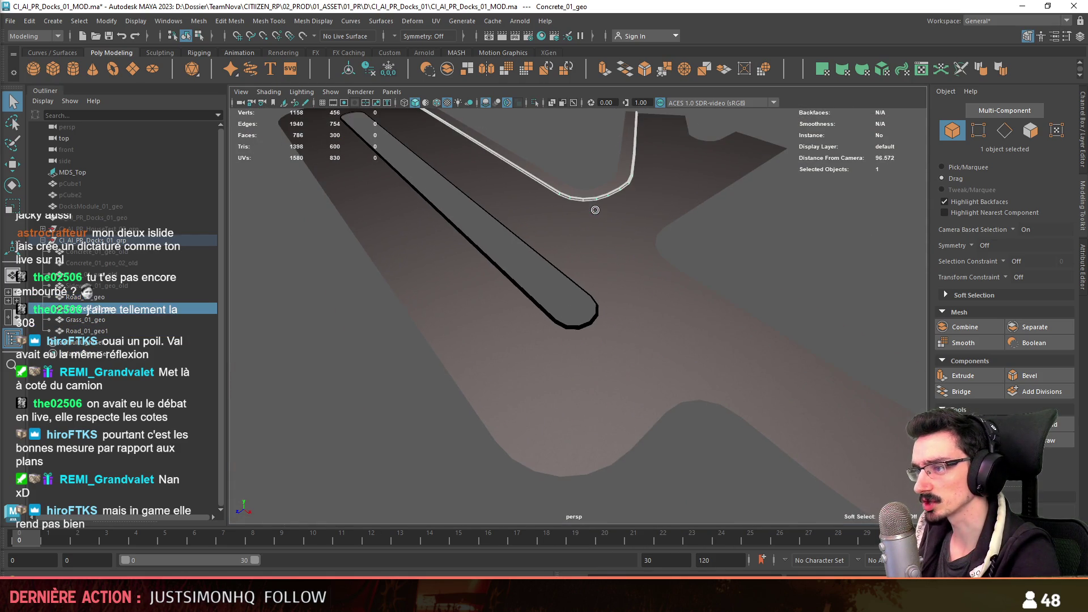
# - Check the curb and road border loop in vertex, face and edge modes before returning to object mode
pyautogui.press('F8')
pyautogui.click(587, 201)
pyautogui.scroll(3, 651, 304)
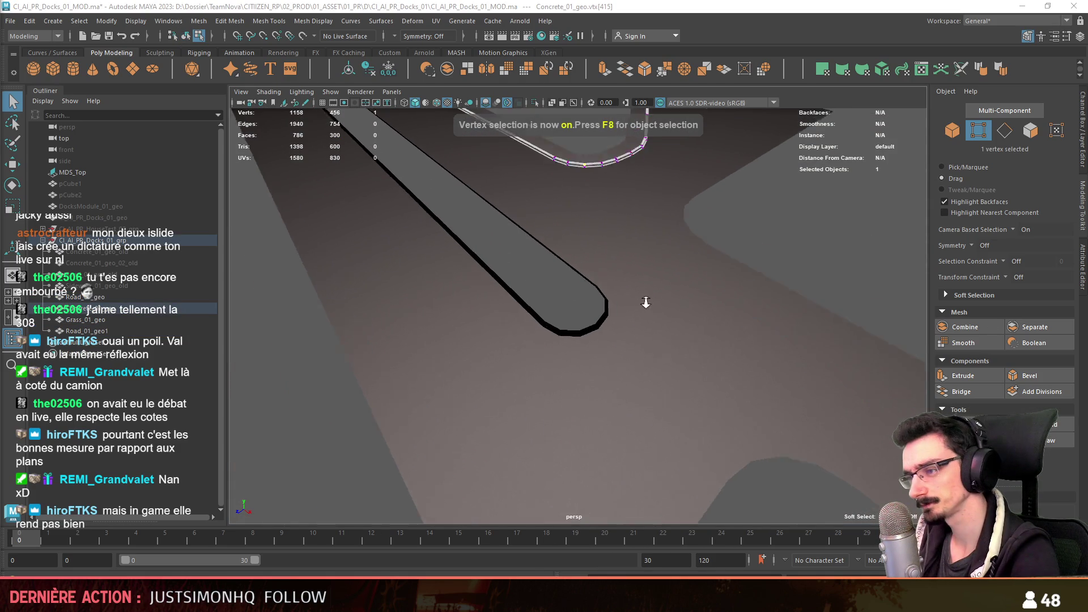
pyautogui.press('F8')
pyautogui.click(590, 355)
pyautogui.press('F11')
pyautogui.press('F10')
pyautogui.scroll(1, 615, 370)
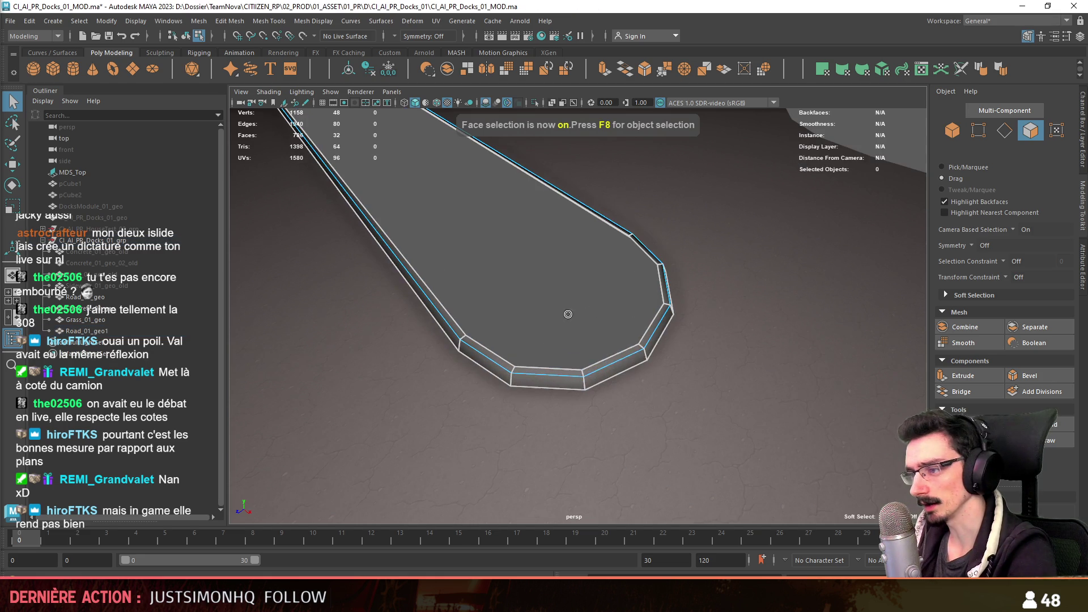
pyautogui.doubleClick(615, 370)
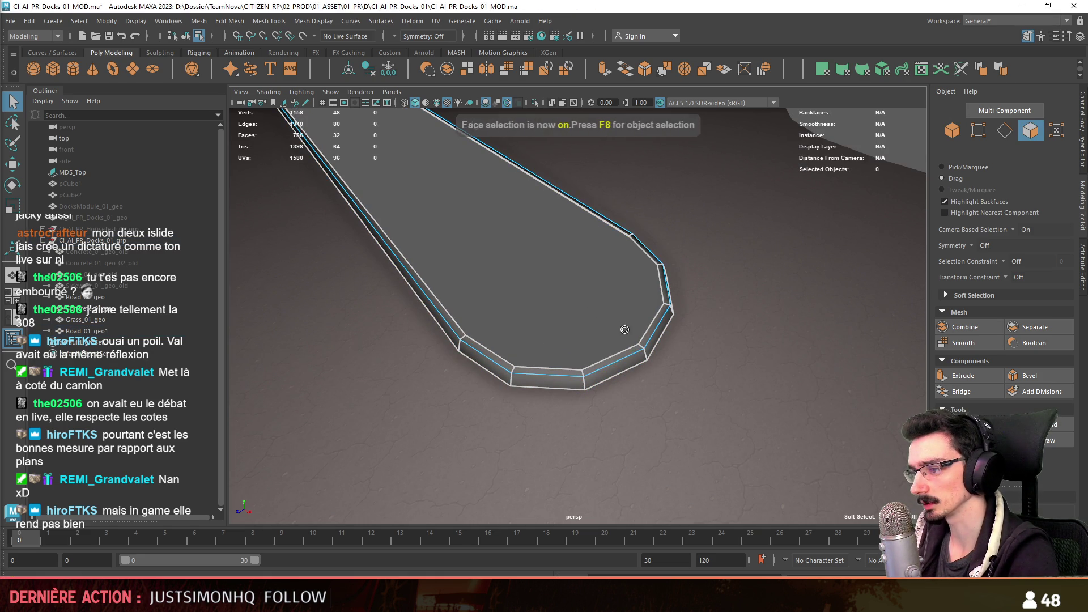
pyautogui.press('F11')
pyautogui.press('F10')
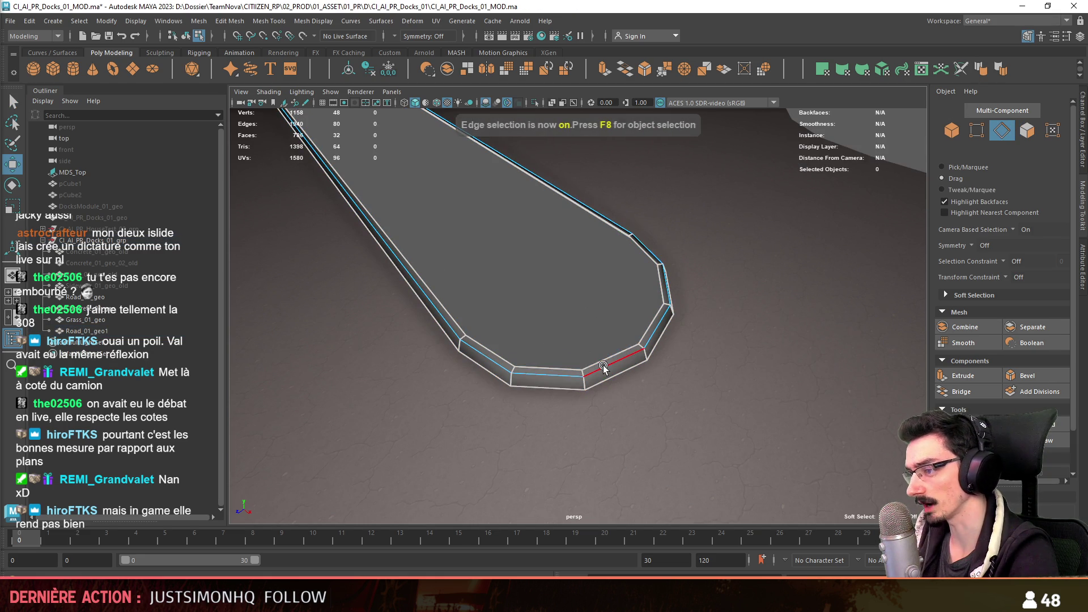
pyautogui.press('F8')
# - Select the concrete curb pieces and move Concrete_01_geo to a new spot in the Outliner hierarchy
pyautogui.moveTo(517, 286)
pyautogui.keyDown('alt'); pyautogui.mouseDown()
pyautogui.moveTo(522, 318)
pyautogui.moveTo(557, 308)
pyautogui.moveTo(637, 349)
pyautogui.moveTo(649, 318)
pyautogui.moveTo(535, 360)
pyautogui.moveTo(425, 309)
pyautogui.moveTo(402, 213)
pyautogui.mouseUp(); pyautogui.keyUp('alt')
pyautogui.click(402, 213)
pyautogui.keyDown('alt'); pyautogui.moveTo(574, 271); pyautogui.dragTo(603, 301); pyautogui.keyUp('alt')
pyautogui.click(603, 302)
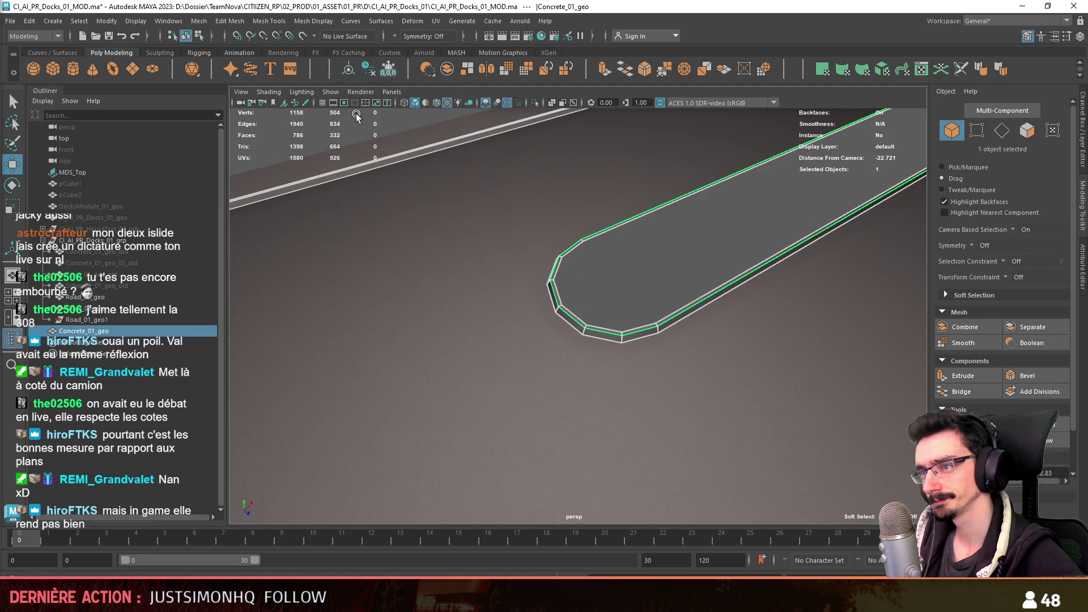
pyautogui.moveTo(124, 326); pyautogui.dragTo(82, 302)
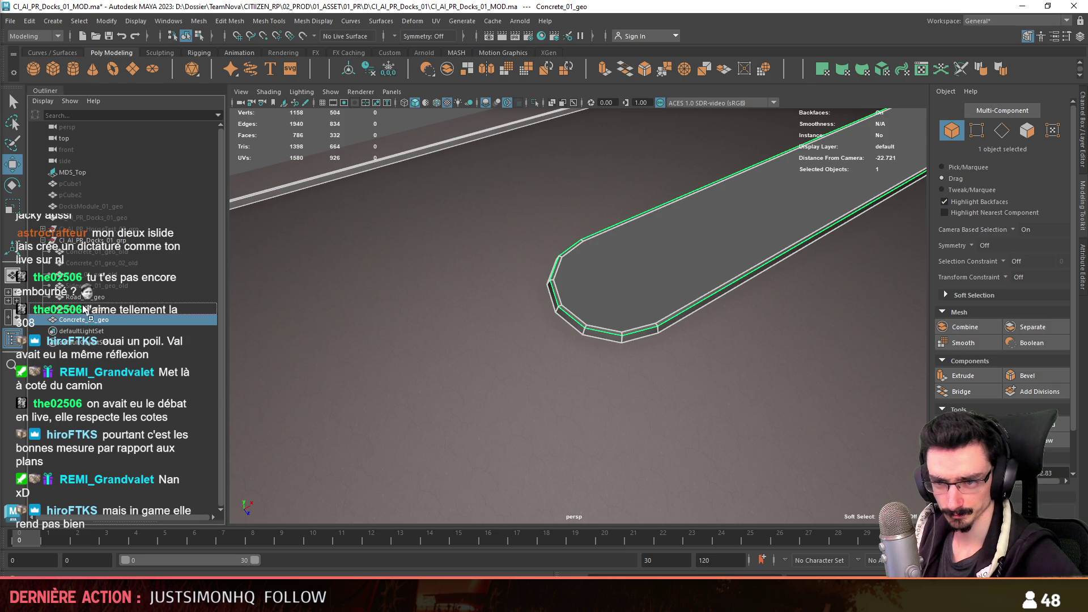
pyautogui.click(673, 250)
pyautogui.moveTo(673, 250)
pyautogui.keyDown('alt'); pyautogui.mouseDown()
pyautogui.moveTo(580, 314)
pyautogui.moveTo(591, 381)
pyautogui.mouseUp(); pyautogui.keyUp('alt')
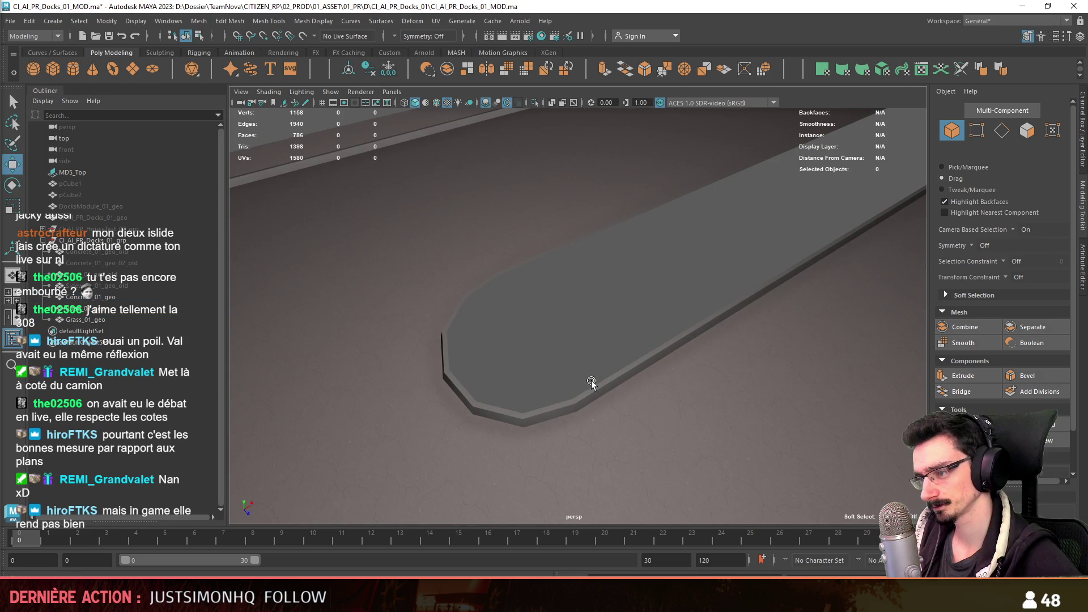
# - Extrude the curb's end border edge loop and offset it inward into a flat cap band
pyautogui.click(578, 361)
pyautogui.moveTo(555, 346)
pyautogui.keyDown('alt'); pyautogui.mouseDown()
pyautogui.moveTo(600, 359)
pyautogui.moveTo(584, 336)
pyautogui.mouseUp(); pyautogui.keyUp('alt')
pyautogui.press('F10')
pyautogui.click(609, 361)
pyautogui.doubleClick(608, 362)
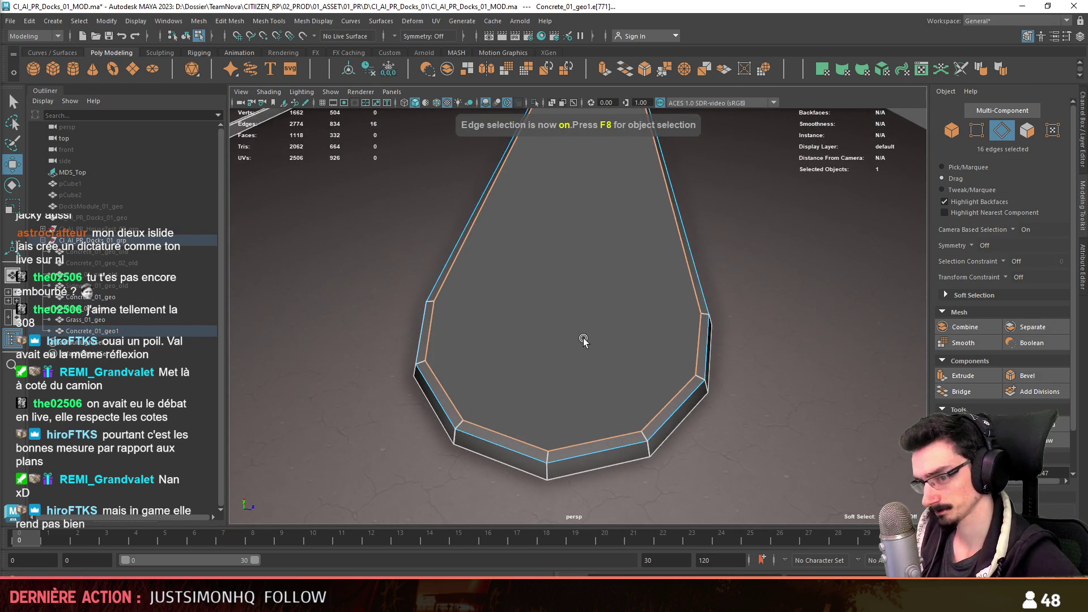
pyautogui.click(979, 373)
pyautogui.click(510, 332)
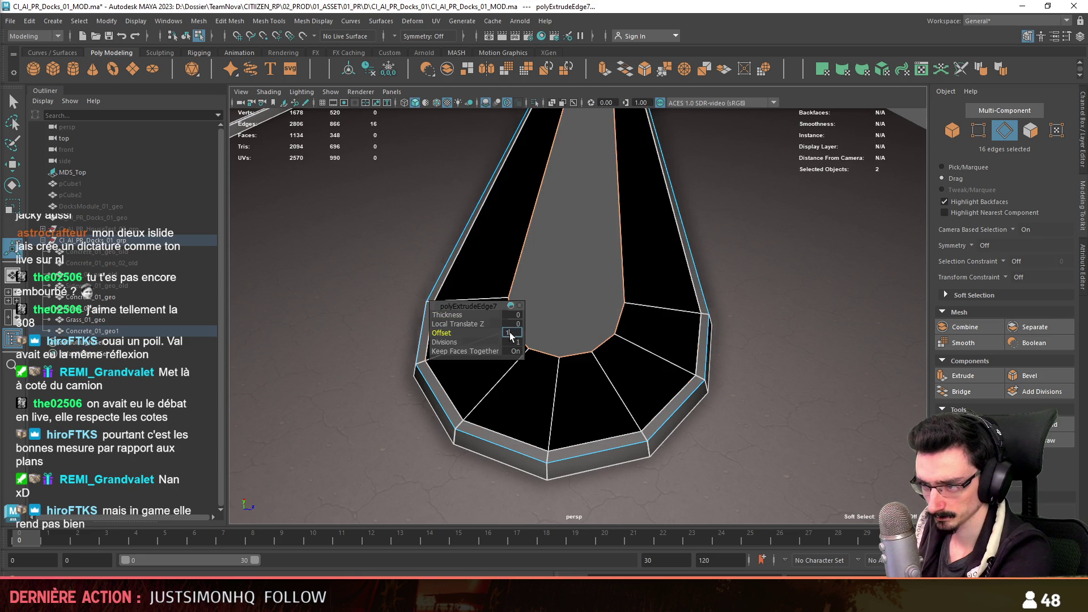
pyautogui.keyDown('alt'); pyautogui.moveTo(607, 281); pyautogui.dragTo(594, 325); pyautogui.keyUp('alt')
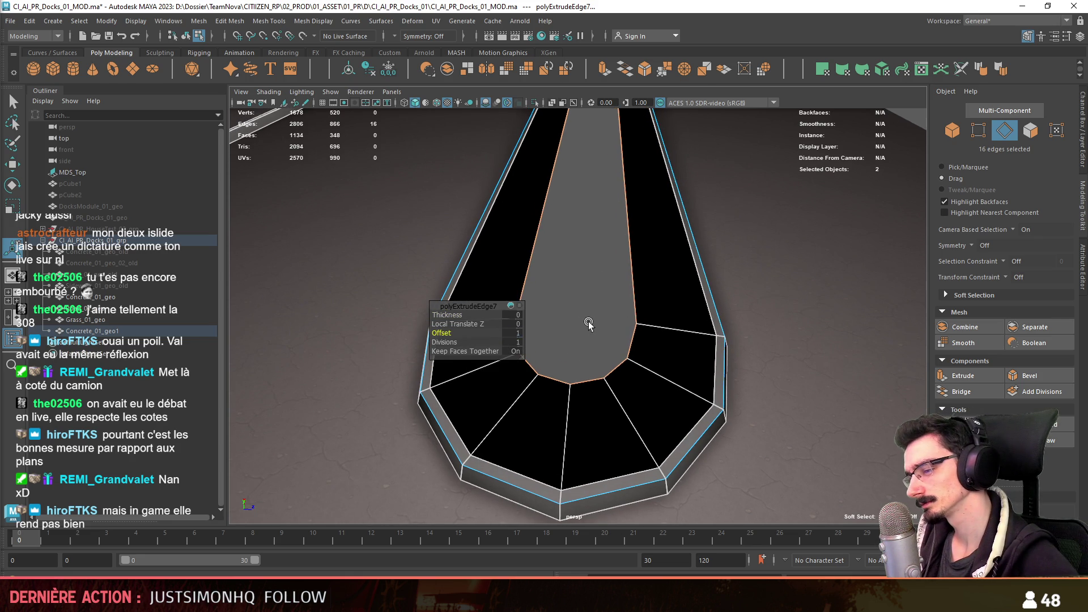
# - Clear the face selection and select the edge loop around the remaining opening
pyautogui.hotkey('ctrl', 'F11')
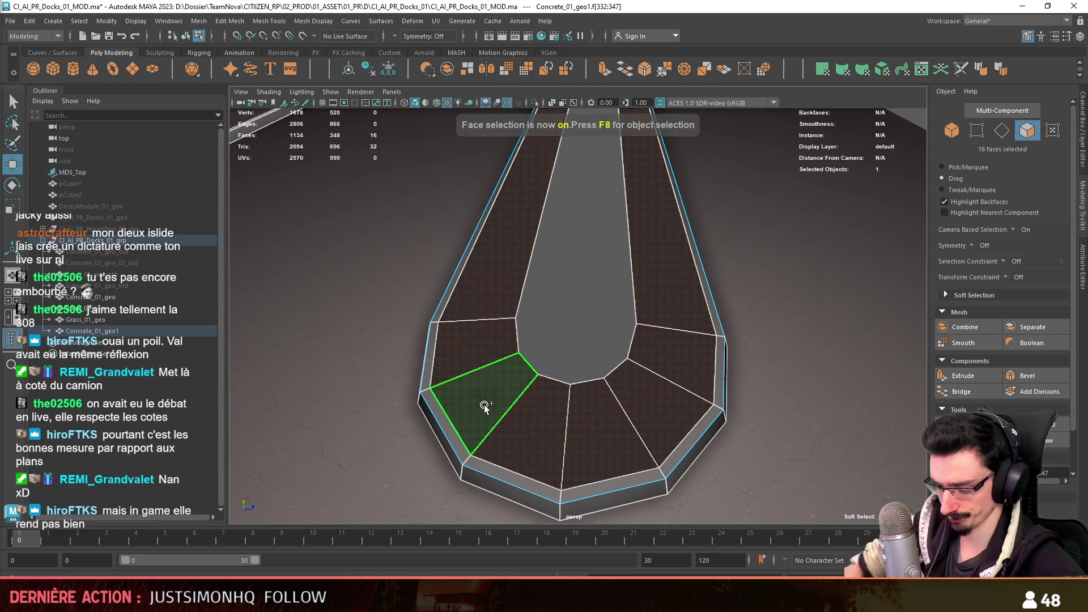
pyautogui.press('Delete')
pyautogui.press('F10')
pyautogui.doubleClick(529, 363)
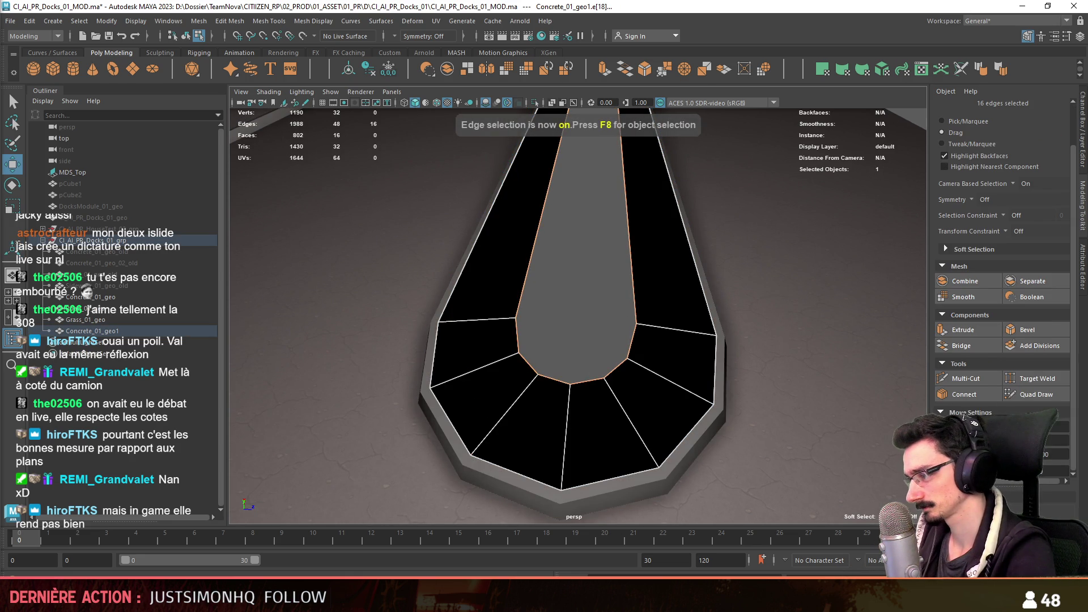
pyautogui.moveTo(630, 248)
pyautogui.keyDown('alt'); pyautogui.mouseDown()
pyautogui.moveTo(603, 297)
pyautogui.moveTo(694, 247)
pyautogui.mouseUp(); pyautogui.keyUp('alt')
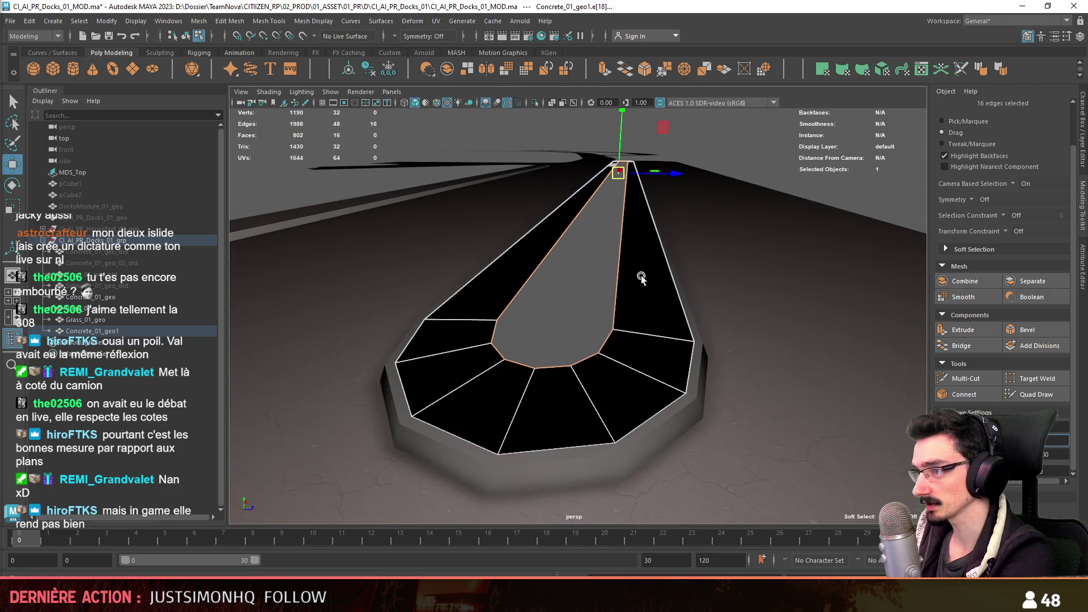
# - Convert a strip edge selection to faces and give them automatic UVs
pyautogui.moveTo(639, 284)
pyautogui.keyDown('alt'); pyautogui.mouseDown()
pyautogui.moveTo(545, 263)
pyautogui.moveTo(829, 164)
pyautogui.mouseUp(); pyautogui.keyUp('alt')
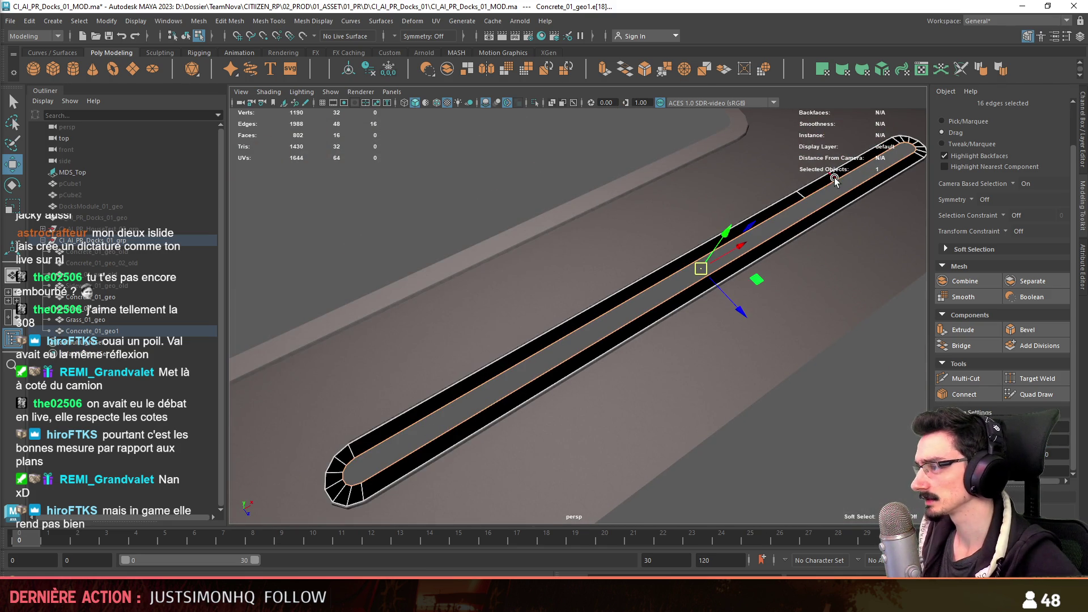
pyautogui.click(834, 177)
pyautogui.press('f')
pyautogui.moveTo(678, 291)
pyautogui.keyDown('alt'); pyautogui.mouseDown()
pyautogui.moveTo(637, 335)
pyautogui.moveTo(760, 343)
pyautogui.moveTo(871, 293)
pyautogui.mouseUp(); pyautogui.keyUp('alt')
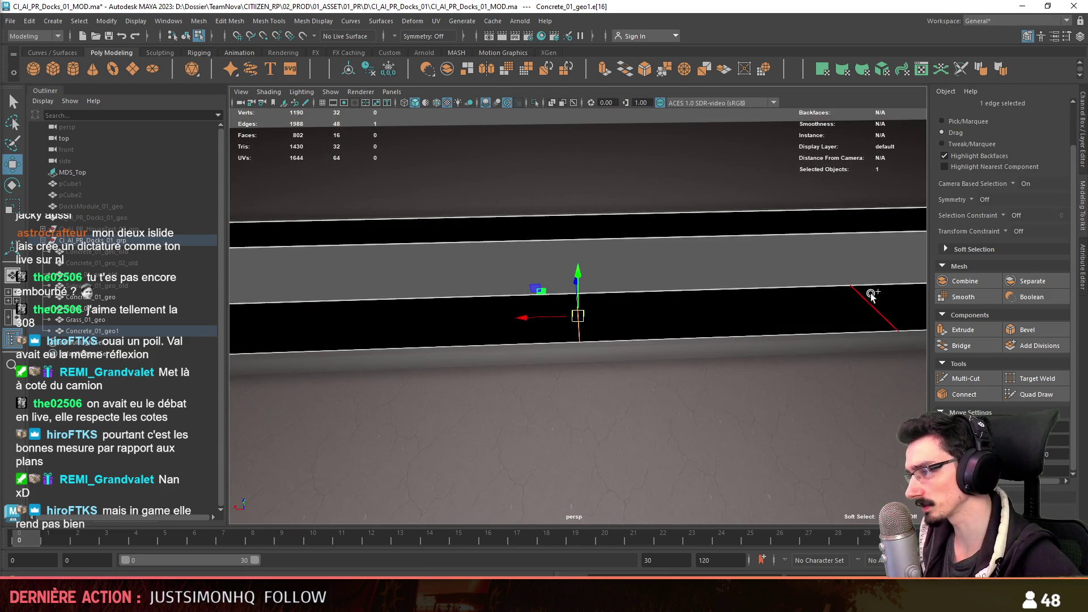
pyautogui.press('F10')
pyautogui.click(868, 345)
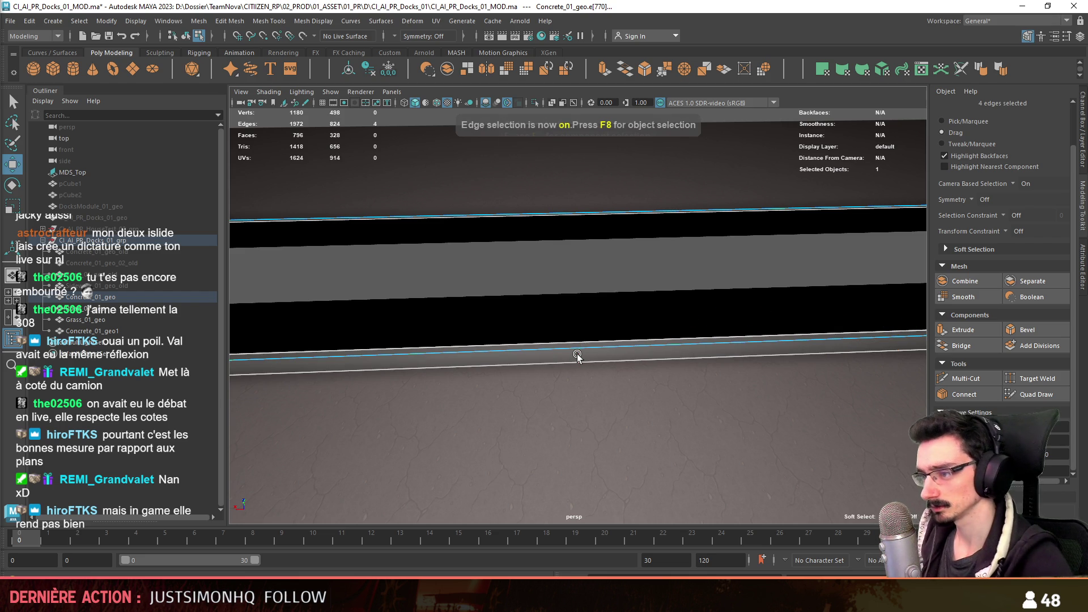
pyautogui.hotkey('ctrl', 'F11')
pyautogui.click(886, 73)
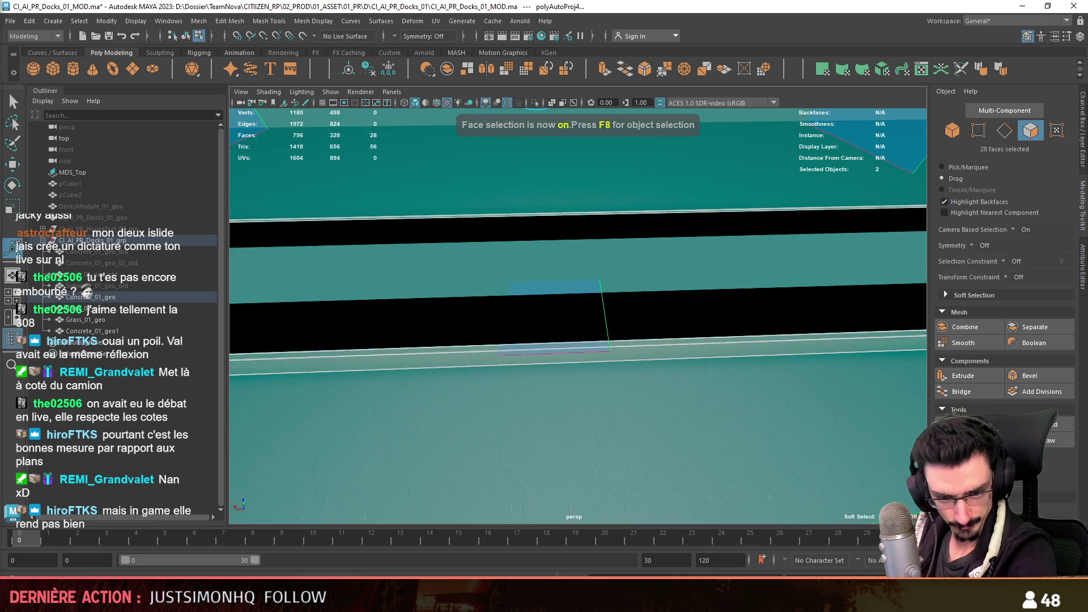
pyautogui.press('F8')
# - Assign an existing material to the curb piece via the marking menu
pyautogui.keyDown('alt'); pyautogui.moveTo(608, 263); pyautogui.dragTo(665, 296); pyautogui.keyUp('alt')
pyautogui.scroll(-3, 666, 295)
pyautogui.press('F9')
pyautogui.keyDown('alt'); pyautogui.moveTo(481, 337); pyautogui.dragTo(584, 370); pyautogui.keyUp('alt')
pyautogui.scroll(2, 646, 335)
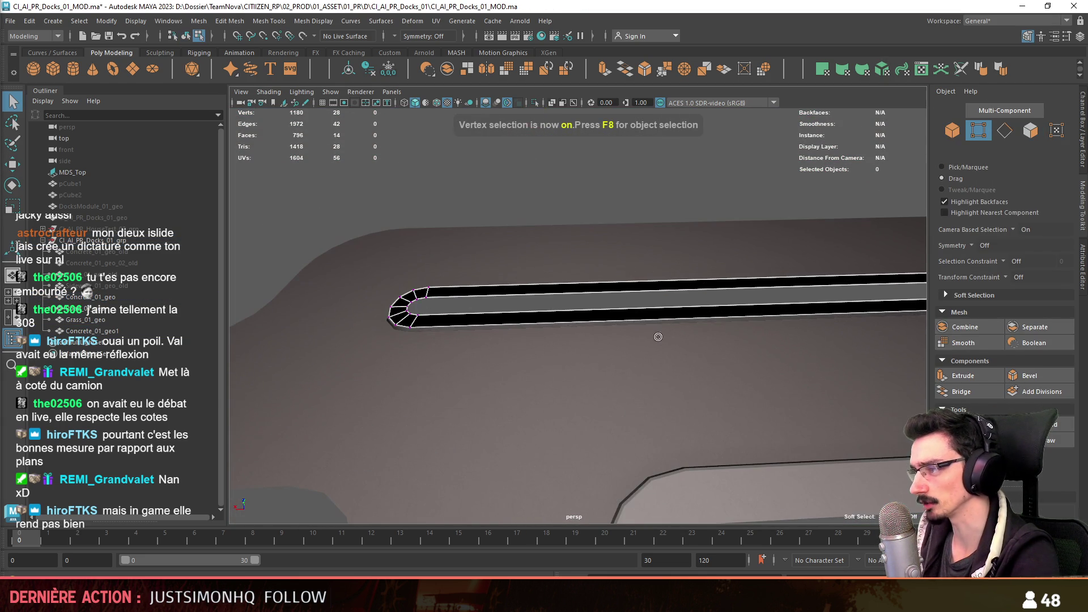
pyautogui.press('F8')
pyautogui.moveTo(640, 328); pyautogui.dragTo(746, 525, button='right')
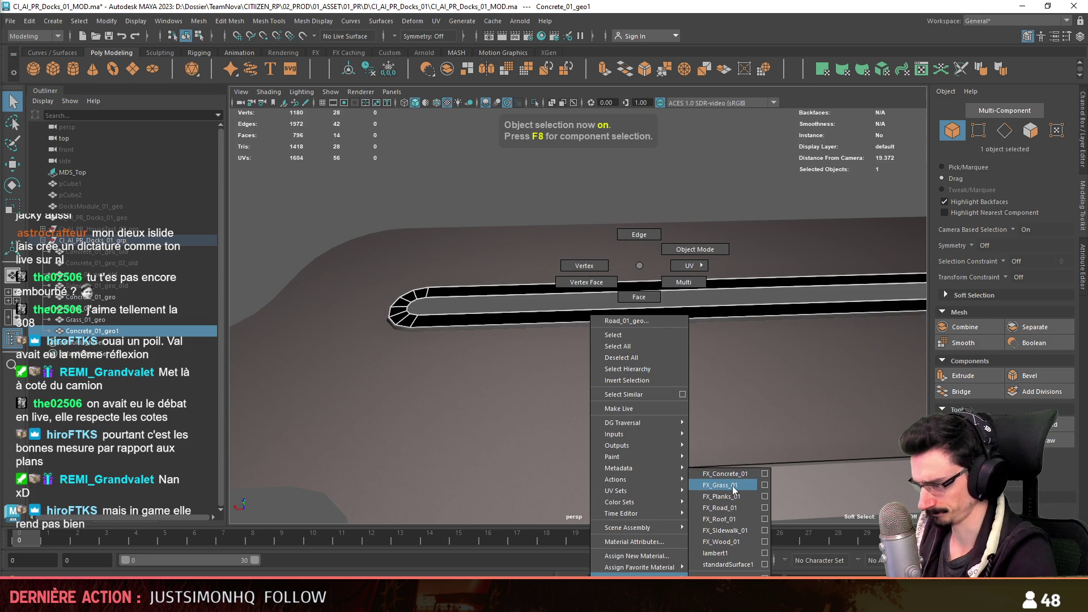
pyautogui.click(733, 490)
# - Select the edge loop around the cap opening and close it with Fill Hole
pyautogui.press('F10')
pyautogui.doubleClick(553, 310)
pyautogui.keyDown('alt'); pyautogui.moveTo(554, 310); pyautogui.dragTo(566, 330); pyautogui.keyUp('alt')
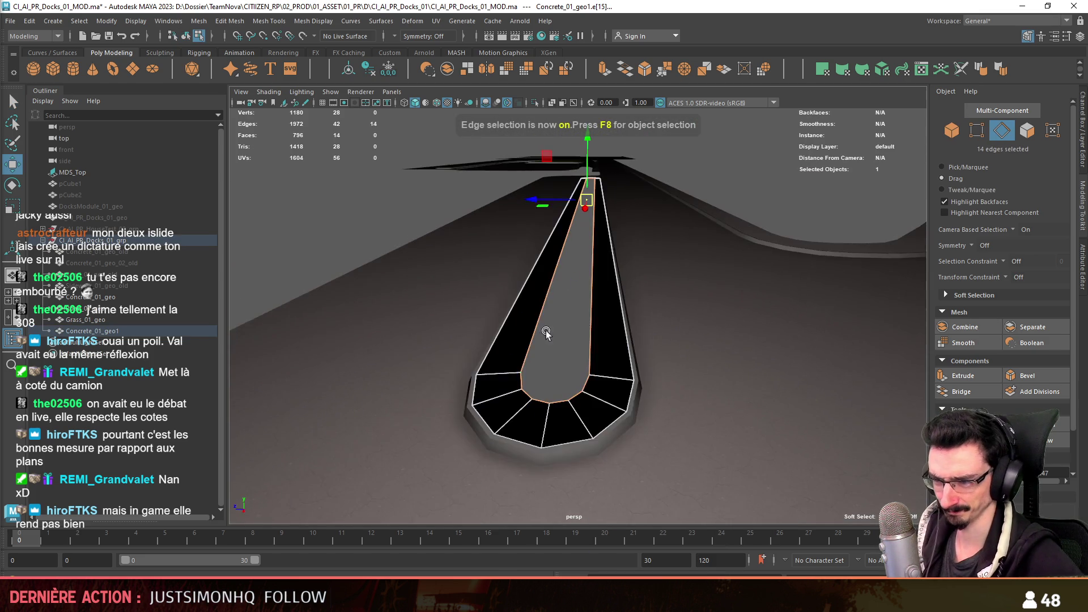
pyautogui.scroll(2, 565, 329)
pyautogui.scroll(2, 567, 326)
pyautogui.scroll(2, 567, 322)
pyautogui.scroll(2, 568, 320)
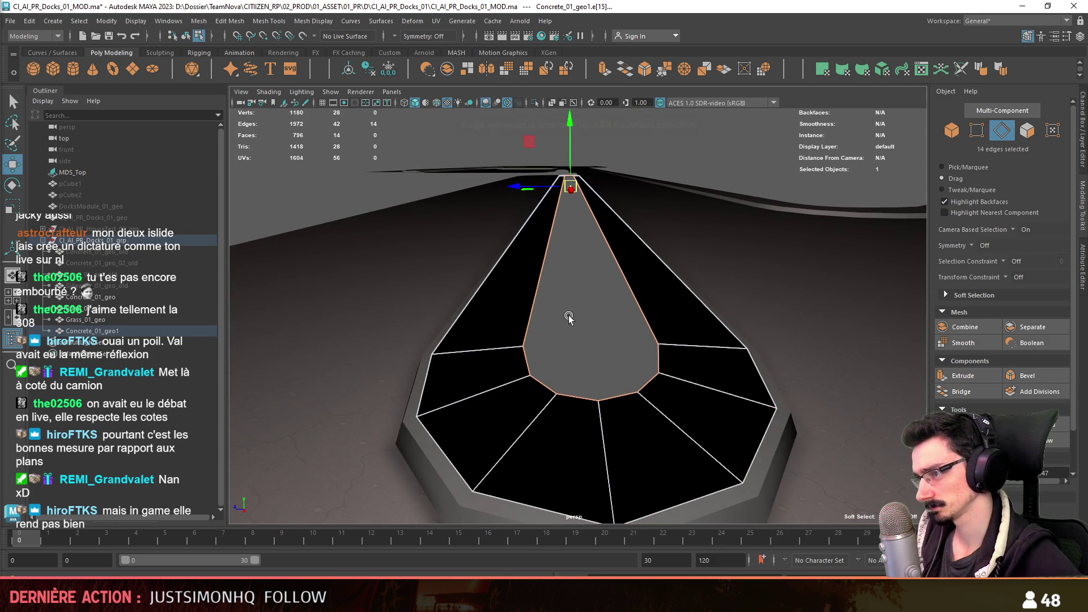
pyautogui.scroll(2, 636, 338)
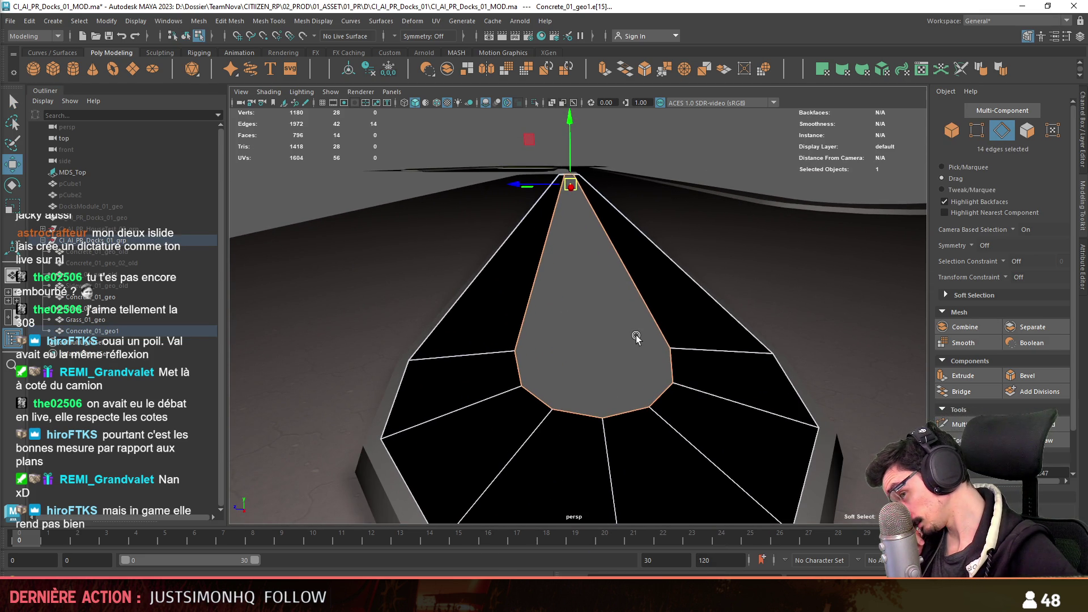
pyautogui.scroll(2, 556, 284)
pyautogui.scroll(2, 576, 318)
pyautogui.scroll(2, 576, 319)
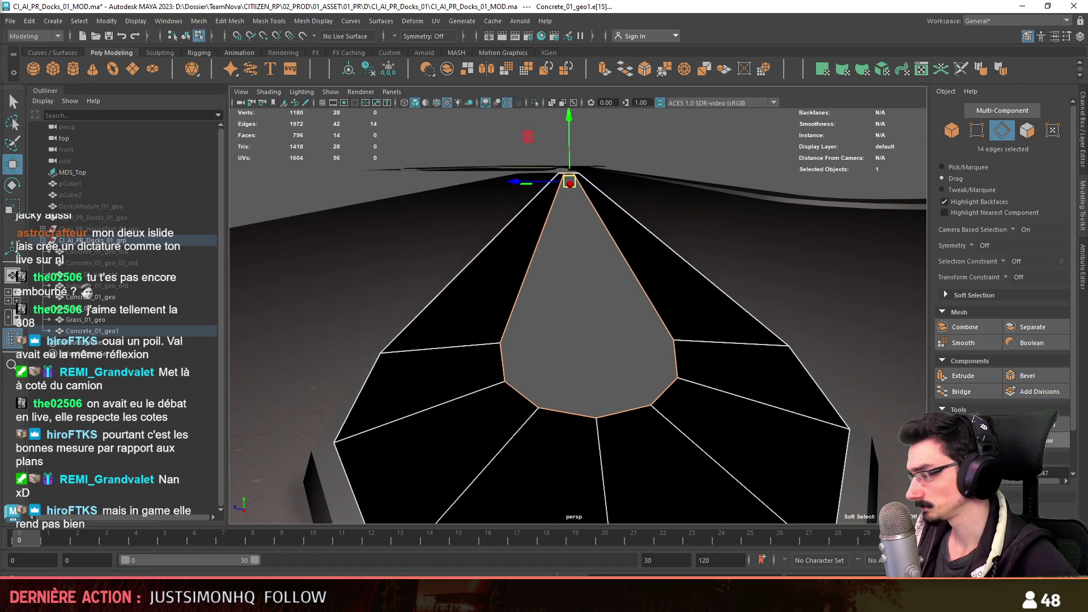
pyautogui.click(980, 391)
pyautogui.press('F9')
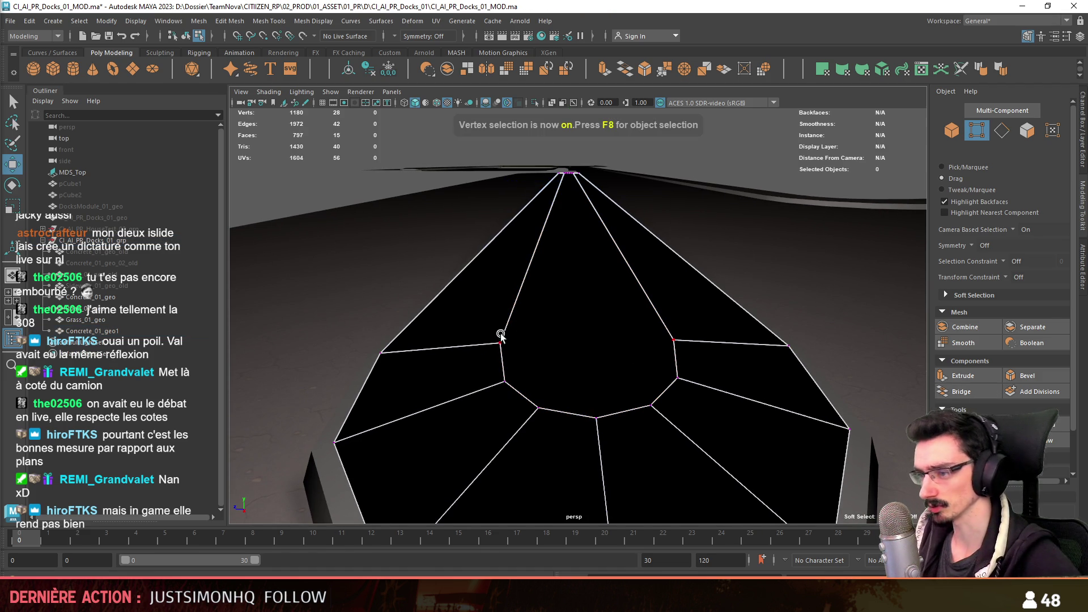
# - Select the cap's vertices, then the face loop running along the median strip
pyautogui.click(503, 335)
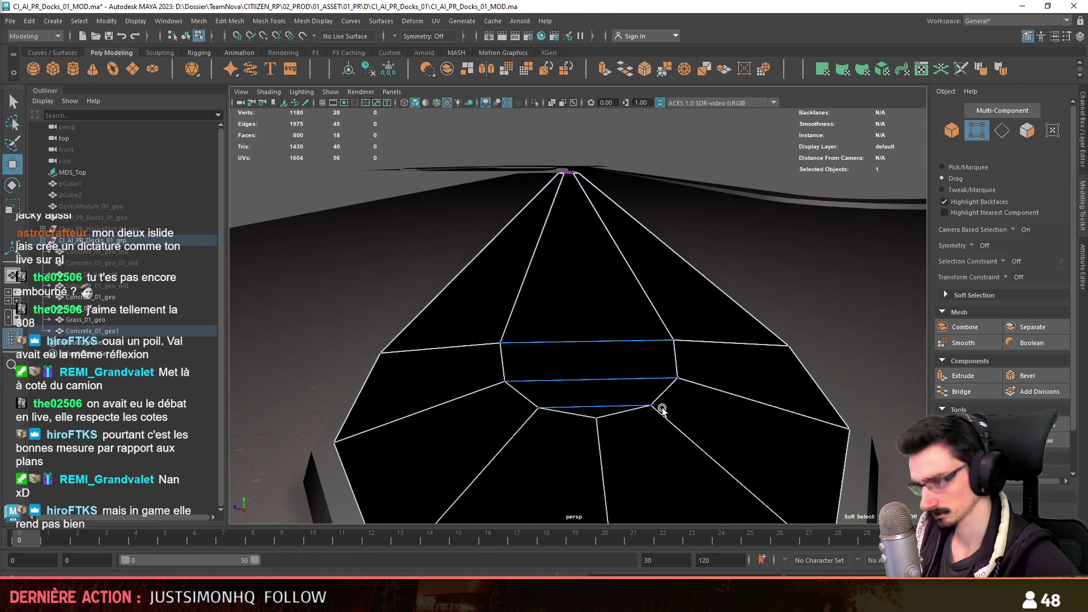
pyautogui.keyDown('alt'); pyautogui.moveTo(667, 410); pyautogui.dragTo(674, 137); pyautogui.keyUp('alt')
pyautogui.press('f')
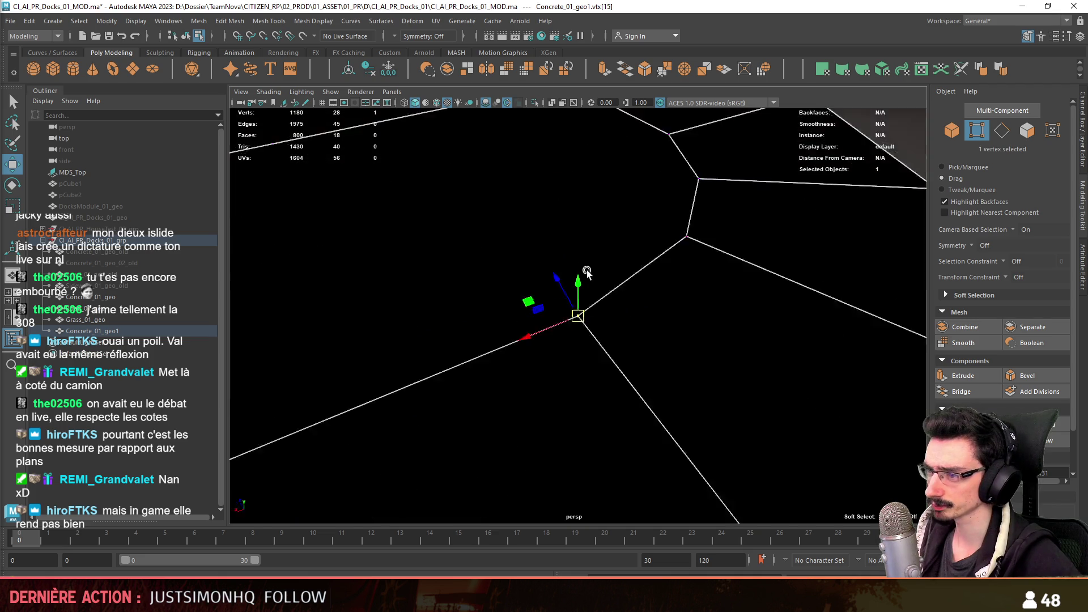
pyautogui.keyDown('alt'); pyautogui.moveTo(644, 260); pyautogui.dragTo(663, 228); pyautogui.keyUp('alt')
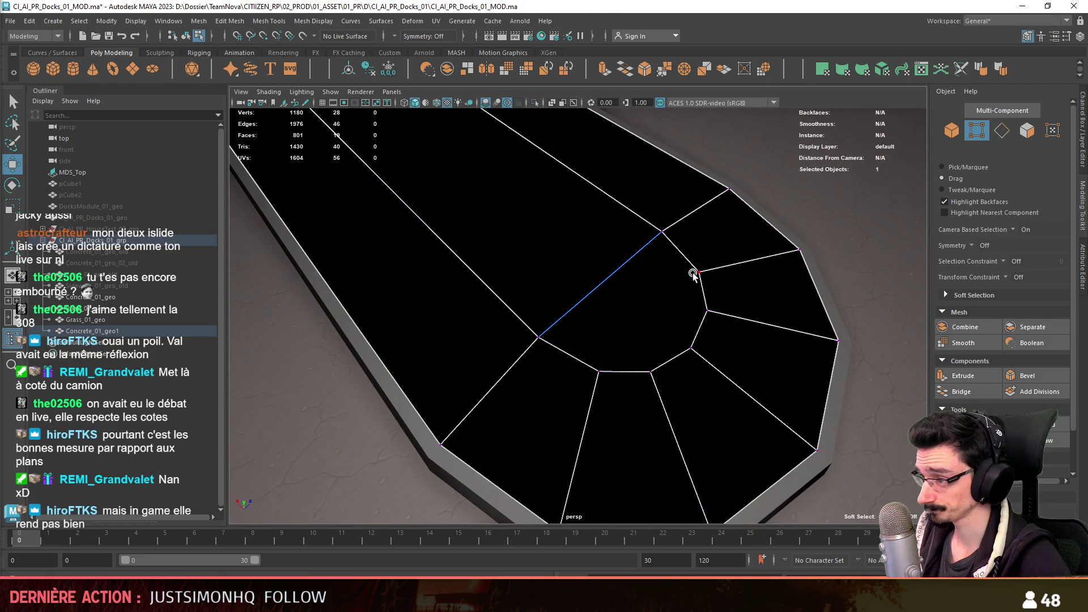
pyautogui.scroll(-5, 720, 308)
pyautogui.press('F11')
pyautogui.keyDown('alt'); pyautogui.moveTo(609, 357); pyautogui.dragTo(635, 287); pyautogui.keyUp('alt')
pyautogui.click(610, 335)
pyautogui.doubleClick(610, 334)
pyautogui.scroll(-5, 610, 334)
pyautogui.scroll(3, 485, 414)
pyautogui.scroll(3, 570, 383)
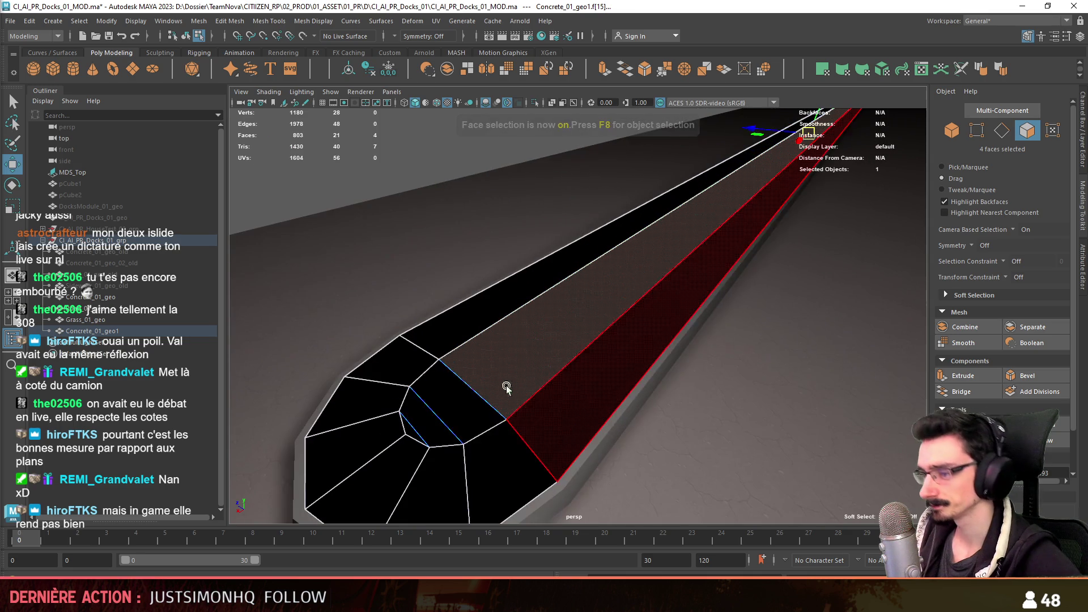
pyautogui.scroll(2, 415, 428)
# - Add the three end faces to the selection, inspect from above and deselect
pyautogui.keyDown('shift'); pyautogui.doubleClick(452, 410); pyautogui.keyUp('shift')
pyautogui.scroll(-1, 1047, 443)
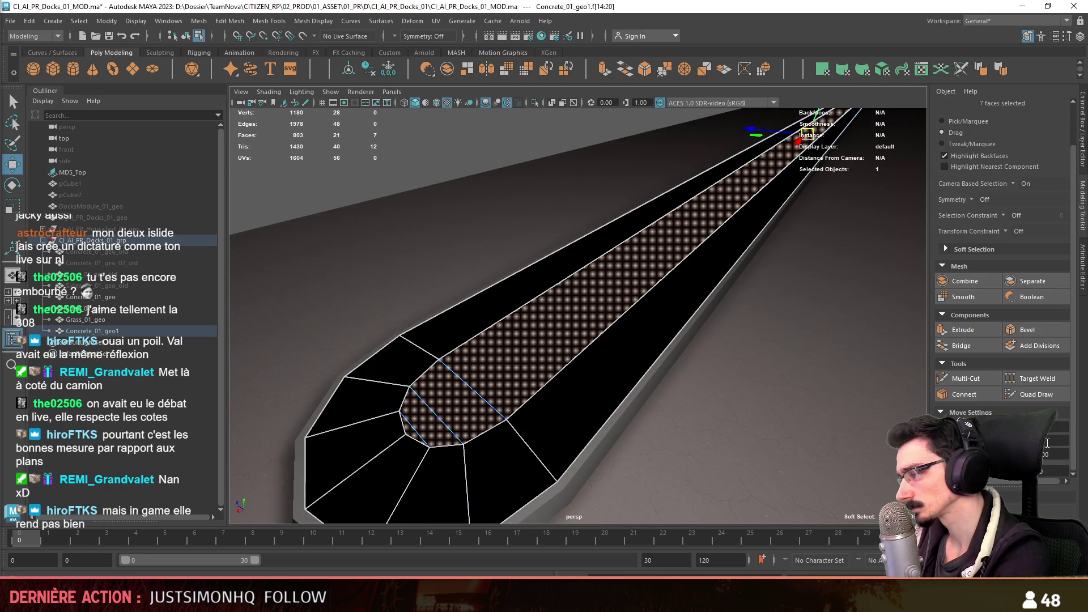
pyautogui.keyDown('alt'); pyautogui.moveTo(873, 419); pyautogui.dragTo(547, 352); pyautogui.keyUp('alt')
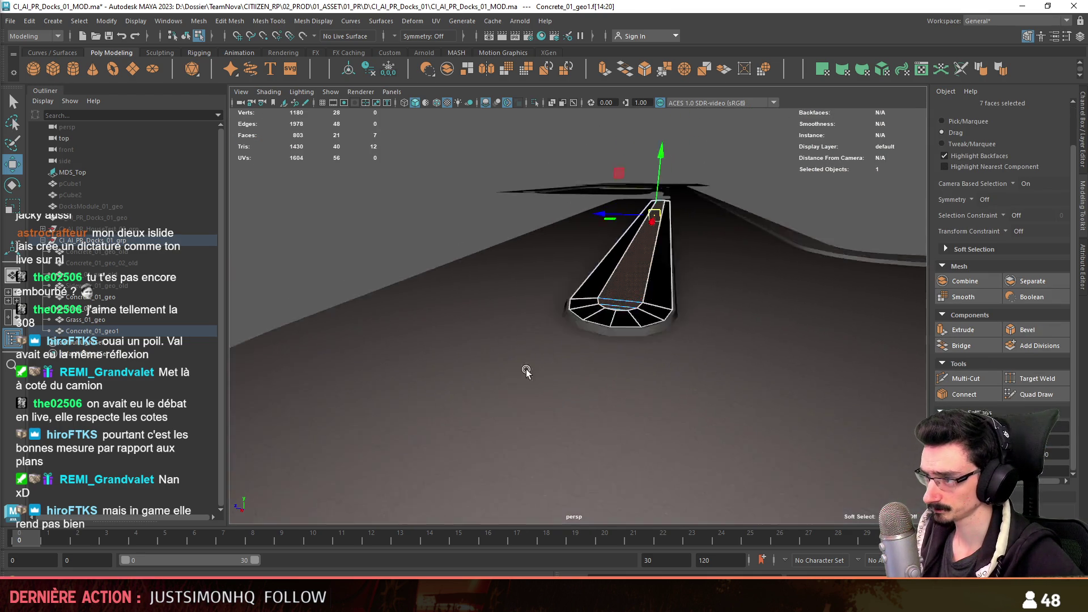
pyautogui.scroll(3, 741, 372)
pyautogui.moveTo(740, 372)
pyautogui.keyDown('alt'); pyautogui.mouseDown()
pyautogui.moveTo(795, 403)
pyautogui.moveTo(718, 334)
pyautogui.moveTo(913, 96)
pyautogui.mouseUp(); pyautogui.keyUp('alt')
pyautogui.scroll(-3, 661, 345)
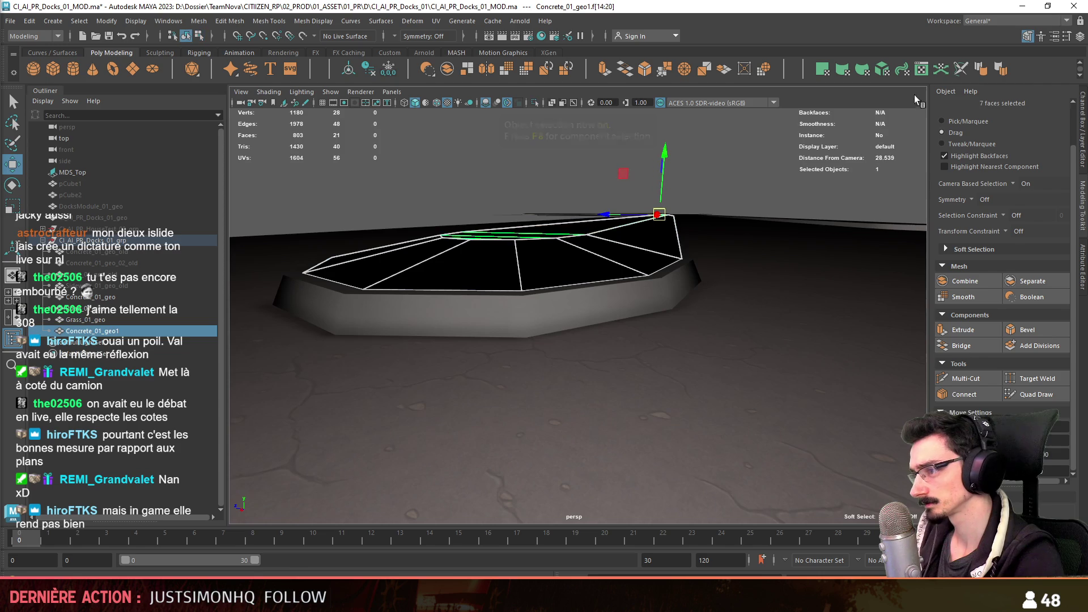
pyautogui.keyDown('alt'); pyautogui.moveTo(986, 66); pyautogui.dragTo(521, 321); pyautogui.keyUp('alt')
pyautogui.scroll(-3, 522, 322)
pyautogui.scroll(-2, 670, 306)
pyautogui.click(670, 306)
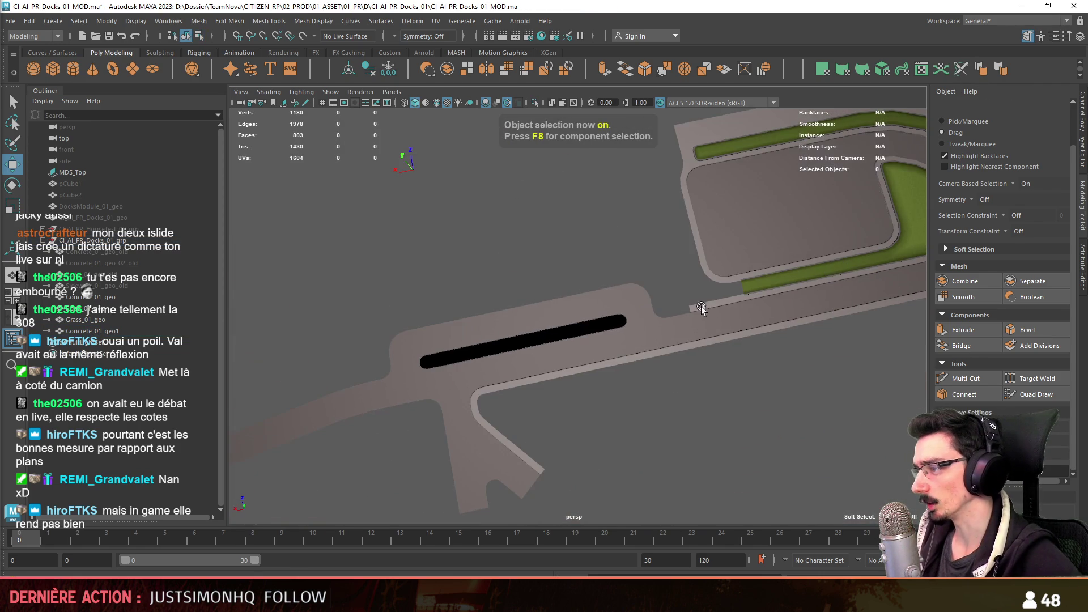
pyautogui.scroll(2, 774, 281)
pyautogui.scroll(1, 836, 275)
# - Select all faces of the dark concrete median strip and apply automatic UV projection
pyautogui.press('F9')
pyautogui.click(853, 272)
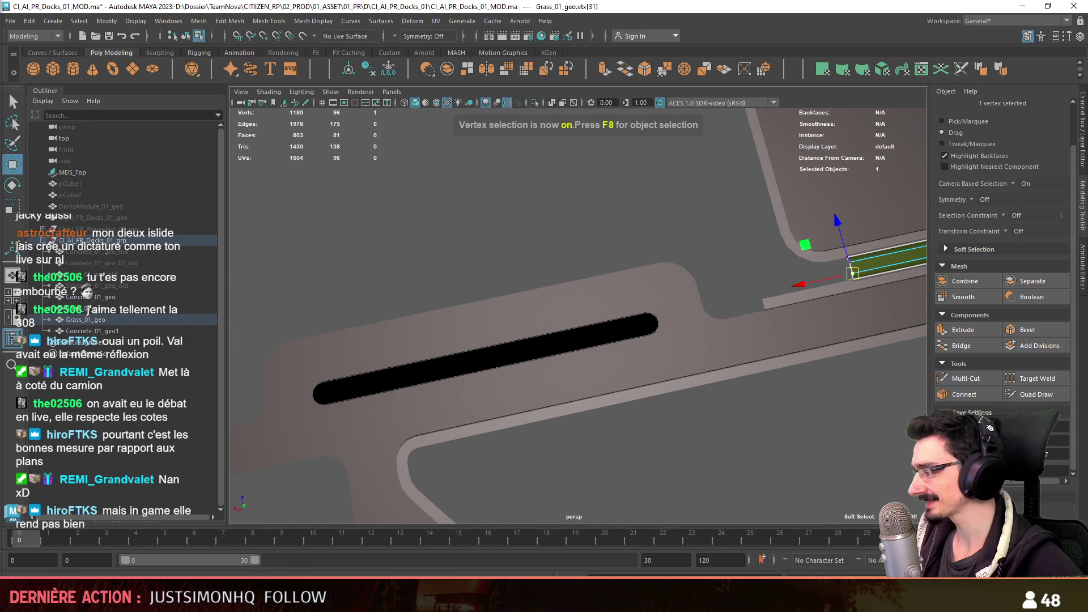
pyautogui.scroll(3, 620, 316)
pyautogui.press('F8')
pyautogui.click(705, 332)
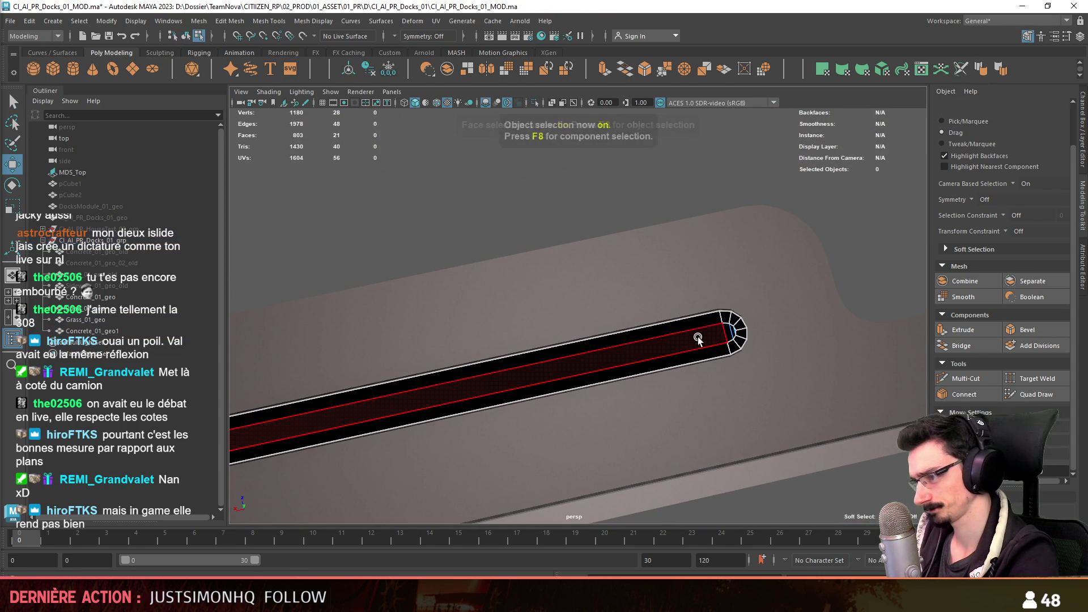
pyautogui.hotkey('ctrl', 'F11')
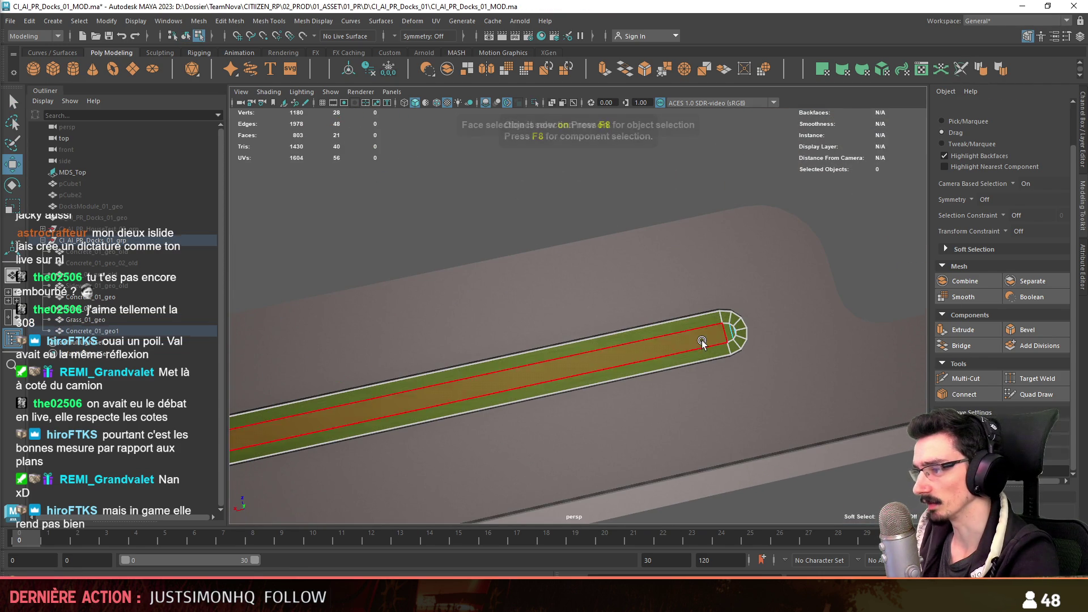
pyautogui.click(864, 71)
pyautogui.click(442, 311)
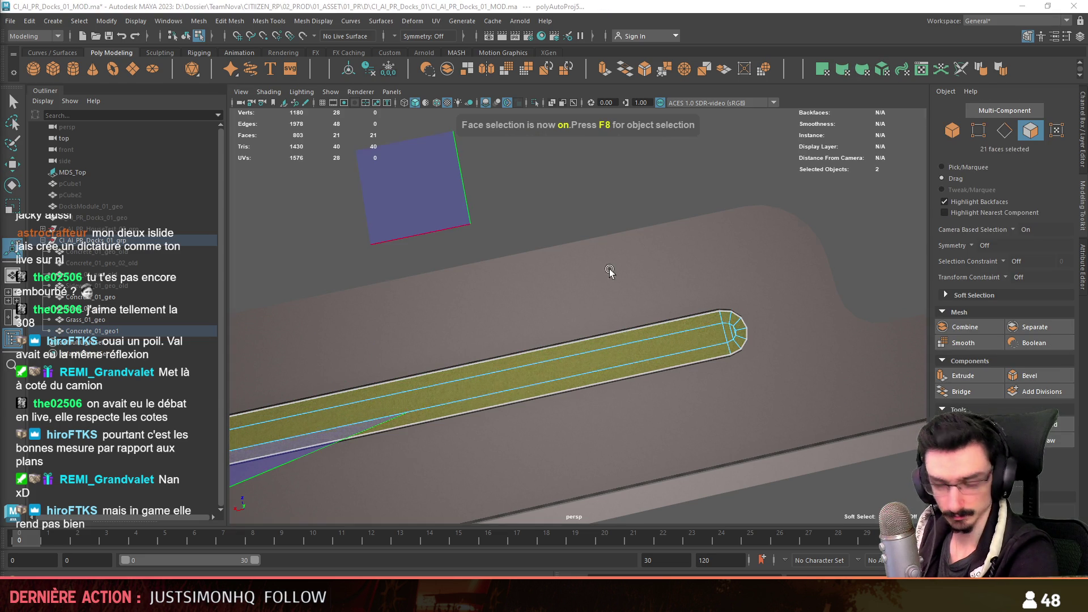
pyautogui.scroll(-3, 799, 235)
# - Select the new median strip Concrete_01_geo1 and pick its end vertex
pyautogui.press('F8')
pyautogui.click(837, 268)
pyautogui.press('F8')
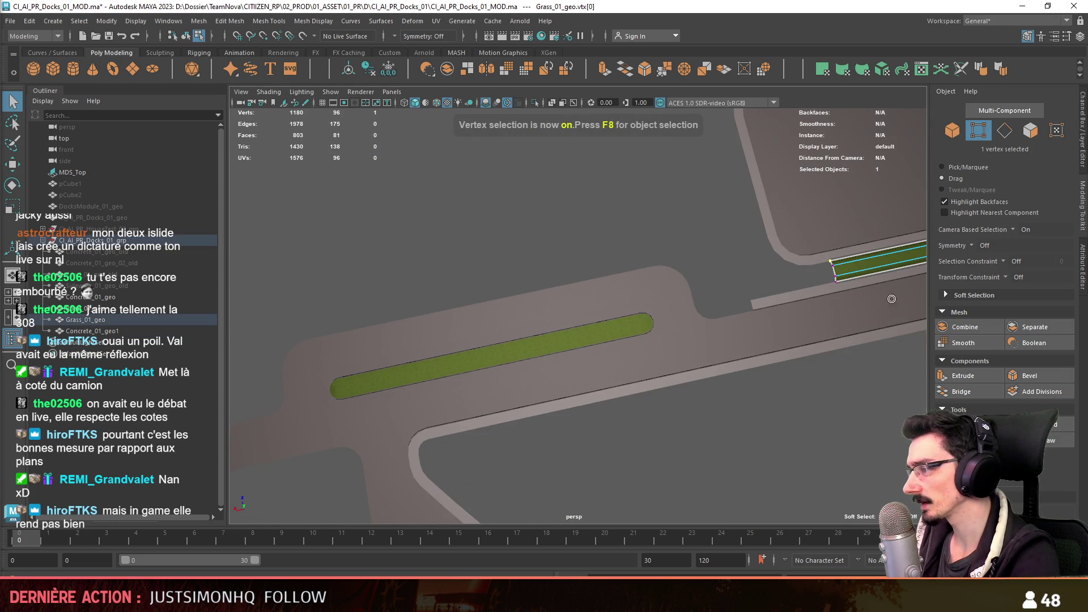
pyautogui.scroll(3, 566, 243)
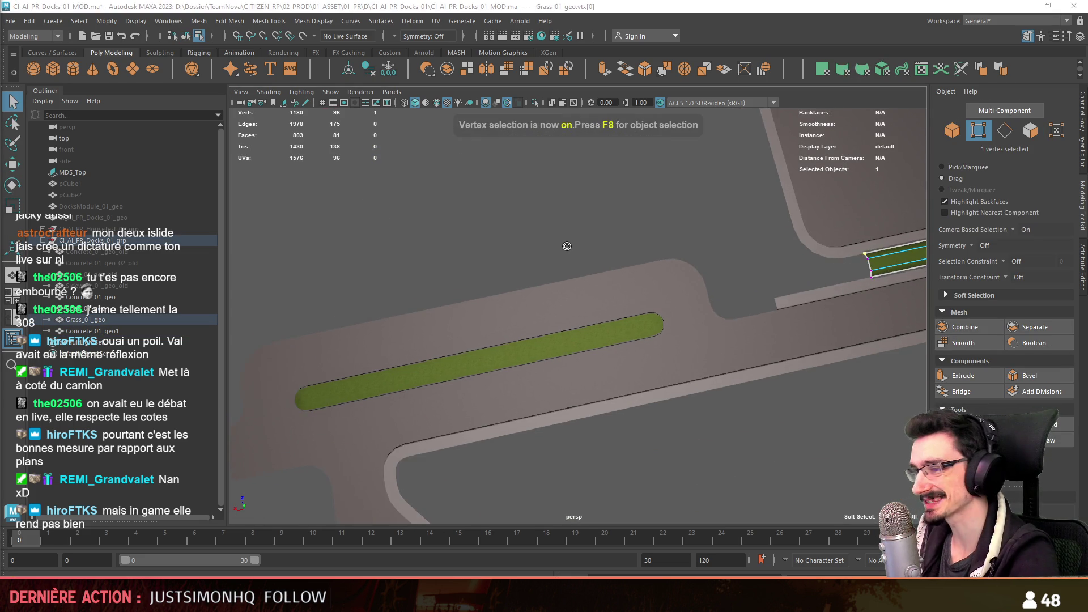
pyautogui.scroll(3, 638, 328)
pyautogui.press('F8')
pyautogui.click(642, 330)
# - Move the strip's end vertex to line up with the road and return to object mode
pyautogui.press('F8')
pyautogui.click(672, 312)
pyautogui.keyDown('alt'); pyautogui.moveTo(672, 312); pyautogui.dragTo(736, 312); pyautogui.keyUp('alt')
pyautogui.press('w')
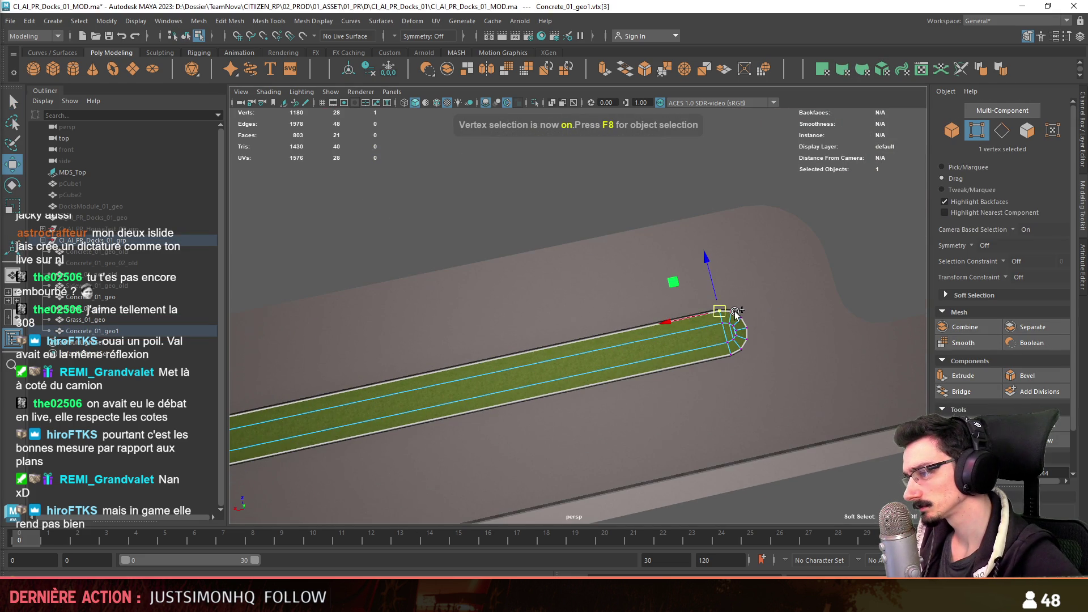
pyautogui.scroll(-3, 695, 295)
pyautogui.press('F8')
pyautogui.scroll(-3, 638, 209)
pyautogui.click(677, 238)
pyautogui.moveTo(677, 240)
pyautogui.keyDown('alt'); pyautogui.mouseDown()
pyautogui.moveTo(502, 266)
pyautogui.moveTo(540, 322)
pyautogui.moveTo(639, 337)
pyautogui.moveTo(585, 330)
pyautogui.moveTo(622, 331)
pyautogui.mouseUp(); pyautogui.keyUp('alt')
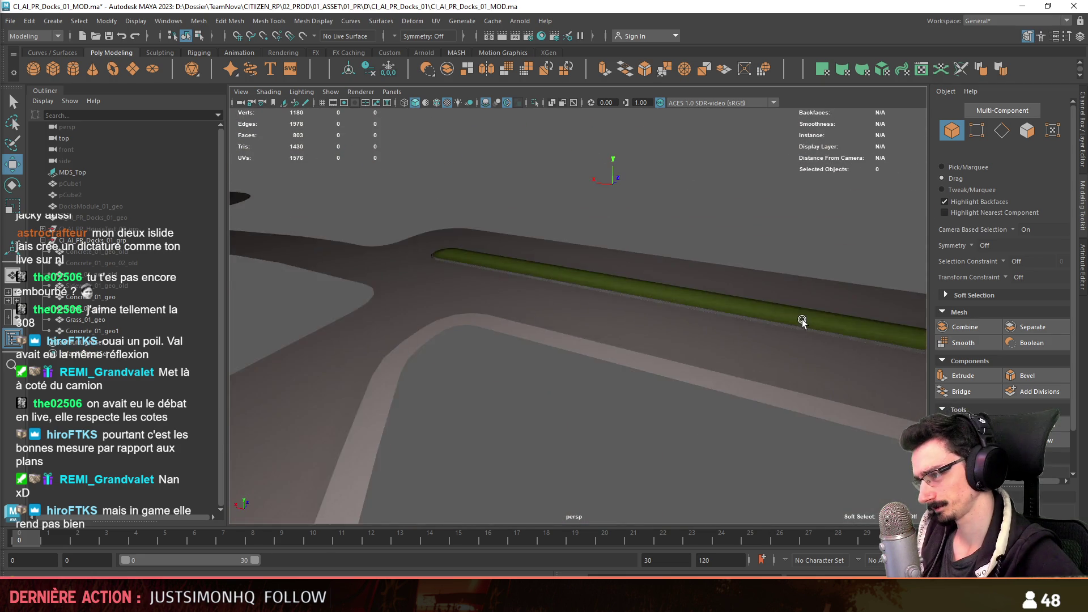
pyautogui.scroll(-3, 629, 311)
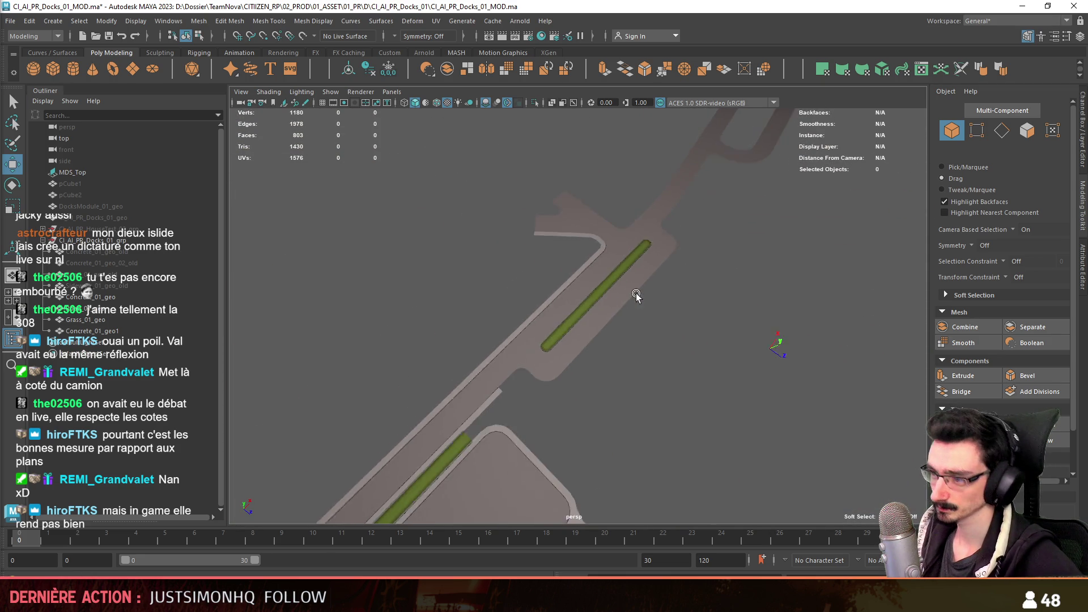
pyautogui.scroll(-2, 637, 296)
# - Combine Grass_01_geo and Concrete_01_geo1 into one grass median mesh
pyautogui.click(109, 321)
pyautogui.keyDown('ctrl'); pyautogui.click(119, 332); pyautogui.keyUp('ctrl')
pyautogui.press('f')
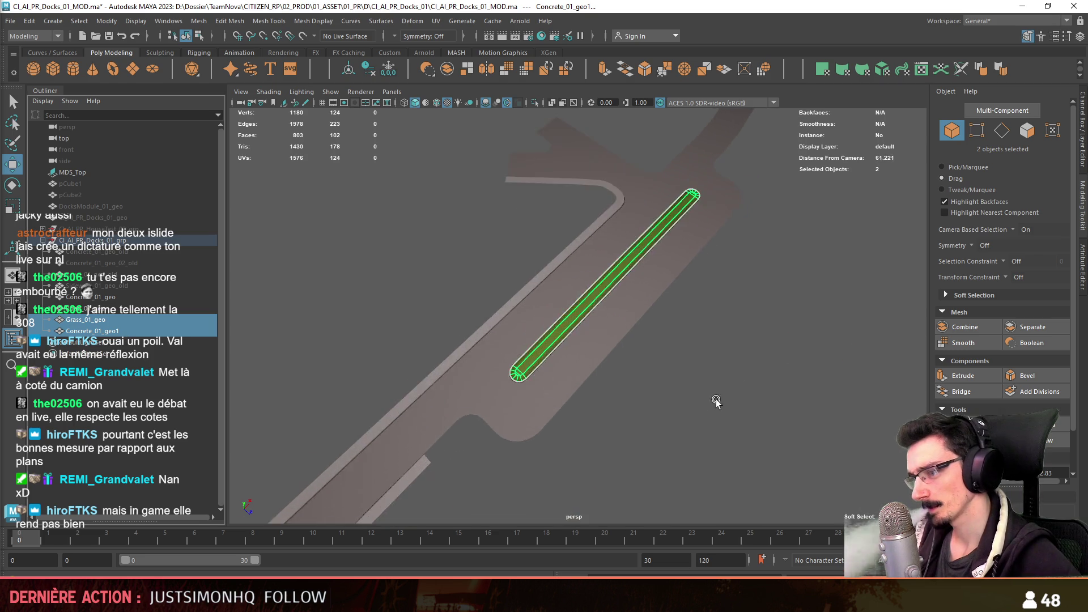
pyautogui.keyDown('alt'); pyautogui.moveTo(658, 347); pyautogui.dragTo(597, 365); pyautogui.keyUp('alt')
pyautogui.scroll(2, 521, 319)
pyautogui.moveTo(521, 319)
pyautogui.keyDown('alt'); pyautogui.mouseDown()
pyautogui.moveTo(591, 347)
pyautogui.moveTo(490, 304)
pyautogui.mouseUp(); pyautogui.keyUp('alt')
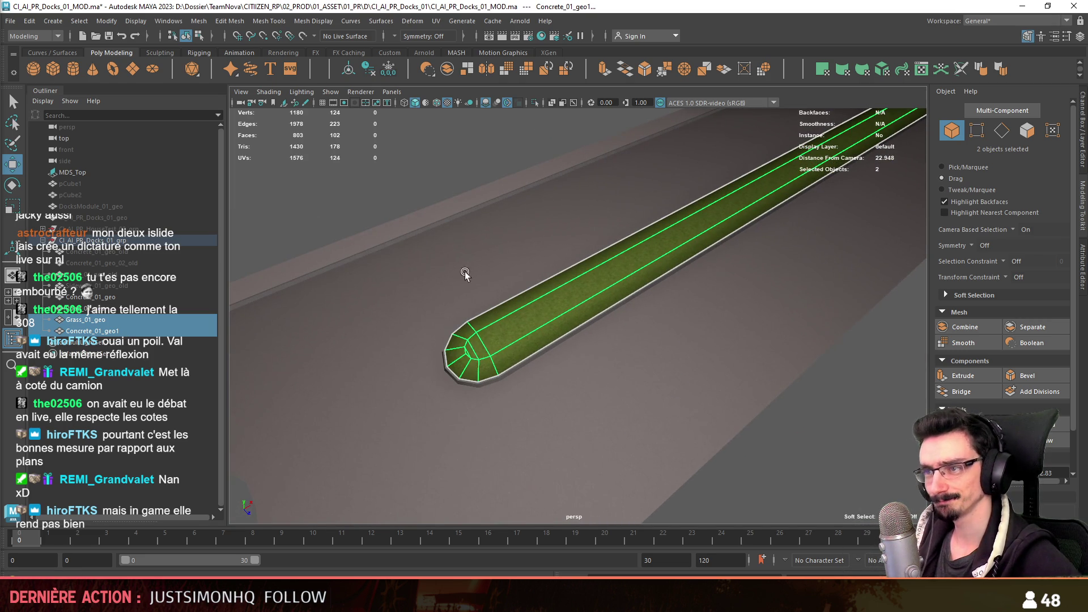
pyautogui.click(379, 71)
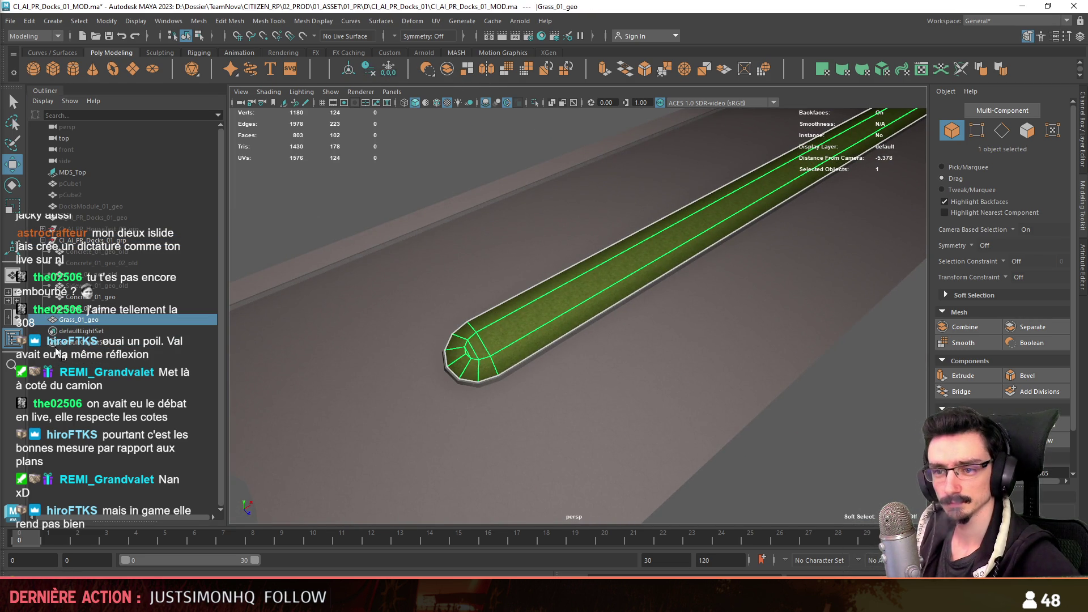
pyautogui.scroll(-10, 426, 328)
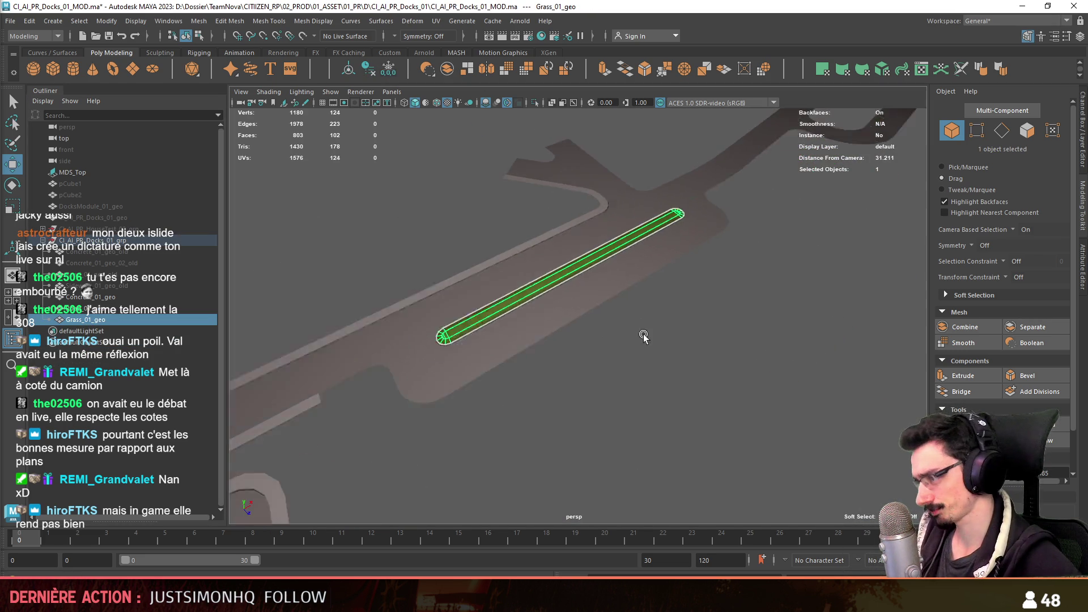
# - Inspect the merged medians from overhead and angled views with nothing selected
pyautogui.keyDown('alt'); pyautogui.moveTo(426, 328); pyautogui.dragTo(503, 367); pyautogui.keyUp('alt')
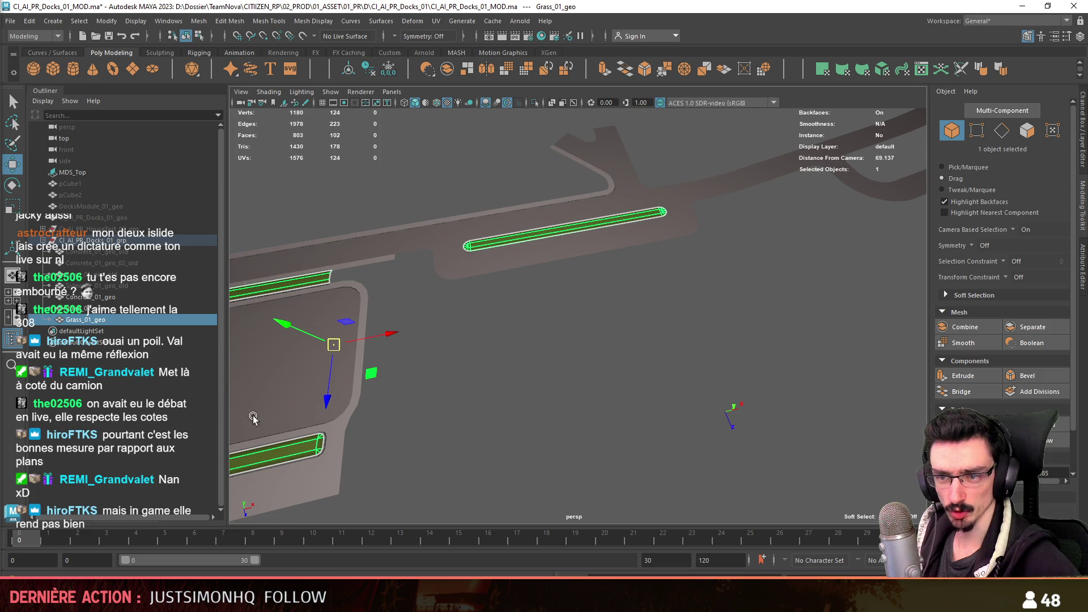
pyautogui.moveTo(387, 178); pyautogui.dragTo(247, 418)
pyautogui.scroll(3, 489, 321)
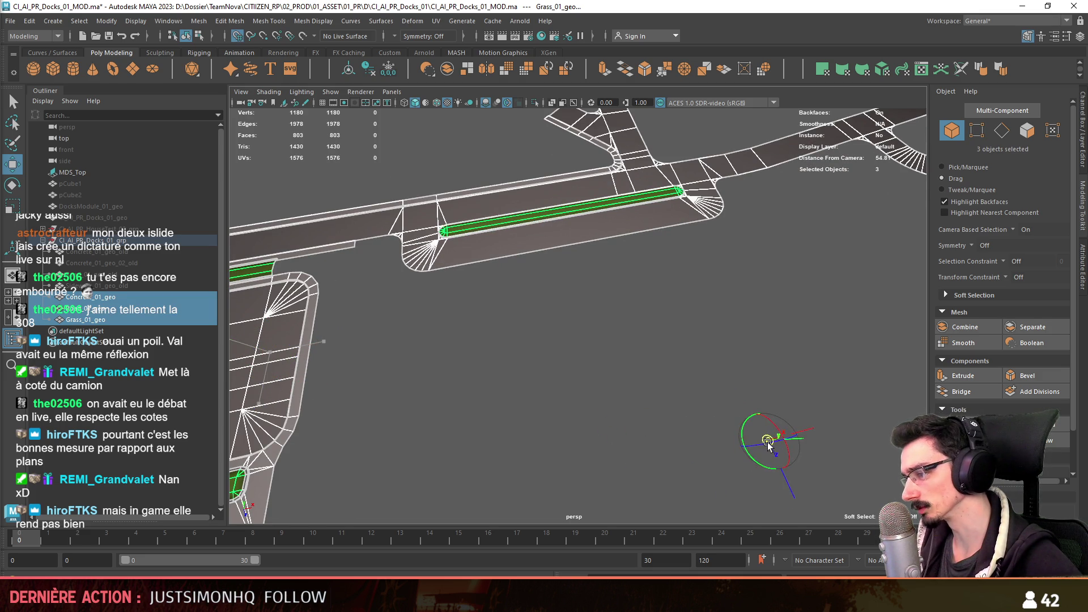
pyautogui.click(667, 424)
pyautogui.scroll(-5, 498, 298)
pyautogui.moveTo(499, 298)
pyautogui.keyDown('alt'); pyautogui.mouseDown()
pyautogui.moveTo(661, 391)
pyautogui.moveTo(601, 361)
pyautogui.moveTo(844, 366)
pyautogui.moveTo(557, 372)
pyautogui.mouseUp(); pyautogui.keyUp('alt')
pyautogui.scroll(3, 656, 365)
pyautogui.scroll(3, 660, 367)
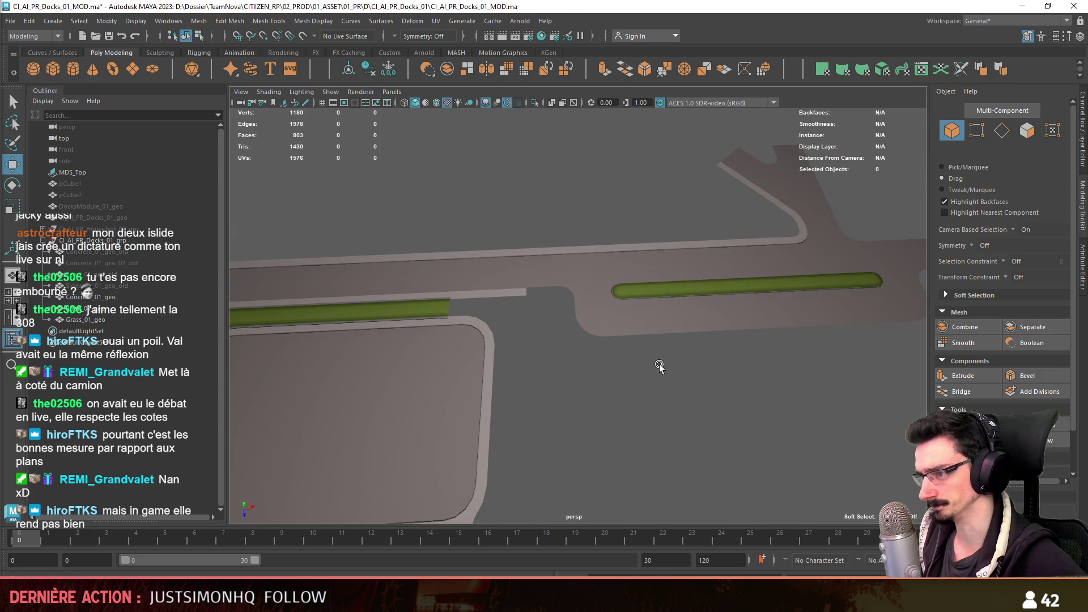
pyautogui.keyDown('alt'); pyautogui.moveTo(781, 387); pyautogui.dragTo(649, 387, button='middle'); pyautogui.keyUp('alt')
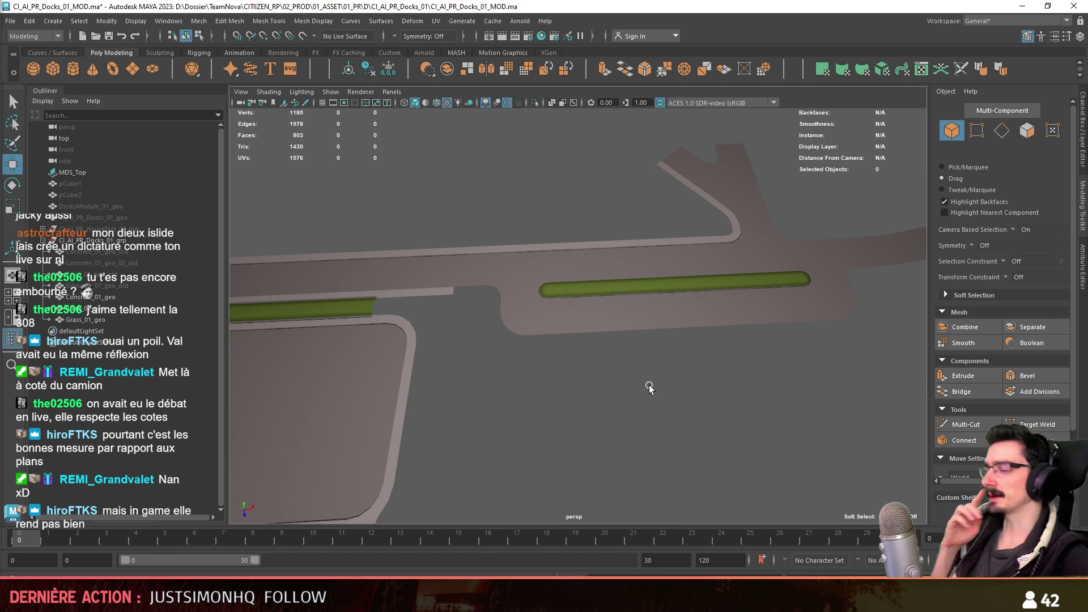
pyautogui.moveTo(637, 409)
pyautogui.keyDown('alt'); pyautogui.mouseDown()
pyautogui.moveTo(584, 316)
pyautogui.moveTo(707, 273)
pyautogui.moveTo(631, 305)
pyautogui.moveTo(501, 294)
pyautogui.mouseUp(); pyautogui.keyUp('alt')
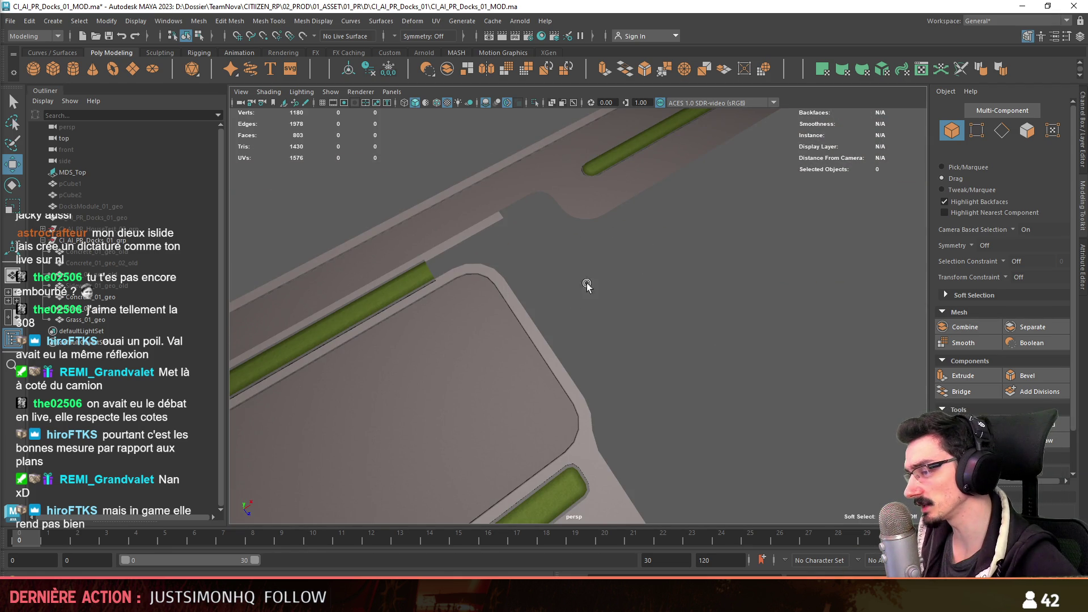
pyautogui.moveTo(539, 254)
pyautogui.keyDown('alt'); pyautogui.mouseDown()
pyautogui.moveTo(572, 333)
pyautogui.moveTo(481, 384)
pyautogui.mouseUp(); pyautogui.keyUp('alt')
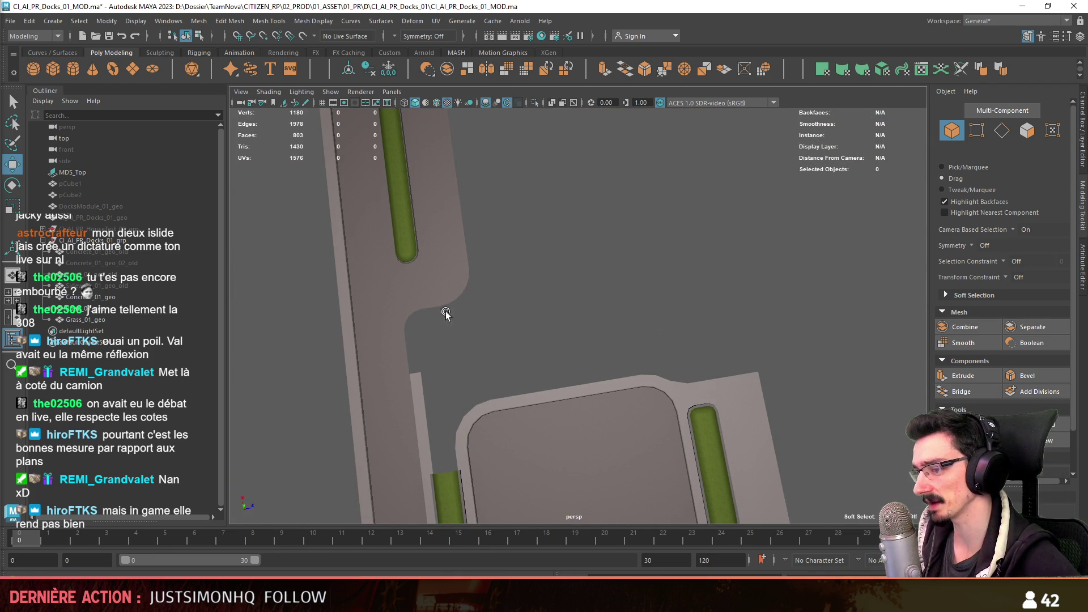
pyautogui.keyDown('alt'); pyautogui.moveTo(507, 366); pyautogui.dragTo(517, 383, button='middle'); pyautogui.keyUp('alt')
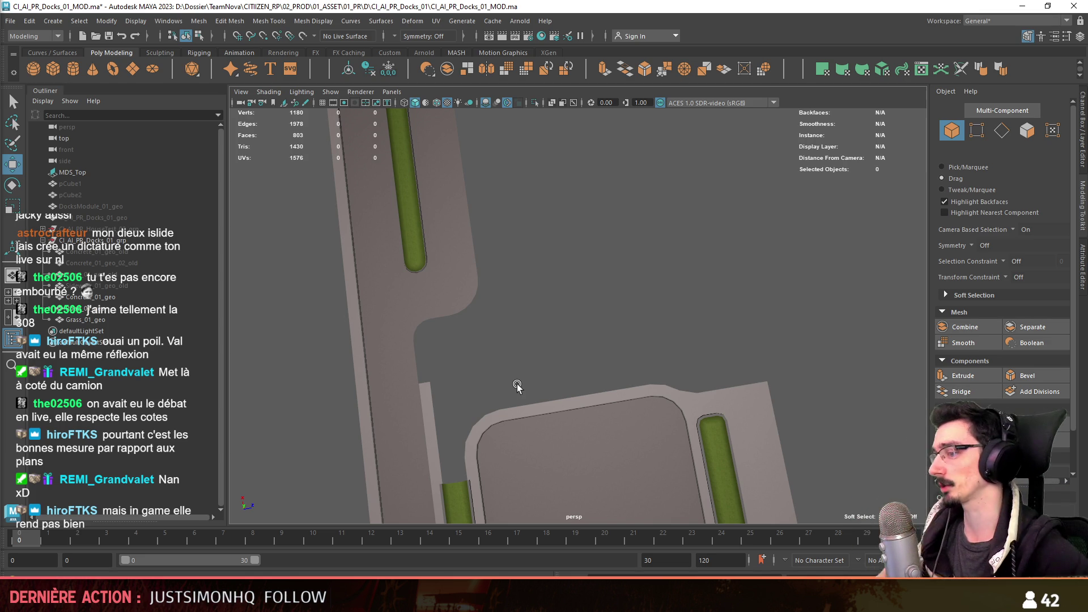
pyautogui.moveTo(517, 384)
pyautogui.keyDown('alt'); pyautogui.mouseDown()
pyautogui.moveTo(620, 247)
pyautogui.moveTo(560, 345)
pyautogui.moveTo(555, 382)
pyautogui.moveTo(647, 340)
pyautogui.moveTo(684, 372)
pyautogui.moveTo(697, 349)
pyautogui.moveTo(611, 314)
pyautogui.moveTo(710, 308)
pyautogui.moveTo(479, 336)
pyautogui.moveTo(701, 387)
pyautogui.moveTo(569, 359)
pyautogui.moveTo(638, 253)
pyautogui.moveTo(715, 306)
pyautogui.moveTo(655, 320)
pyautogui.moveTo(627, 348)
pyautogui.moveTo(398, 359)
pyautogui.moveTo(605, 350)
pyautogui.moveTo(477, 329)
pyautogui.moveTo(549, 363)
pyautogui.moveTo(615, 303)
pyautogui.moveTo(590, 341)
pyautogui.moveTo(674, 297)
pyautogui.moveTo(582, 353)
pyautogui.moveTo(649, 338)
pyautogui.moveTo(508, 330)
pyautogui.moveTo(553, 323)
pyautogui.moveTo(663, 394)
pyautogui.mouseUp(); pyautogui.keyUp('alt')
# - Select the Road_01_geo1 road mesh and pick one of its border edges
pyautogui.click(477, 328)
pyautogui.click(553, 324)
pyautogui.click(645, 414)
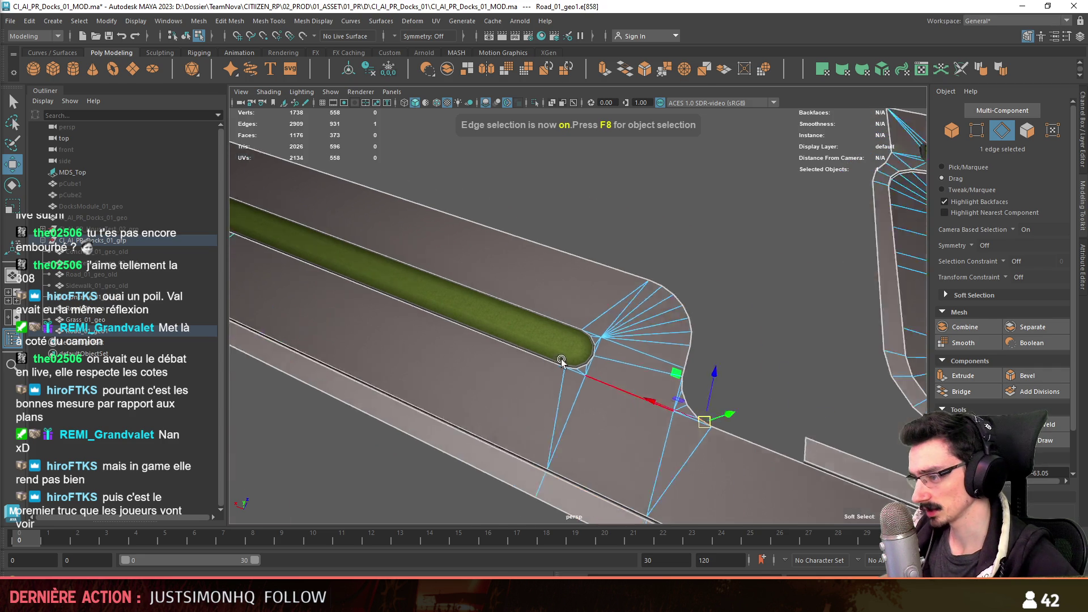
pyautogui.moveTo(644, 414)
pyautogui.keyDown('alt'); pyautogui.mouseDown()
pyautogui.moveTo(551, 331)
pyautogui.moveTo(601, 334)
pyautogui.mouseUp(); pyautogui.keyUp('alt')
pyautogui.press('space')
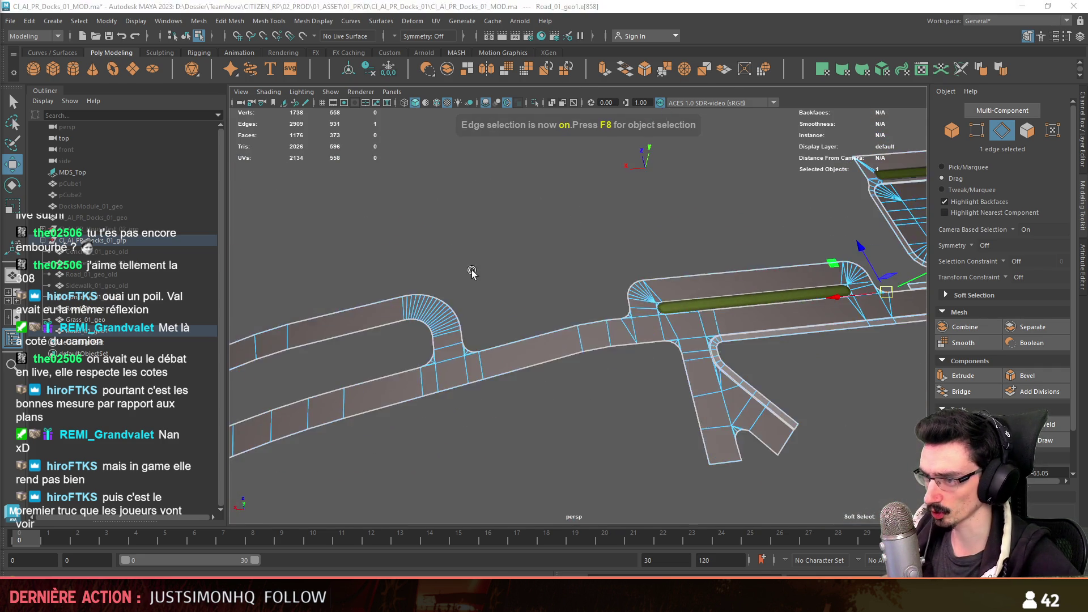
pyautogui.scroll(-3, 602, 340)
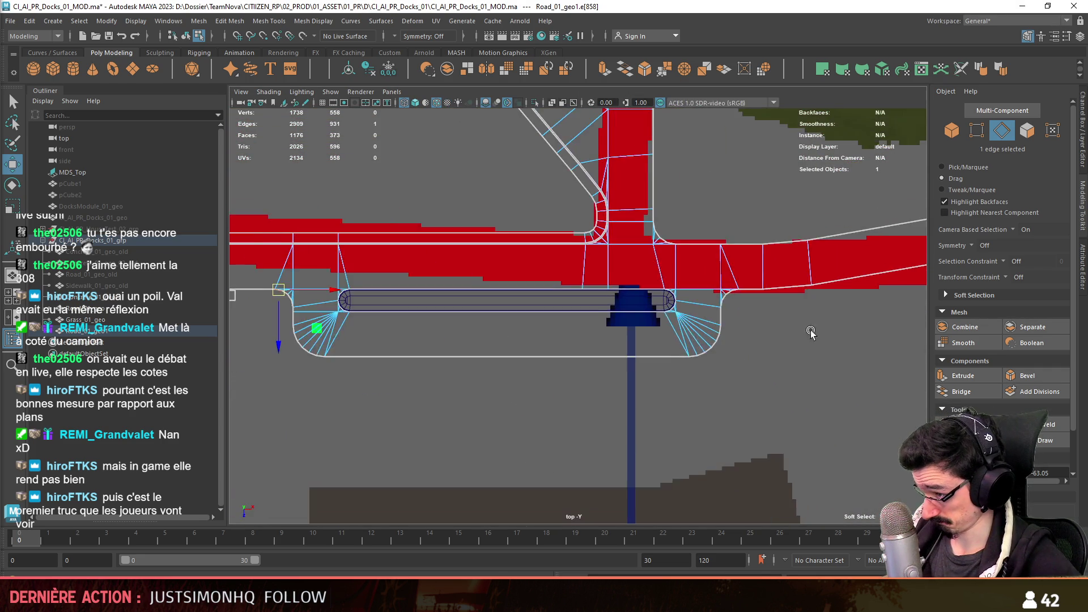
pyautogui.keyDown('alt'); pyautogui.moveTo(858, 363); pyautogui.dragTo(586, 342, button='middle'); pyautogui.keyUp('alt')
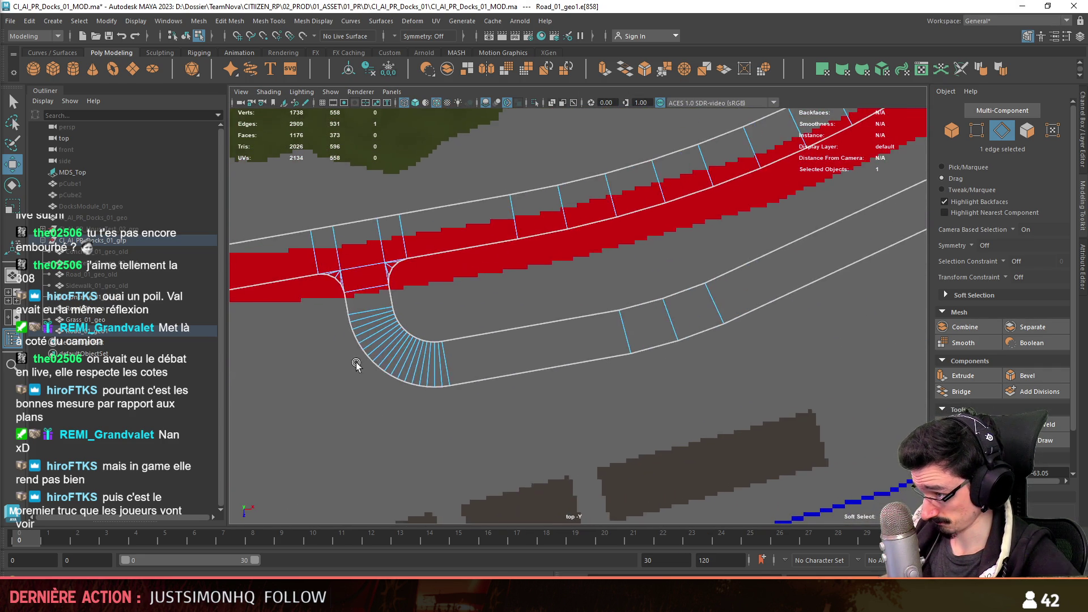
pyautogui.scroll(-5, 586, 341)
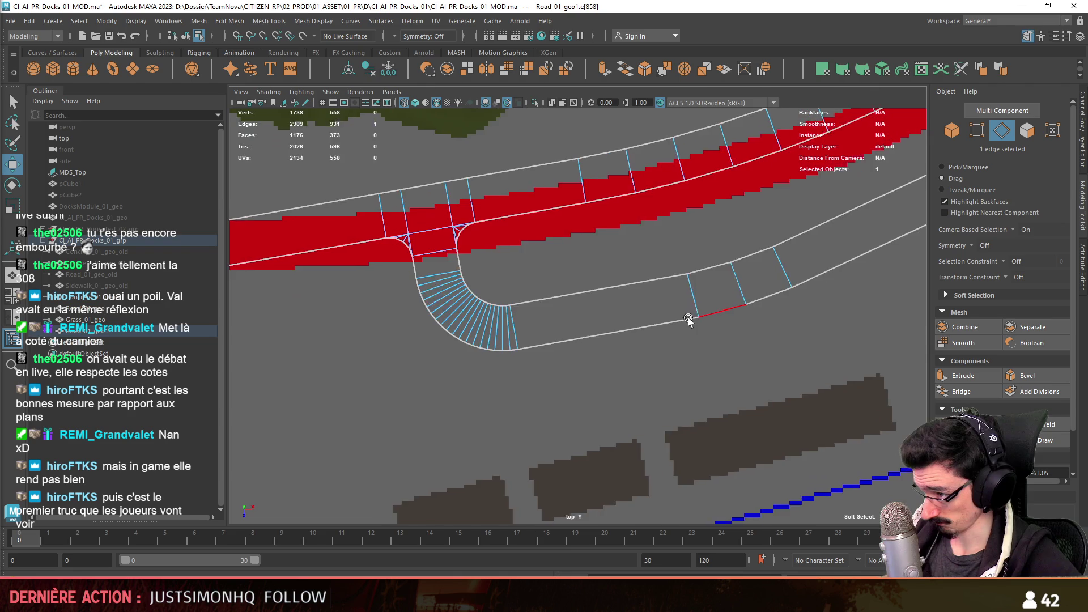
pyautogui.moveTo(559, 427)
pyautogui.keyDown('alt'); pyautogui.mouseDown(button='middle')
pyautogui.moveTo(798, 223)
pyautogui.moveTo(740, 258)
pyautogui.mouseUp(button='middle'); pyautogui.keyUp('alt')
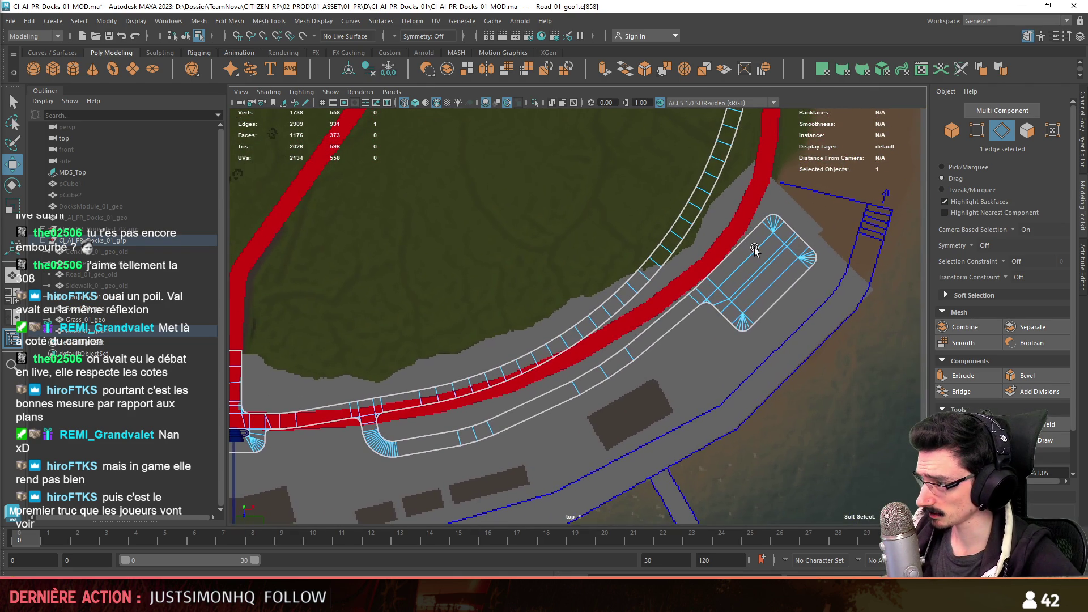
pyautogui.moveTo(360, 458)
pyautogui.keyDown('alt'); pyautogui.mouseDown(button='middle')
pyautogui.moveTo(491, 382)
pyautogui.moveTo(770, 334)
pyautogui.mouseUp(button='middle'); pyautogui.keyUp('alt')
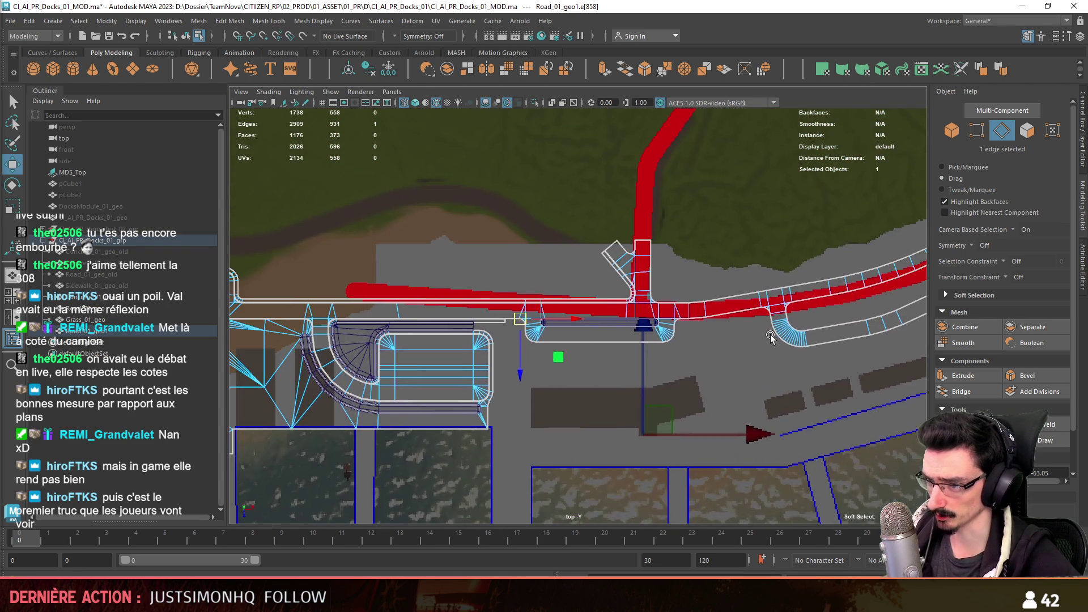
pyautogui.scroll(3, 601, 437)
pyautogui.keyDown('alt'); pyautogui.moveTo(600, 438); pyautogui.dragTo(610, 428, button='middle'); pyautogui.keyUp('alt')
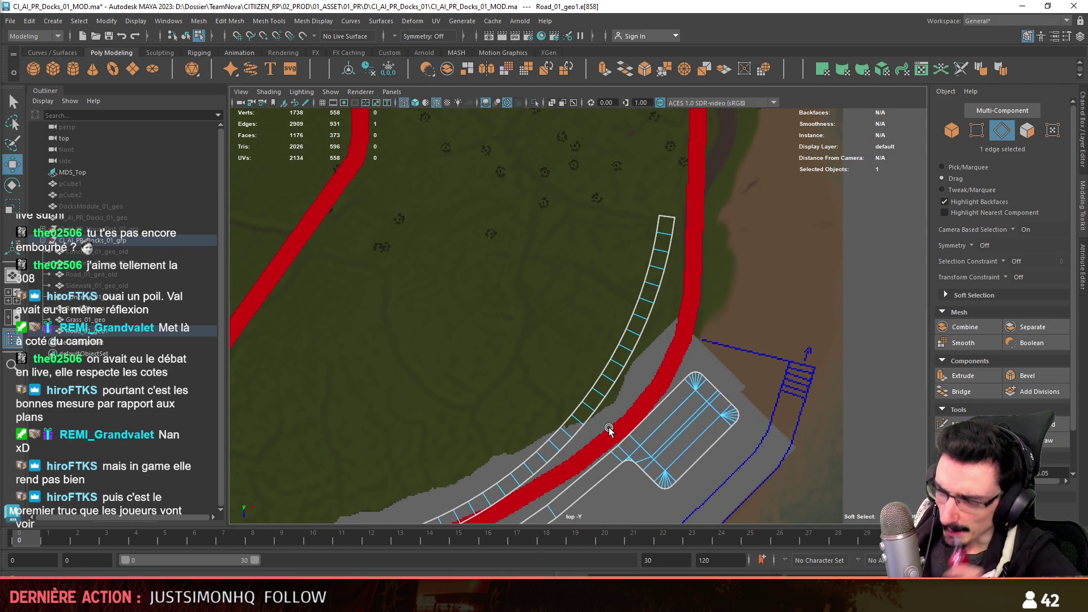
pyautogui.scroll(-3, 615, 426)
pyautogui.moveTo(615, 426)
pyautogui.keyDown('alt'); pyautogui.mouseDown(button='middle')
pyautogui.moveTo(691, 289)
pyautogui.moveTo(421, 380)
pyautogui.mouseUp(button='middle'); pyautogui.keyUp('alt')
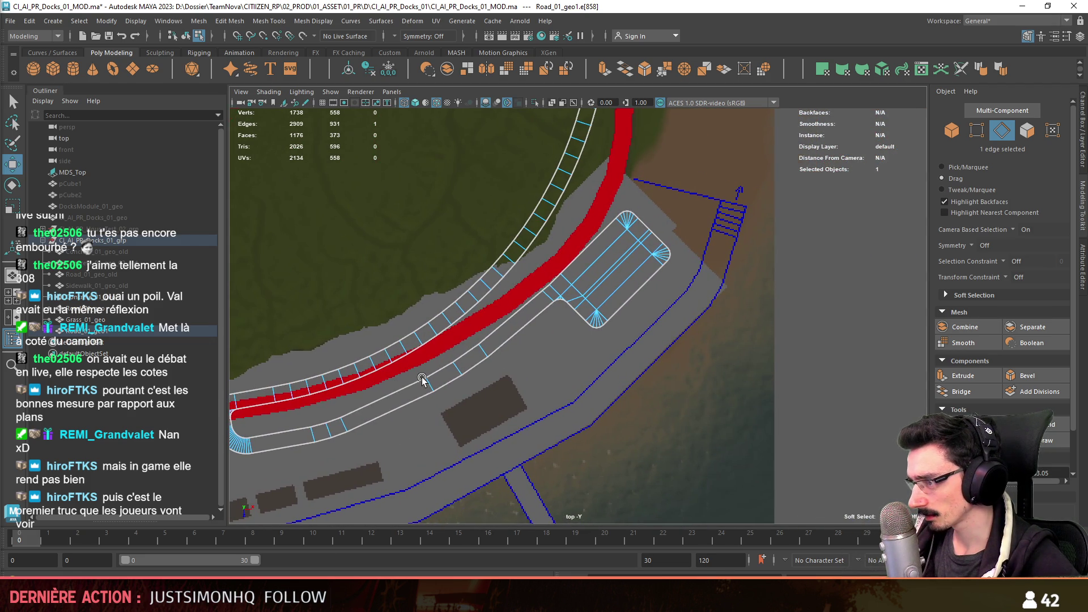
pyautogui.press('f')
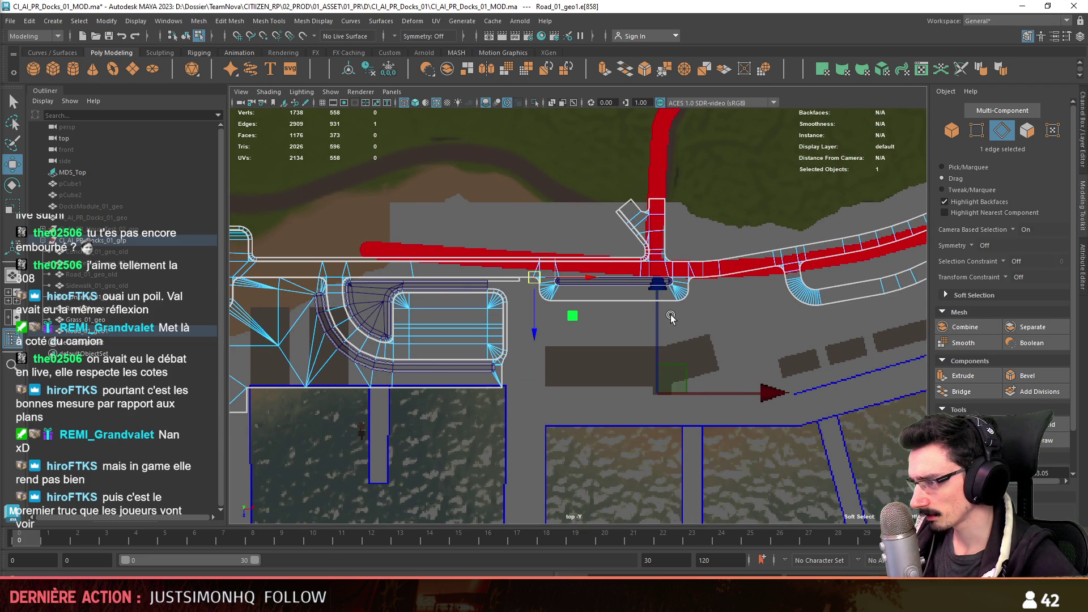
pyautogui.moveTo(671, 317)
pyautogui.keyDown('alt'); pyautogui.mouseDown(button='middle')
pyautogui.moveTo(652, 334)
pyautogui.moveTo(944, 313)
pyautogui.moveTo(529, 335)
pyautogui.moveTo(740, 265)
pyautogui.mouseUp(button='middle'); pyautogui.keyUp('alt')
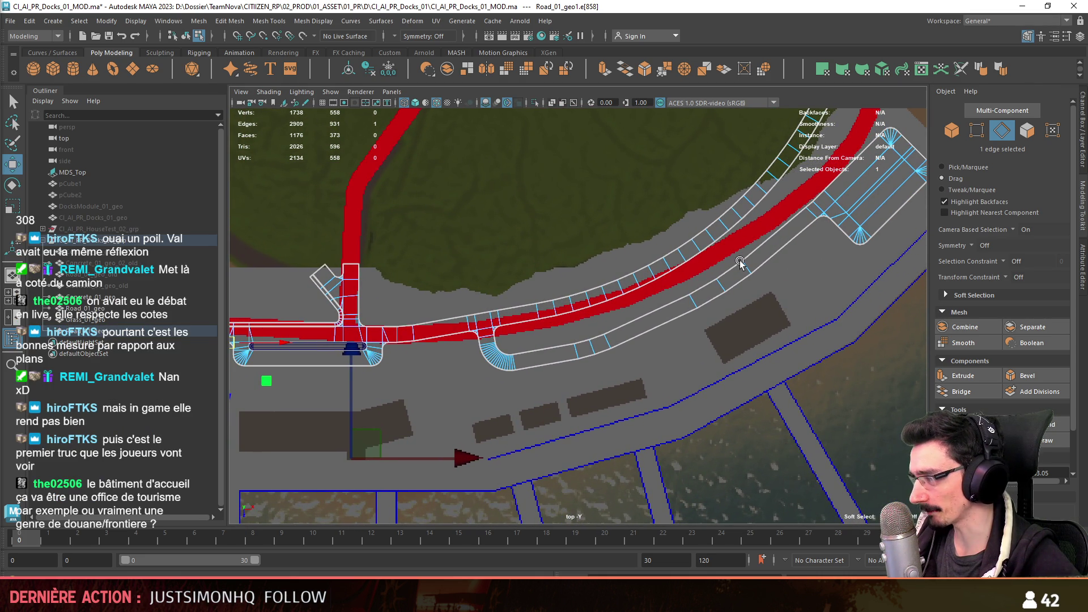
pyautogui.keyDown('alt'); pyautogui.moveTo(741, 264); pyautogui.dragTo(909, 240, button='middle'); pyautogui.keyUp('alt')
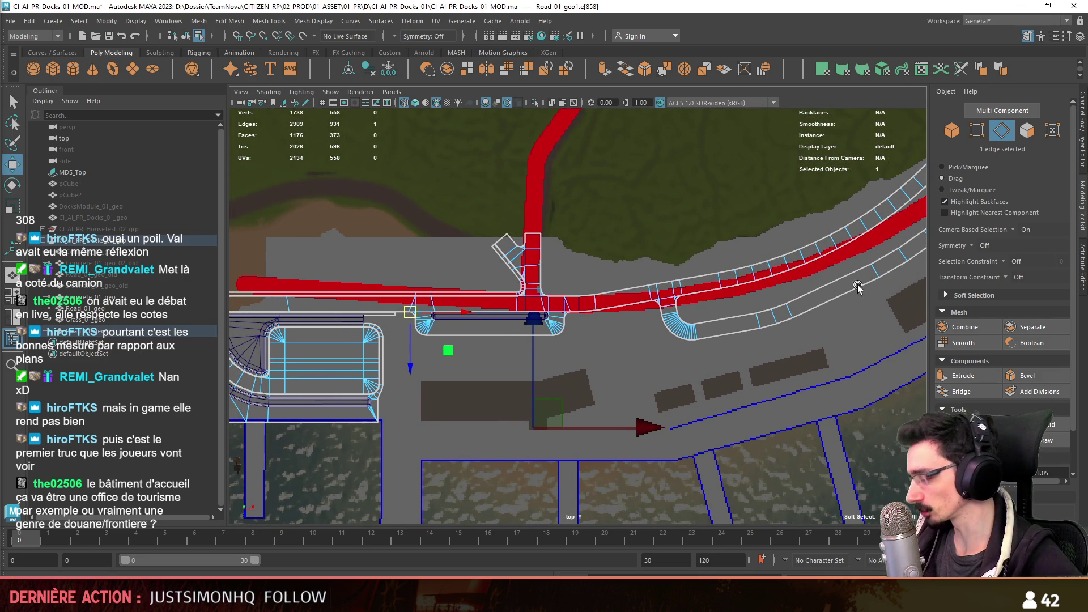
pyautogui.keyDown('alt'); pyautogui.moveTo(854, 289); pyautogui.dragTo(733, 394, button='middle'); pyautogui.keyUp('alt')
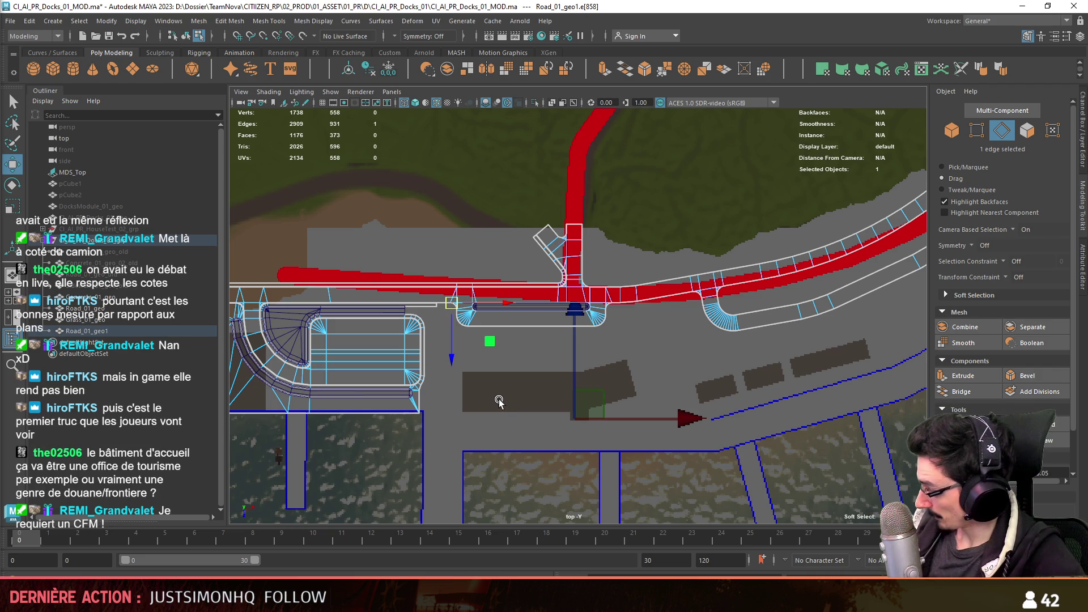
pyautogui.scroll(-3, 499, 400)
# - Switch the viewport to perspective and orbit toward the road mesh
pyautogui.press('space')
pyautogui.press('space')
pyautogui.moveTo(616, 328)
pyautogui.keyDown('alt'); pyautogui.mouseDown()
pyautogui.moveTo(620, 437)
pyautogui.moveTo(661, 401)
pyautogui.moveTo(633, 351)
pyautogui.moveTo(537, 376)
pyautogui.mouseUp(); pyautogui.keyUp('alt')
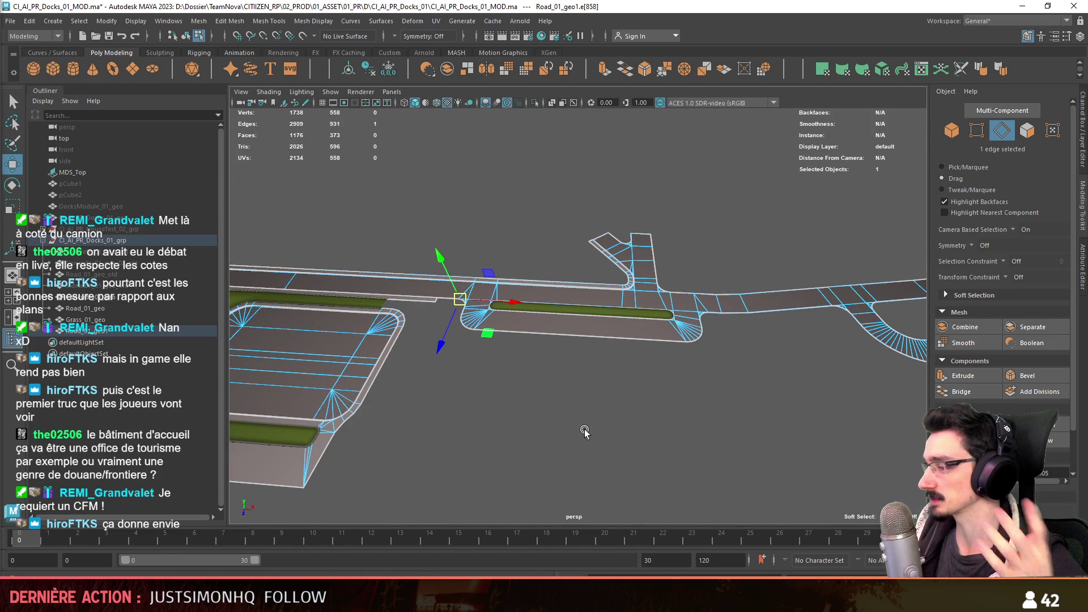
pyautogui.scroll(2, 593, 423)
pyautogui.scroll(1, 605, 425)
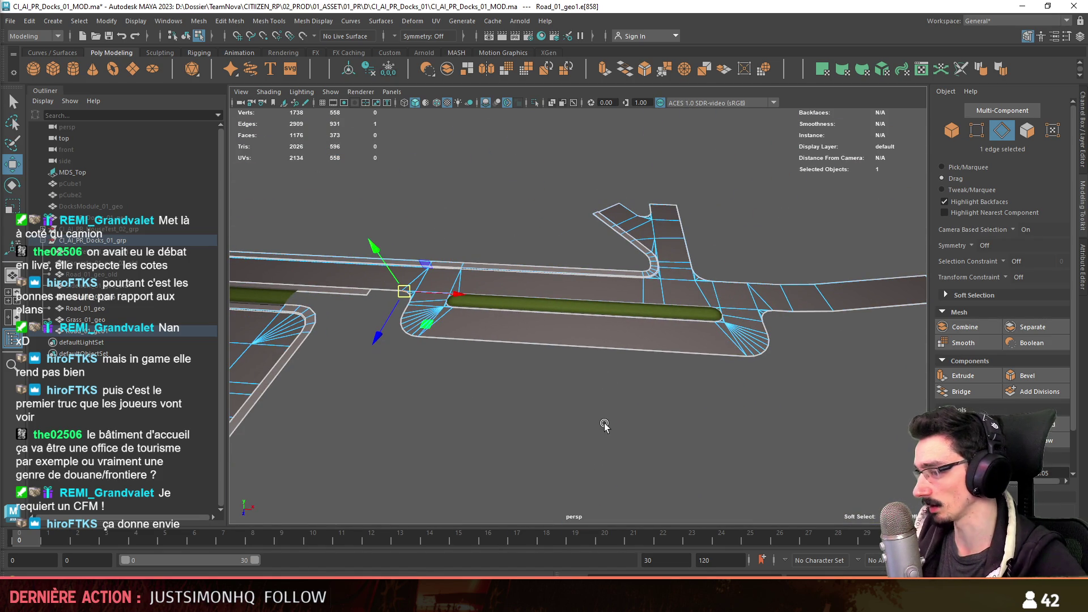
pyautogui.scroll(-1, 605, 425)
pyautogui.scroll(-2, 640, 427)
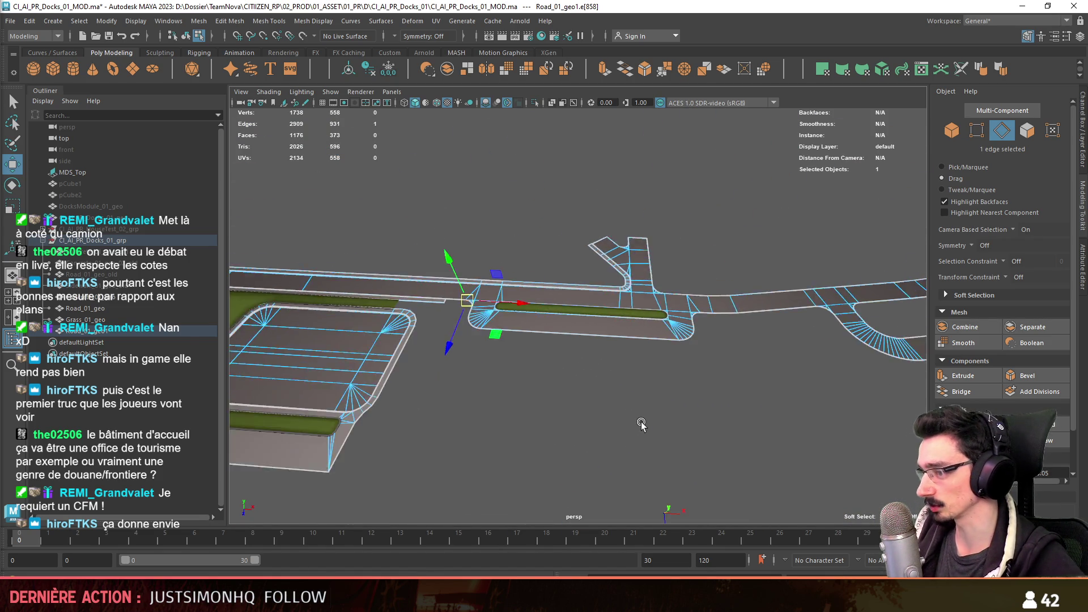
pyautogui.scroll(-2, 639, 427)
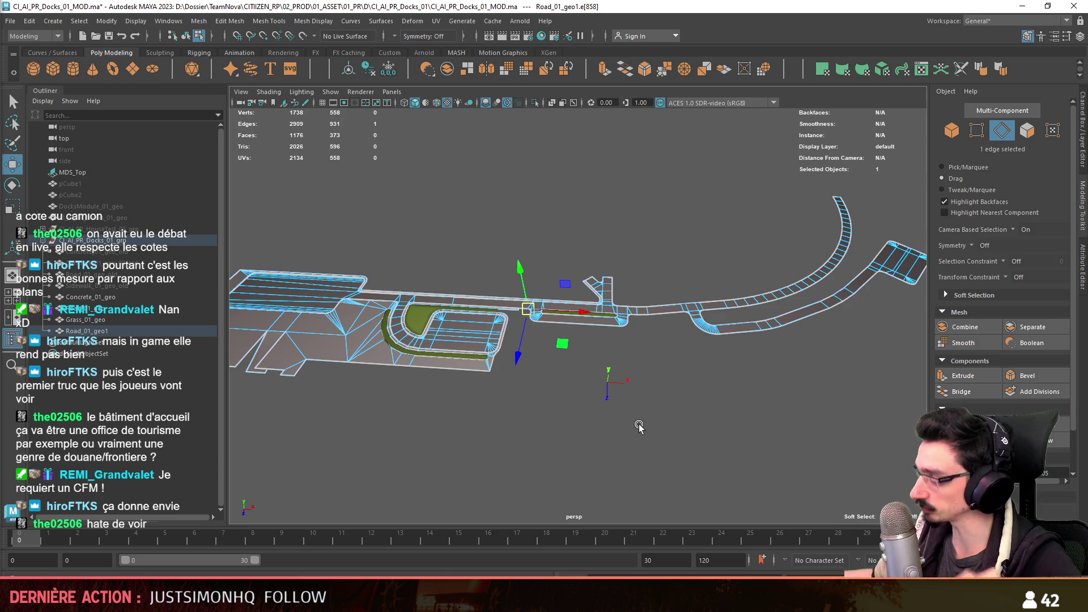
pyautogui.scroll(3, 640, 428)
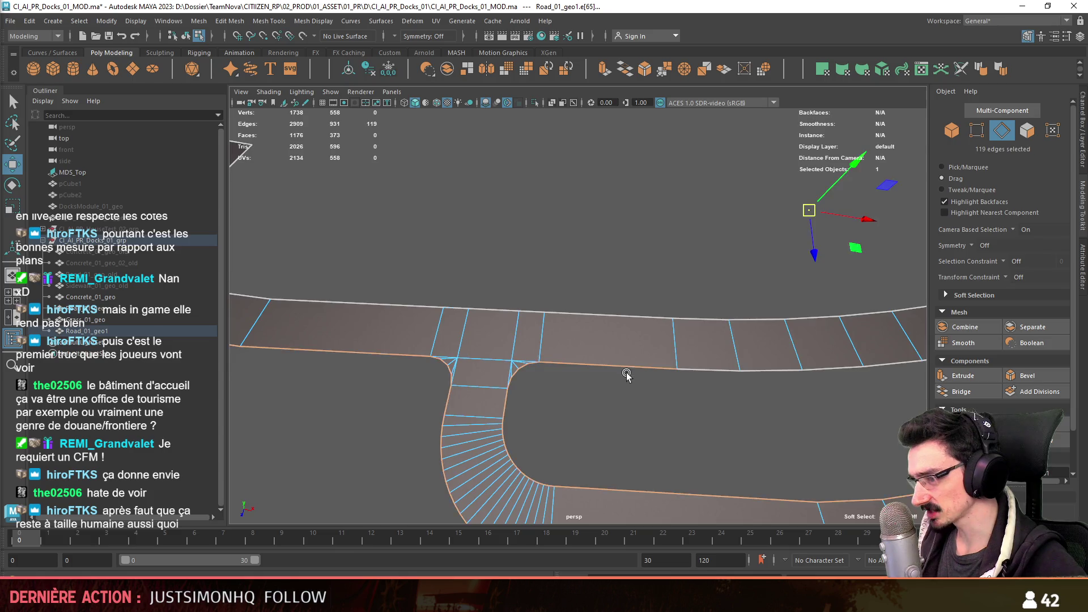
pyautogui.scroll(-1, 631, 370)
pyautogui.doubleClick(559, 396)
pyautogui.moveTo(559, 396)
pyautogui.keyDown('alt'); pyautogui.mouseDown()
pyautogui.moveTo(810, 357)
pyautogui.moveTo(592, 354)
pyautogui.moveTo(571, 410)
pyautogui.moveTo(472, 383)
pyautogui.mouseUp(); pyautogui.keyUp('alt')
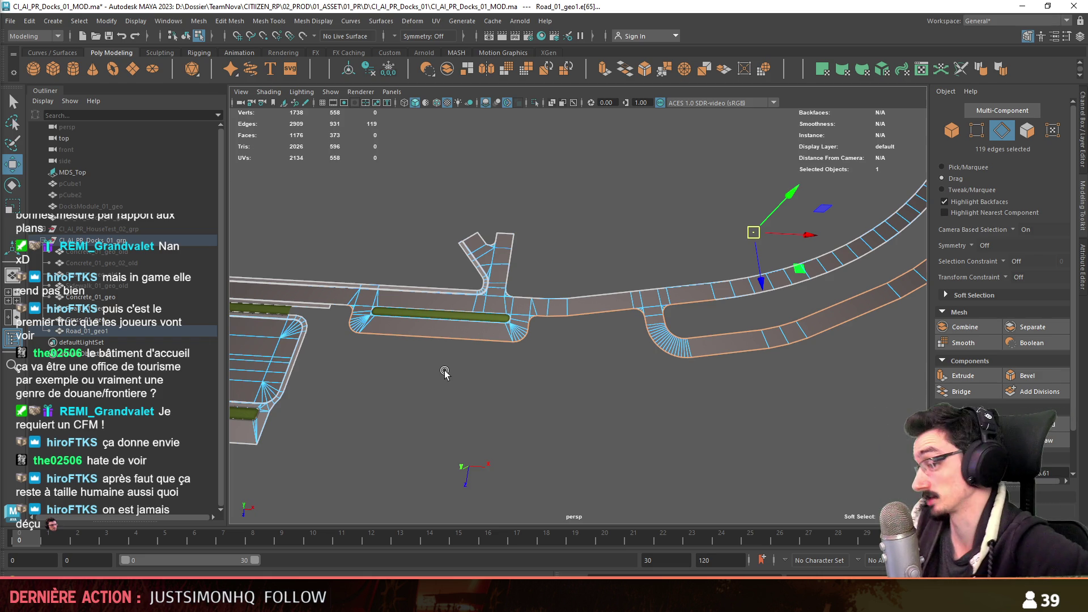
pyautogui.scroll(2, 510, 324)
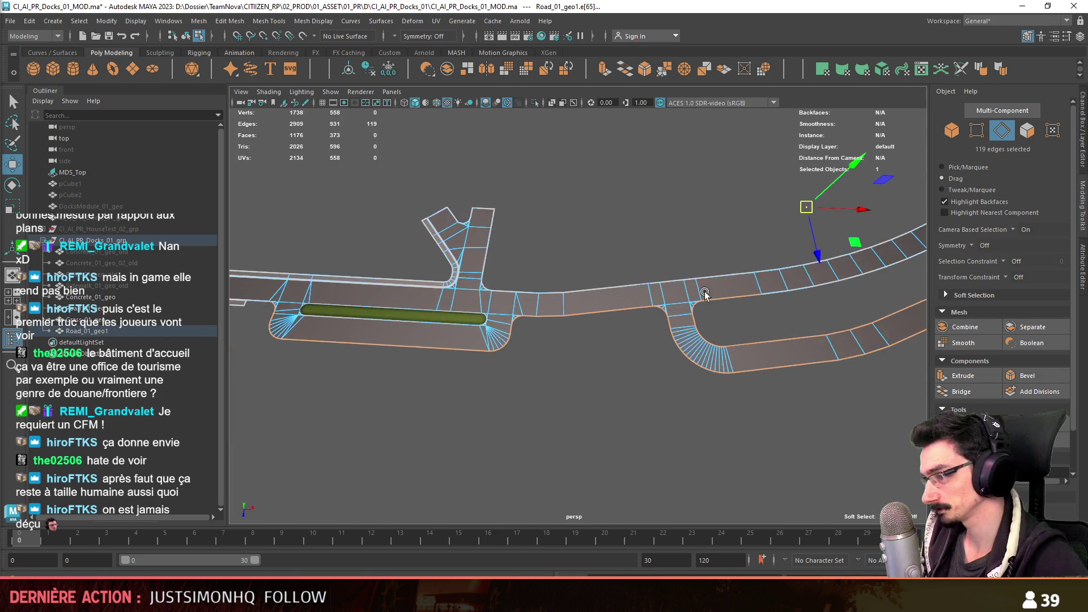
pyautogui.scroll(2, 528, 328)
pyautogui.scroll(3, 538, 329)
pyautogui.scroll(2, 632, 353)
pyautogui.scroll(2, 634, 352)
pyautogui.scroll(-3, 652, 372)
pyautogui.scroll(2, 652, 372)
pyautogui.scroll(-2, 629, 350)
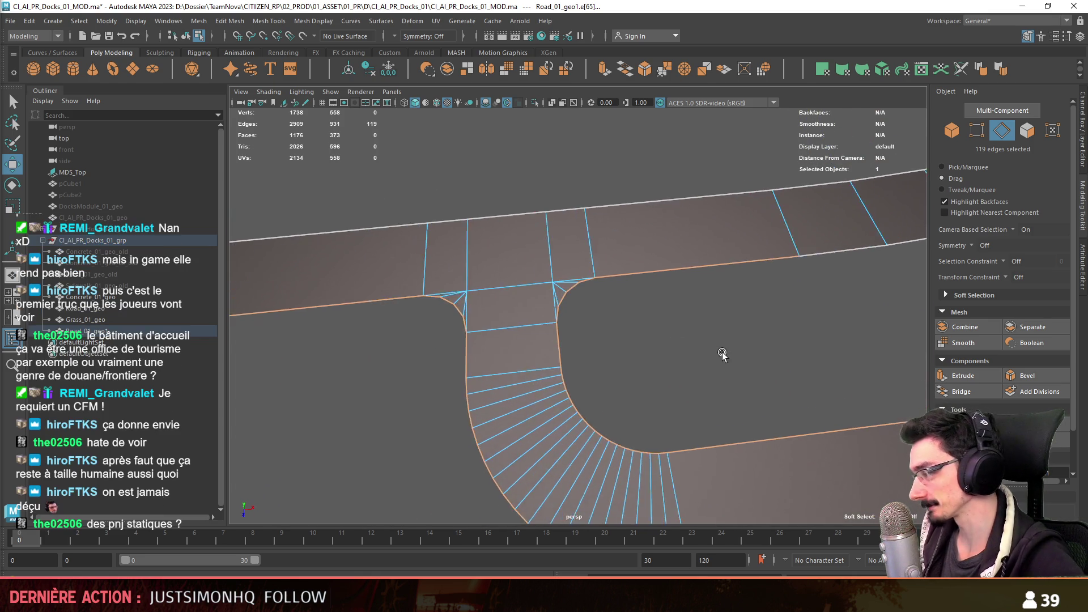
pyautogui.scroll(2, 729, 345)
pyautogui.hotkey('ctrl', 'e')
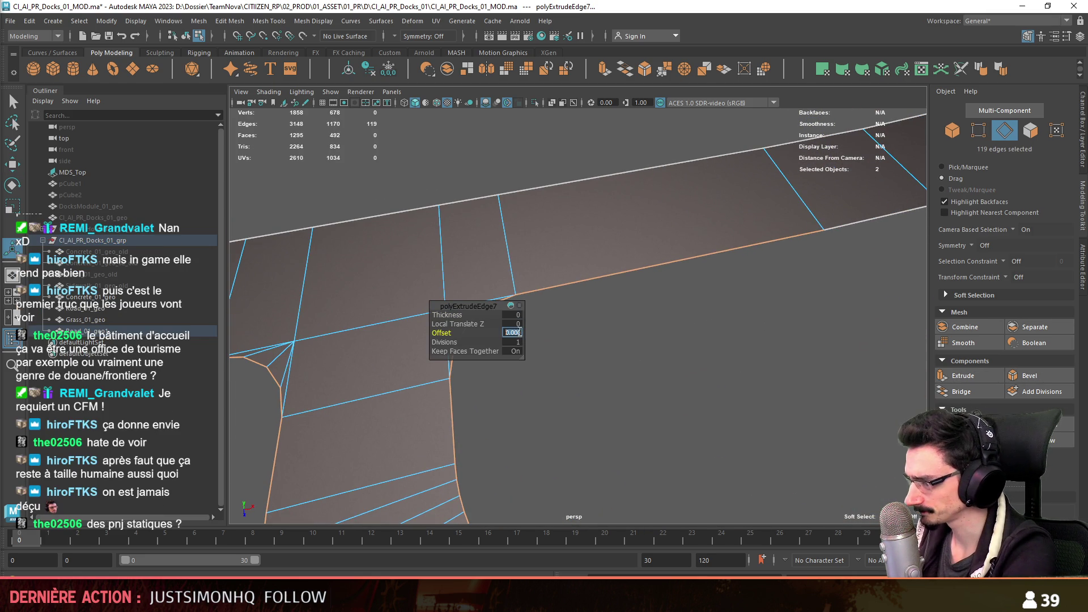
pyautogui.write('0.2')
pyautogui.scroll(-5, 700, 358)
# - Select faces on the new 0.2-offset border strip of Road_01_geo1
pyautogui.press('F11')
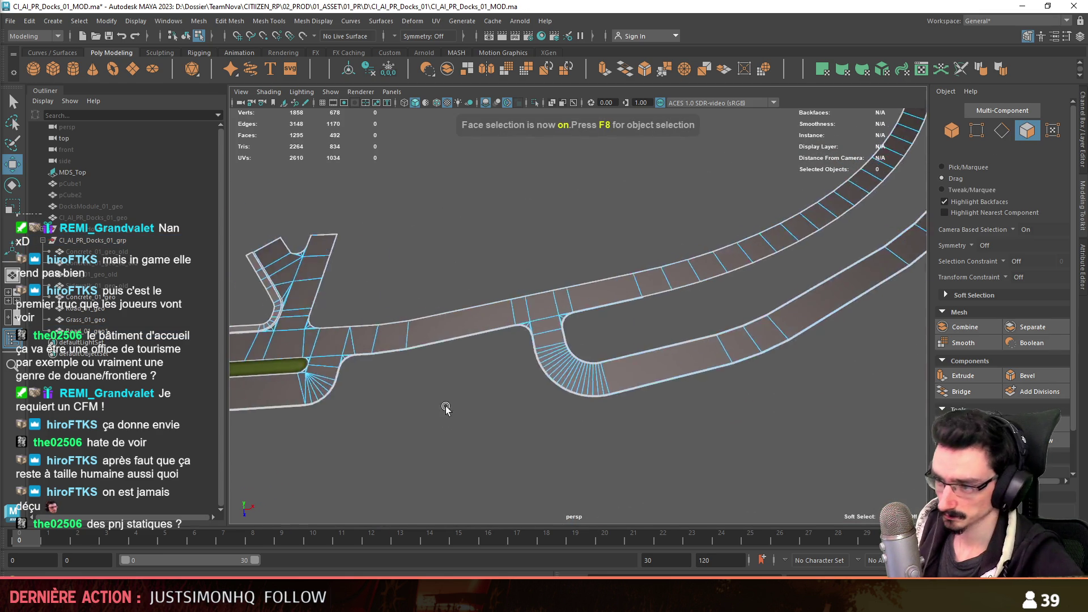
pyautogui.scroll(3, 814, 349)
pyautogui.keyDown('alt'); pyautogui.moveTo(814, 348); pyautogui.dragTo(681, 369); pyautogui.keyUp('alt')
pyautogui.scroll(4, 567, 400)
pyautogui.scroll(3, 620, 431)
pyautogui.keyDown('alt'); pyautogui.moveTo(620, 432); pyautogui.dragTo(506, 360); pyautogui.keyUp('alt')
pyautogui.click(505, 360)
pyautogui.keyDown('shift'); pyautogui.click(556, 333); pyautogui.keyUp('shift')
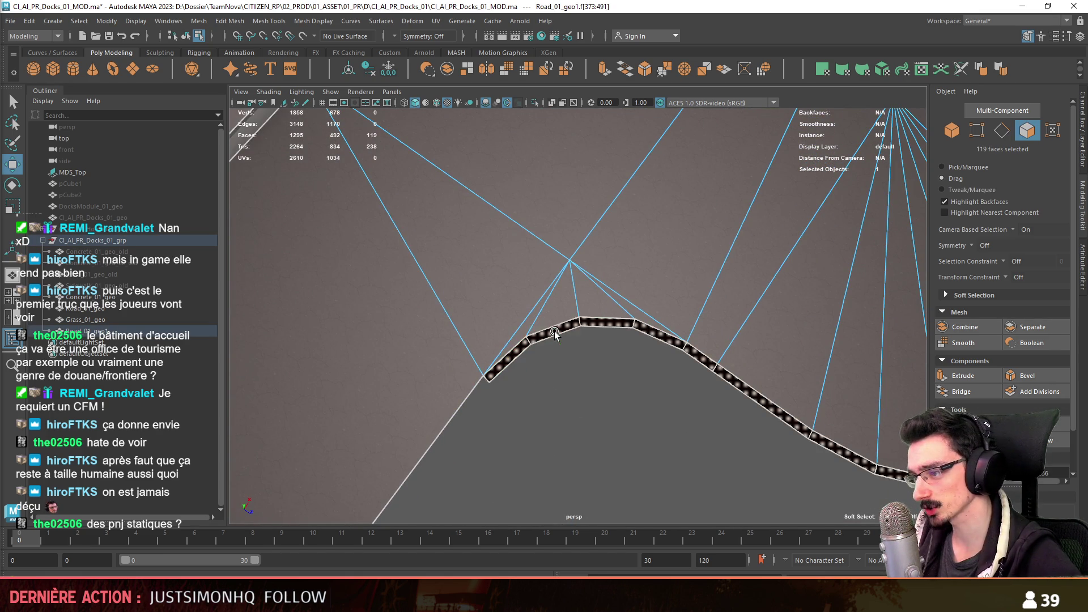
# - Invert the selection and delete the road surface, leaving only the border strip
pyautogui.hotkey('ctrl', 'shift', 'i')
pyautogui.press('Delete')
pyautogui.press('F11')
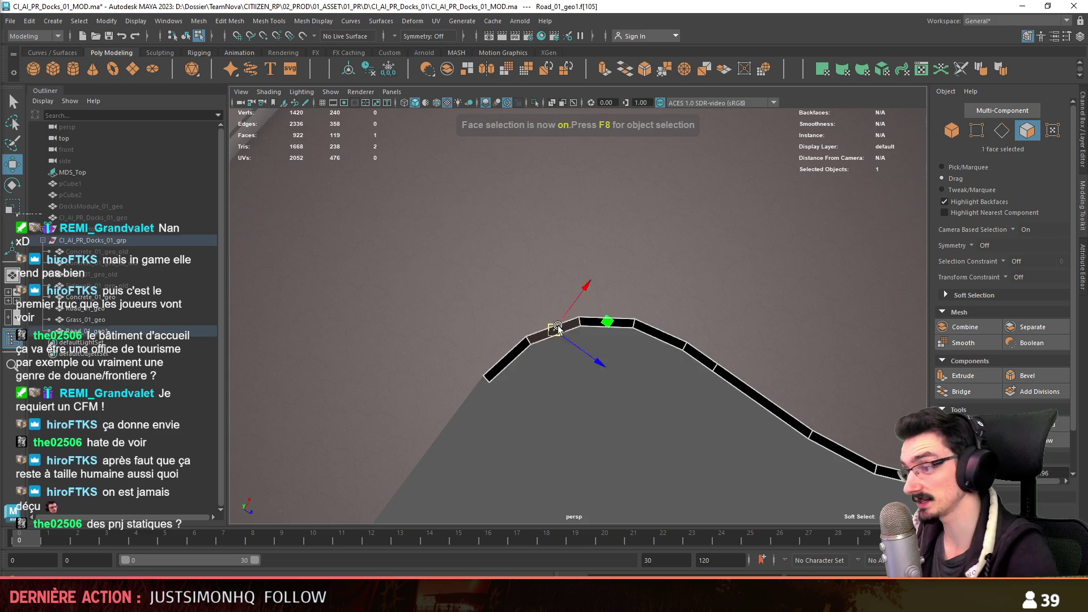
pyautogui.press('f')
pyautogui.keyDown('alt'); pyautogui.moveTo(558, 354); pyautogui.dragTo(590, 343); pyautogui.keyUp('alt')
pyautogui.scroll(3, 590, 343)
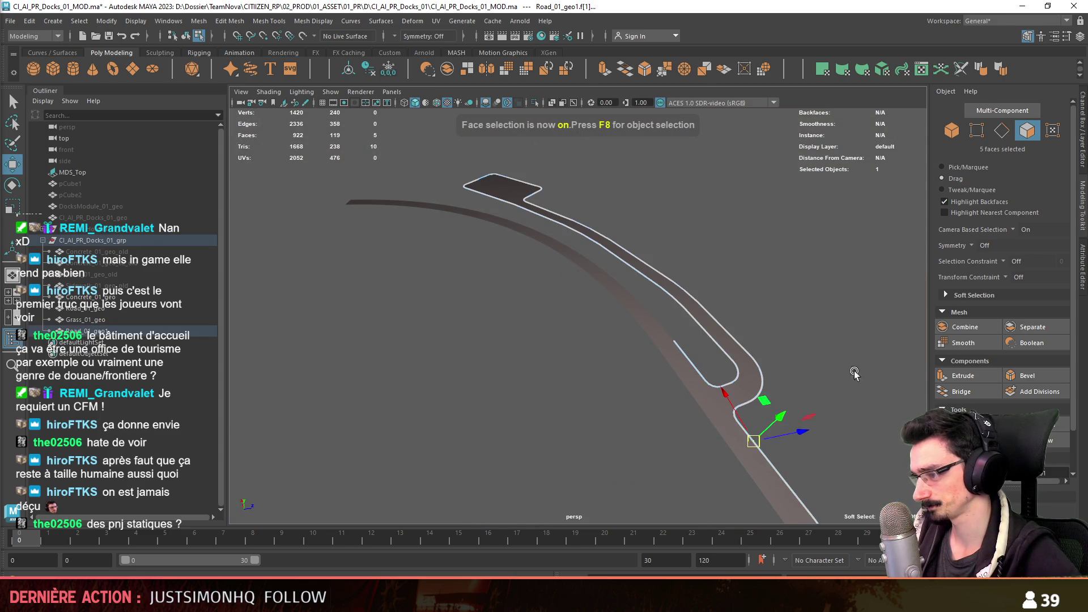
pyautogui.click(836, 392)
pyautogui.keyDown('alt'); pyautogui.moveTo(836, 392); pyautogui.dragTo(664, 221); pyautogui.keyUp('alt')
pyautogui.keyDown('alt'); pyautogui.moveTo(807, 492); pyautogui.dragTo(673, 382); pyautogui.keyUp('alt')
# - Extrude the whole 119-face border strip upward into a raised curb wall
pyautogui.click(584, 408)
pyautogui.press('f')
pyautogui.doubleClick(598, 302)
pyautogui.moveTo(599, 302)
pyautogui.keyDown('alt'); pyautogui.mouseDown()
pyautogui.moveTo(619, 256)
pyautogui.moveTo(673, 384)
pyautogui.mouseUp(); pyautogui.keyUp('alt')
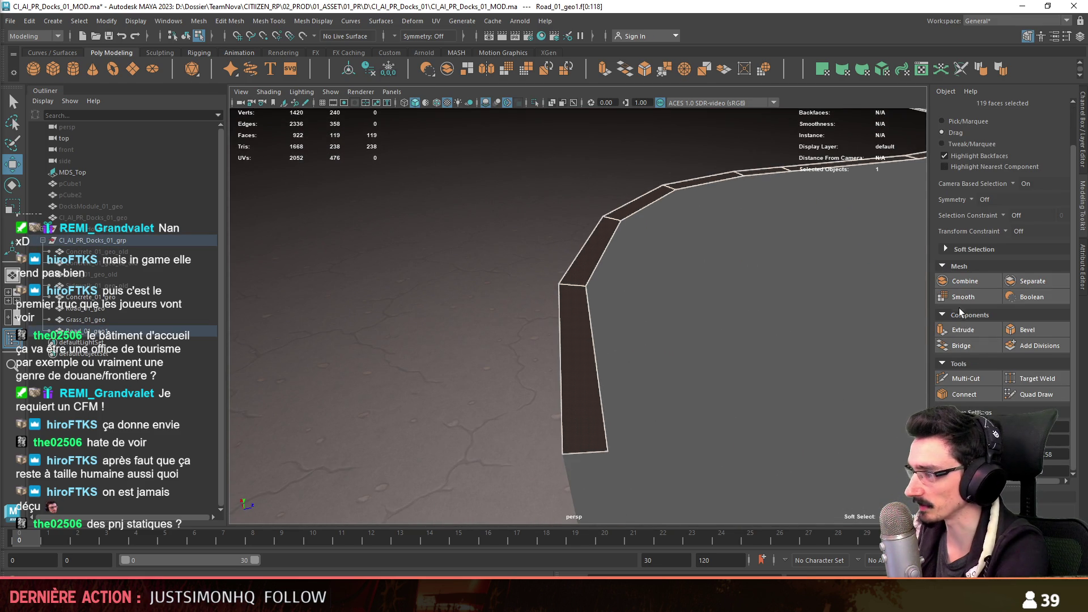
pyautogui.click(973, 330)
pyautogui.moveTo(516, 320); pyautogui.dragTo(753, 364)
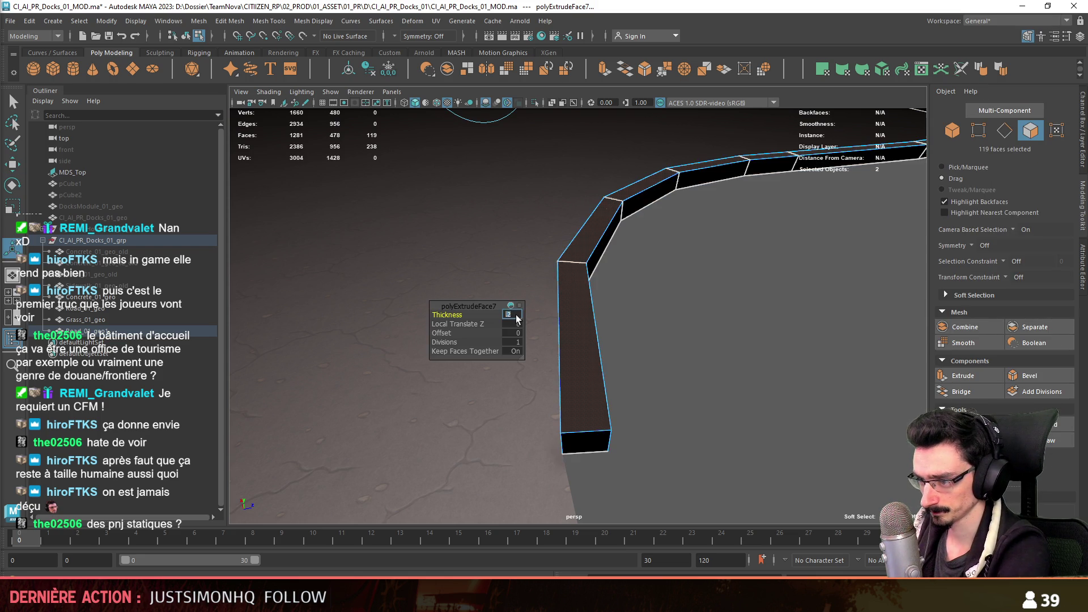
pyautogui.press('w')
pyautogui.click(698, 387)
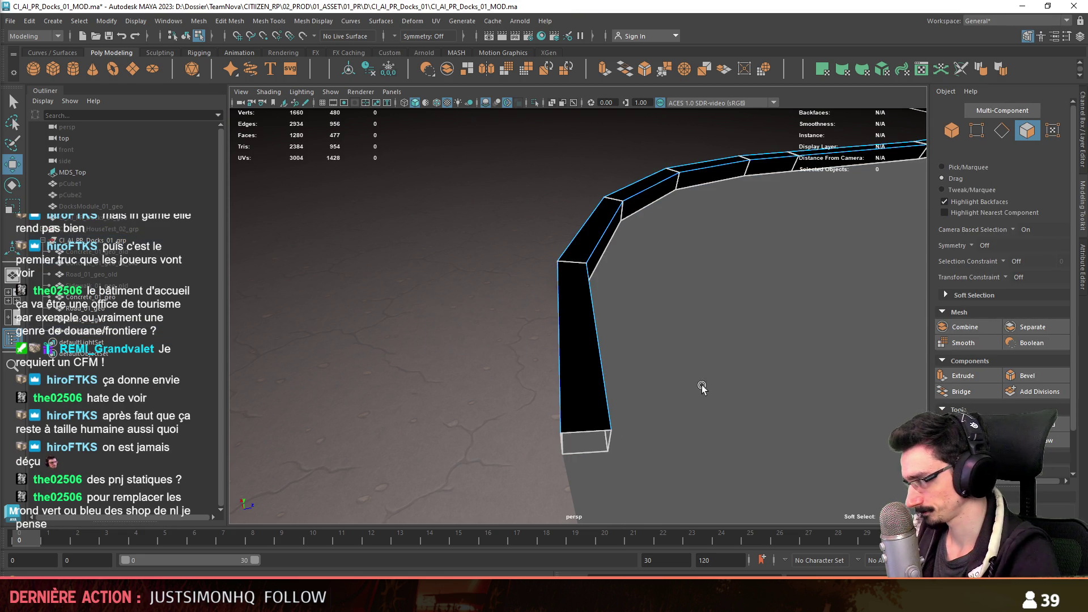
pyautogui.scroll(-5, 706, 388)
pyautogui.keyDown('alt'); pyautogui.moveTo(695, 382); pyautogui.dragTo(664, 368); pyautogui.keyUp('alt')
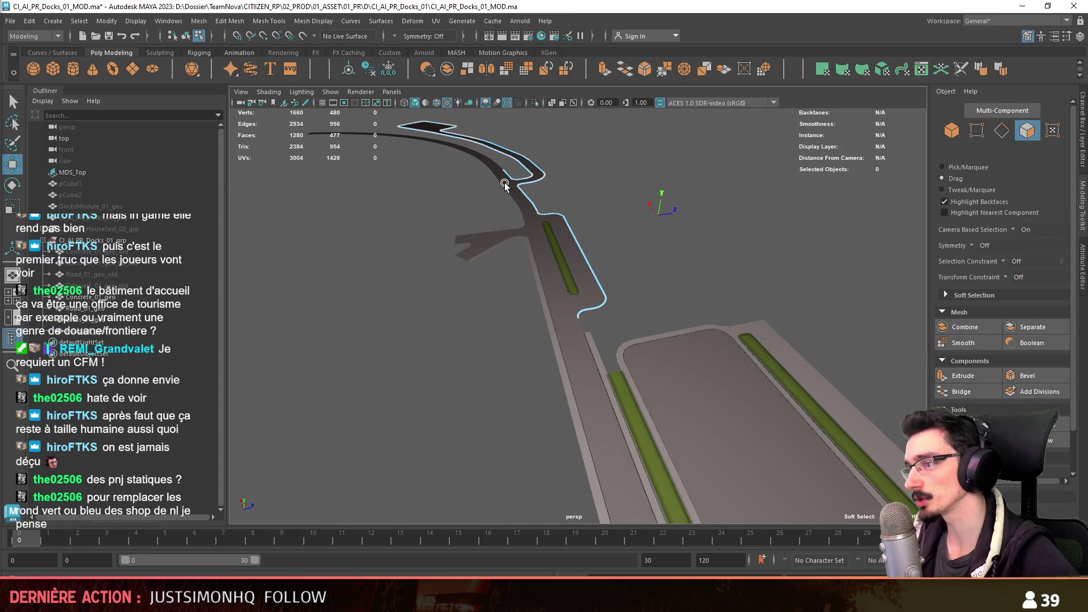
pyautogui.scroll(5, 501, 190)
# - Delete the curb's end-cap face and two full loops of unneeded faces
pyautogui.keyDown('alt'); pyautogui.moveTo(579, 311); pyautogui.dragTo(551, 293); pyautogui.keyUp('alt')
pyautogui.click(580, 391)
pyautogui.press('Delete')
pyautogui.scroll(3, 576, 389)
pyautogui.moveTo(510, 364)
pyautogui.keyDown('alt'); pyautogui.mouseDown()
pyautogui.moveTo(838, 399)
pyautogui.moveTo(661, 306)
pyautogui.moveTo(584, 318)
pyautogui.moveTo(629, 265)
pyautogui.mouseUp(); pyautogui.keyUp('alt')
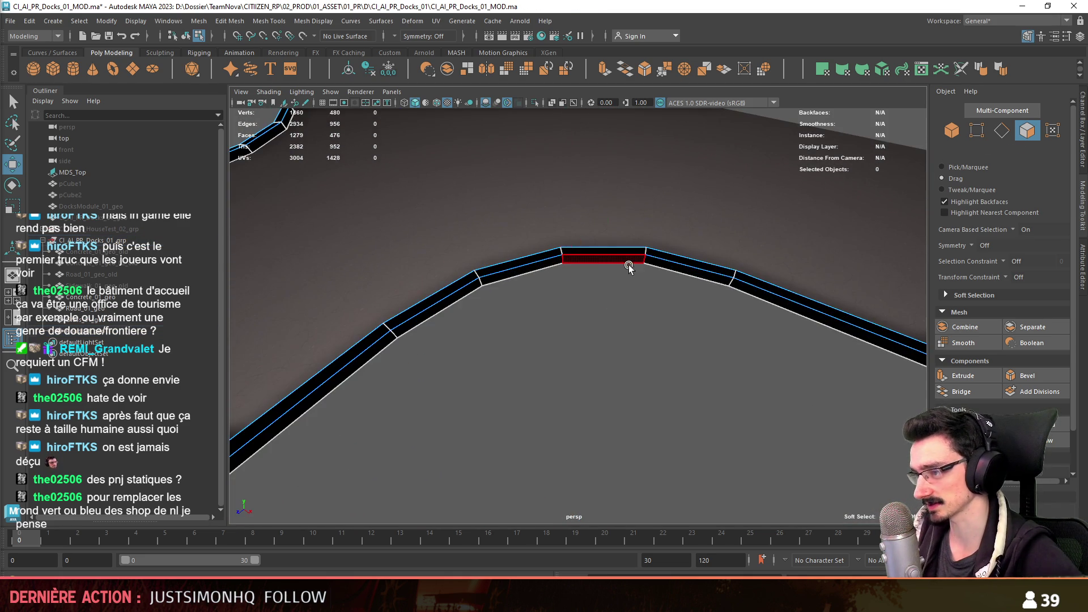
pyautogui.doubleClick(629, 265)
pyautogui.press('Delete')
pyautogui.doubleClick(658, 264)
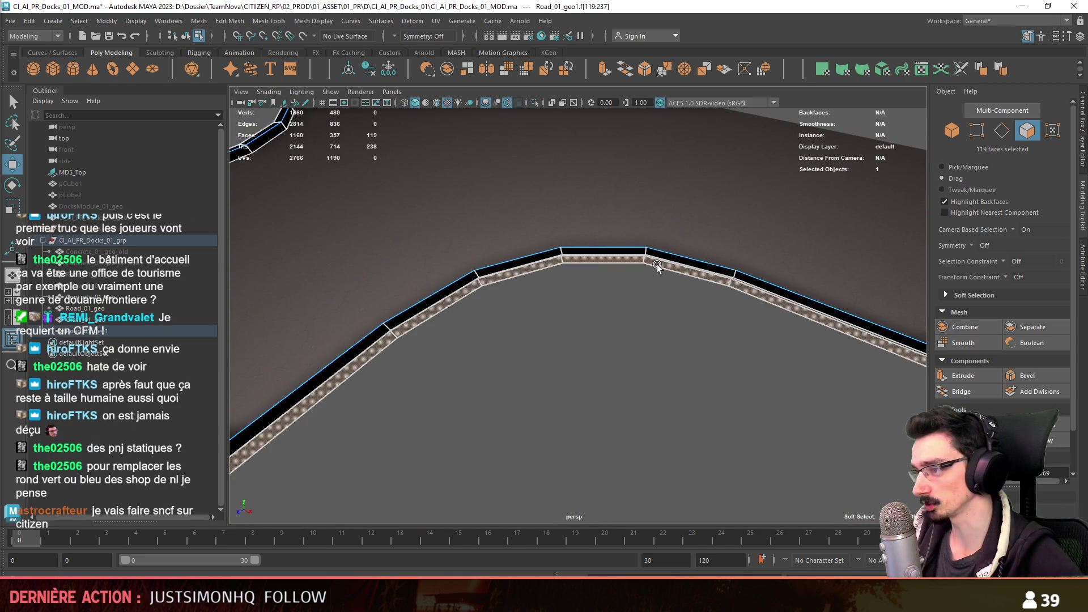
pyautogui.press('Delete')
# - Try extruding a curb edge loop with Ctrl+E, then undo it
pyautogui.press('F10')
pyautogui.moveTo(803, 359)
pyautogui.keyDown('alt'); pyautogui.mouseDown()
pyautogui.moveTo(571, 365)
pyautogui.moveTo(555, 195)
pyautogui.moveTo(596, 293)
pyautogui.moveTo(539, 388)
pyautogui.mouseUp(); pyautogui.keyUp('alt')
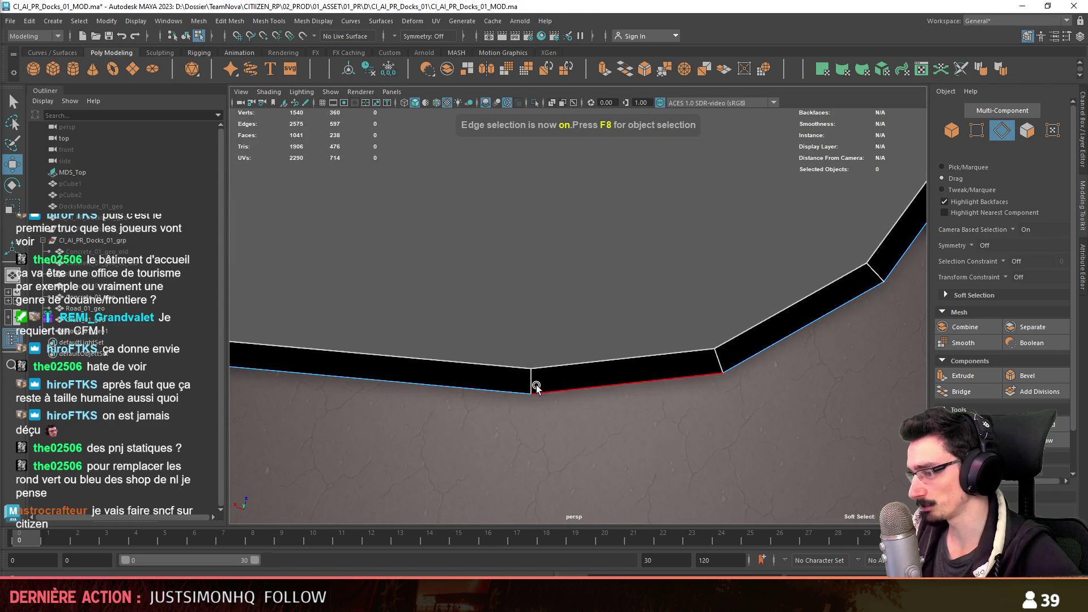
pyautogui.doubleClick(538, 387)
pyautogui.moveTo(718, 359)
pyautogui.keyDown('alt'); pyautogui.mouseDown()
pyautogui.moveTo(753, 400)
pyautogui.moveTo(564, 375)
pyautogui.moveTo(596, 365)
pyautogui.mouseUp(); pyautogui.keyUp('alt')
pyautogui.hotkey('ctrl', 'e')
pyautogui.click(656, 364)
pyautogui.hotkey('ctrl', 'z')
pyautogui.hotkey('ctrl', 'z')
# - Check the road's edges, then select the concrete border around the grass median
pyautogui.press('F8')
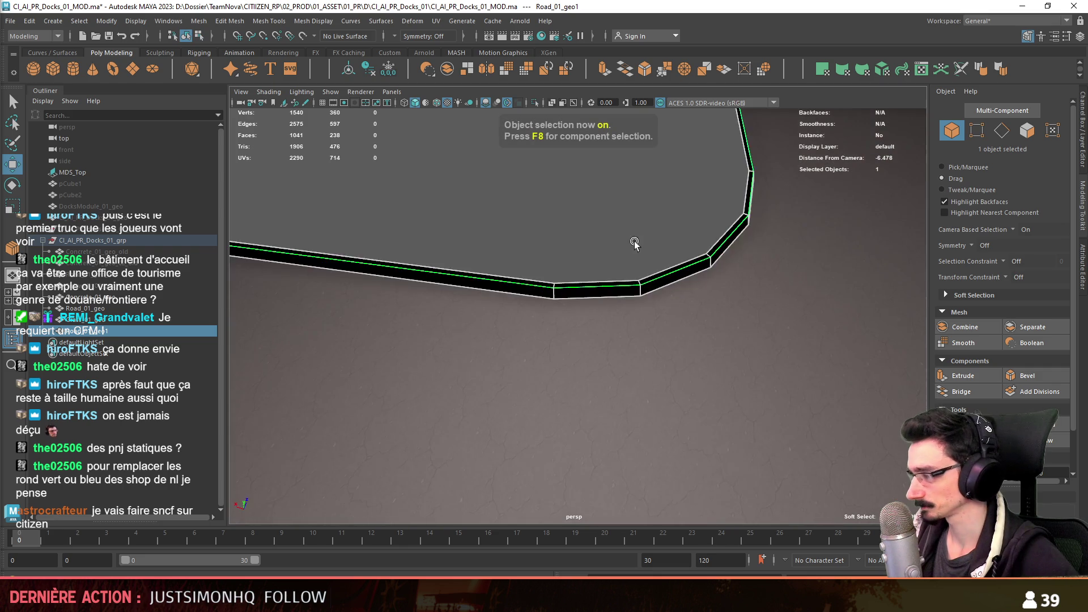
pyautogui.scroll(-3, 627, 253)
pyautogui.click(694, 235)
pyautogui.scroll(3, 698, 332)
pyautogui.click(698, 332)
pyautogui.press('F10')
pyautogui.click(762, 337)
pyautogui.click(706, 339)
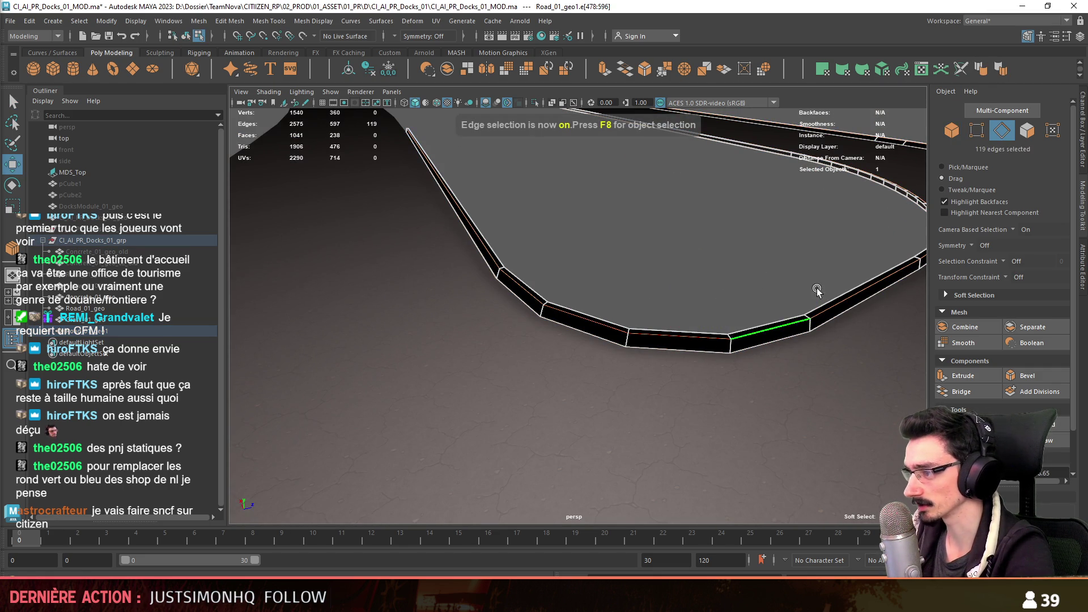
pyautogui.press('F8')
pyautogui.click(743, 267)
pyautogui.moveTo(743, 267)
pyautogui.keyDown('alt'); pyautogui.mouseDown()
pyautogui.moveTo(641, 272)
pyautogui.moveTo(567, 297)
pyautogui.moveTo(410, 403)
pyautogui.moveTo(566, 352)
pyautogui.moveTo(462, 358)
pyautogui.moveTo(768, 389)
pyautogui.moveTo(545, 391)
pyautogui.moveTo(627, 365)
pyautogui.moveTo(690, 286)
pyautogui.mouseUp(); pyautogui.keyUp('alt')
pyautogui.click(720, 262)
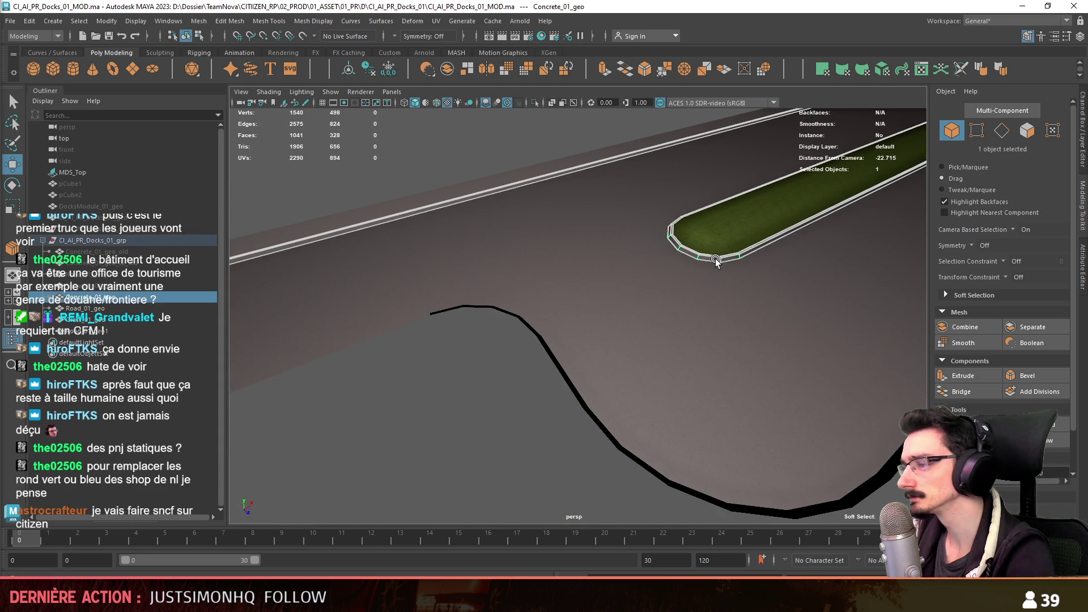
# - Inspect the road strip by selecting all its faces, then clear the selection
pyautogui.press('F8')
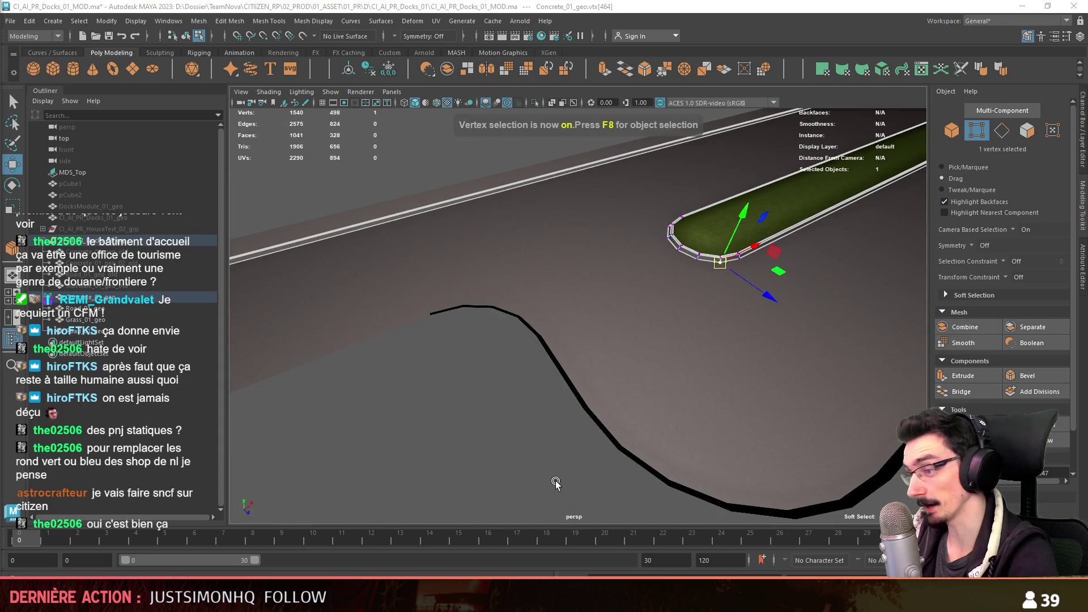
pyautogui.press('F8')
pyautogui.click(576, 408)
pyautogui.press('F11')
pyautogui.doubleClick(586, 405)
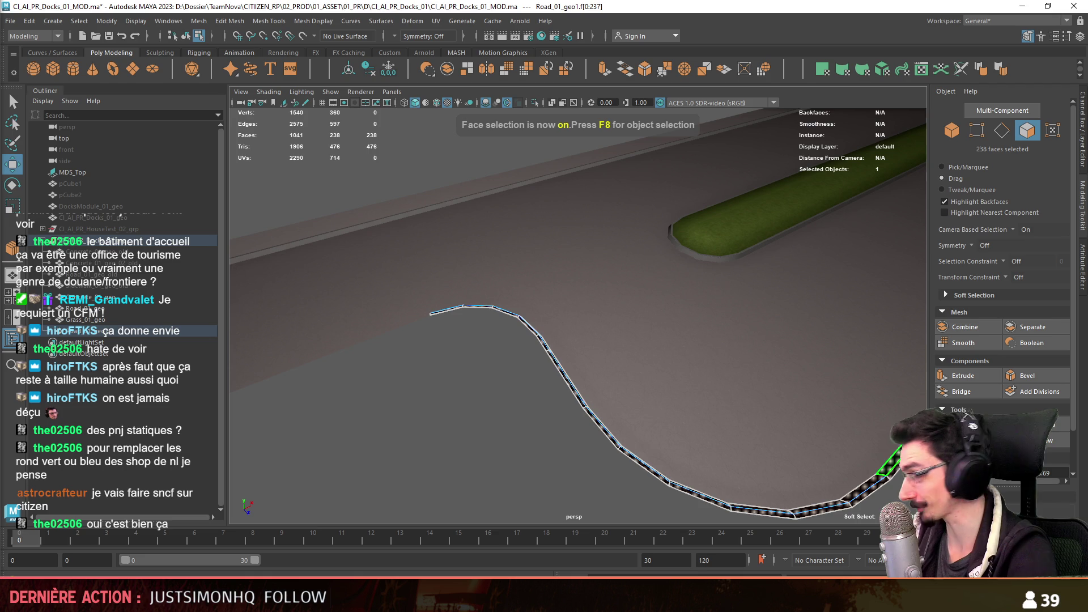
pyautogui.press('F8')
pyautogui.click(519, 434)
pyautogui.keyDown('alt'); pyautogui.moveTo(519, 434); pyautogui.dragTo(714, 338); pyautogui.keyUp('alt')
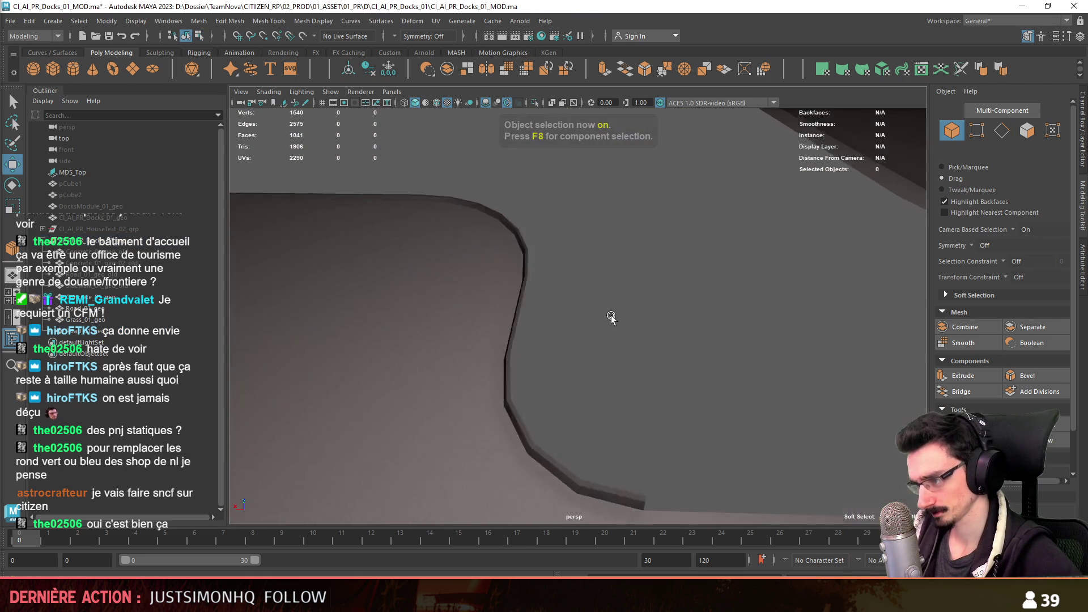
pyautogui.keyDown('alt'); pyautogui.moveTo(713, 338); pyautogui.dragTo(777, 340); pyautogui.keyUp('alt')
# - Check a road-edge vertex and select every face of the curved curb piece
pyautogui.press('F8')
pyautogui.click(764, 332)
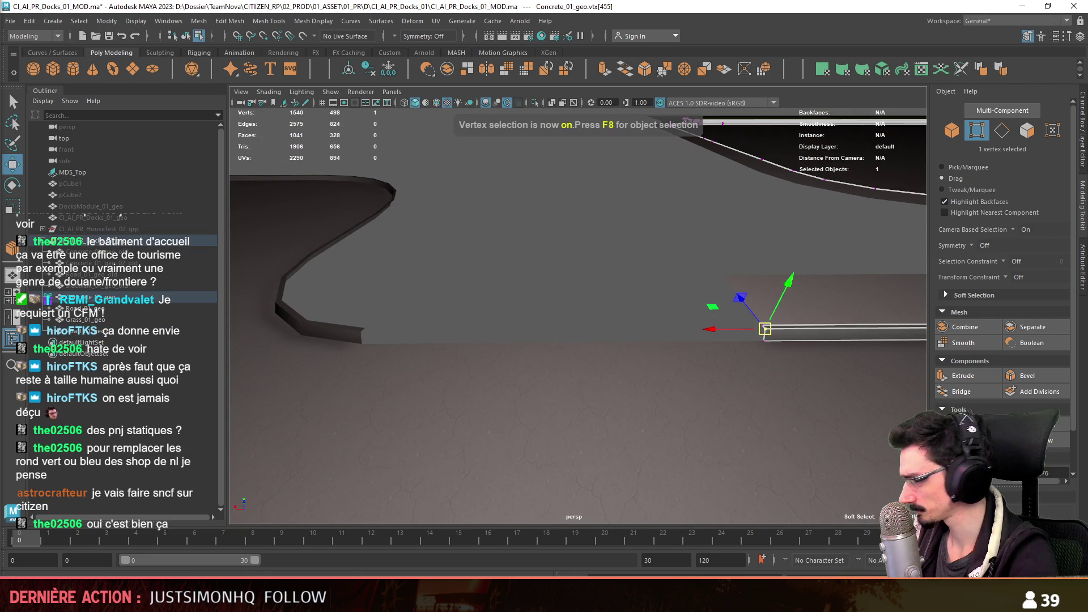
pyautogui.click(511, 309)
pyautogui.keyDown('alt'); pyautogui.moveTo(511, 309); pyautogui.dragTo(522, 337); pyautogui.keyUp('alt')
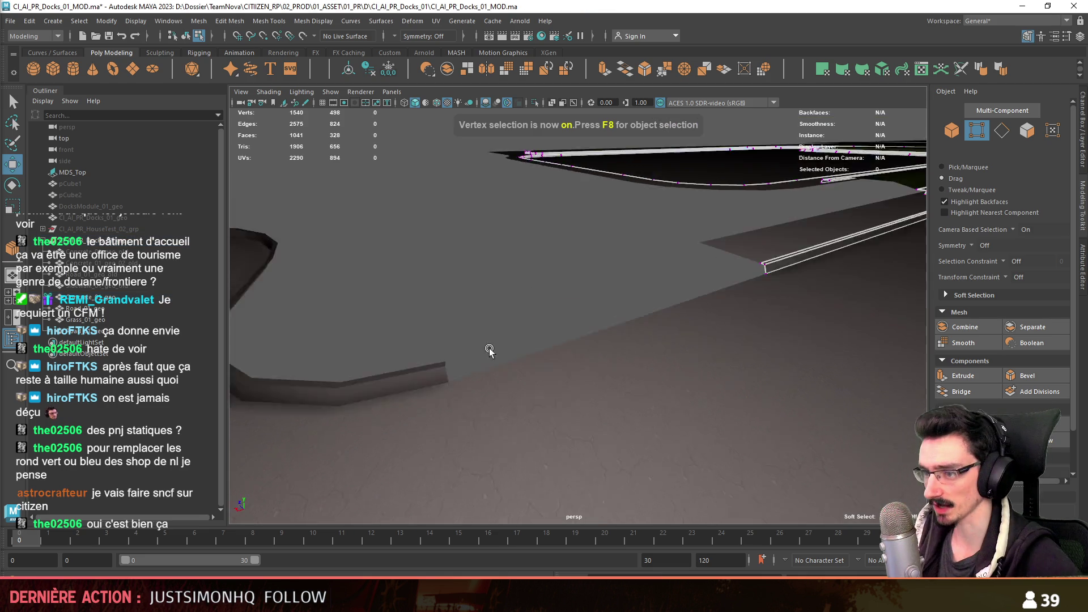
pyautogui.press('F11')
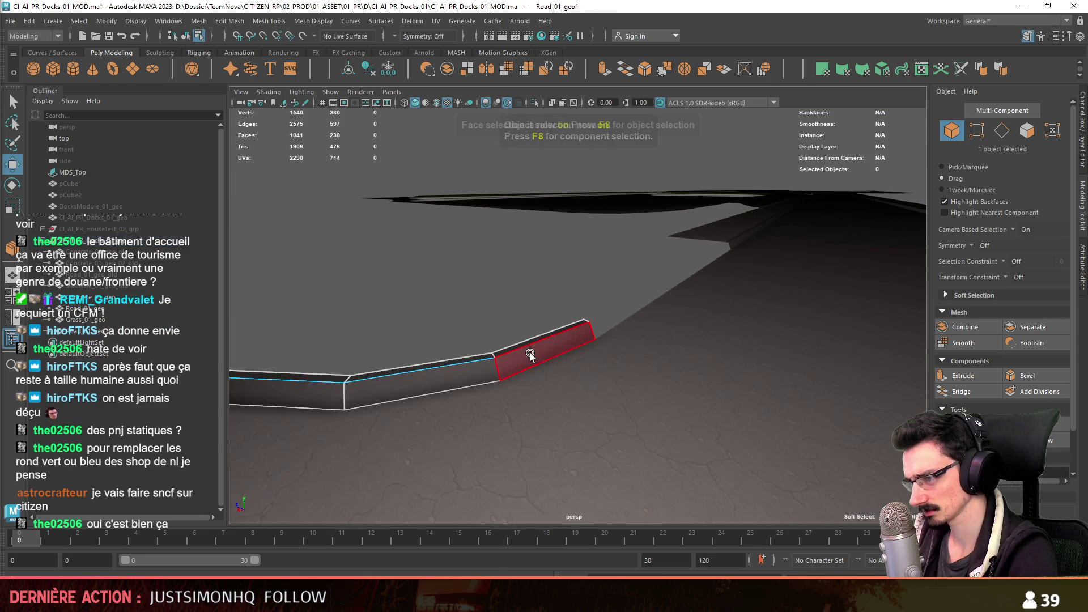
pyautogui.doubleClick(523, 345)
pyautogui.press('F8')
pyautogui.moveTo(554, 292)
pyautogui.keyDown('alt'); pyautogui.mouseDown()
pyautogui.moveTo(680, 327)
pyautogui.moveTo(648, 368)
pyautogui.mouseUp(); pyautogui.keyUp('alt')
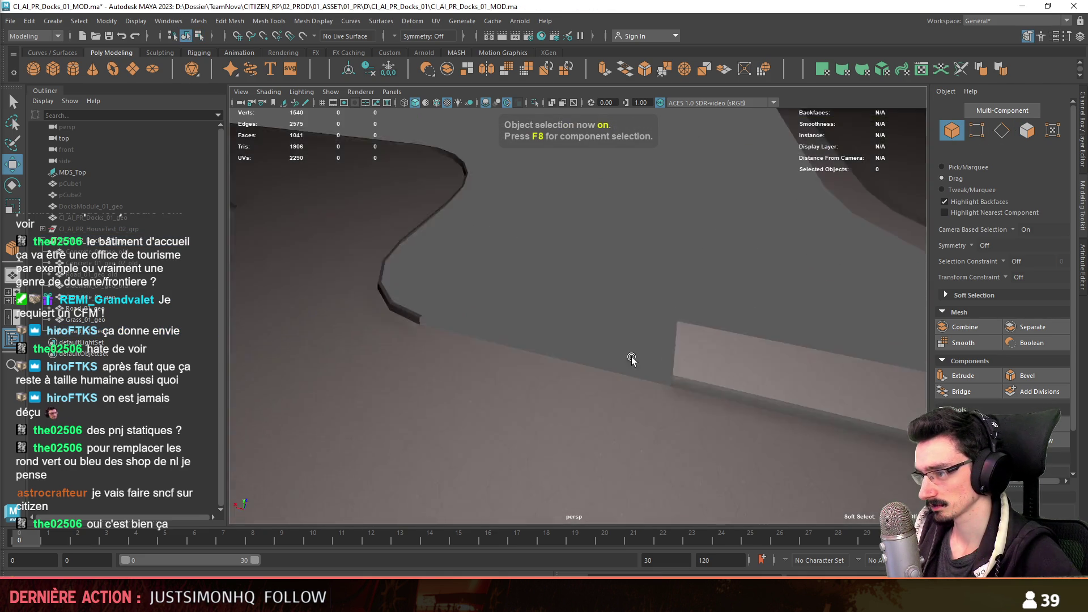
# - Apply an automatic UV projection to the curved curb Road_01_geo1, then select the straight concrete curb
pyautogui.click(419, 358)
pyautogui.moveTo(418, 265); pyautogui.dragTo(516, 559, button='right')
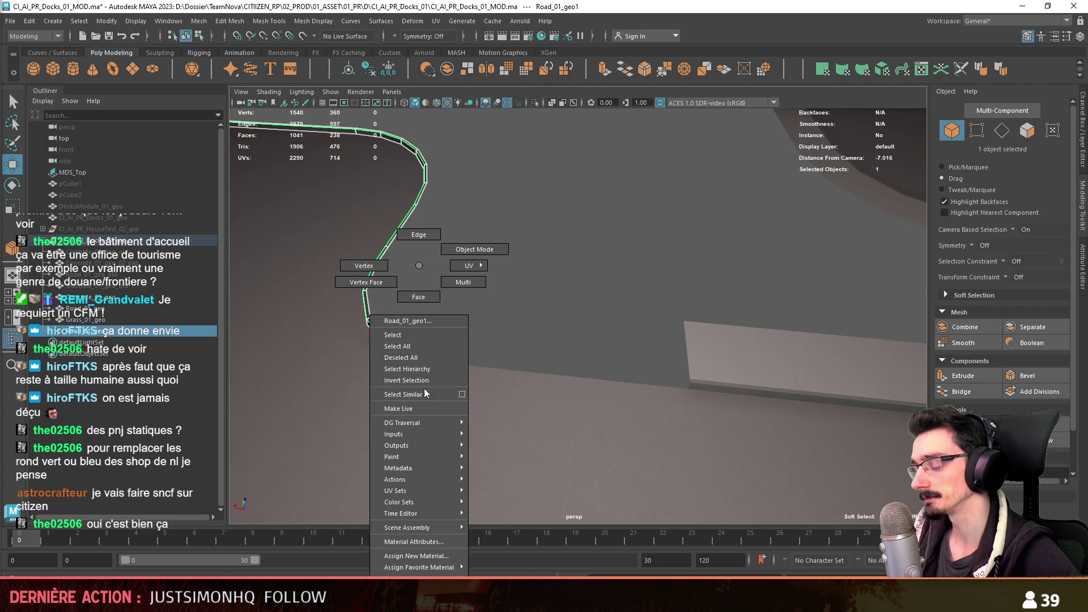
pyautogui.click(508, 477)
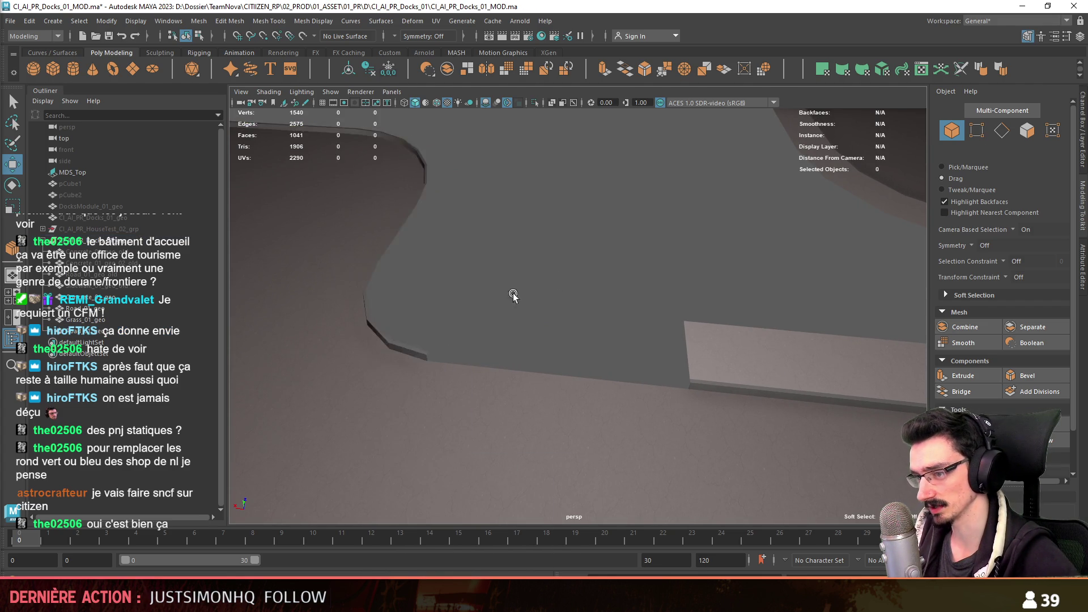
pyautogui.keyDown('alt'); pyautogui.moveTo(549, 282); pyautogui.dragTo(598, 338); pyautogui.keyUp('alt')
pyautogui.click(598, 338)
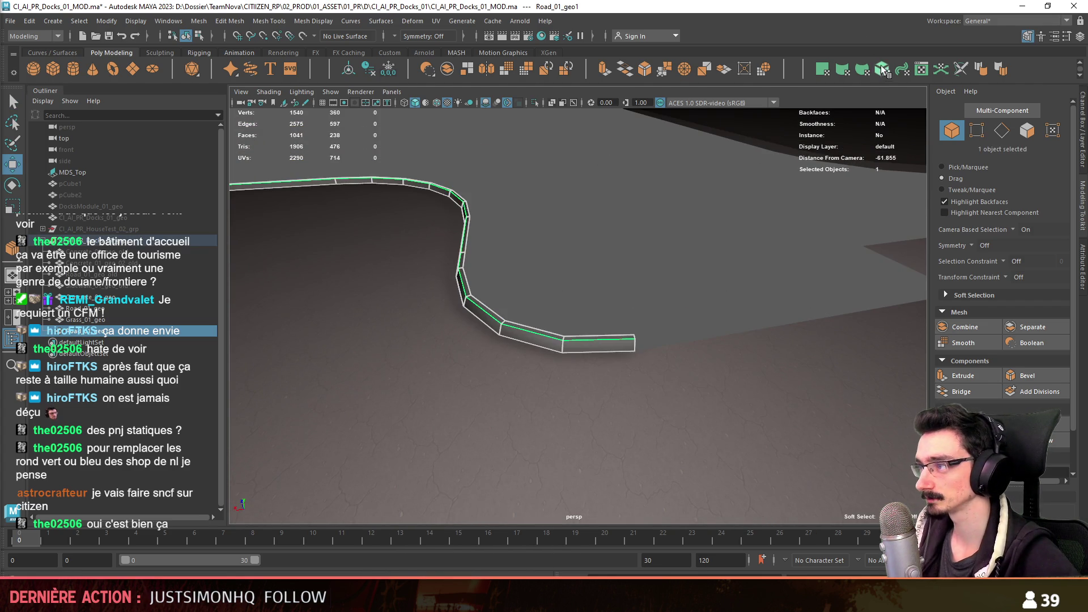
pyautogui.click(881, 68)
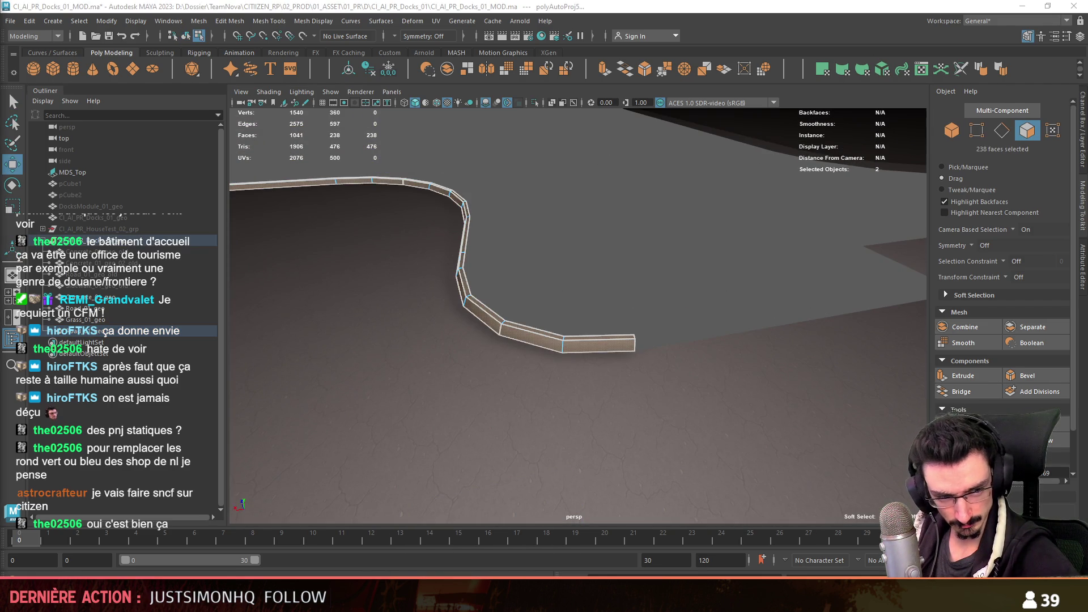
pyautogui.press('F8')
pyautogui.scroll(3, 619, 291)
pyautogui.scroll(2, 569, 331)
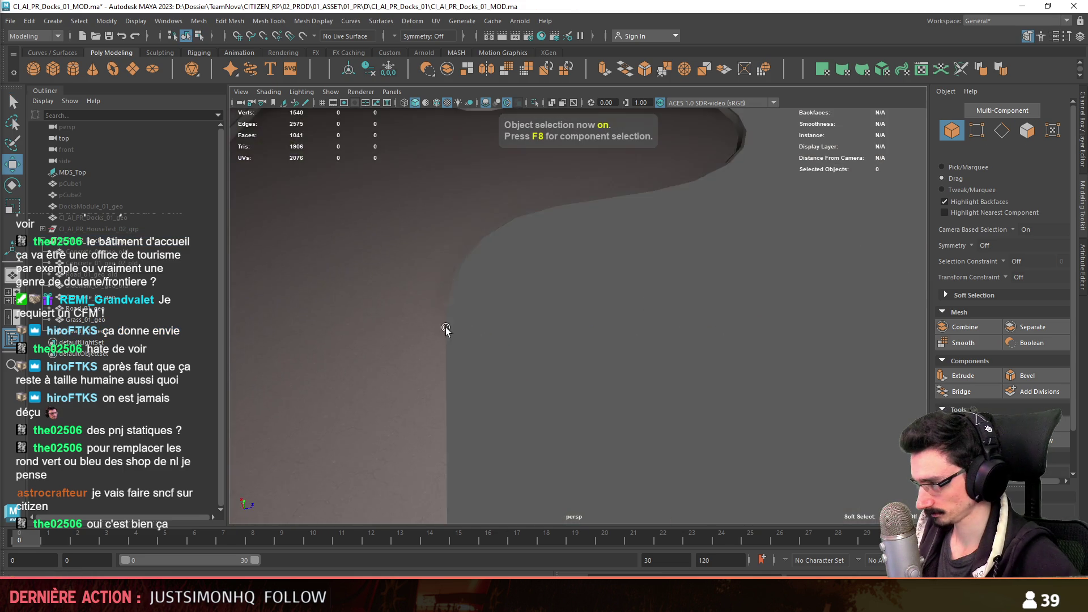
pyautogui.scroll(2, 483, 333)
pyautogui.moveTo(408, 315)
pyautogui.keyDown('alt'); pyautogui.mouseDown()
pyautogui.moveTo(428, 383)
pyautogui.moveTo(453, 357)
pyautogui.moveTo(554, 315)
pyautogui.mouseUp(); pyautogui.keyUp('alt')
pyautogui.click(723, 345)
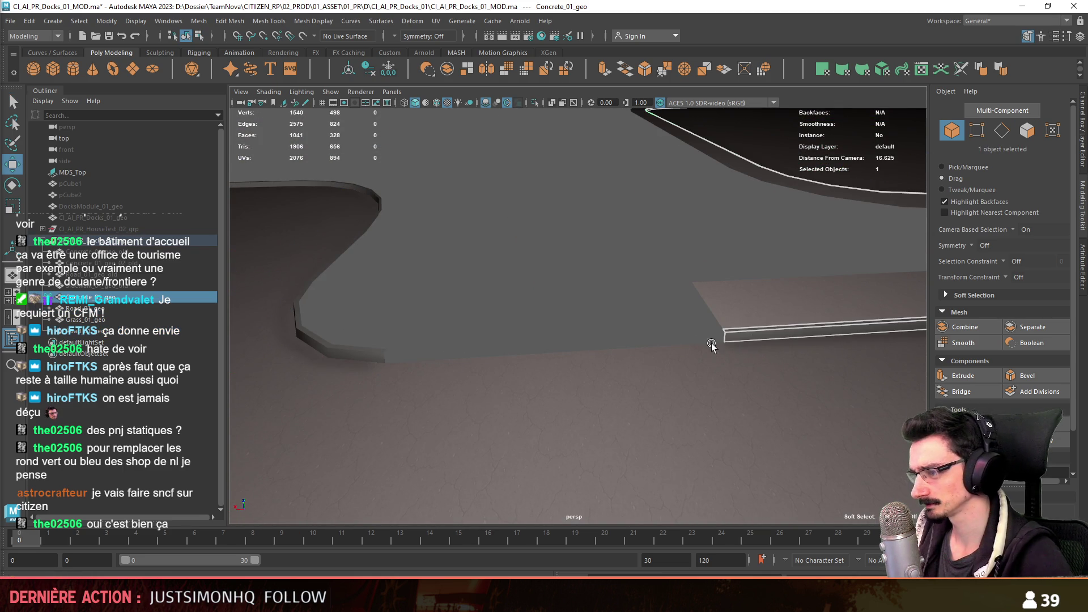
# - Select Concrete_01_geo's end vertices and add the curved curb to the selection
pyautogui.press('F9')
pyautogui.click(726, 339)
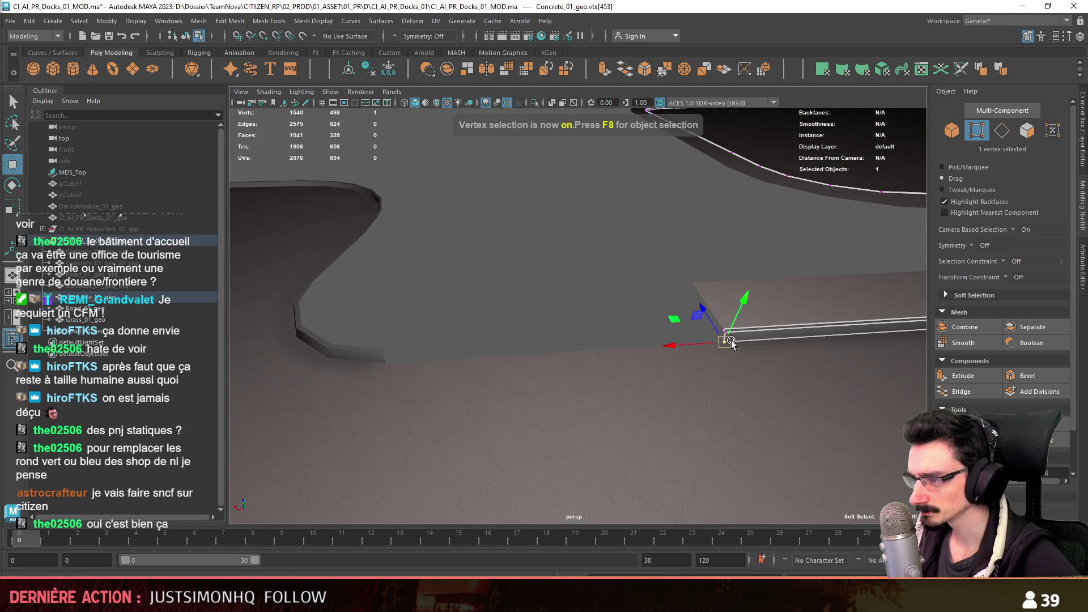
pyautogui.moveTo(717, 320); pyautogui.dragTo(736, 357)
pyautogui.press('f')
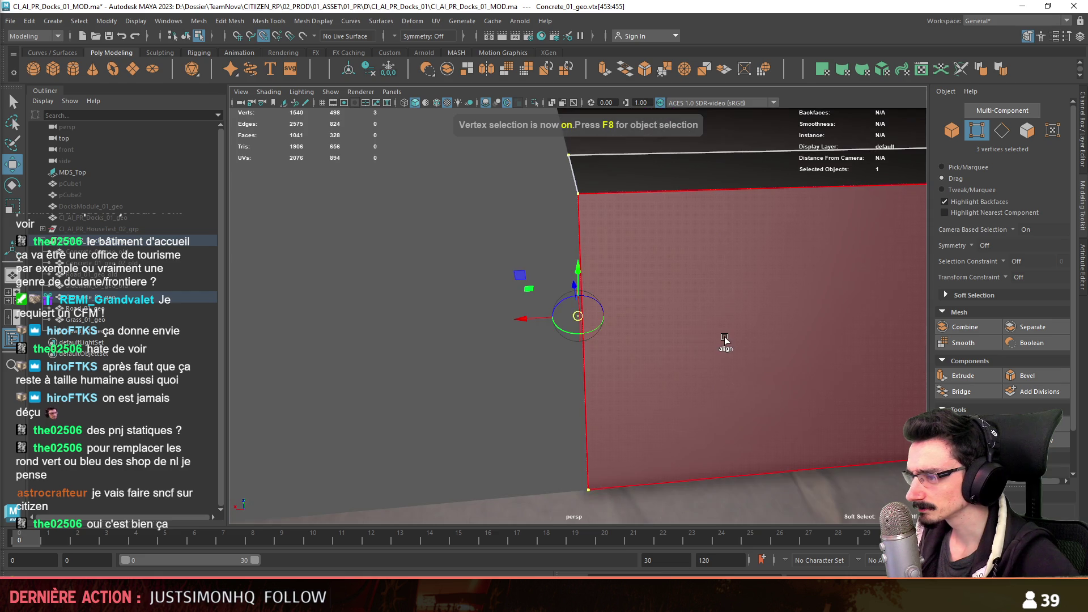
pyautogui.moveTo(625, 351)
pyautogui.keyDown('alt'); pyautogui.mouseDown()
pyautogui.moveTo(602, 314)
pyautogui.moveTo(669, 320)
pyautogui.mouseUp(); pyautogui.keyUp('alt')
pyautogui.press('F8')
pyautogui.keyDown('shift'); pyautogui.click(628, 311); pyautogui.keyUp('shift')
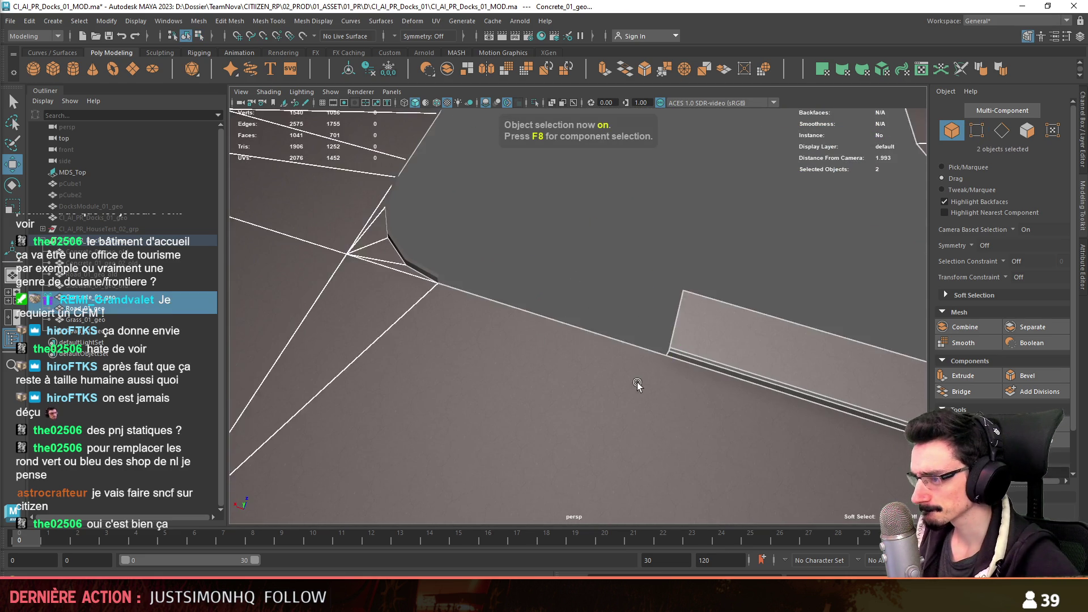
pyautogui.press('F8')
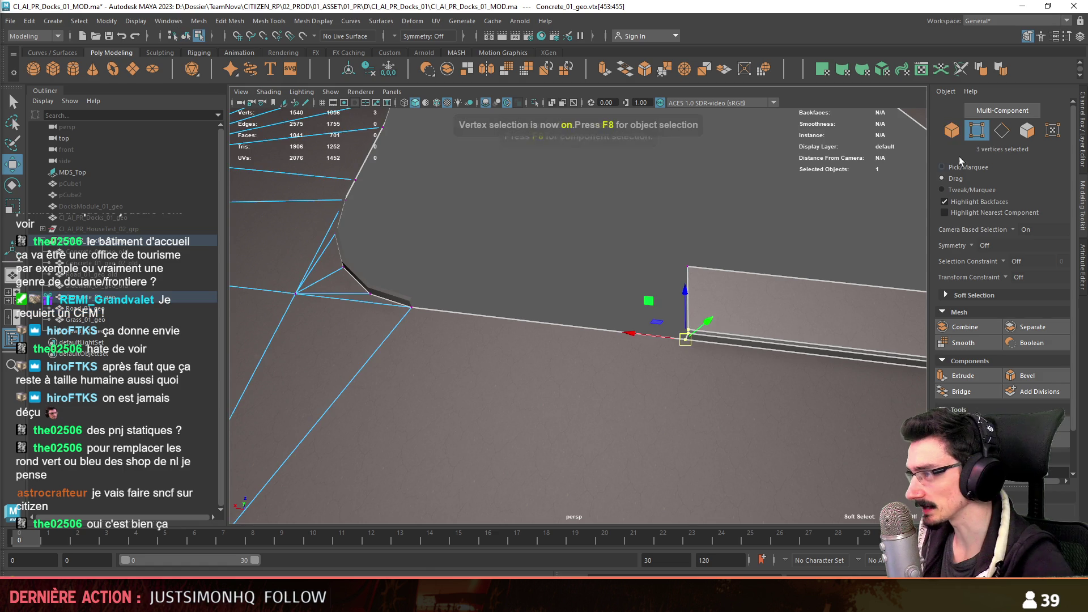
# - Shift the end vertices onto the curved curb's end so the two curbs meet, then verify the joint
pyautogui.keyDown('alt'); pyautogui.moveTo(646, 340); pyautogui.dragTo(587, 349); pyautogui.keyUp('alt')
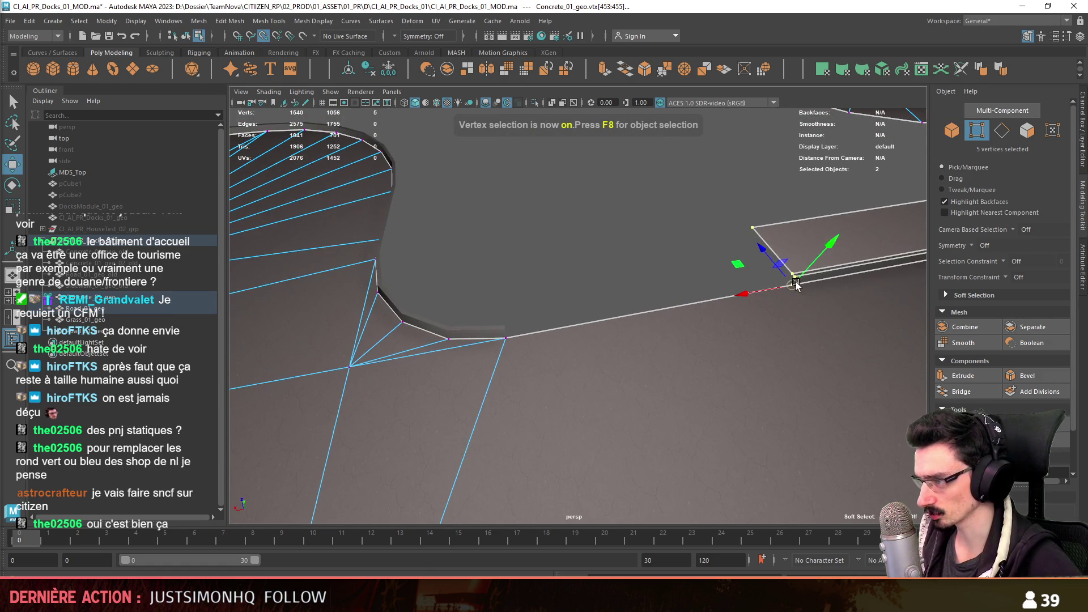
pyautogui.keyDown('shift'); pyautogui.moveTo(476, 323); pyautogui.dragTo(585, 352); pyautogui.keyUp('shift')
pyautogui.scroll(2, 506, 365)
pyautogui.scroll(2, 504, 363)
pyautogui.scroll(2, 500, 360)
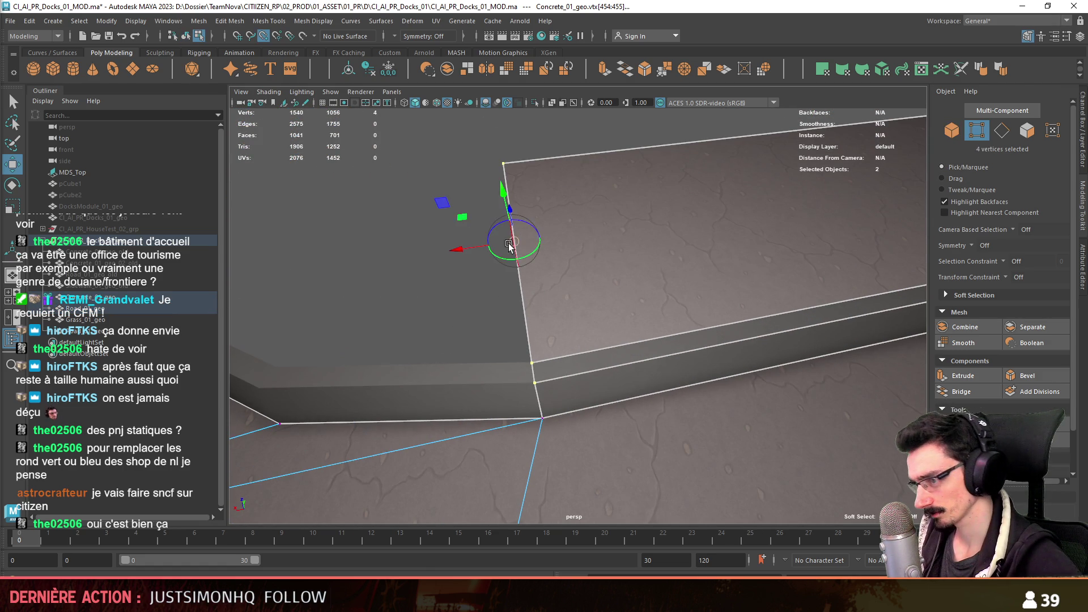
pyautogui.moveTo(534, 385); pyautogui.dragTo(538, 385)
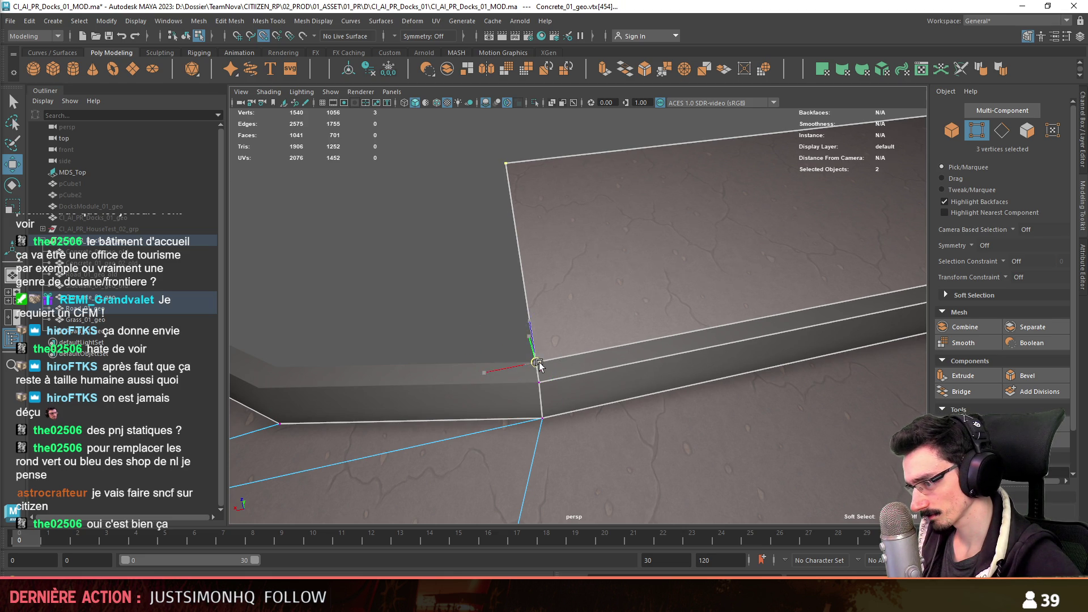
pyautogui.moveTo(436, 325)
pyautogui.keyDown('alt'); pyautogui.mouseDown()
pyautogui.moveTo(593, 369)
pyautogui.moveTo(554, 329)
pyautogui.mouseUp(); pyautogui.keyUp('alt')
pyautogui.press('F8')
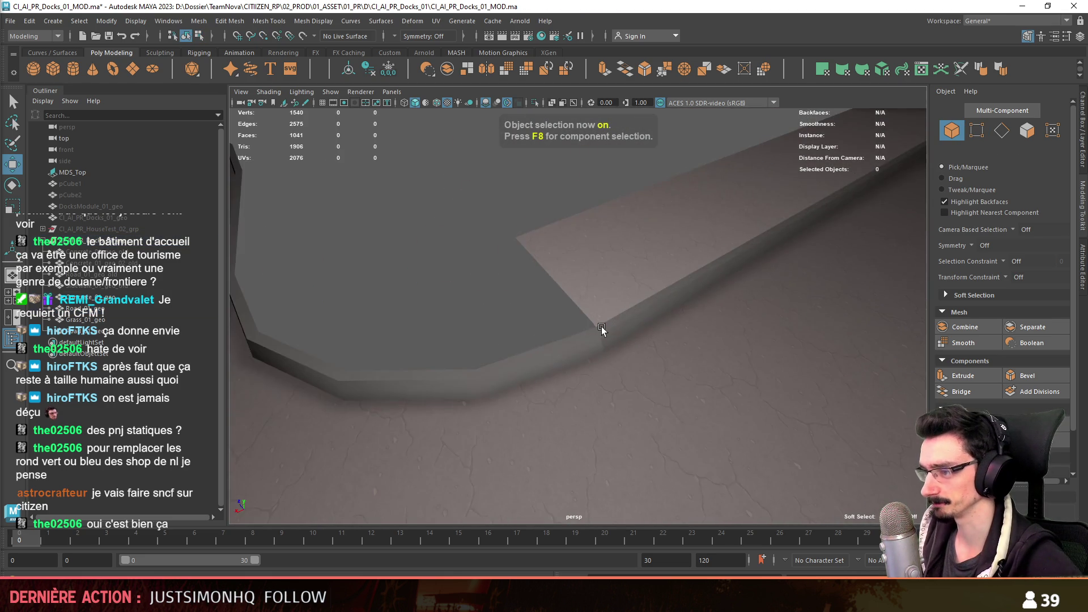
pyautogui.click(553, 329)
pyautogui.click(609, 309)
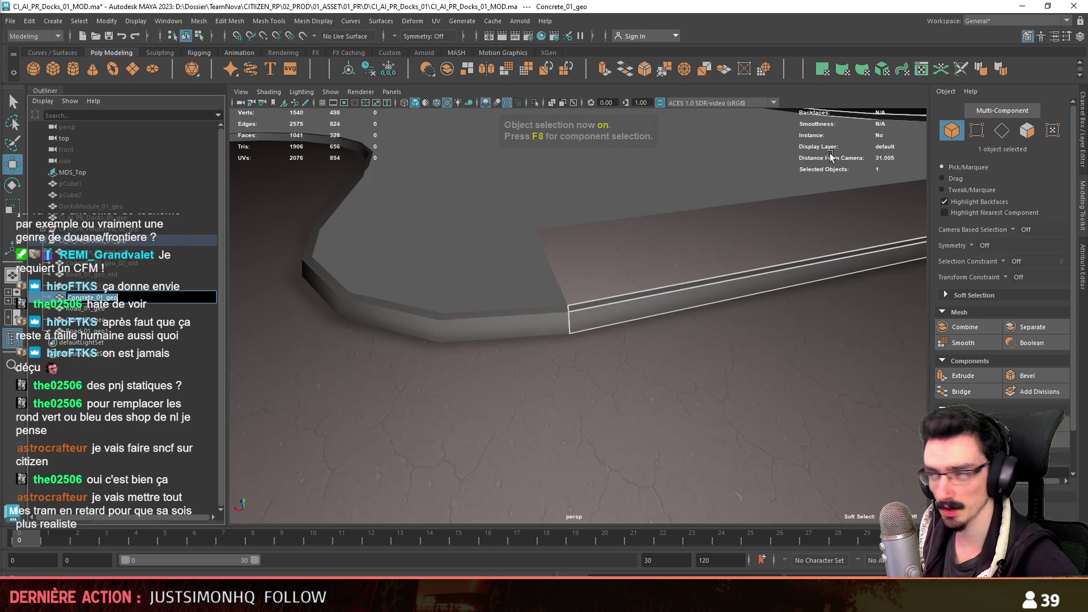
# - Combine the two curb pieces into one mesh and rename the combined object
pyautogui.moveTo(421, 287)
pyautogui.keyDown('alt'); pyautogui.mouseDown()
pyautogui.moveTo(576, 306)
pyautogui.moveTo(556, 315)
pyautogui.moveTo(574, 331)
pyautogui.moveTo(608, 332)
pyautogui.mouseUp(); pyautogui.keyUp('alt')
pyautogui.click(636, 305)
pyautogui.keyDown('shift'); pyautogui.click(557, 316); pyautogui.keyUp('shift')
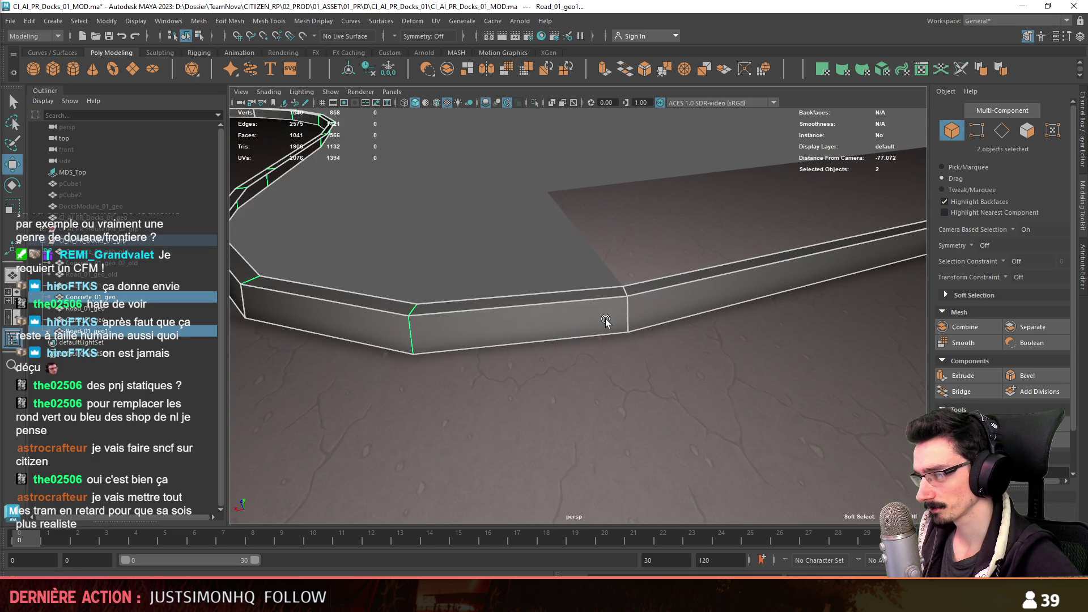
pyautogui.click(444, 72)
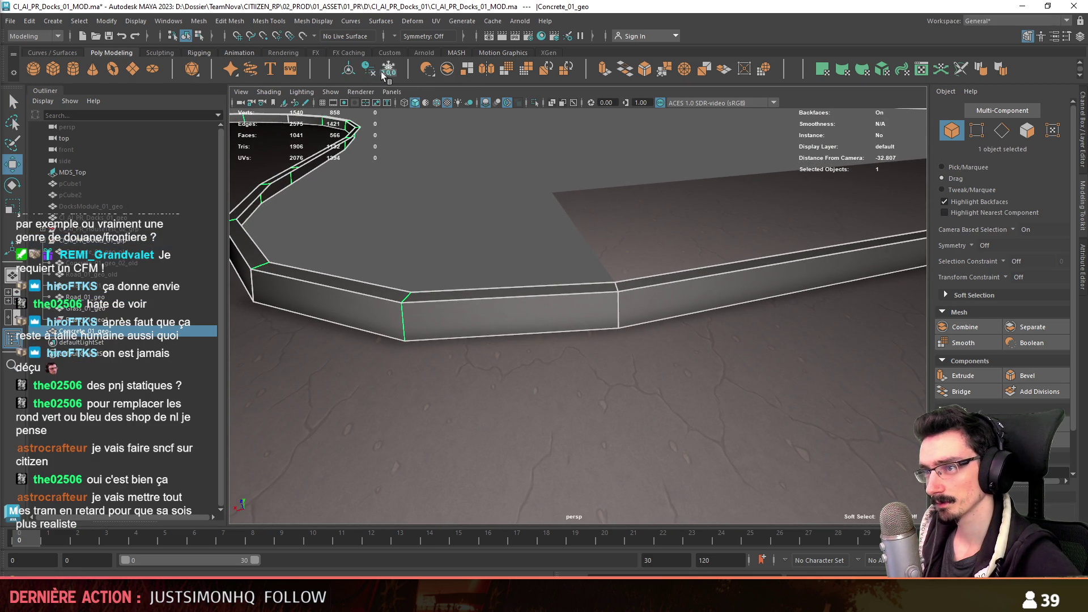
pyautogui.click(110, 343)
pyautogui.doubleClick(111, 319)
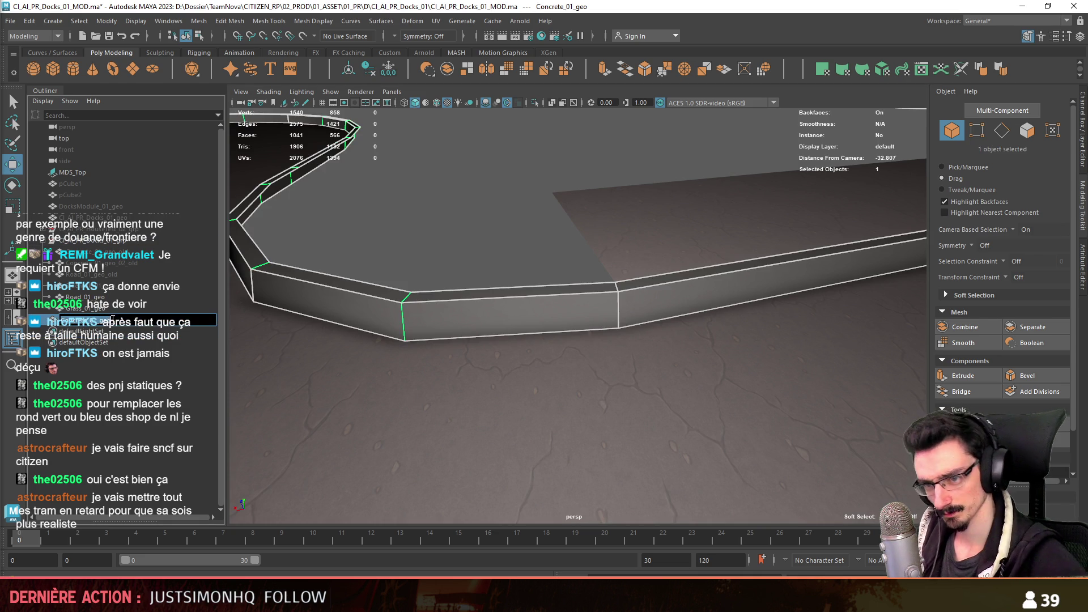
pyautogui.press('Return')
# - Merge the overlapping vertices where the curb sections join
pyautogui.press('F11')
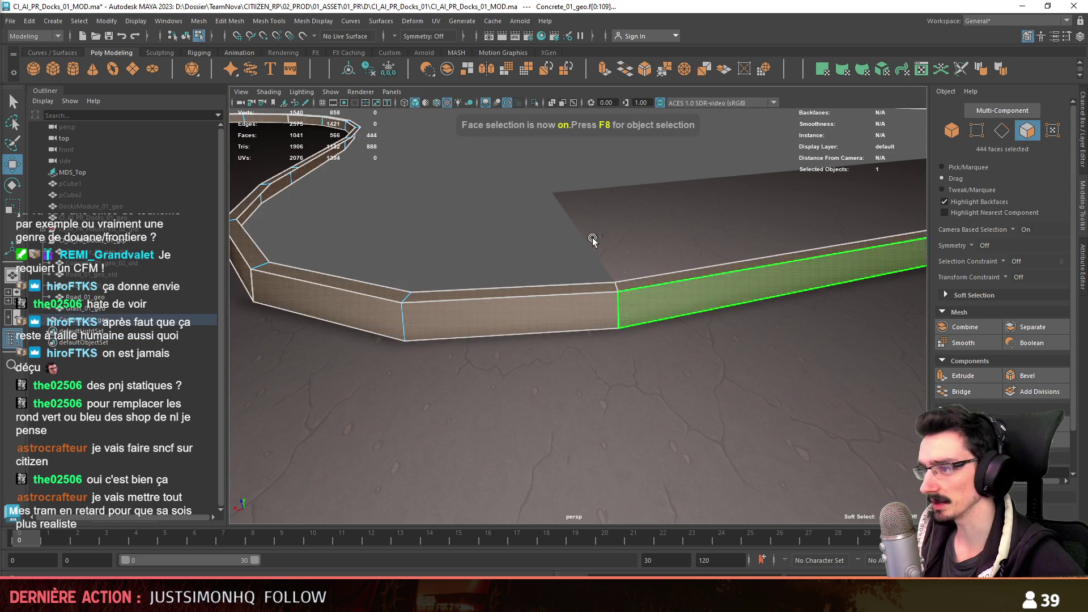
pyautogui.click(264, 21)
pyautogui.click(295, 142)
pyautogui.click(633, 302)
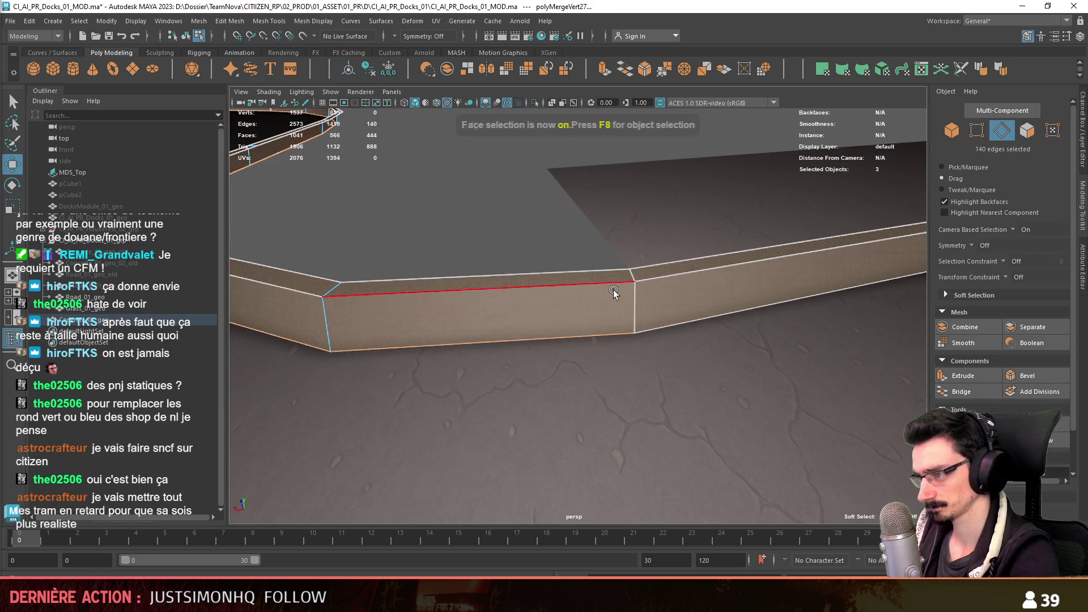
pyautogui.press('F8')
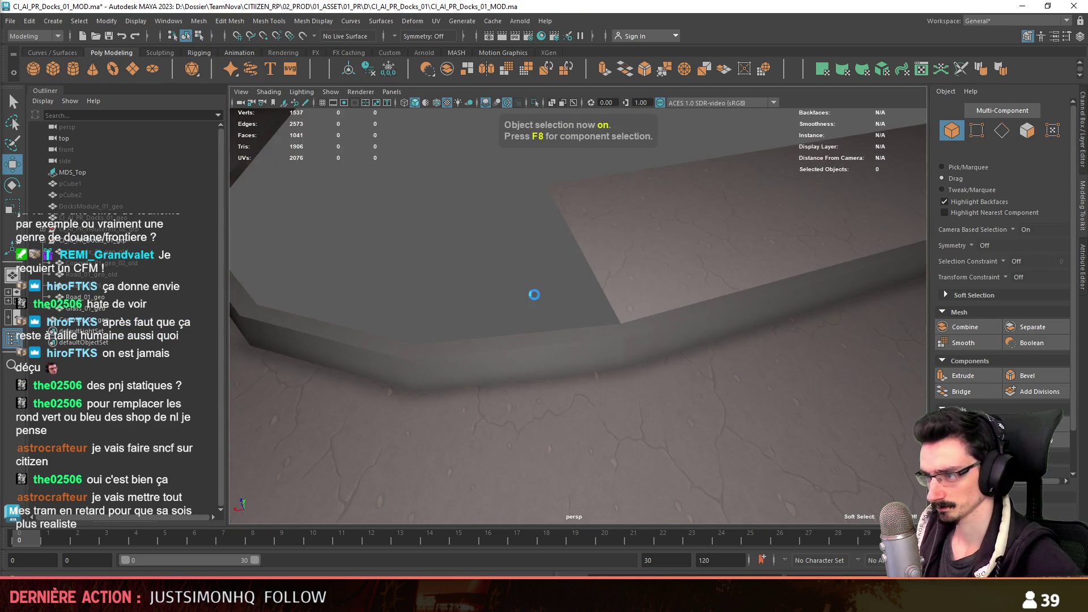
pyautogui.keyDown('alt'); pyautogui.moveTo(532, 297); pyautogui.dragTo(654, 320); pyautogui.keyUp('alt')
# - Inspect the joint's edges on the ledge, then return to object mode with nothing selected
pyautogui.press('F11')
pyautogui.press('F10')
pyautogui.click(625, 325)
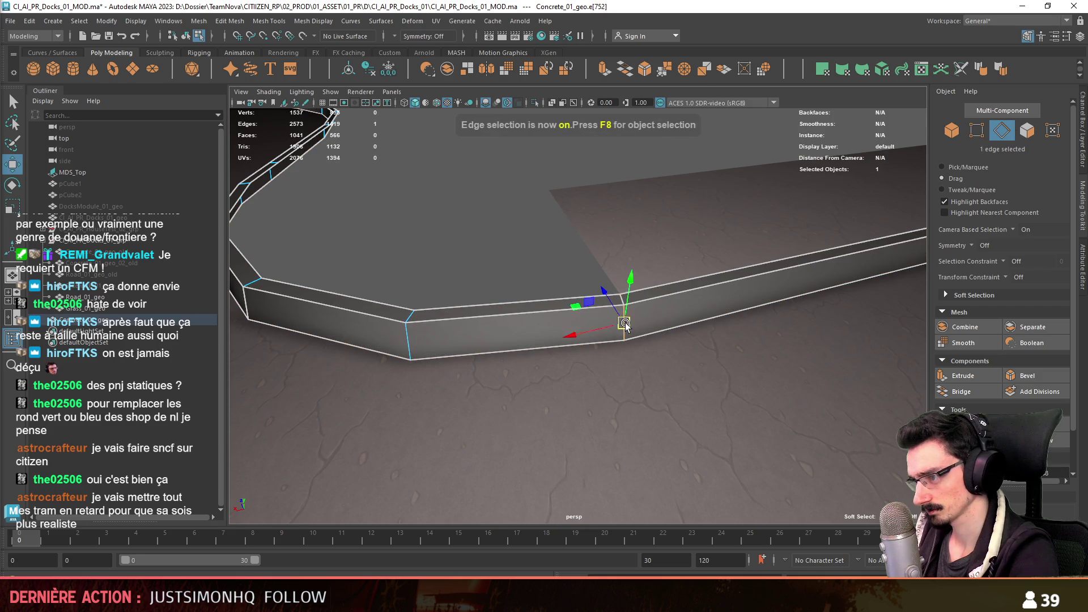
pyautogui.press('F8')
pyautogui.press('F8')
pyautogui.click(544, 349)
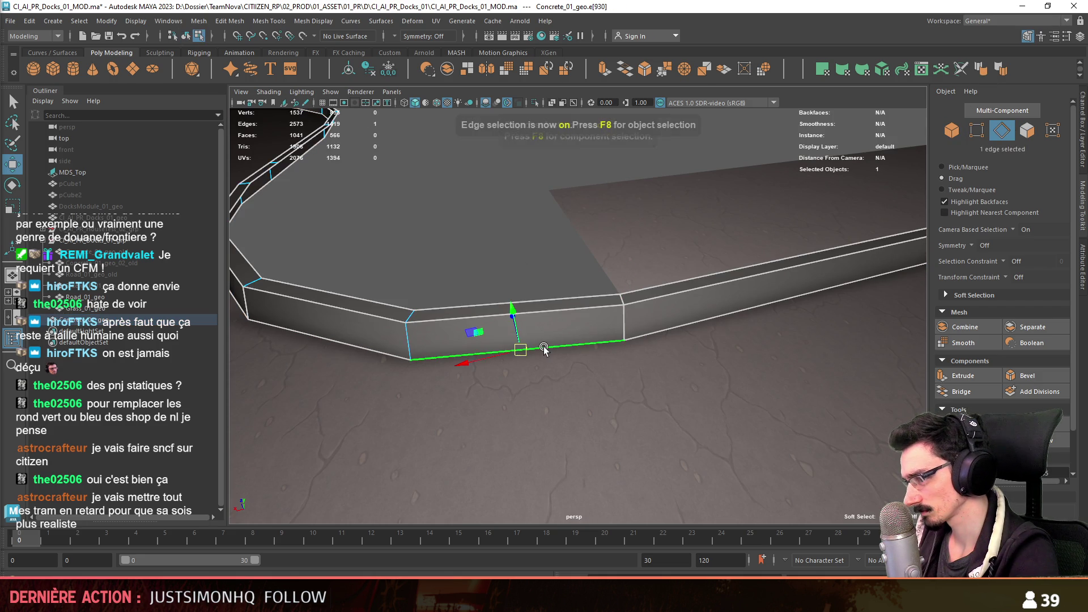
pyautogui.moveTo(598, 339)
pyautogui.keyDown('alt'); pyautogui.mouseDown()
pyautogui.moveTo(523, 263)
pyautogui.moveTo(520, 291)
pyautogui.mouseUp(); pyautogui.keyUp('alt')
pyautogui.press('F8')
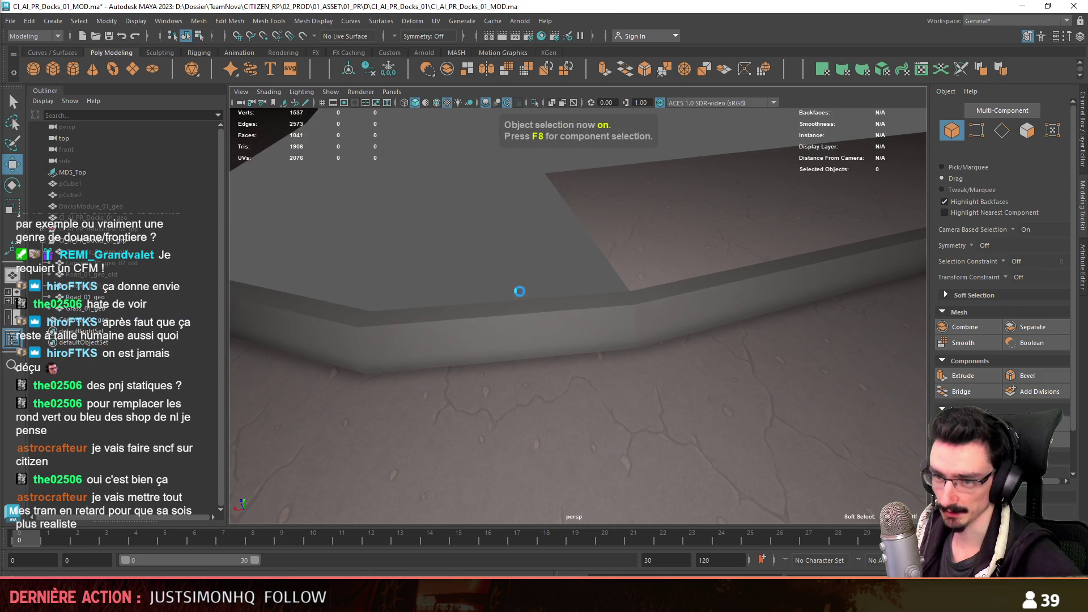
pyautogui.click(497, 330)
pyautogui.click(440, 263)
pyautogui.moveTo(439, 263)
pyautogui.keyDown('alt'); pyautogui.mouseDown()
pyautogui.moveTo(554, 337)
pyautogui.moveTo(525, 346)
pyautogui.moveTo(550, 373)
pyautogui.moveTo(544, 361)
pyautogui.mouseUp(); pyautogui.keyUp('alt')
pyautogui.keyDown('alt'); pyautogui.moveTo(567, 366); pyautogui.dragTo(606, 359, button='right'); pyautogui.keyUp('alt')
pyautogui.moveTo(660, 336)
pyautogui.keyDown('alt'); pyautogui.mouseDown()
pyautogui.moveTo(651, 315)
pyautogui.moveTo(530, 306)
pyautogui.moveTo(593, 381)
pyautogui.mouseUp(); pyautogui.keyUp('alt')
pyautogui.scroll(-2, 593, 381)
pyautogui.scroll(-3, 618, 338)
pyautogui.scroll(1, 635, 345)
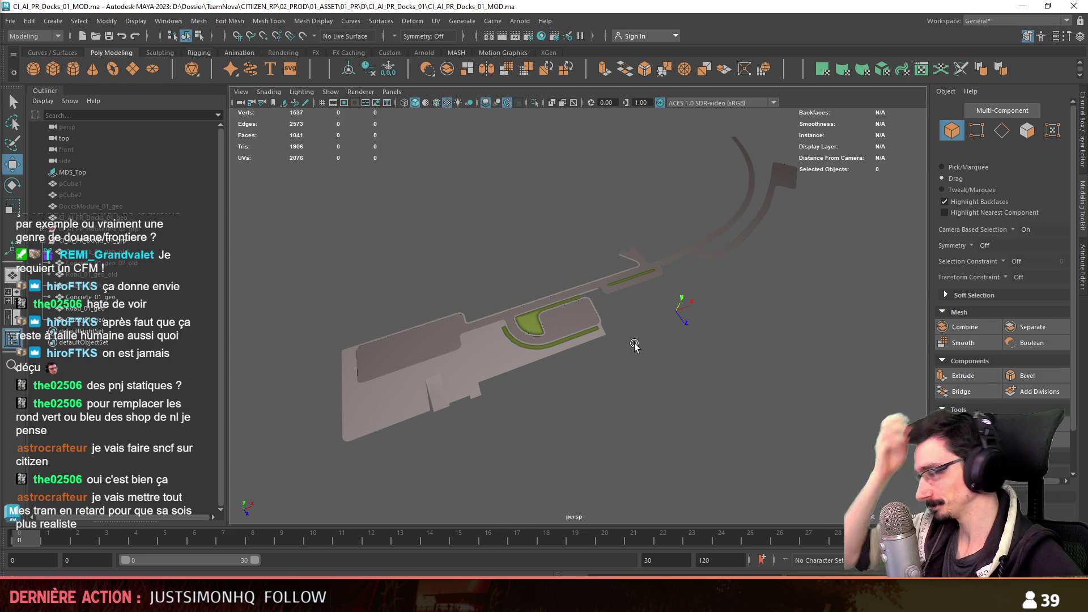
pyautogui.scroll(3, 635, 345)
pyautogui.scroll(2, 634, 344)
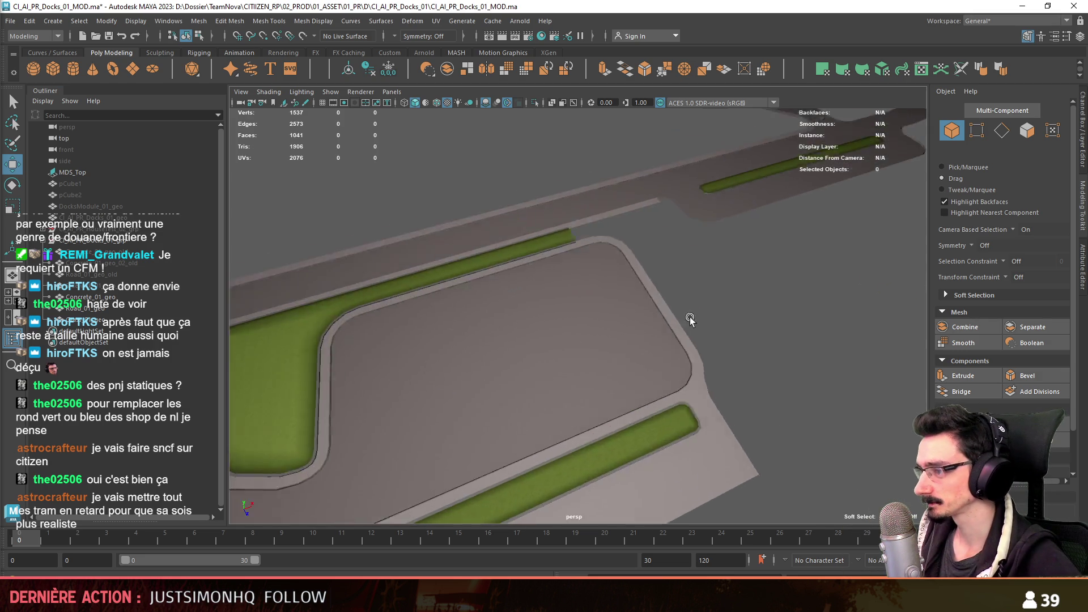
pyautogui.moveTo(741, 286)
pyautogui.keyDown('alt'); pyautogui.mouseDown()
pyautogui.moveTo(711, 353)
pyautogui.moveTo(571, 323)
pyautogui.moveTo(638, 333)
pyautogui.mouseUp(); pyautogui.keyUp('alt')
pyautogui.scroll(2, 553, 318)
pyautogui.scroll(2, 631, 329)
pyautogui.scroll(-5, 632, 329)
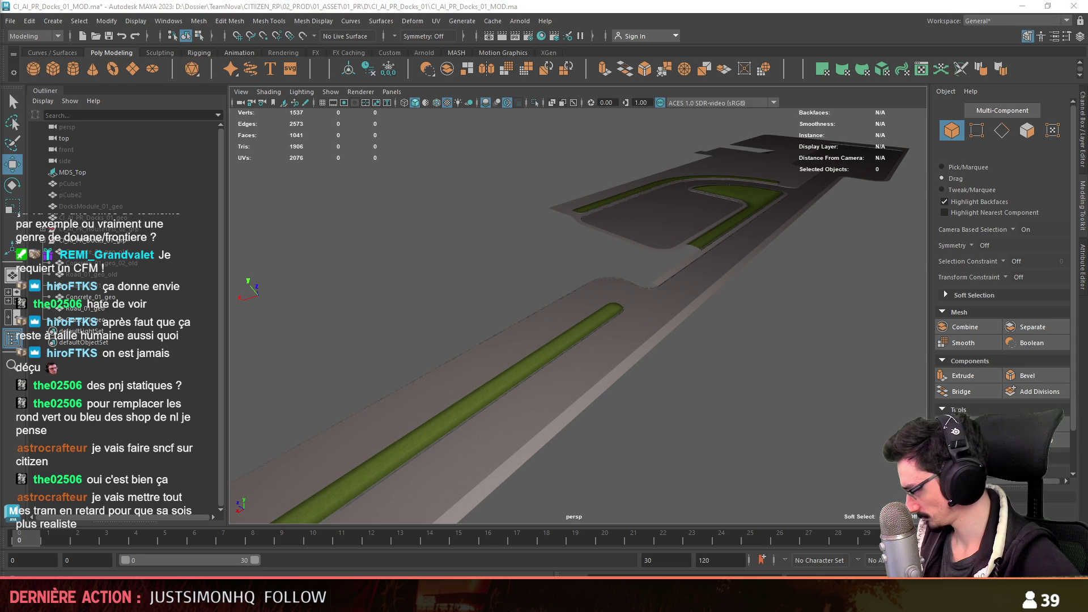
pyautogui.moveTo(631, 328)
pyautogui.keyDown('alt'); pyautogui.mouseDown()
pyautogui.moveTo(669, 329)
pyautogui.moveTo(643, 323)
pyautogui.moveTo(712, 445)
pyautogui.moveTo(596, 400)
pyautogui.mouseUp(); pyautogui.keyUp('alt')
pyautogui.scroll(1, 652, 394)
pyautogui.scroll(2, 544, 384)
pyautogui.scroll(2, 545, 365)
pyautogui.scroll(2, 533, 359)
pyautogui.scroll(1, 545, 340)
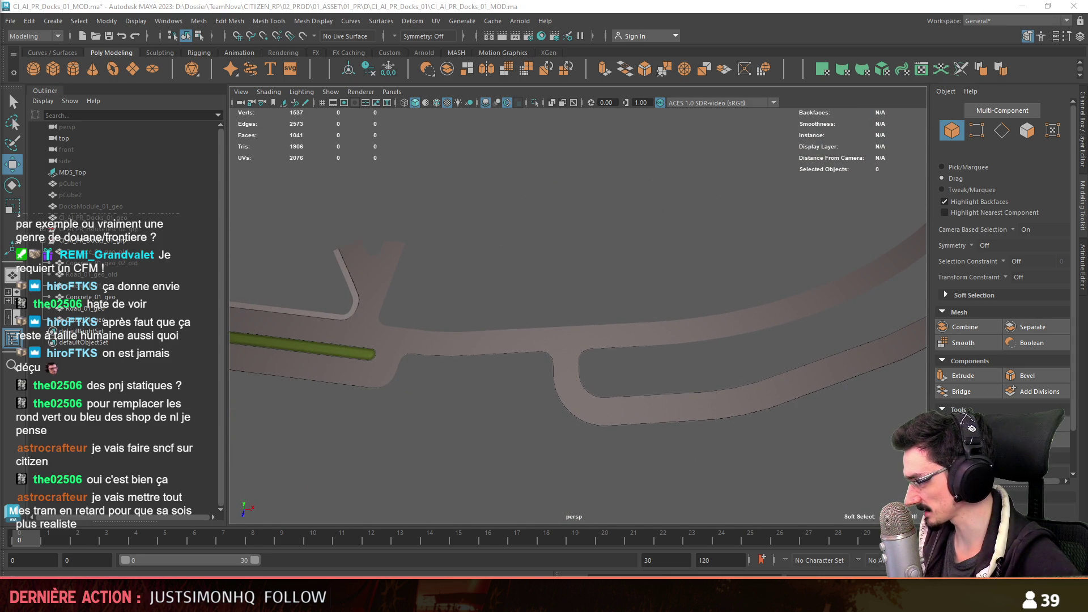
pyautogui.scroll(-1, 649, 358)
pyautogui.scroll(-2, 540, 331)
pyautogui.scroll(-2, 535, 325)
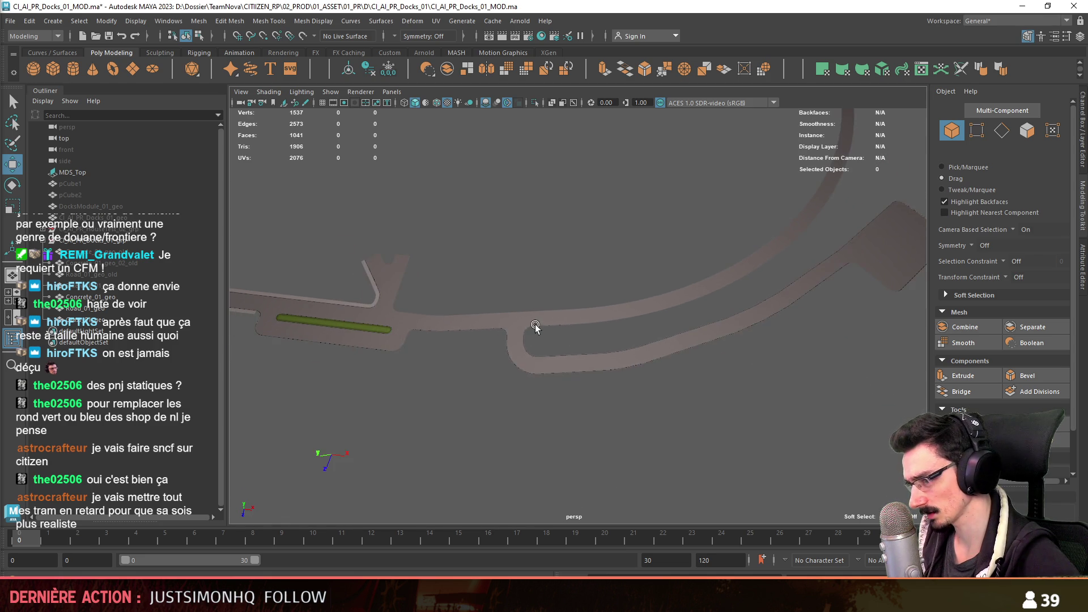
pyautogui.scroll(-2, 537, 323)
pyautogui.scroll(-2, 520, 356)
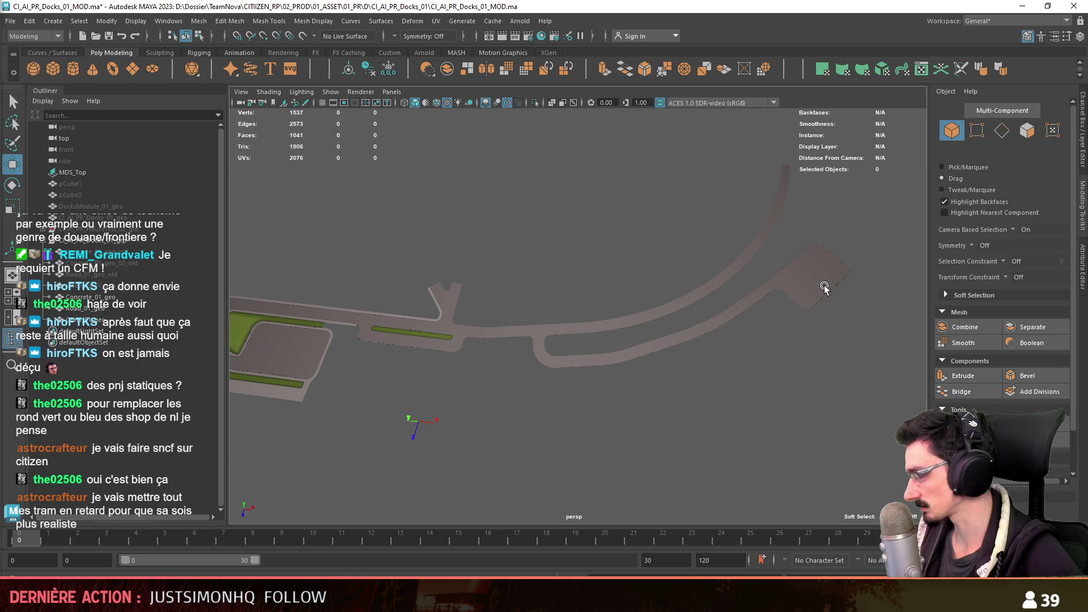
pyautogui.scroll(3, 493, 288)
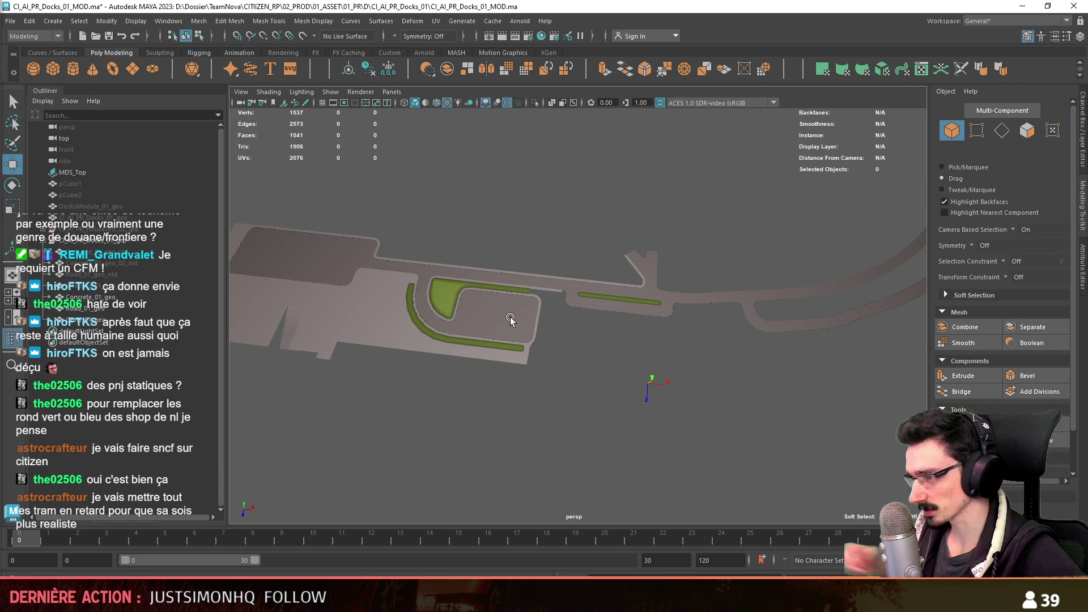
pyautogui.scroll(2, 672, 281)
pyautogui.scroll(2, 672, 281)
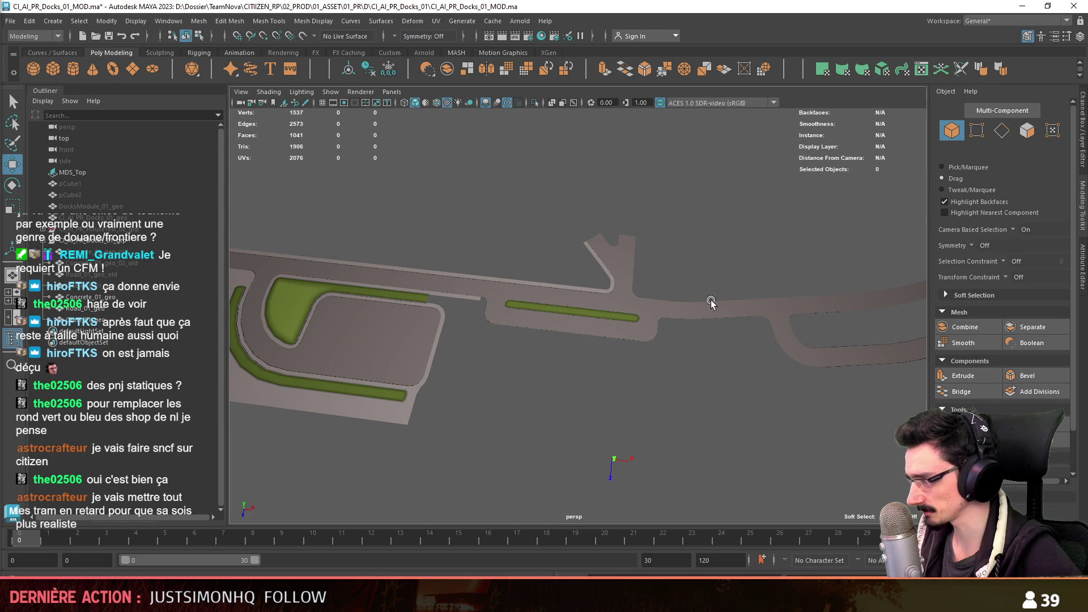
pyautogui.scroll(1, 725, 305)
pyautogui.scroll(1, 739, 285)
pyautogui.scroll(2, 661, 315)
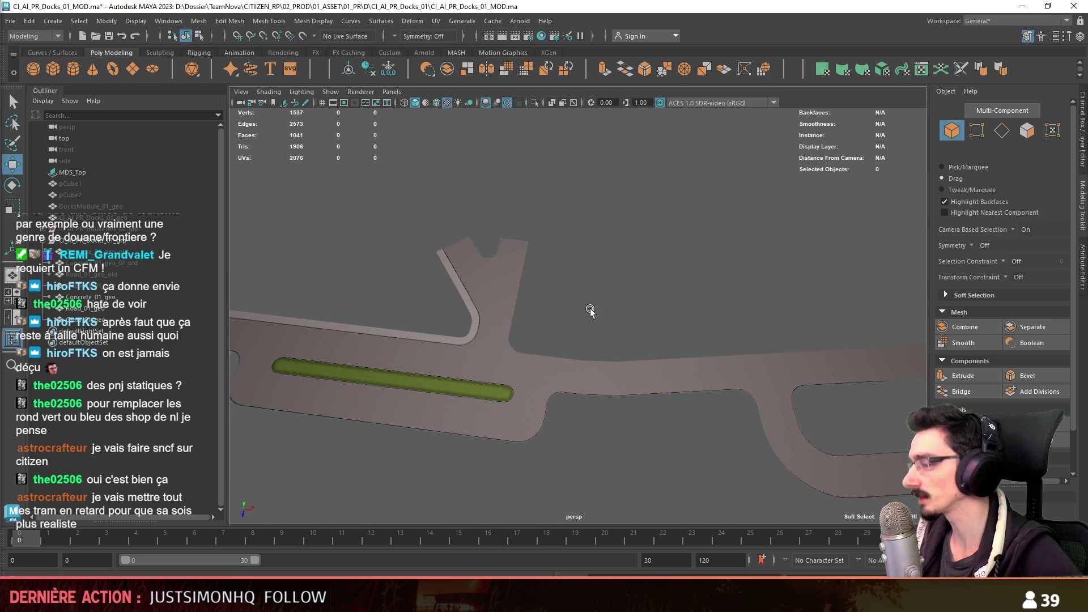
pyautogui.scroll(-2, 643, 321)
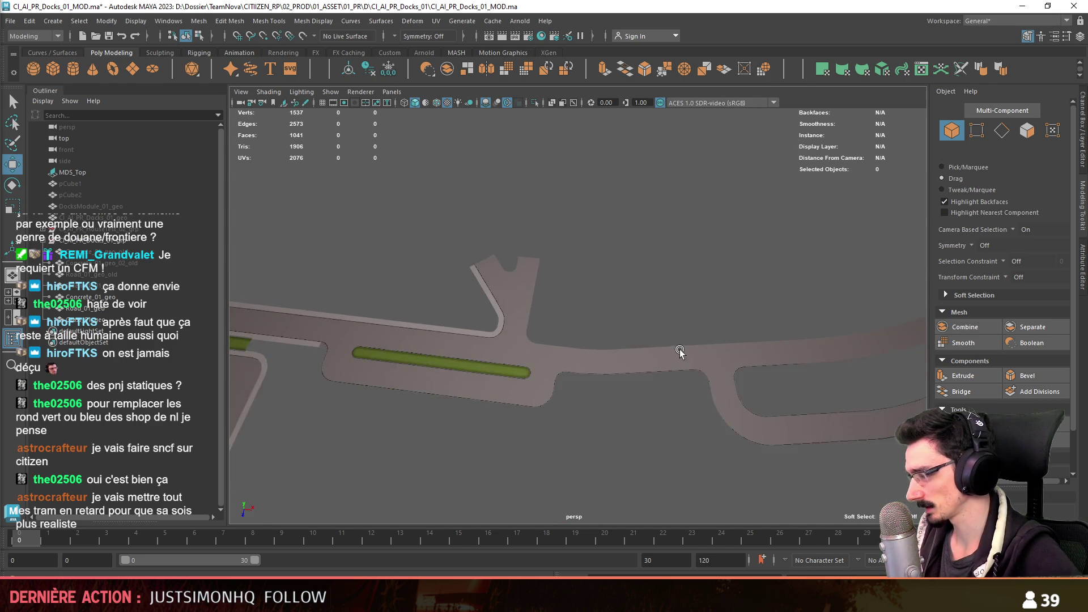
pyautogui.keyDown('alt'); pyautogui.moveTo(681, 357); pyautogui.dragTo(783, 313, button='middle'); pyautogui.keyUp('alt')
pyautogui.keyDown('alt'); pyautogui.moveTo(783, 312); pyautogui.dragTo(636, 409); pyautogui.keyUp('alt')
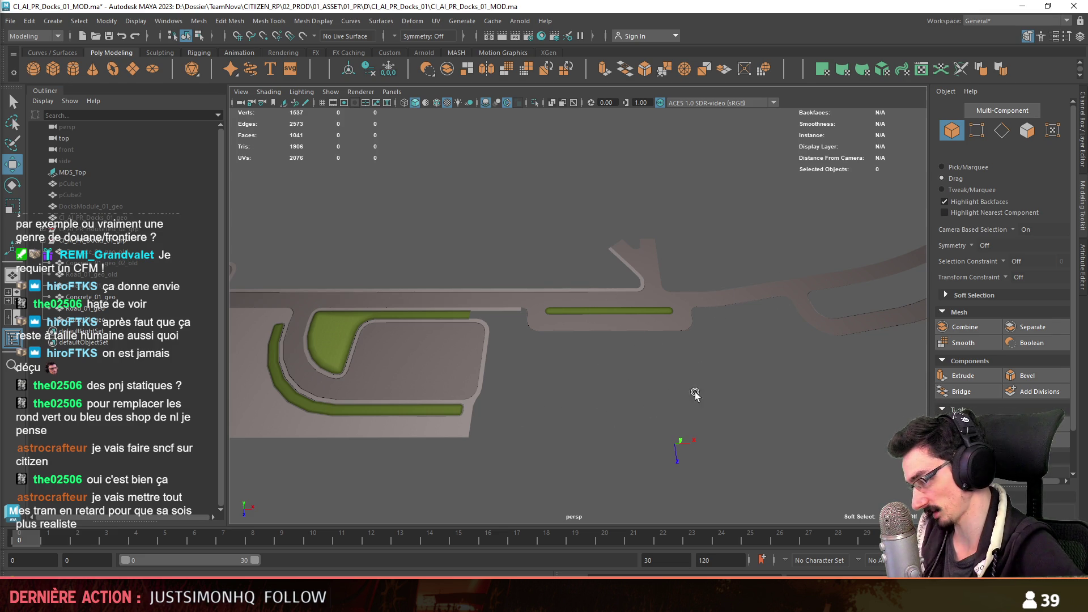
pyautogui.scroll(-3, 584, 375)
pyautogui.scroll(2, 646, 408)
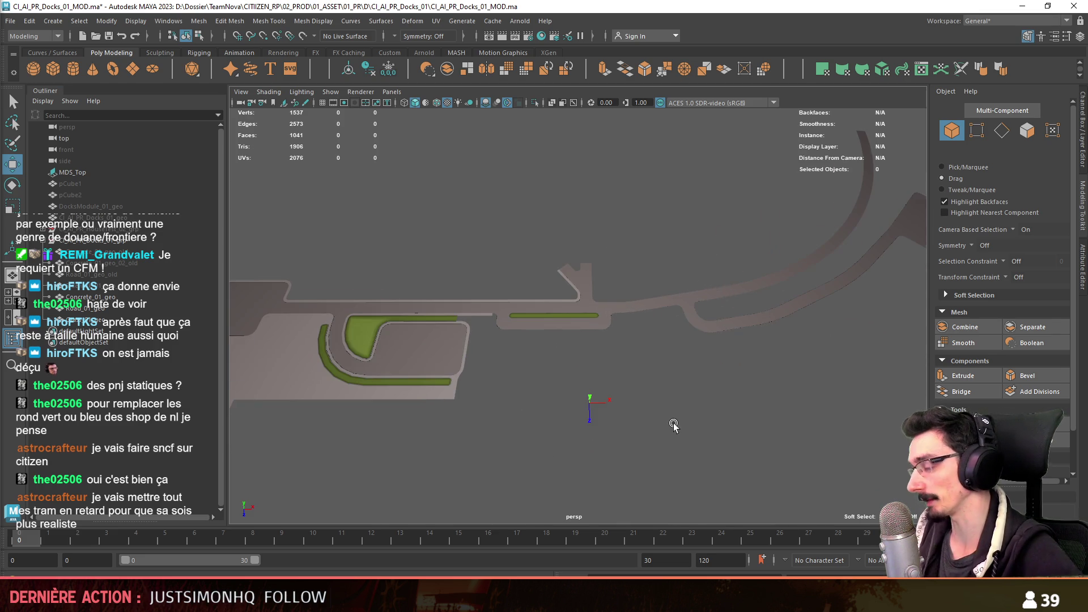
pyautogui.moveTo(554, 401)
pyautogui.keyDown('alt'); pyautogui.mouseDown()
pyautogui.moveTo(661, 377)
pyautogui.moveTo(672, 357)
pyautogui.moveTo(623, 372)
pyautogui.moveTo(693, 335)
pyautogui.moveTo(426, 433)
pyautogui.moveTo(643, 292)
pyautogui.moveTo(625, 369)
pyautogui.moveTo(680, 388)
pyautogui.moveTo(458, 379)
pyautogui.moveTo(574, 342)
pyautogui.moveTo(557, 381)
pyautogui.moveTo(673, 365)
pyautogui.moveTo(654, 353)
pyautogui.moveTo(666, 343)
pyautogui.moveTo(692, 366)
pyautogui.moveTo(701, 401)
pyautogui.moveTo(613, 425)
pyautogui.mouseUp(); pyautogui.keyUp('alt')
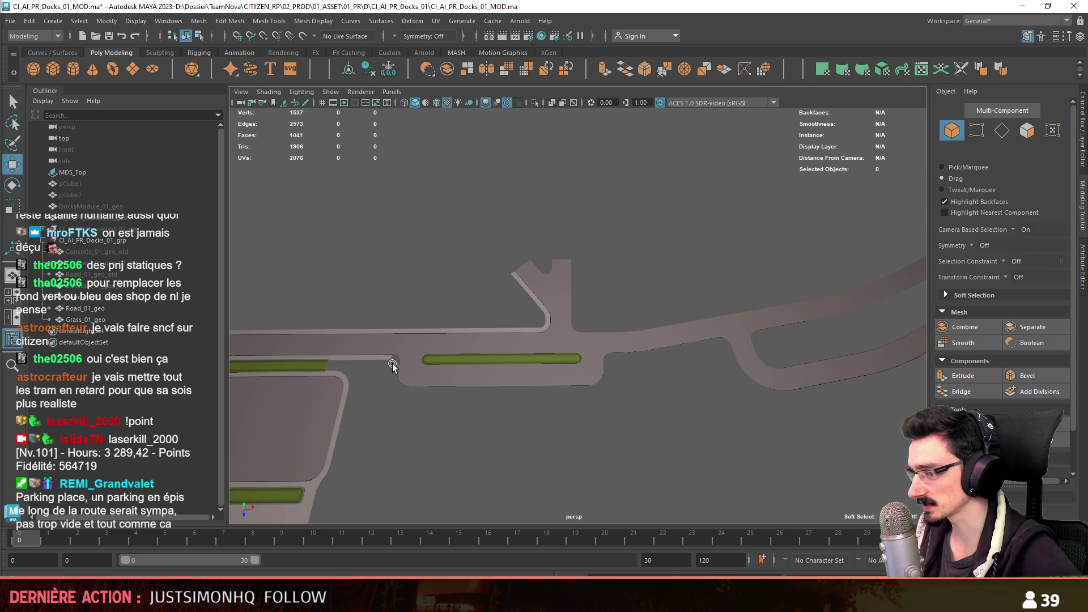
pyautogui.moveTo(556, 379)
pyautogui.keyDown('alt'); pyautogui.mouseDown()
pyautogui.moveTo(535, 396)
pyautogui.moveTo(574, 365)
pyautogui.moveTo(677, 377)
pyautogui.mouseUp(); pyautogui.keyUp('alt')
pyautogui.scroll(-3, 676, 376)
pyautogui.scroll(-2, 638, 382)
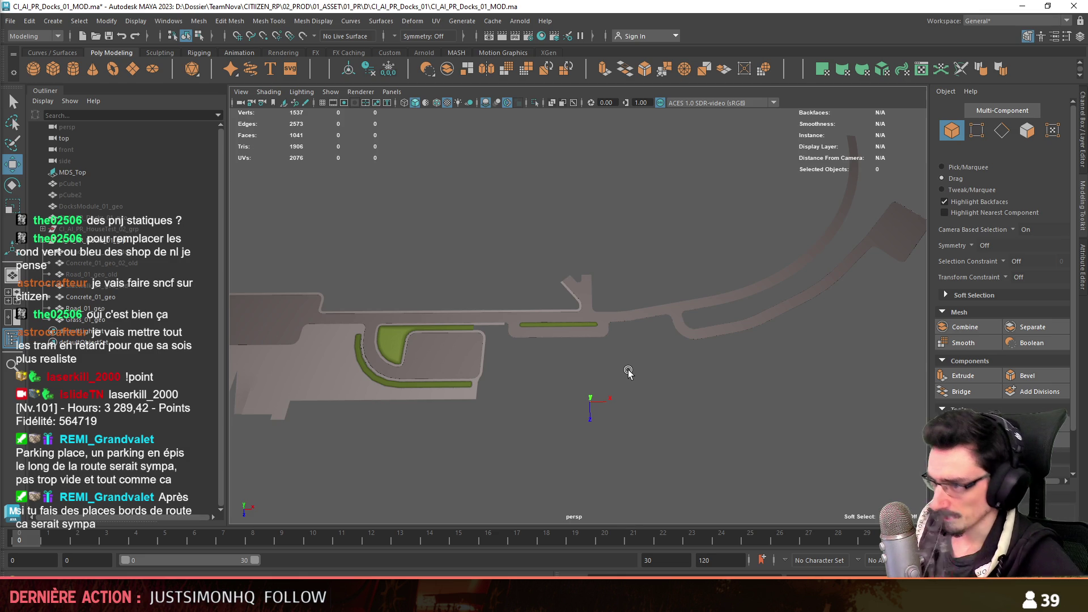
pyautogui.scroll(1, 622, 374)
pyautogui.scroll(3, 603, 383)
pyautogui.scroll(2, 511, 391)
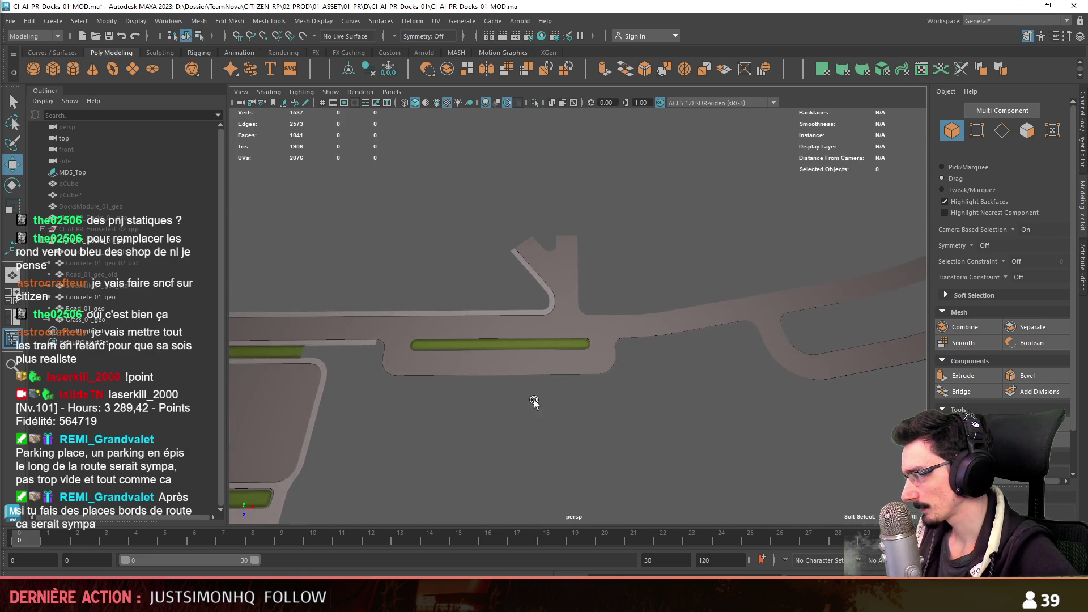
pyautogui.scroll(1, 421, 403)
pyautogui.scroll(1, 422, 404)
pyautogui.scroll(1, 501, 367)
pyautogui.scroll(1, 469, 400)
pyautogui.scroll(1, 738, 349)
pyautogui.scroll(-2, 738, 349)
pyautogui.scroll(-1, 775, 406)
pyautogui.scroll(2, 673, 338)
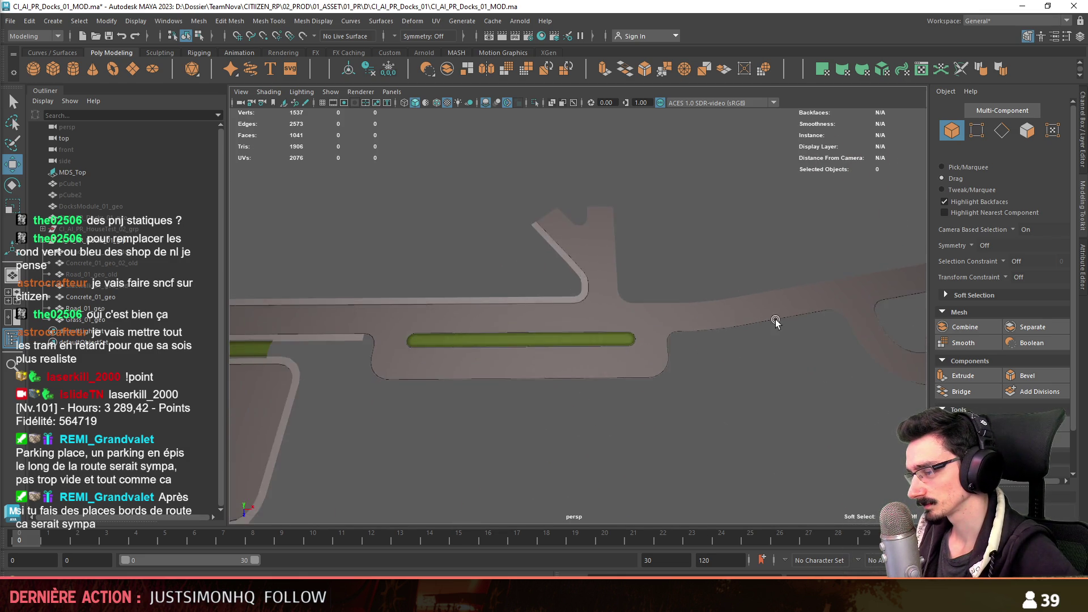
pyautogui.scroll(1, 544, 426)
pyautogui.keyDown('alt'); pyautogui.moveTo(543, 425); pyautogui.dragTo(377, 423, button='middle'); pyautogui.keyUp('alt')
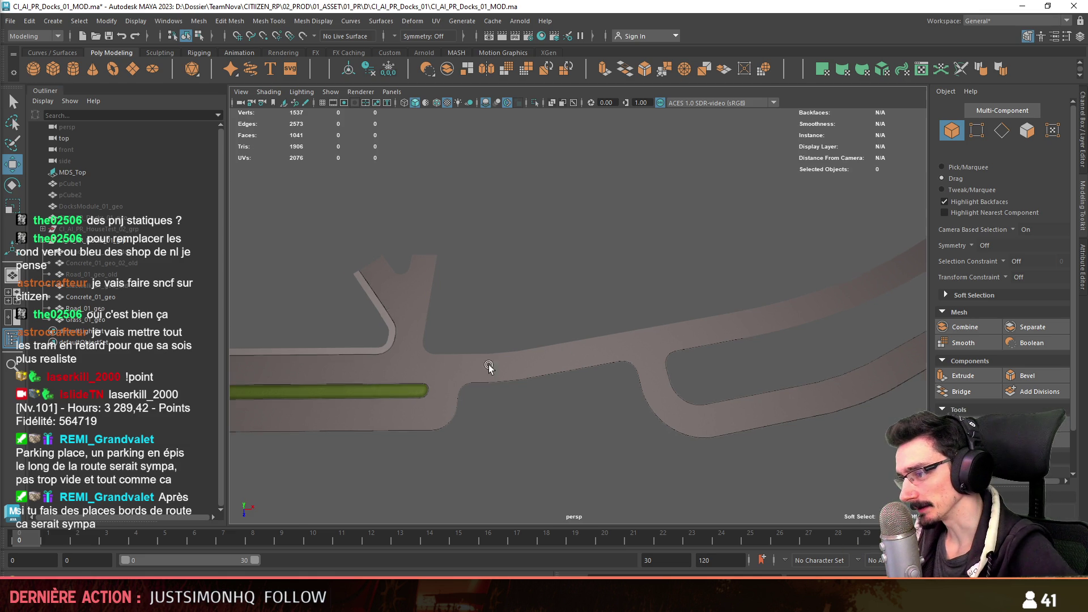
pyautogui.keyDown('alt'); pyautogui.moveTo(522, 366); pyautogui.dragTo(783, 287, button='middle'); pyautogui.keyUp('alt')
pyautogui.moveTo(644, 340)
pyautogui.keyDown('alt'); pyautogui.mouseDown()
pyautogui.moveTo(759, 290)
pyautogui.moveTo(616, 350)
pyautogui.mouseUp(); pyautogui.keyUp('alt')
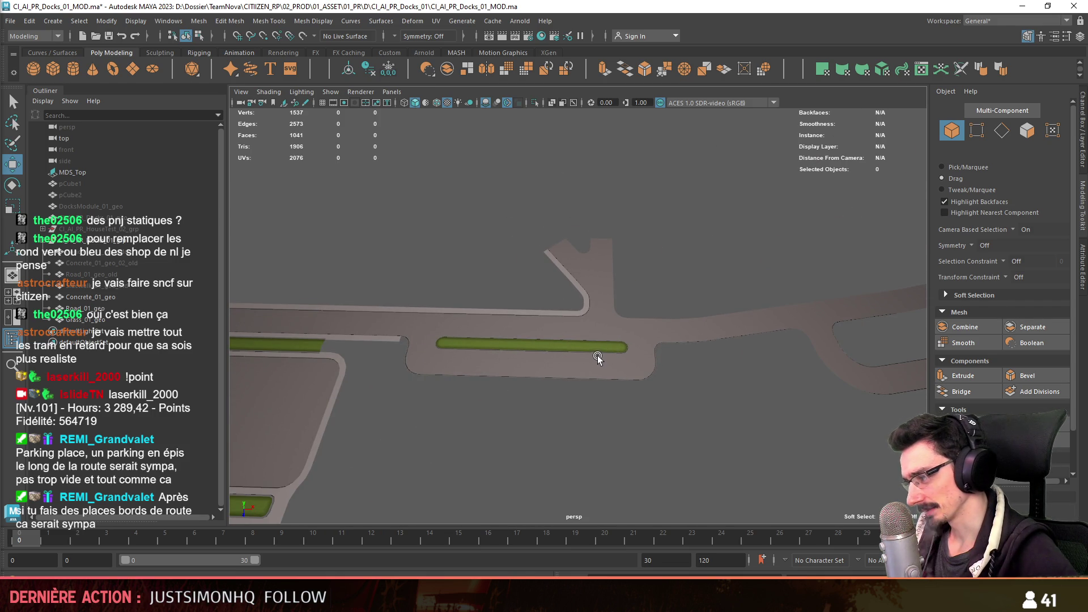
pyautogui.moveTo(598, 351)
pyautogui.keyDown('alt'); pyautogui.mouseDown()
pyautogui.moveTo(751, 345)
pyautogui.moveTo(472, 372)
pyautogui.moveTo(588, 382)
pyautogui.moveTo(549, 343)
pyautogui.moveTo(643, 364)
pyautogui.moveTo(703, 329)
pyautogui.moveTo(683, 372)
pyautogui.moveTo(696, 386)
pyautogui.moveTo(684, 391)
pyautogui.mouseUp(); pyautogui.keyUp('alt')
pyautogui.click(703, 330)
pyautogui.press('w')
# - Duplicate Concrete_01_geo and extrude the full border edge loop along the road to start a curb
pyautogui.press('F8')
pyautogui.hotkey('ctrl', 'd')
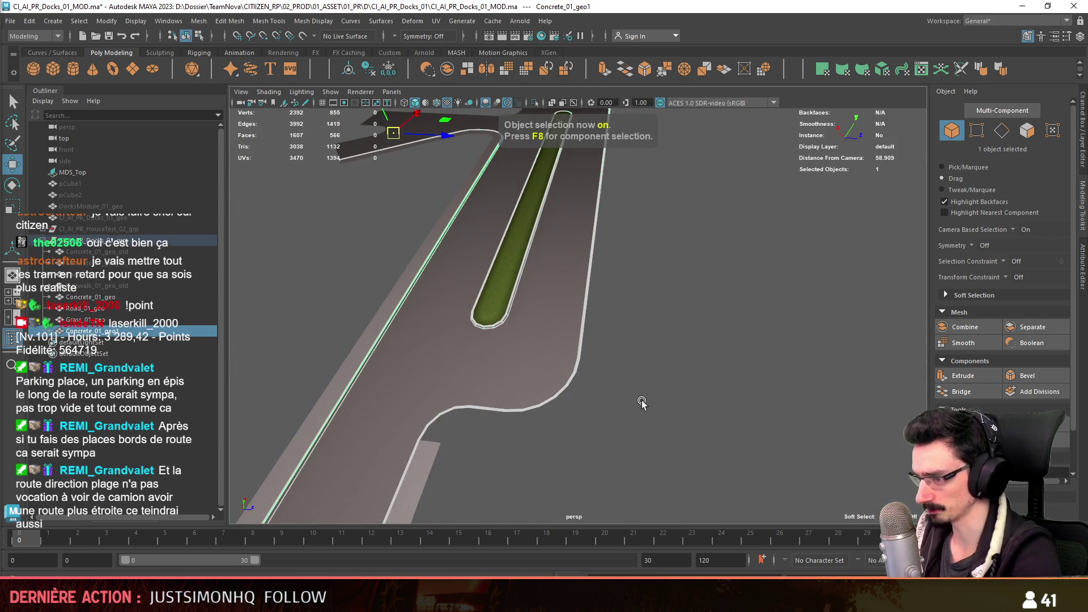
pyautogui.press('F10')
pyautogui.moveTo(615, 414)
pyautogui.keyDown('alt'); pyautogui.mouseDown()
pyautogui.moveTo(499, 304)
pyautogui.moveTo(566, 377)
pyautogui.moveTo(606, 361)
pyautogui.moveTo(572, 371)
pyautogui.moveTo(655, 388)
pyautogui.moveTo(462, 383)
pyautogui.moveTo(619, 365)
pyautogui.moveTo(476, 382)
pyautogui.moveTo(652, 389)
pyautogui.moveTo(642, 359)
pyautogui.moveTo(669, 292)
pyautogui.moveTo(729, 292)
pyautogui.moveTo(574, 375)
pyautogui.moveTo(627, 383)
pyautogui.moveTo(596, 382)
pyautogui.moveTo(854, 322)
pyautogui.moveTo(651, 371)
pyautogui.moveTo(567, 408)
pyautogui.moveTo(656, 341)
pyautogui.moveTo(570, 331)
pyautogui.moveTo(593, 345)
pyautogui.moveTo(554, 316)
pyautogui.moveTo(586, 283)
pyautogui.moveTo(559, 341)
pyautogui.moveTo(405, 338)
pyautogui.moveTo(455, 314)
pyautogui.moveTo(417, 333)
pyautogui.moveTo(661, 358)
pyautogui.moveTo(774, 343)
pyautogui.mouseUp(); pyautogui.keyUp('alt')
pyautogui.doubleClick(586, 283)
pyautogui.keyDown('alt'); pyautogui.moveTo(774, 343); pyautogui.dragTo(462, 320, button='middle'); pyautogui.keyUp('alt')
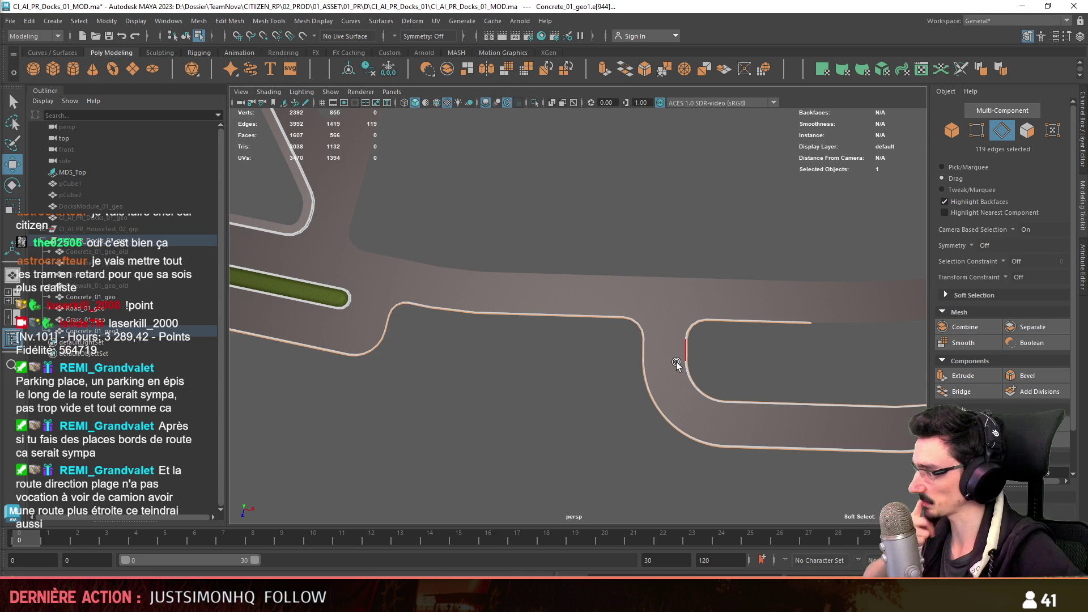
pyautogui.scroll(-5, 672, 358)
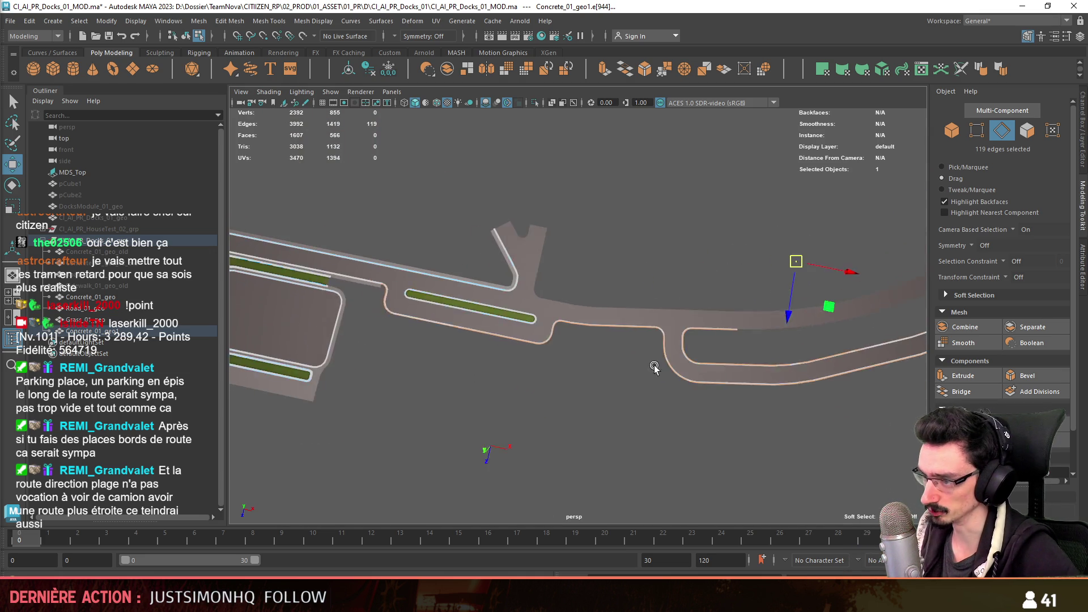
pyautogui.scroll(2, 691, 334)
pyautogui.scroll(2, 644, 380)
pyautogui.scroll(2, 610, 343)
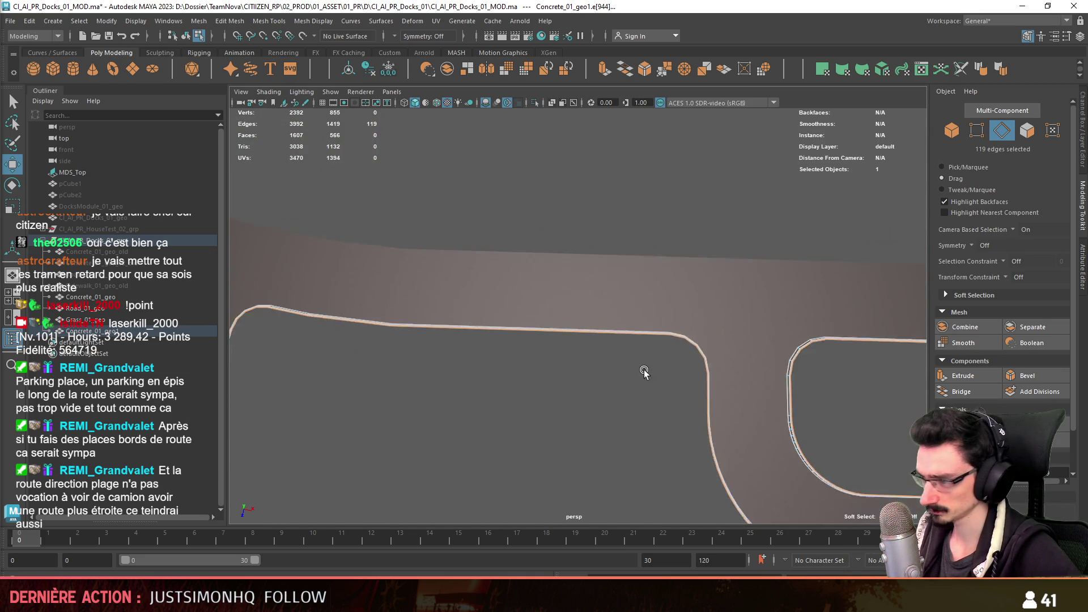
pyautogui.scroll(2, 642, 369)
pyautogui.click(955, 379)
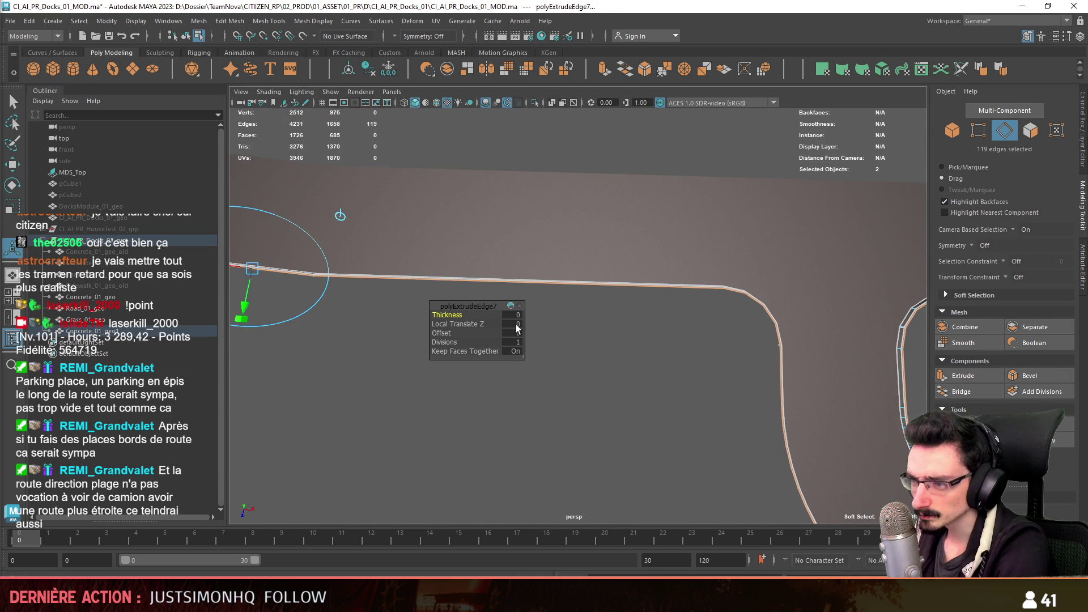
# - Confirm the extrusion offset and inspect the extruded strip's faces and a road-edge vertex
pyautogui.press('Return')
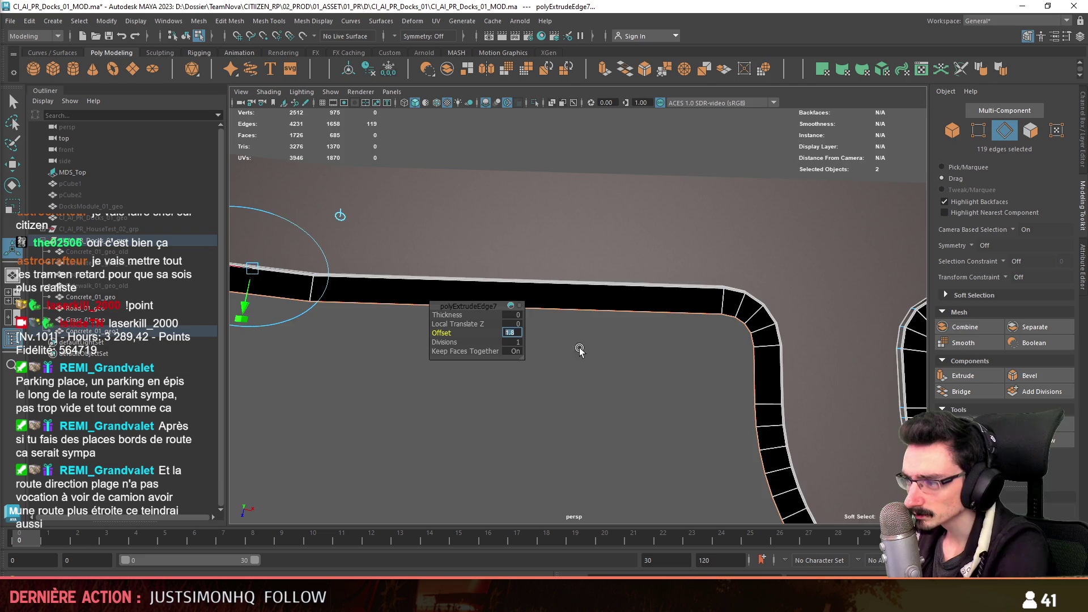
pyautogui.scroll(-3, 544, 340)
pyautogui.keyDown('alt'); pyautogui.moveTo(544, 341); pyautogui.dragTo(589, 392, button='middle'); pyautogui.keyUp('alt')
pyautogui.scroll(3, 589, 393)
pyautogui.scroll(1, 589, 392)
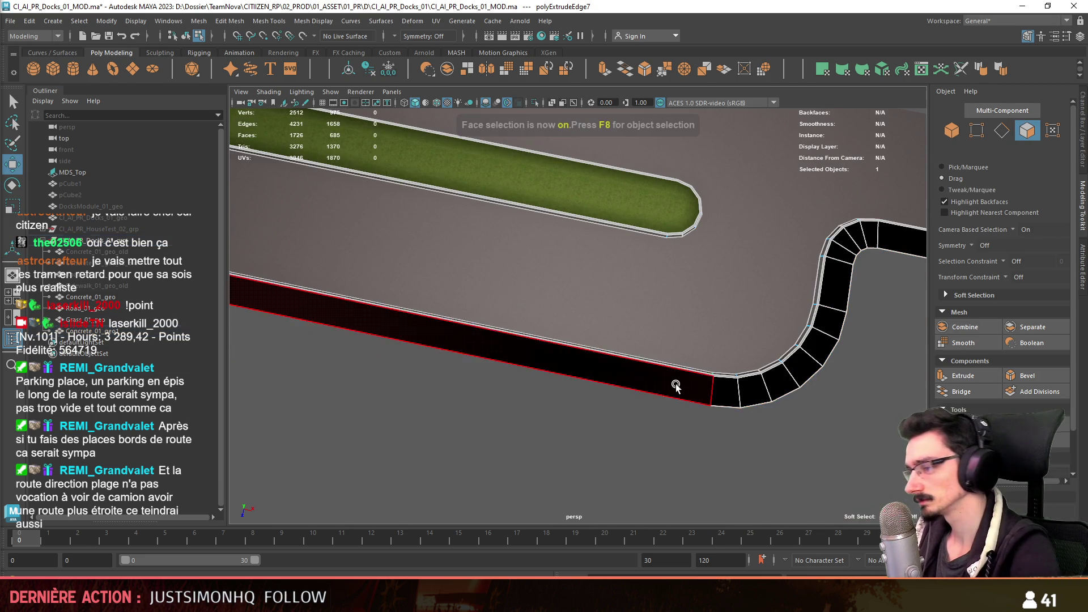
pyautogui.press('F11')
pyautogui.click(728, 396)
pyautogui.scroll(-2, 731, 403)
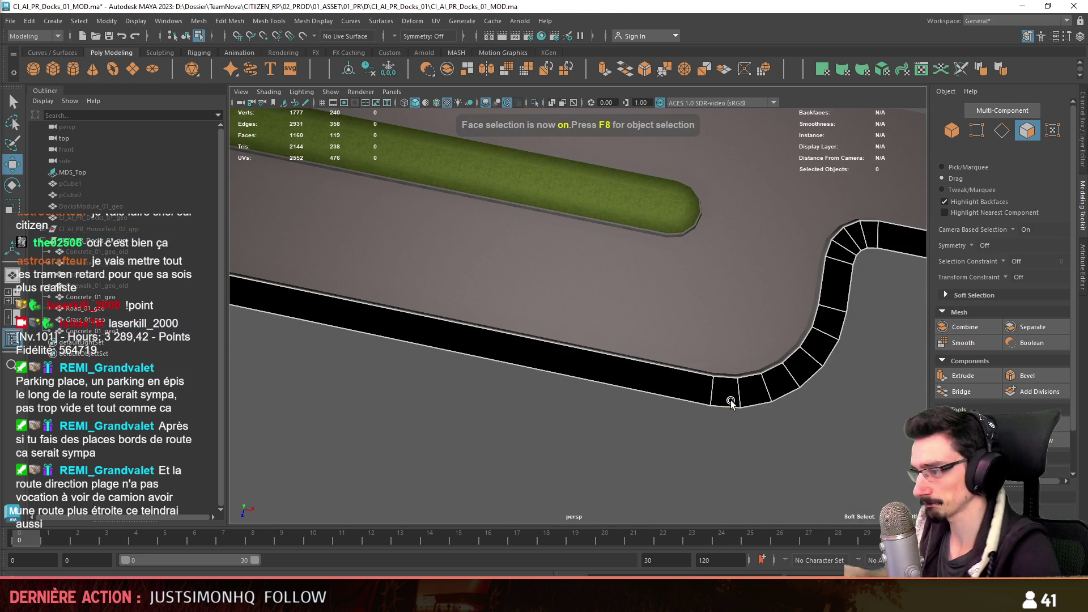
pyautogui.scroll(-2, 732, 402)
pyautogui.scroll(-2, 416, 298)
pyautogui.press('F9')
pyautogui.click(406, 258)
pyautogui.press('f')
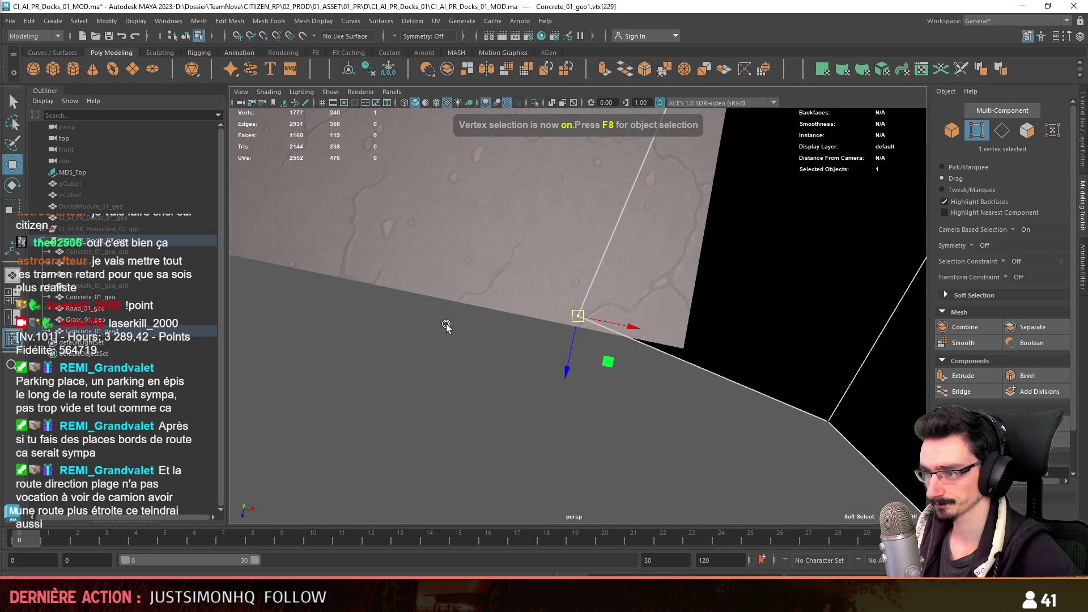
pyautogui.scroll(-3, 548, 388)
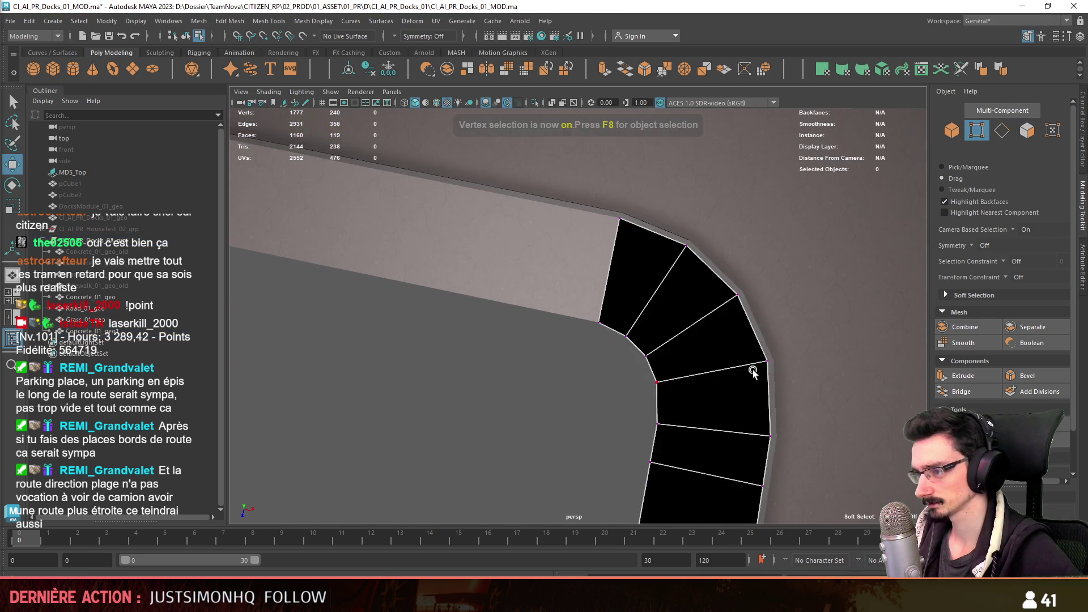
pyautogui.scroll(-2, 697, 377)
pyautogui.scroll(-3, 698, 377)
pyautogui.scroll(2, 684, 190)
pyautogui.moveTo(684, 191)
pyautogui.keyDown('alt'); pyautogui.mouseDown()
pyautogui.moveTo(576, 279)
pyautogui.moveTo(659, 360)
pyautogui.moveTo(579, 332)
pyautogui.moveTo(574, 354)
pyautogui.moveTo(772, 345)
pyautogui.moveTo(440, 394)
pyautogui.moveTo(479, 345)
pyautogui.moveTo(517, 342)
pyautogui.mouseUp(); pyautogui.keyUp('alt')
pyautogui.scroll(3, 756, 272)
# - Select the unneeded cross edges on the curb strip around the road corner
pyautogui.doubleClick(756, 272)
pyautogui.click(683, 204)
pyautogui.press('f')
pyautogui.scroll(-5, 620, 322)
pyautogui.keyDown('alt'); pyautogui.moveTo(619, 322); pyautogui.dragTo(470, 288); pyautogui.keyUp('alt')
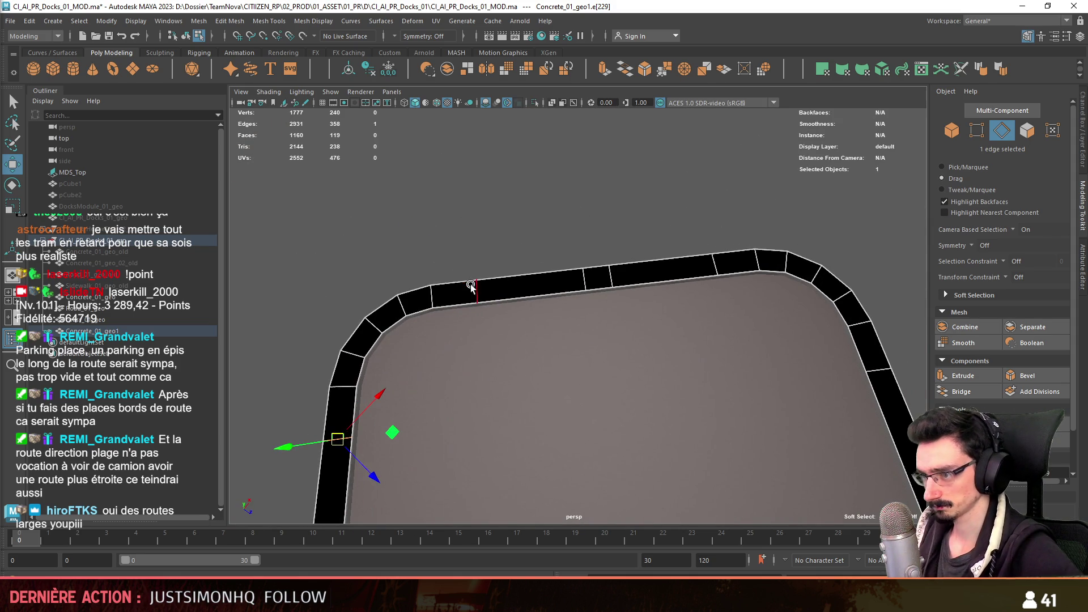
pyautogui.keyDown('shift'); pyautogui.click(718, 258); pyautogui.keyUp('shift')
pyautogui.moveTo(717, 258)
pyautogui.keyDown('alt'); pyautogui.mouseDown()
pyautogui.moveTo(583, 292)
pyautogui.moveTo(514, 221)
pyautogui.mouseUp(); pyautogui.keyUp('alt')
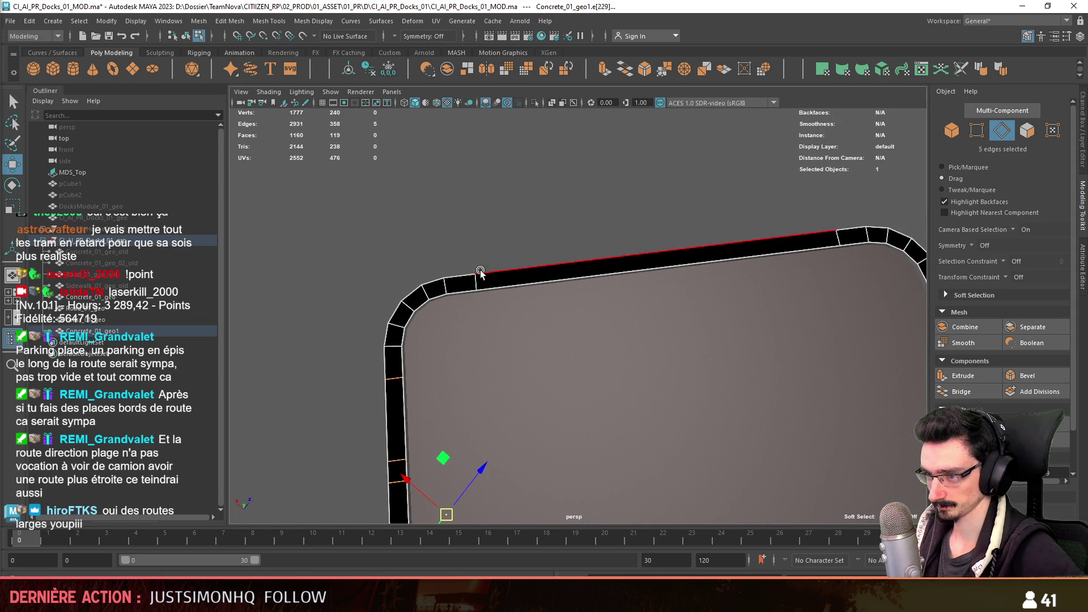
pyautogui.keyDown('shift'); pyautogui.click(840, 240); pyautogui.keyUp('shift')
pyautogui.keyDown('alt'); pyautogui.moveTo(840, 240); pyautogui.dragTo(578, 328); pyautogui.keyUp('alt')
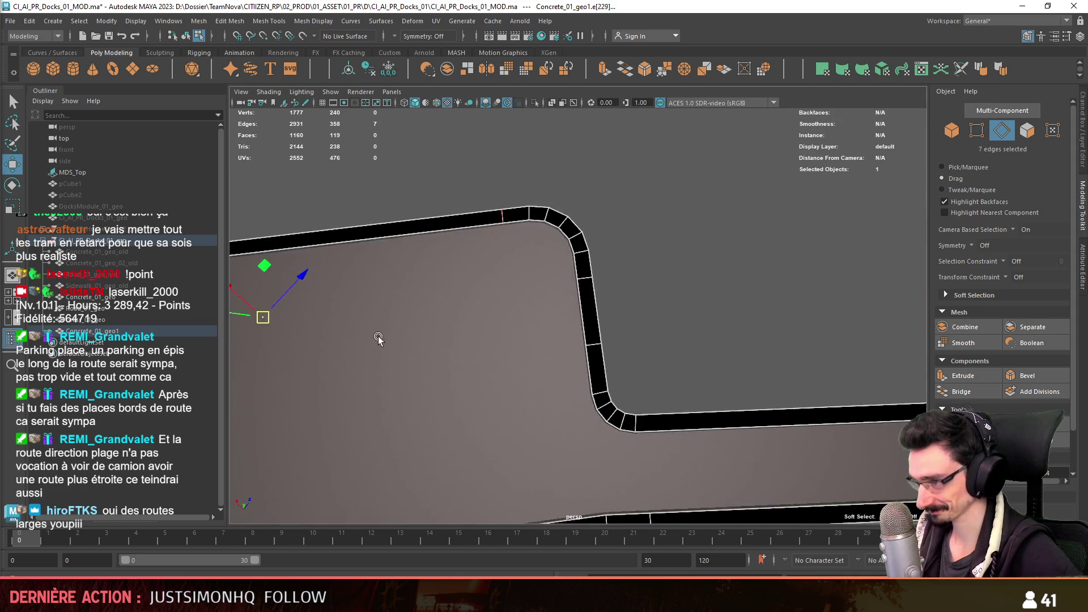
# - Delete the selected cross edges, trimming the strip from 119 to 109 faces
pyautogui.press('Delete')
pyautogui.moveTo(721, 306)
pyautogui.keyDown('alt'); pyautogui.mouseDown()
pyautogui.moveTo(560, 330)
pyautogui.moveTo(650, 364)
pyautogui.moveTo(589, 378)
pyautogui.mouseUp(); pyautogui.keyUp('alt')
pyautogui.scroll(-3, 574, 358)
pyautogui.scroll(3, 590, 379)
pyautogui.press('Delete')
pyautogui.moveTo(531, 306)
pyautogui.keyDown('alt'); pyautogui.mouseDown()
pyautogui.moveTo(597, 348)
pyautogui.moveTo(697, 334)
pyautogui.moveTo(572, 354)
pyautogui.mouseUp(); pyautogui.keyUp('alt')
pyautogui.scroll(-3, 572, 353)
pyautogui.moveTo(638, 366)
pyautogui.keyDown('alt'); pyautogui.mouseDown()
pyautogui.moveTo(457, 332)
pyautogui.moveTo(652, 303)
pyautogui.moveTo(407, 207)
pyautogui.mouseUp(); pyautogui.keyUp('alt')
pyautogui.press('F11')
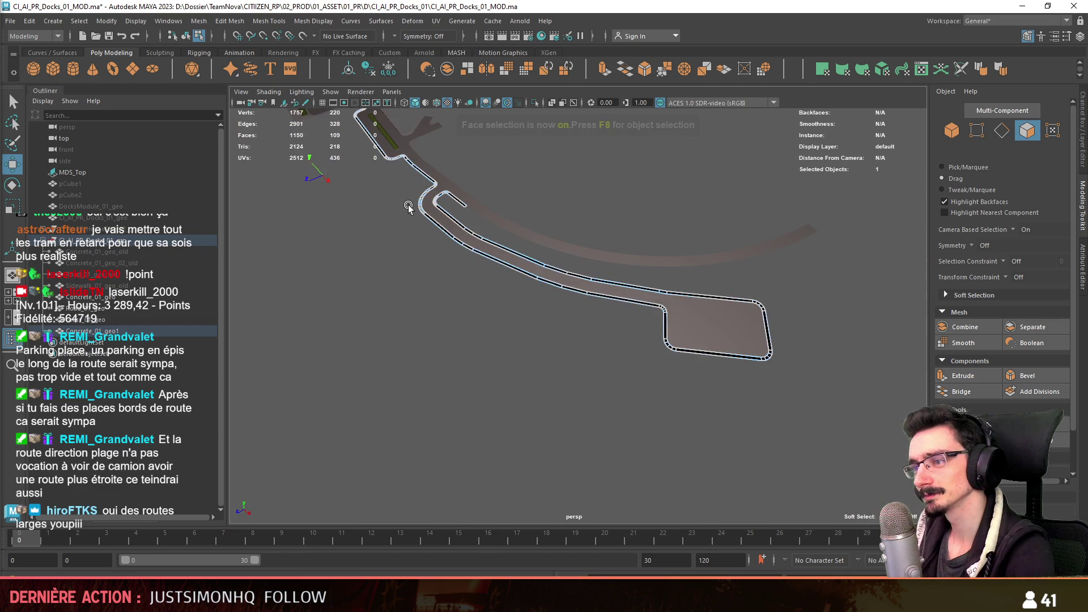
# - Assign a favourite material to Concrete_01_geo1 so the curb shows light grey concrete
pyautogui.press('f')
pyautogui.scroll(-3, 437, 297)
pyautogui.scroll(-3, 469, 323)
pyautogui.scroll(-2, 453, 326)
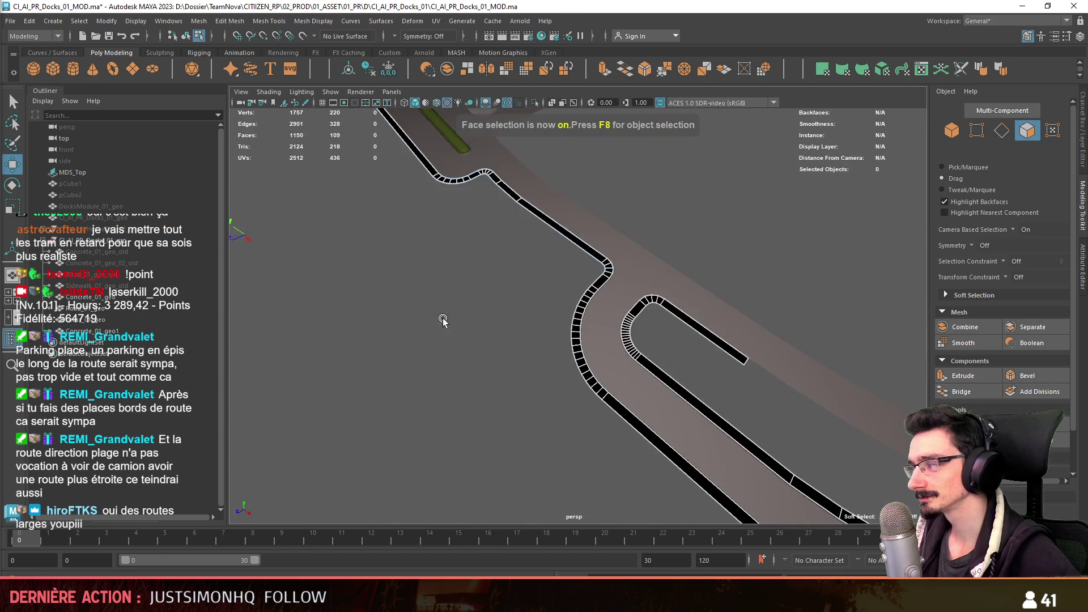
pyautogui.moveTo(453, 326)
pyautogui.keyDown('alt'); pyautogui.mouseDown()
pyautogui.moveTo(704, 307)
pyautogui.moveTo(611, 354)
pyautogui.moveTo(621, 265)
pyautogui.mouseUp(); pyautogui.keyUp('alt')
pyautogui.press('F8')
pyautogui.moveTo(620, 265); pyautogui.dragTo(718, 514, button='right')
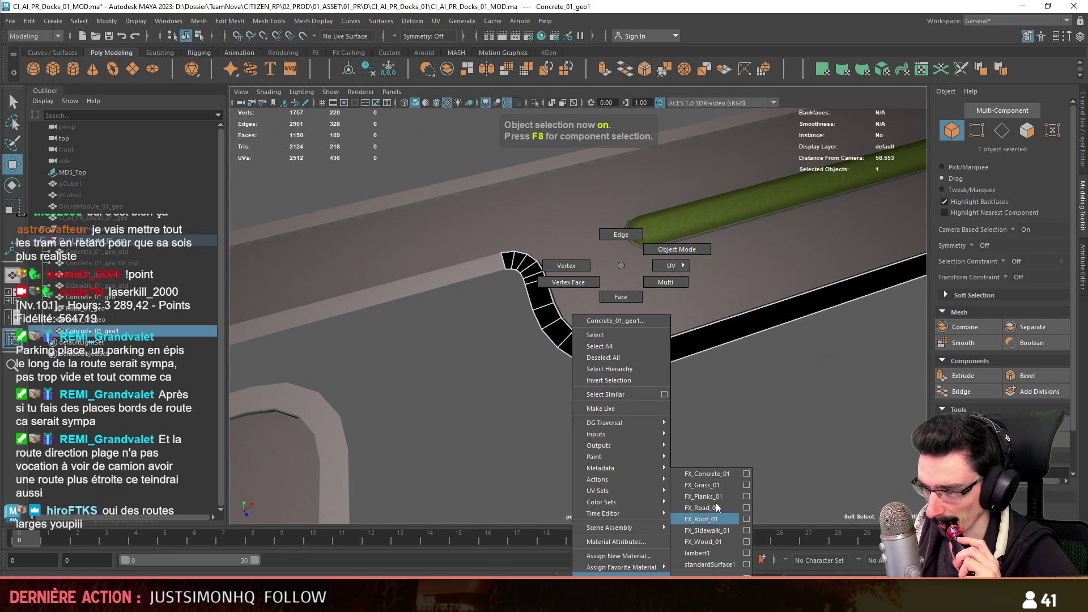
pyautogui.moveTo(717, 514); pyautogui.dragTo(717, 510, button='right')
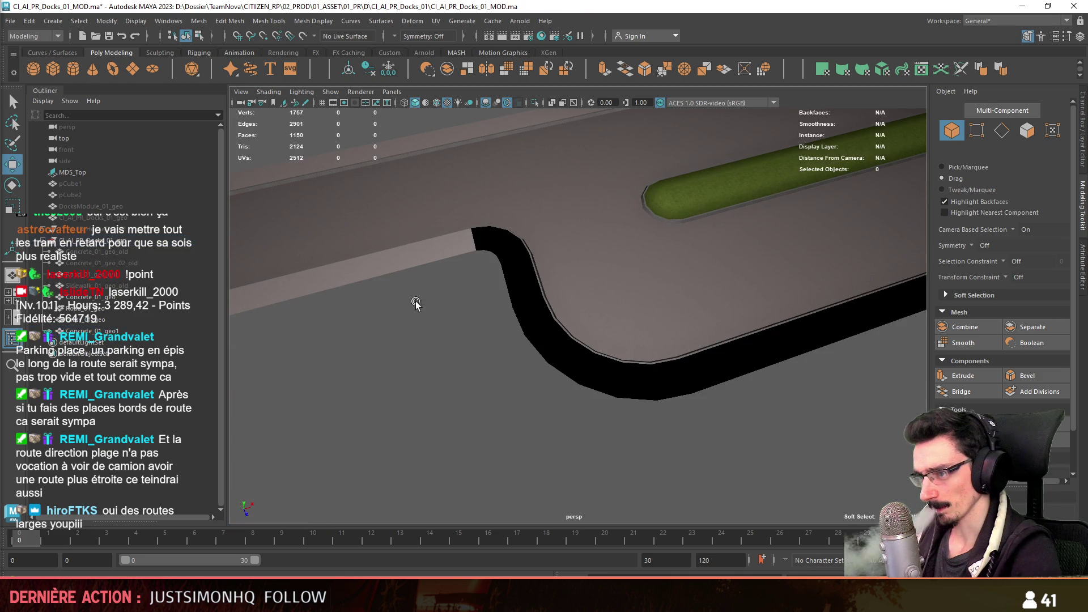
# - Check the road and curb meshes at component level, clearing the face selection
pyautogui.click(459, 251)
pyautogui.press('F8')
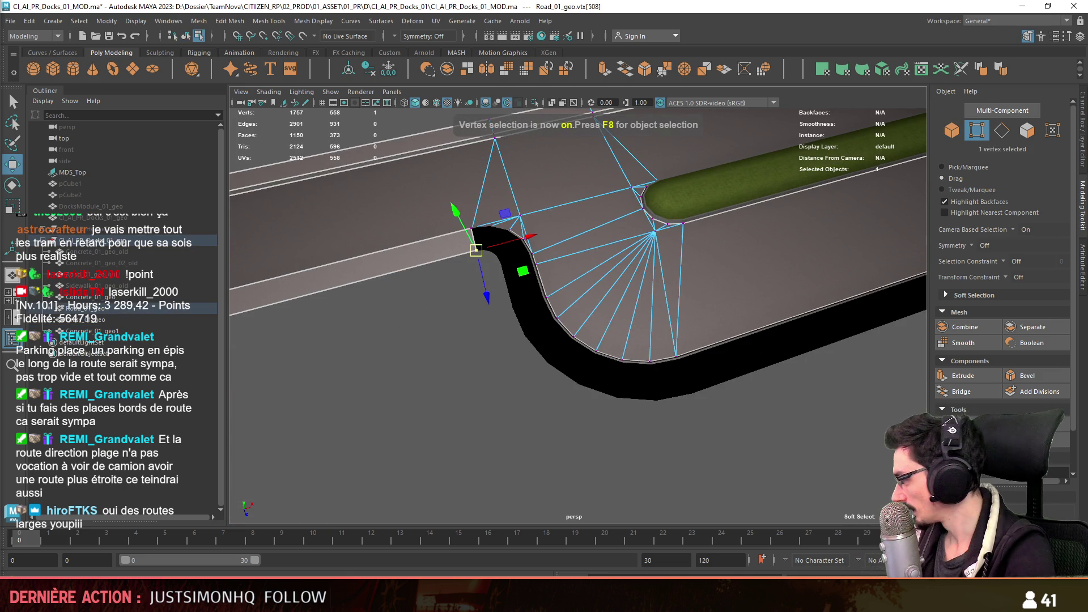
pyautogui.press('F8')
pyautogui.click(572, 371)
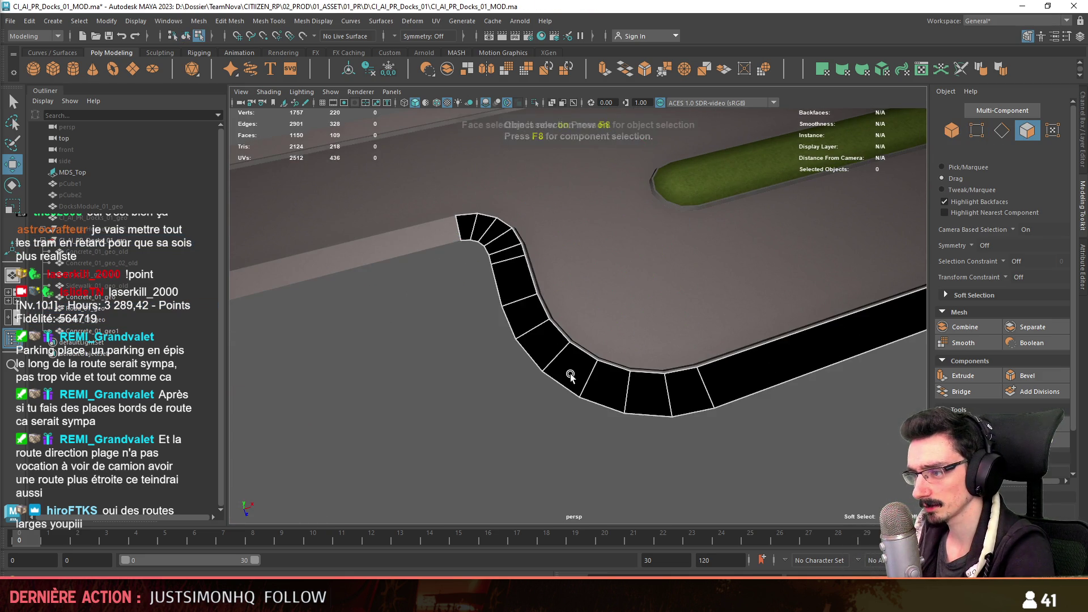
pyautogui.hotkey('ctrl', 'F11')
pyautogui.click(554, 430)
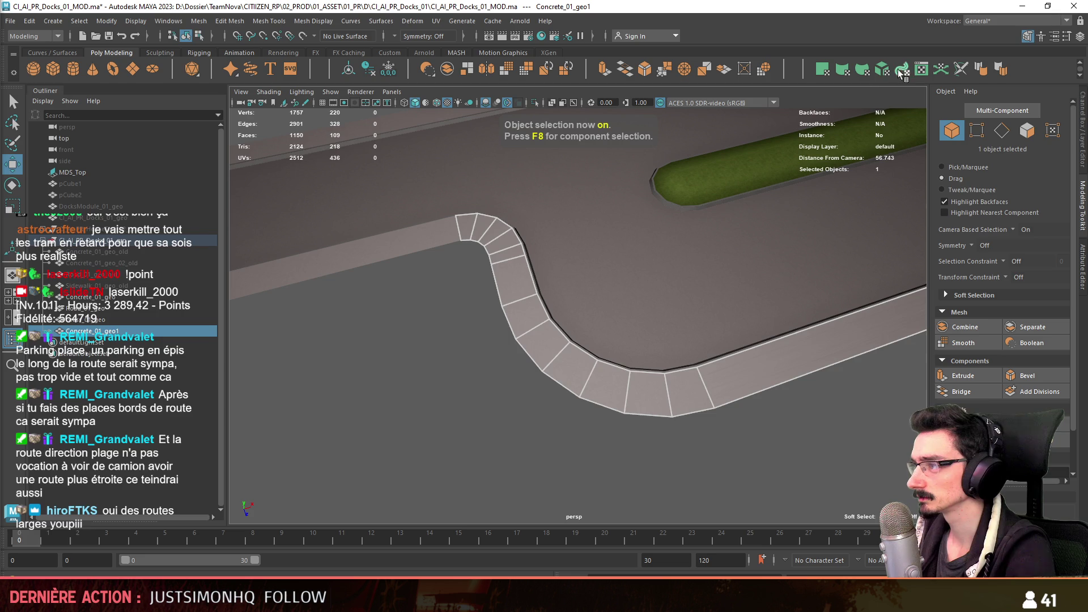
pyautogui.press('F11')
pyautogui.scroll(2, 411, 215)
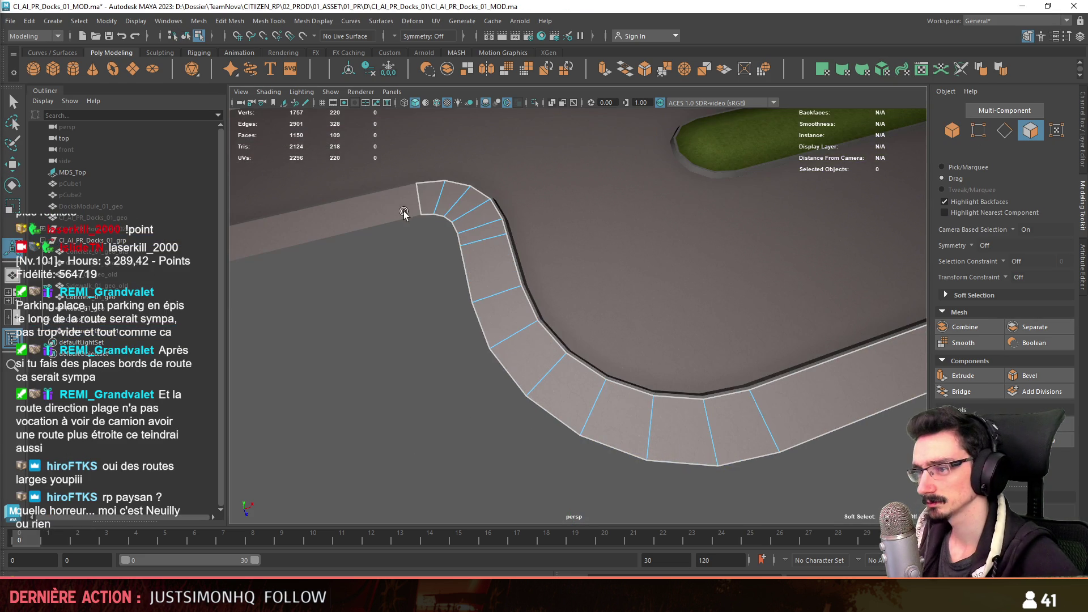
# - Combine Road_01_geo and Concrete_01_geo1 into a single mesh
pyautogui.press('F8')
pyautogui.keyDown('shift'); pyautogui.click(401, 153); pyautogui.keyUp('shift')
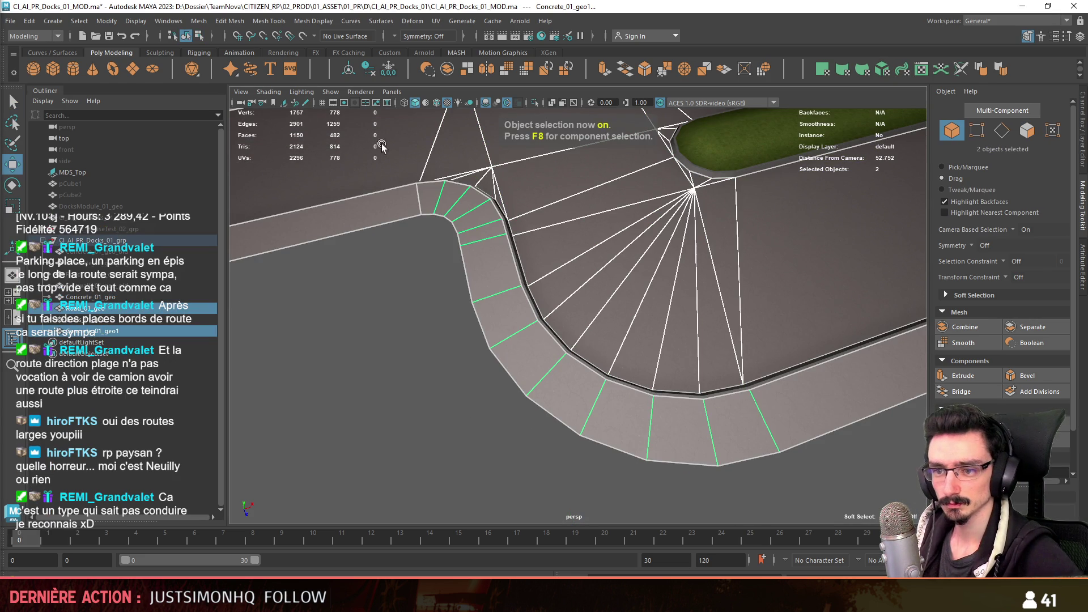
pyautogui.click(367, 221)
pyautogui.keyDown('shift'); pyautogui.click(437, 207); pyautogui.keyUp('shift')
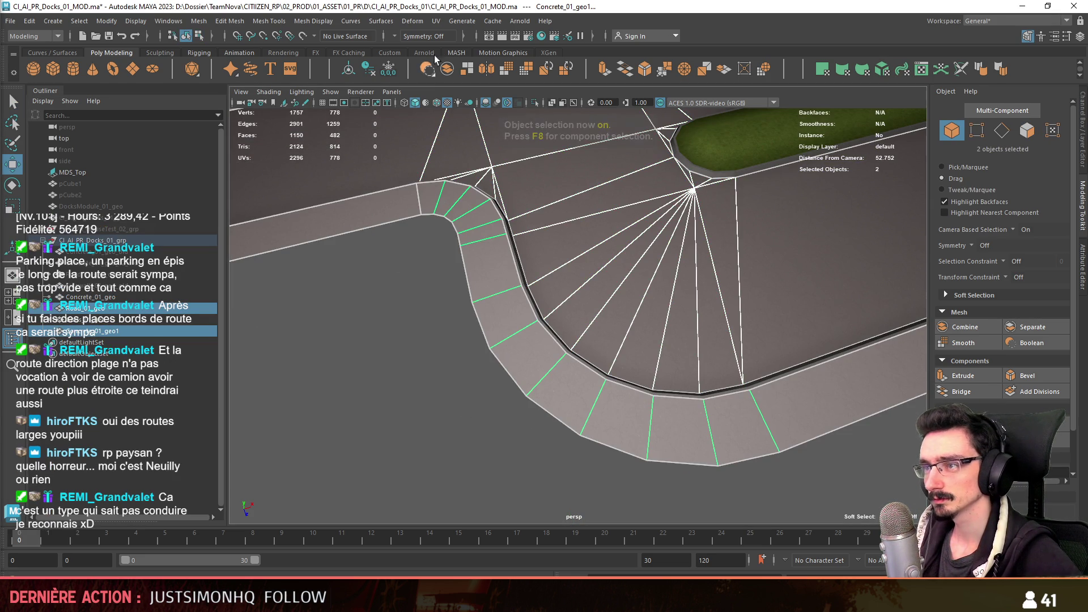
pyautogui.click(446, 77)
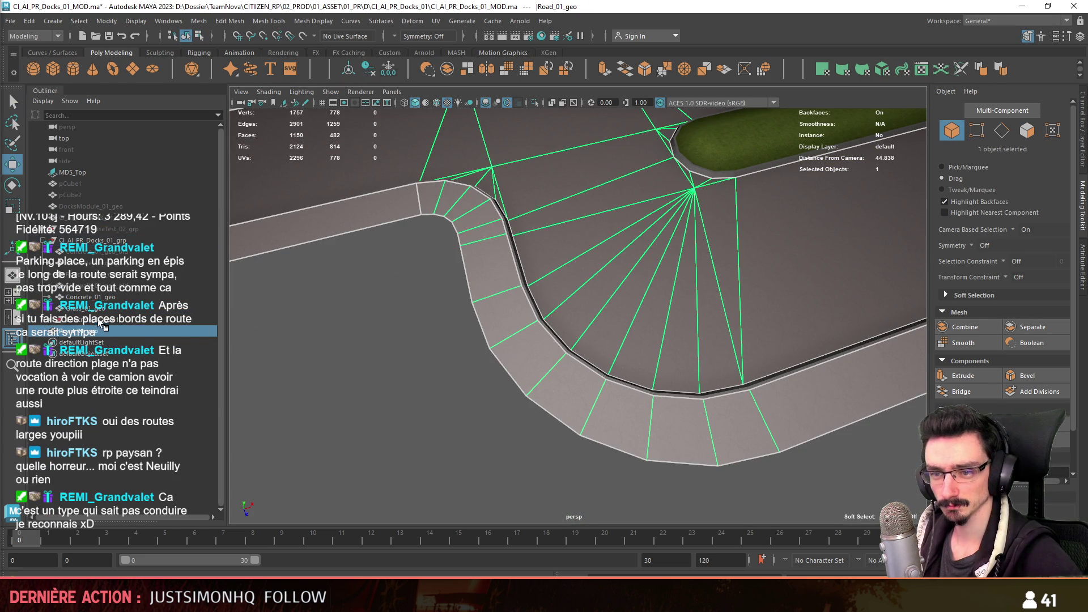
# - Select the curb strip faces and merge their coincident vertices with the road via Edit Mesh > Merge
pyautogui.press('F11')
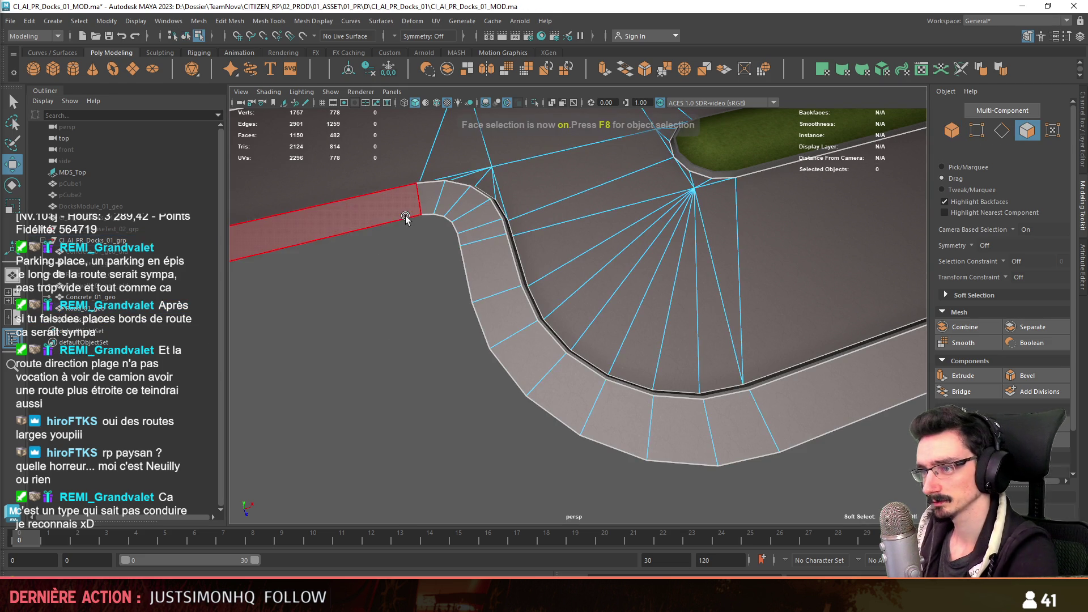
pyautogui.doubleClick(483, 211)
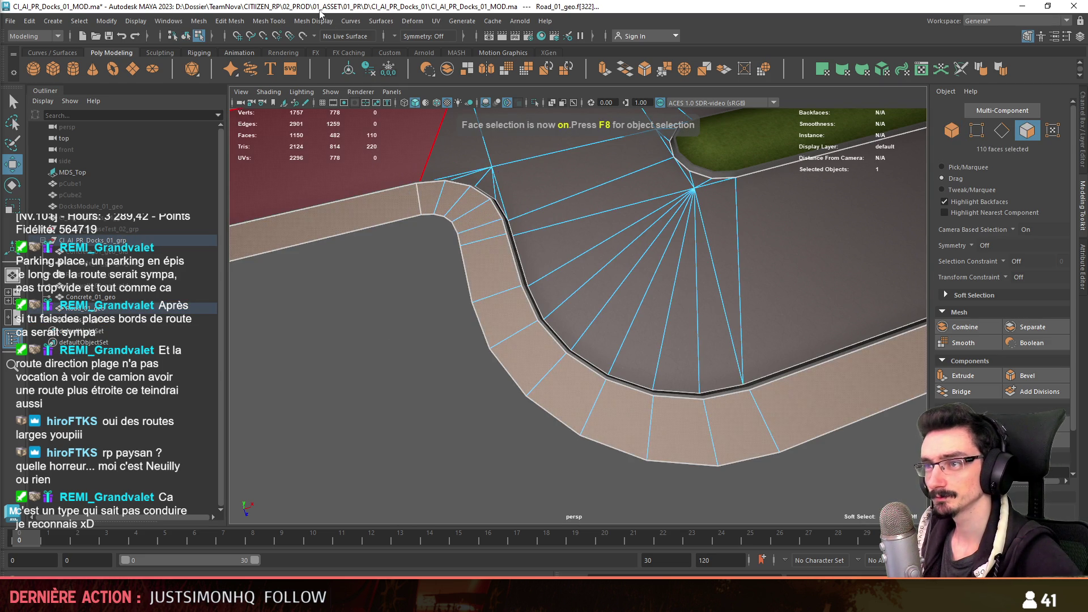
pyautogui.click(365, 162)
pyautogui.keyDown('shift'); pyautogui.click(417, 191); pyautogui.keyUp('shift')
pyautogui.click(229, 20)
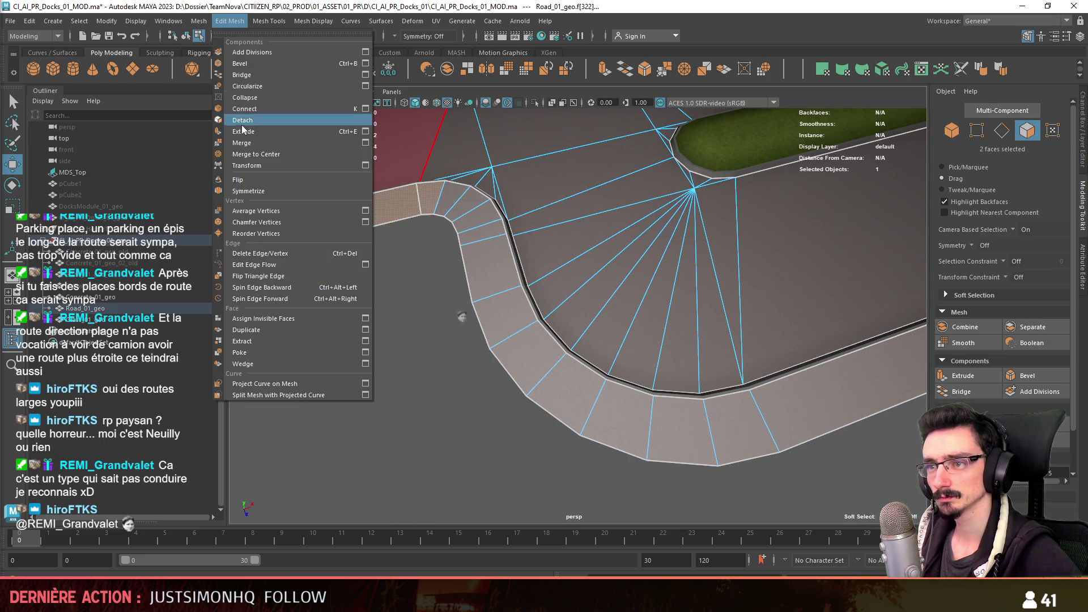
pyautogui.click(255, 143)
pyautogui.press('F8')
pyautogui.keyDown('alt'); pyautogui.moveTo(461, 311); pyautogui.dragTo(442, 383); pyautogui.keyUp('alt')
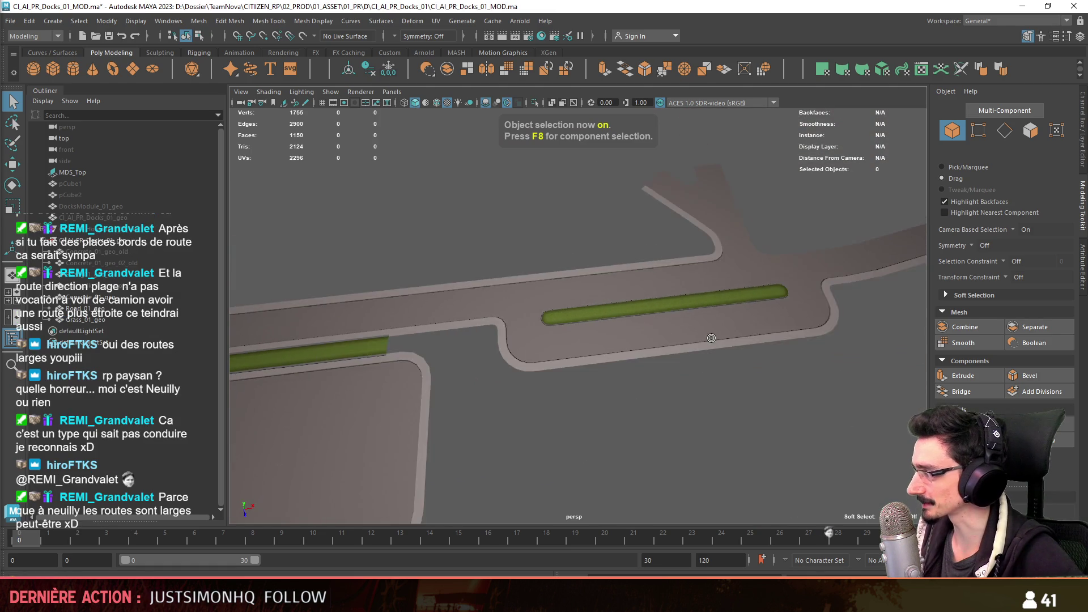
pyautogui.keyDown('alt'); pyautogui.moveTo(442, 383); pyautogui.dragTo(537, 367, button='right'); pyautogui.keyUp('alt')
pyautogui.moveTo(537, 366)
pyautogui.keyDown('alt'); pyautogui.mouseDown()
pyautogui.moveTo(554, 382)
pyautogui.moveTo(763, 345)
pyautogui.moveTo(464, 311)
pyautogui.moveTo(510, 364)
pyautogui.moveTo(618, 340)
pyautogui.moveTo(602, 282)
pyautogui.mouseUp(); pyautogui.keyUp('alt')
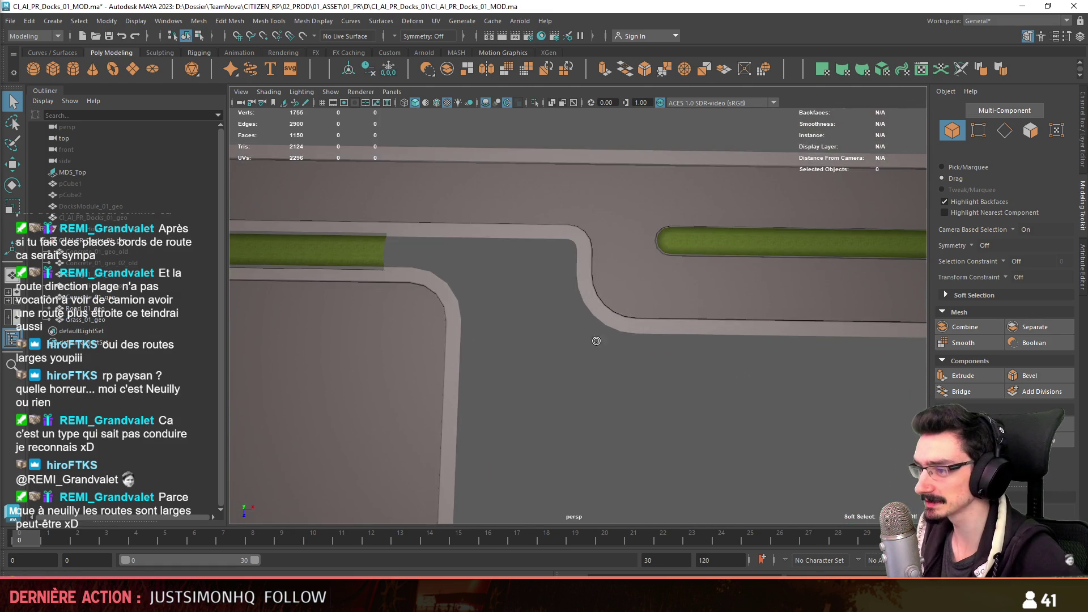
pyautogui.click(500, 322)
pyautogui.keyDown('alt'); pyautogui.moveTo(500, 322); pyautogui.dragTo(543, 355, button='right'); pyautogui.keyUp('alt')
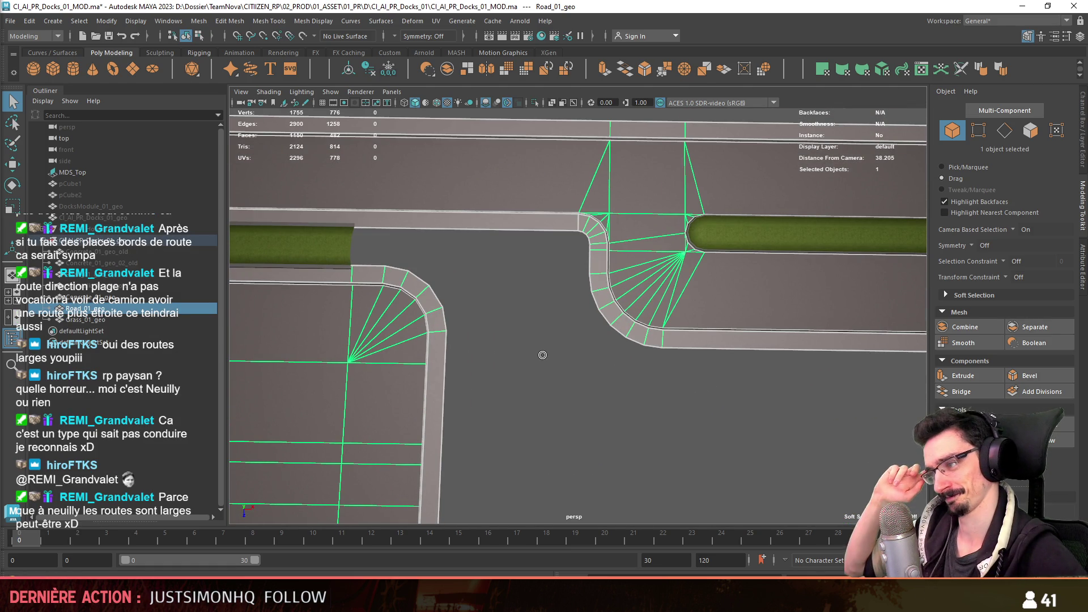
pyautogui.moveTo(543, 354)
pyautogui.keyDown('alt'); pyautogui.mouseDown(button='right')
pyautogui.moveTo(557, 421)
pyautogui.moveTo(549, 392)
pyautogui.mouseUp(button='right'); pyautogui.keyUp('alt')
pyautogui.press('w')
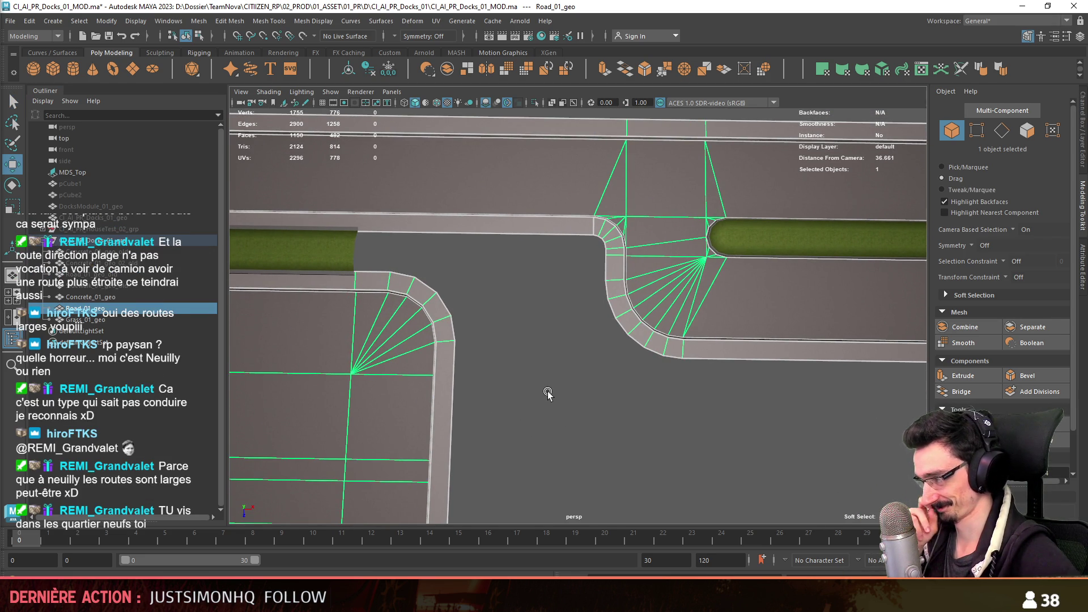
pyautogui.moveTo(548, 392)
pyautogui.keyDown('alt'); pyautogui.mouseDown(button='right')
pyautogui.moveTo(667, 362)
pyautogui.moveTo(628, 364)
pyautogui.moveTo(557, 437)
pyautogui.mouseUp(button='right'); pyautogui.keyUp('alt')
pyautogui.press('F9')
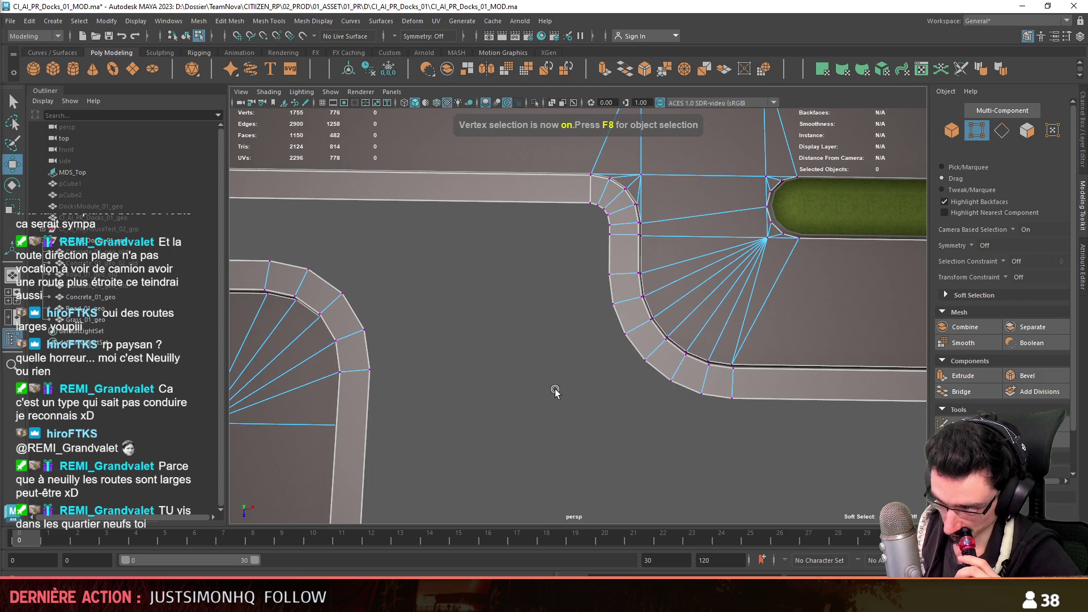
pyautogui.keyDown('alt'); pyautogui.moveTo(600, 272); pyautogui.dragTo(583, 319, button='right'); pyautogui.keyUp('alt')
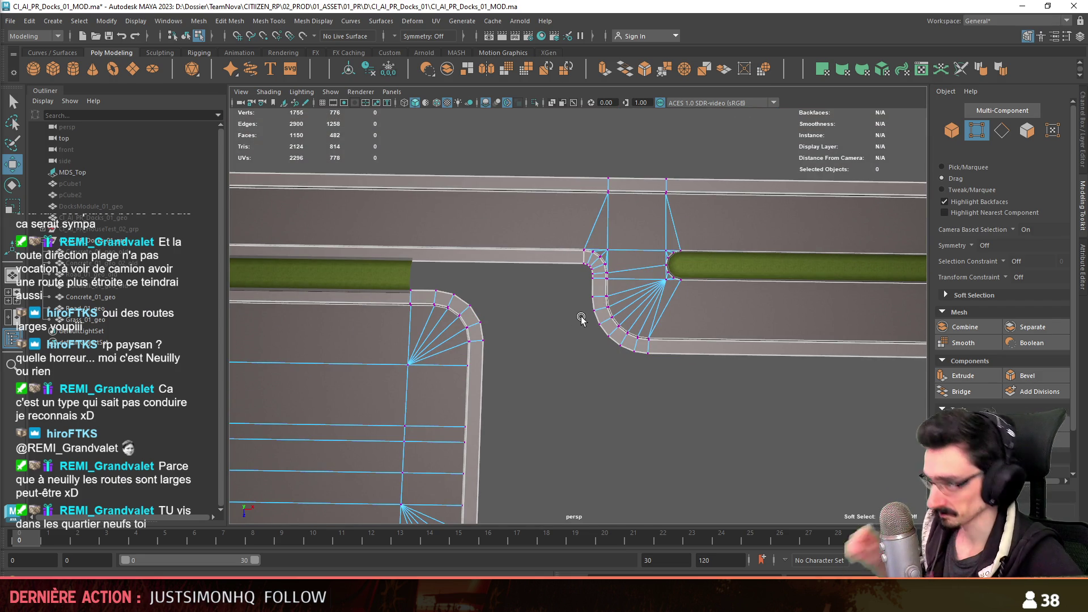
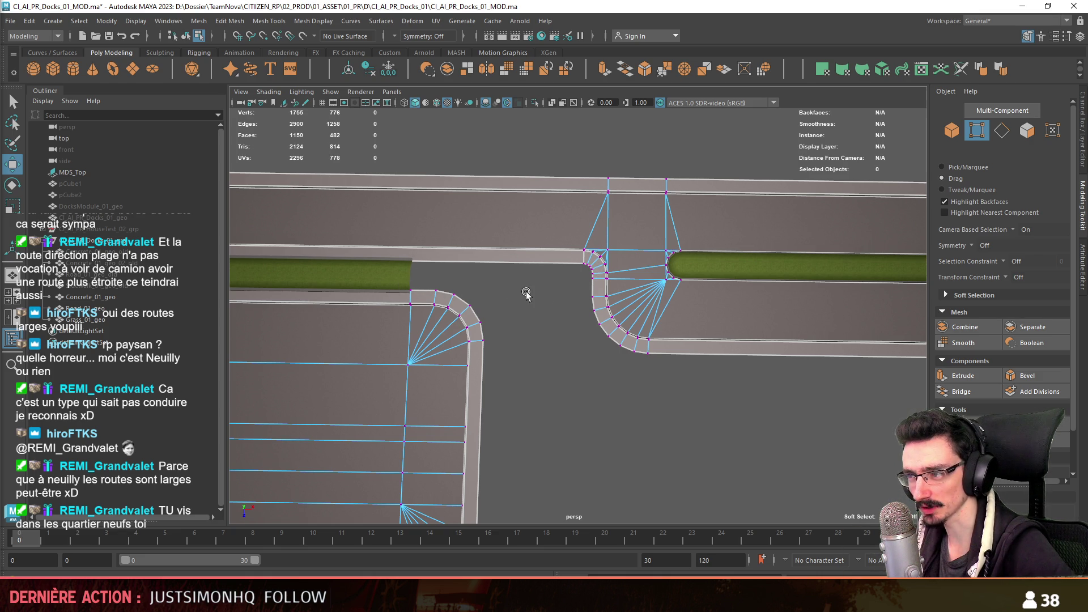
# - In top view, marquee the strip's end vertices and move them rightward to meet the curb corner
pyautogui.moveTo(549, 329)
pyautogui.keyDown('alt'); pyautogui.mouseDown()
pyautogui.moveTo(466, 313)
pyautogui.moveTo(481, 313)
pyautogui.mouseUp(); pyautogui.keyUp('alt')
pyautogui.press('F8')
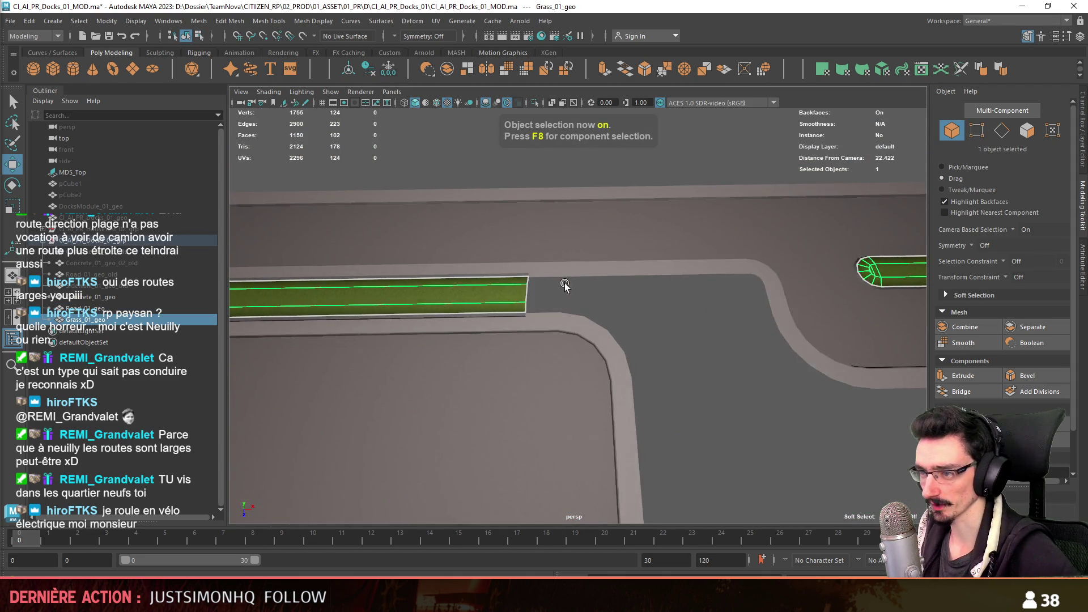
pyautogui.scroll(3, 547, 364)
pyautogui.scroll(2, 503, 314)
pyautogui.press('F9')
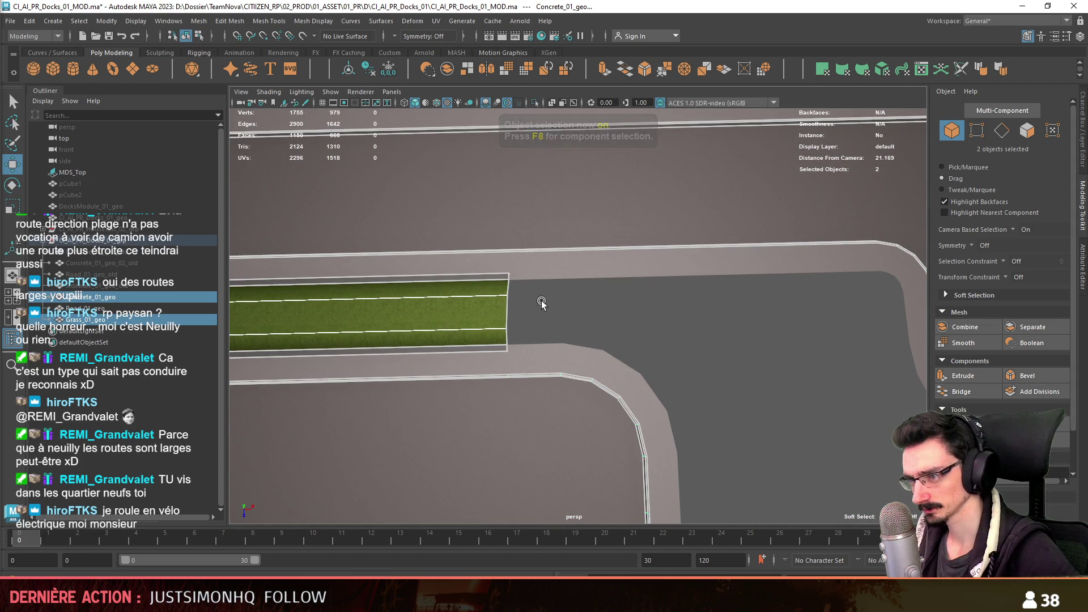
pyautogui.press('space')
pyautogui.press('space')
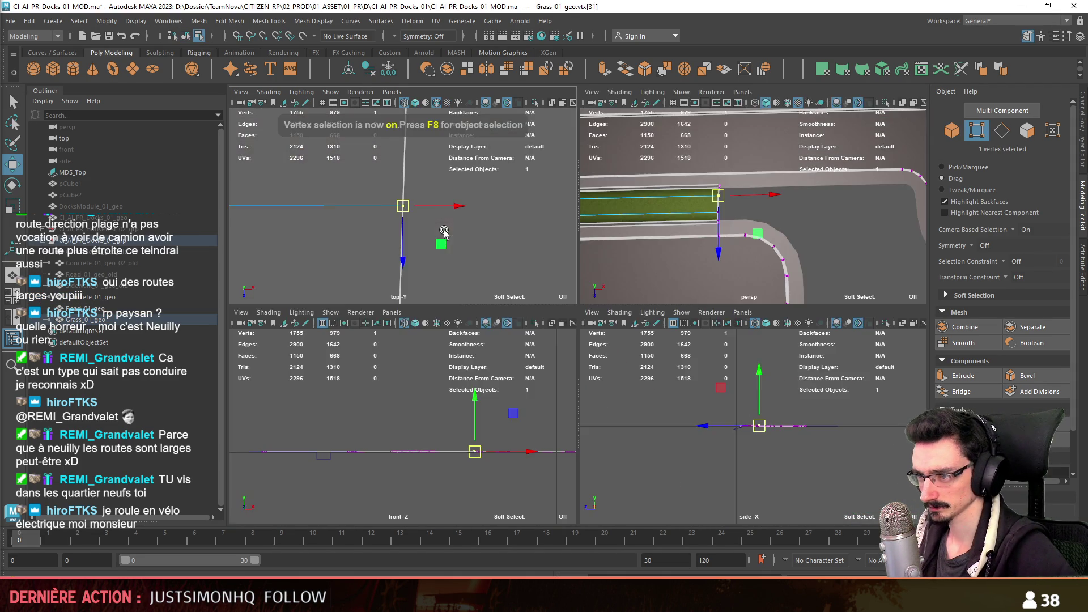
pyautogui.scroll(-4, 539, 318)
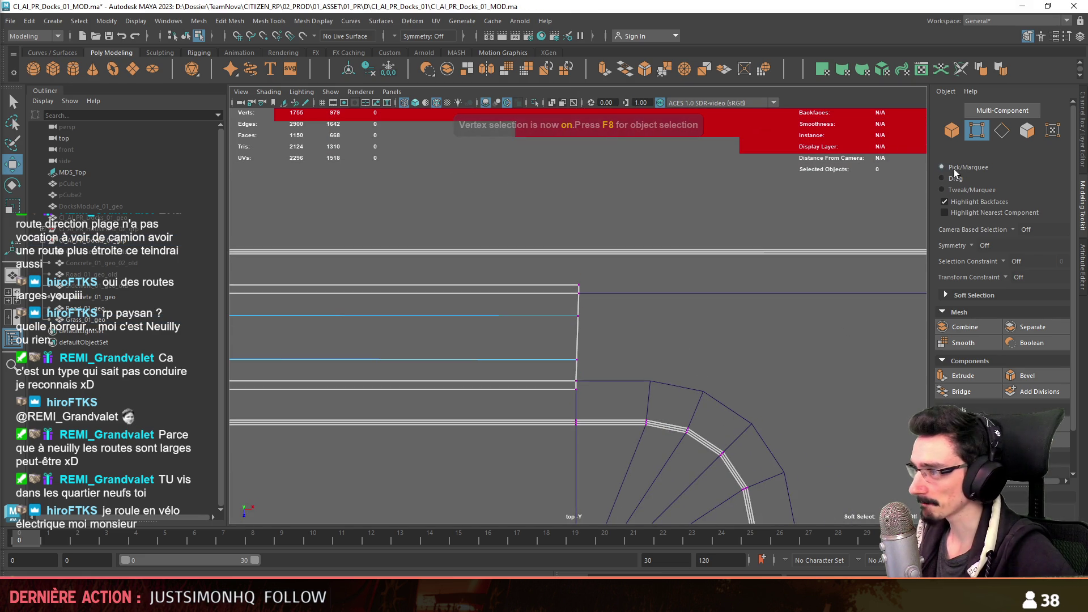
pyautogui.moveTo(585, 277); pyautogui.dragTo(566, 429)
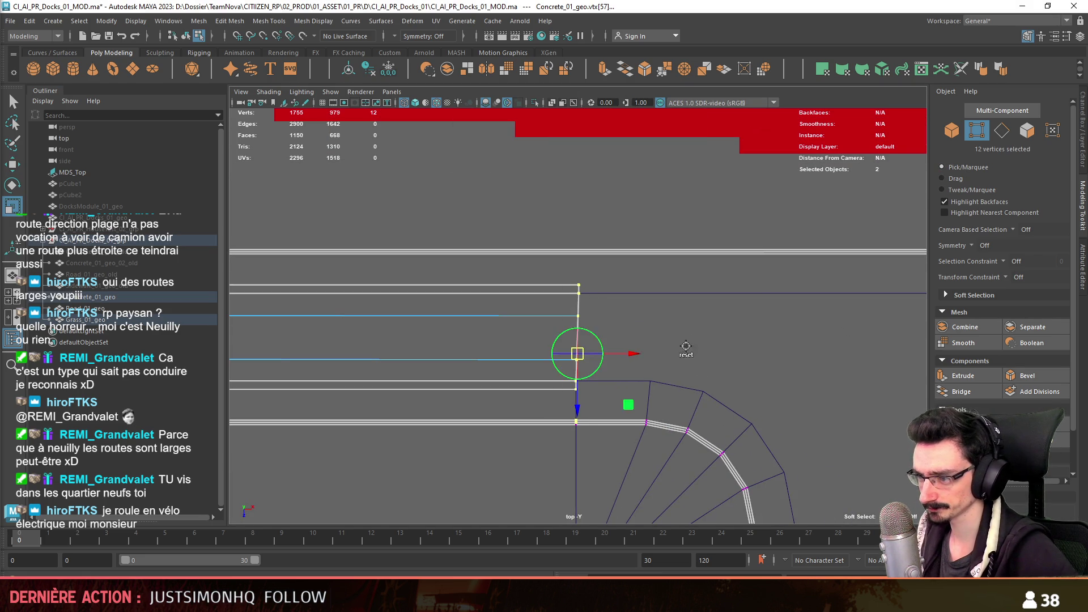
pyautogui.press('r')
pyautogui.scroll(-1, 619, 351)
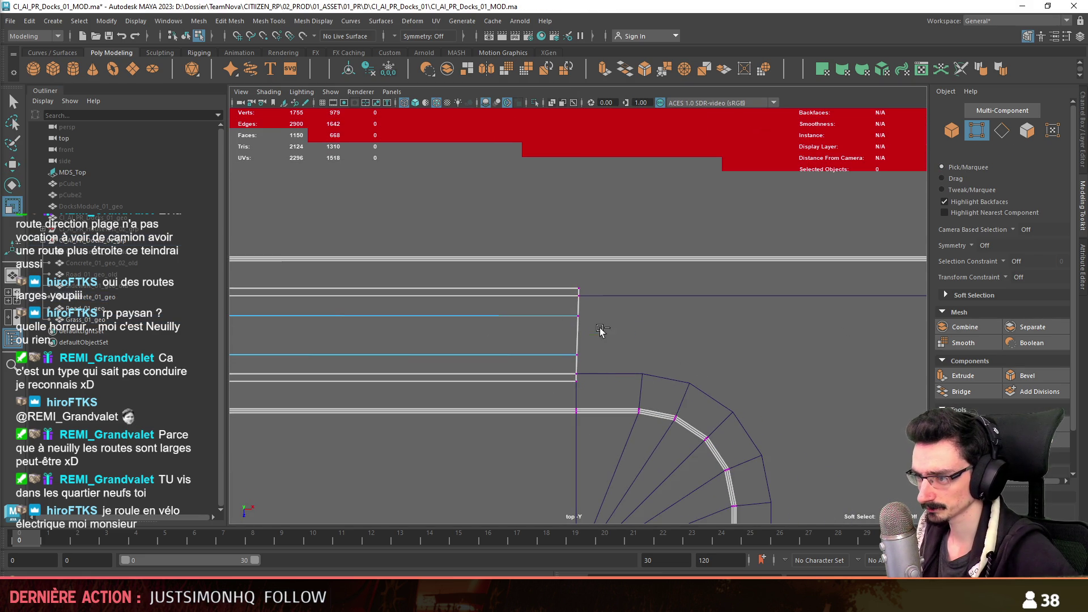
pyautogui.scroll(-1, 595, 344)
pyautogui.scroll(-2, 510, 349)
pyautogui.scroll(-1, 451, 335)
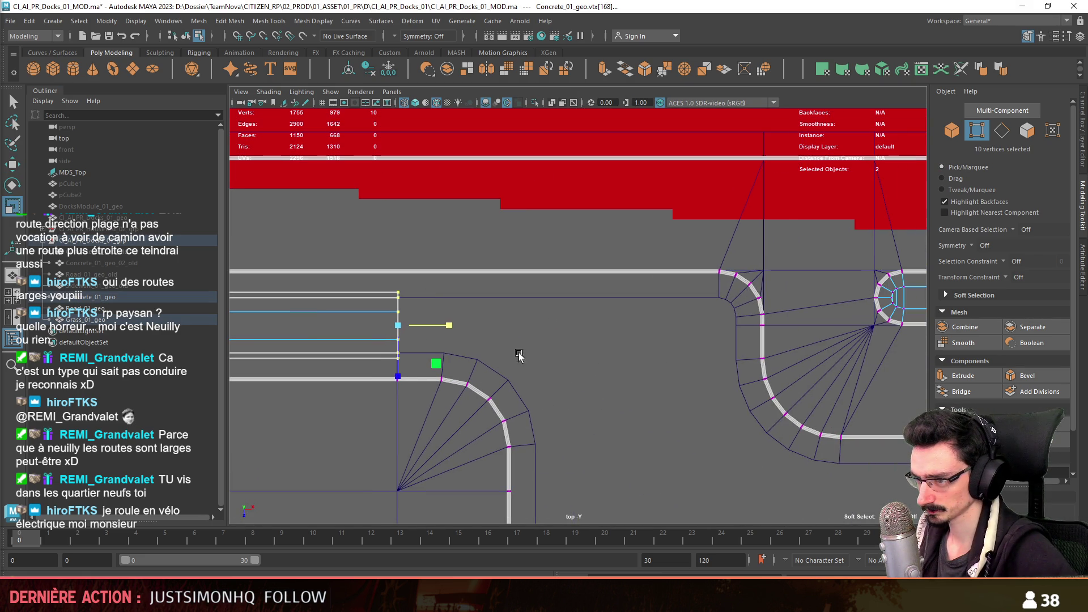
pyautogui.press('w')
pyautogui.moveTo(534, 333); pyautogui.dragTo(690, 342)
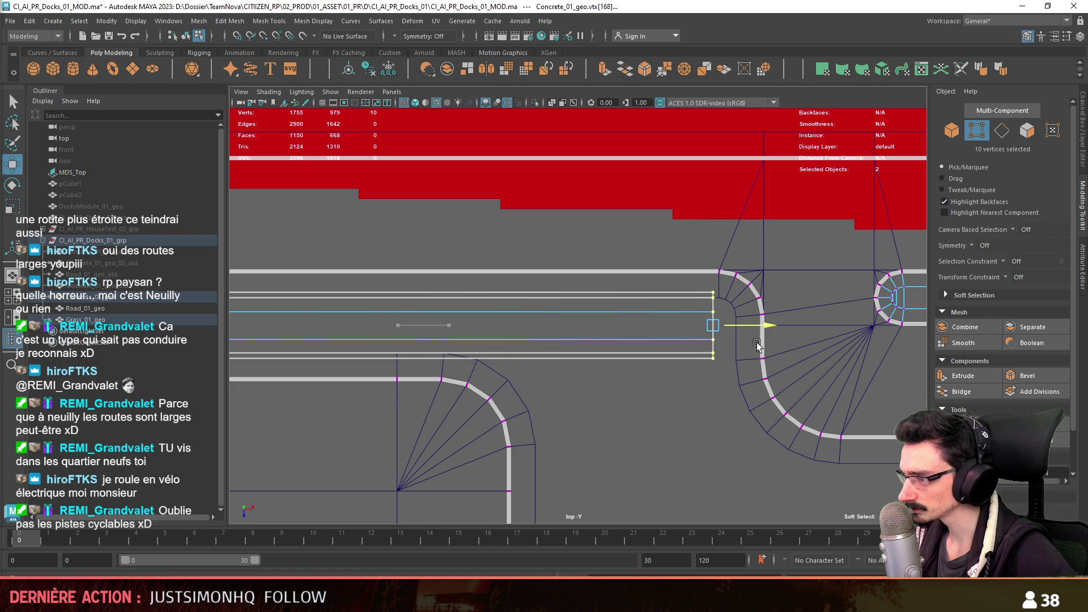
pyautogui.scroll(2, 708, 349)
pyautogui.scroll(2, 571, 248)
pyautogui.press('F8')
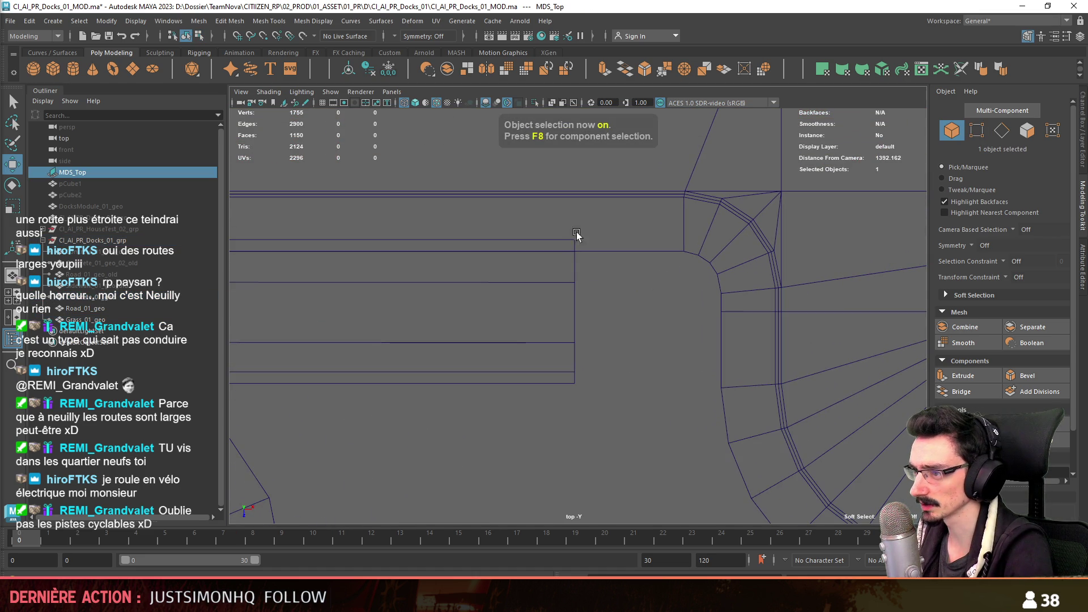
# - Select the concrete border's end edges and place the rotate pivot at the strip end's centre
pyautogui.click(583, 255)
pyautogui.scroll(1, 584, 267)
pyautogui.press('F10')
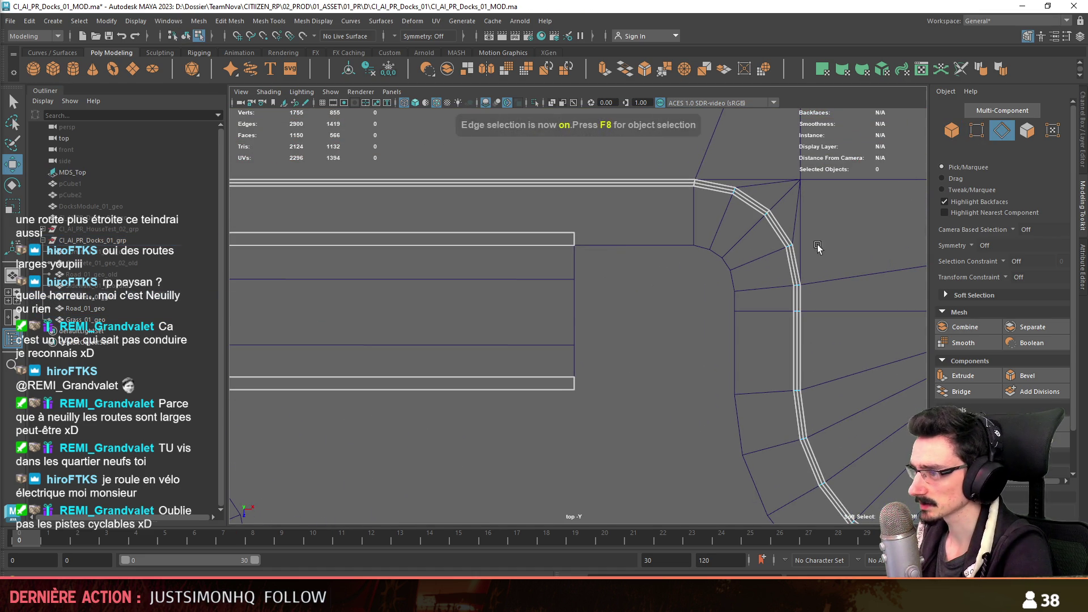
pyautogui.press('F9')
pyautogui.moveTo(596, 212); pyautogui.dragTo(553, 409)
pyautogui.scroll(1, 686, 289)
pyautogui.press('F10')
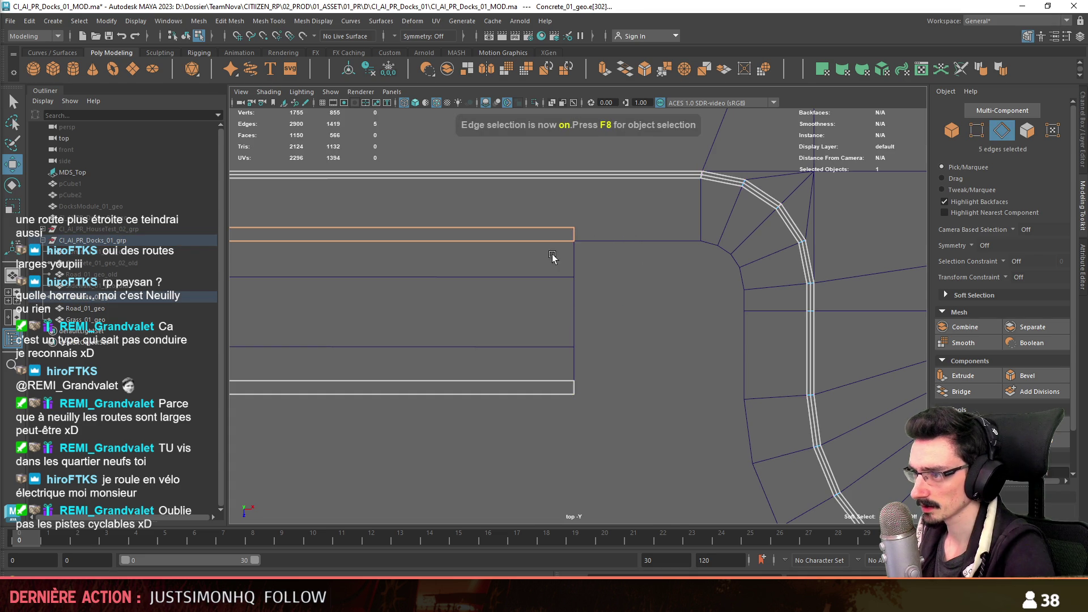
pyautogui.scroll(1, 570, 272)
pyautogui.click(522, 219)
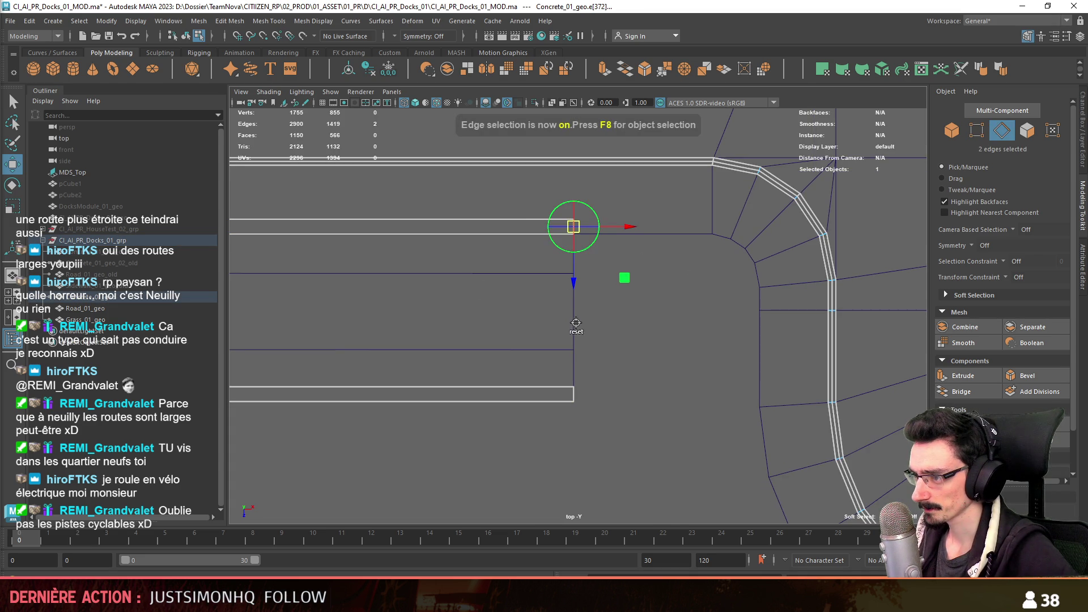
pyautogui.press('e')
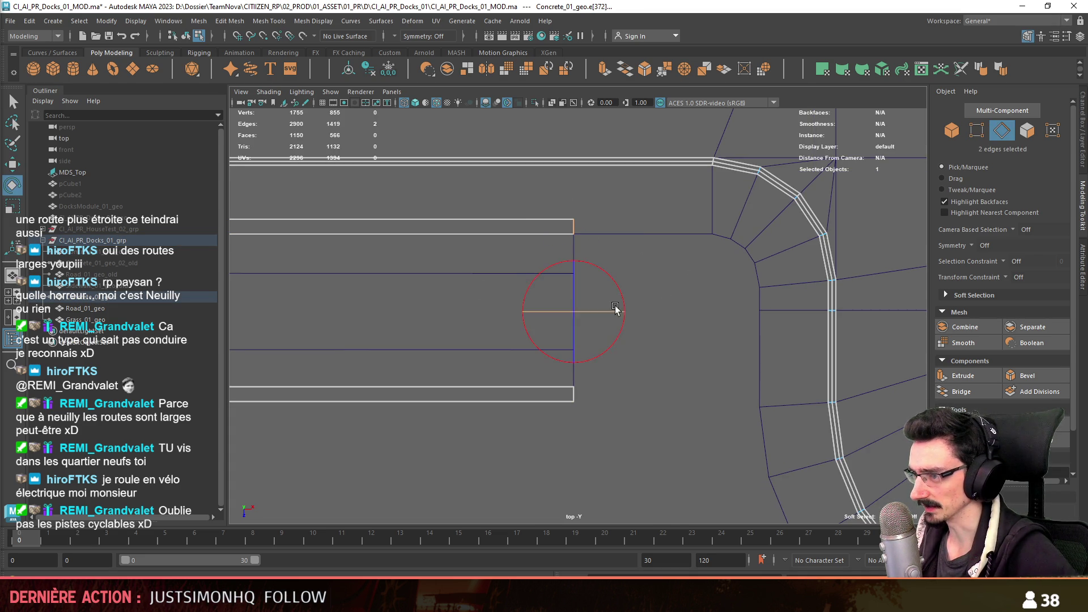
pyautogui.scroll(-1, 950, 389)
pyautogui.press('space')
pyautogui.press('space')
pyautogui.keyDown('alt'); pyautogui.moveTo(722, 293); pyautogui.dragTo(470, 206); pyautogui.keyUp('alt')
pyautogui.press('space')
pyautogui.press('space')
pyautogui.scroll(-1, 542, 300)
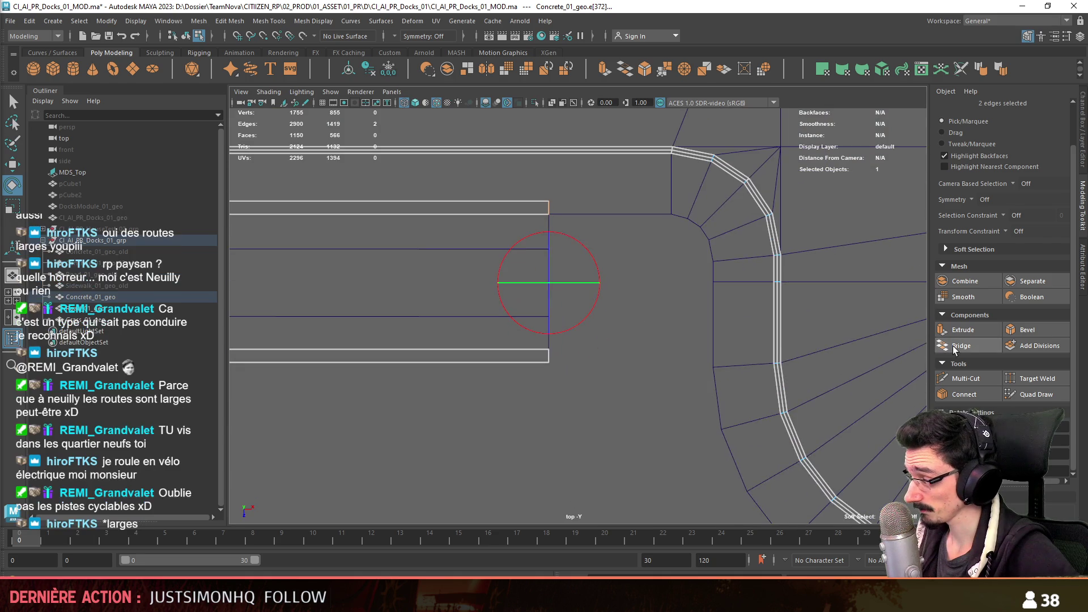
pyautogui.scroll(1, 542, 300)
pyautogui.scroll(1, 651, 321)
pyautogui.moveTo(652, 320)
pyautogui.keyDown('alt'); pyautogui.mouseDown(button='middle')
pyautogui.moveTo(635, 393)
pyautogui.moveTo(543, 305)
pyautogui.mouseUp(button='middle'); pyautogui.keyUp('alt')
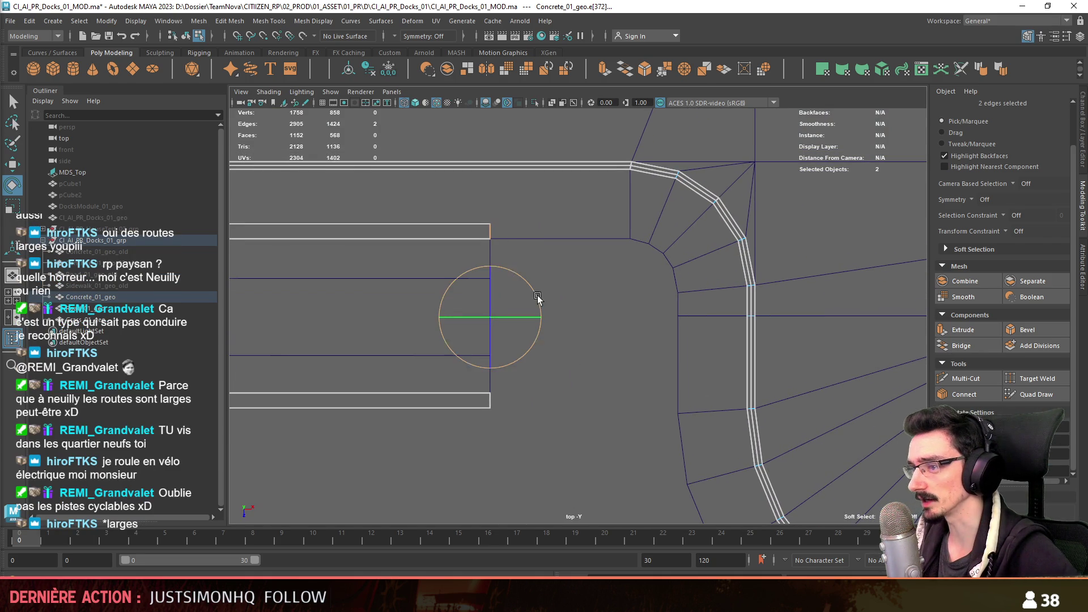
# - Extrude the end edges and swing them around the pivot to form a curved curb band
pyautogui.hotkey('ctrl', 'e')
pyautogui.moveTo(528, 281)
pyautogui.mouseDown()
pyautogui.moveTo(539, 291)
pyautogui.moveTo(527, 289)
pyautogui.mouseUp()
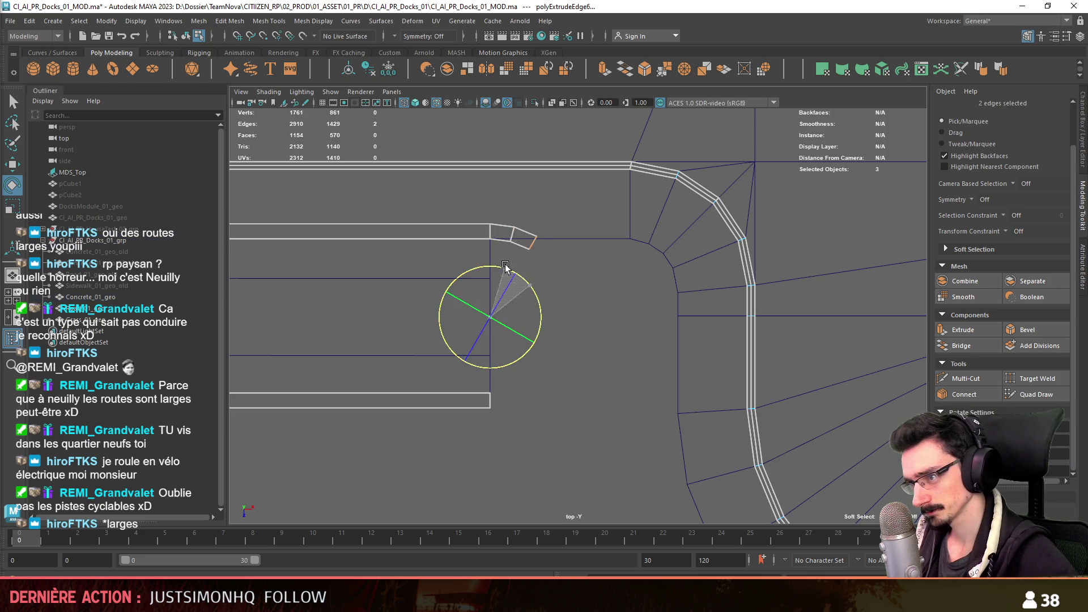
pyautogui.moveTo(749, 231)
pyautogui.keyDown('alt'); pyautogui.mouseDown()
pyautogui.moveTo(632, 282)
pyautogui.moveTo(632, 330)
pyautogui.mouseUp(); pyautogui.keyUp('alt')
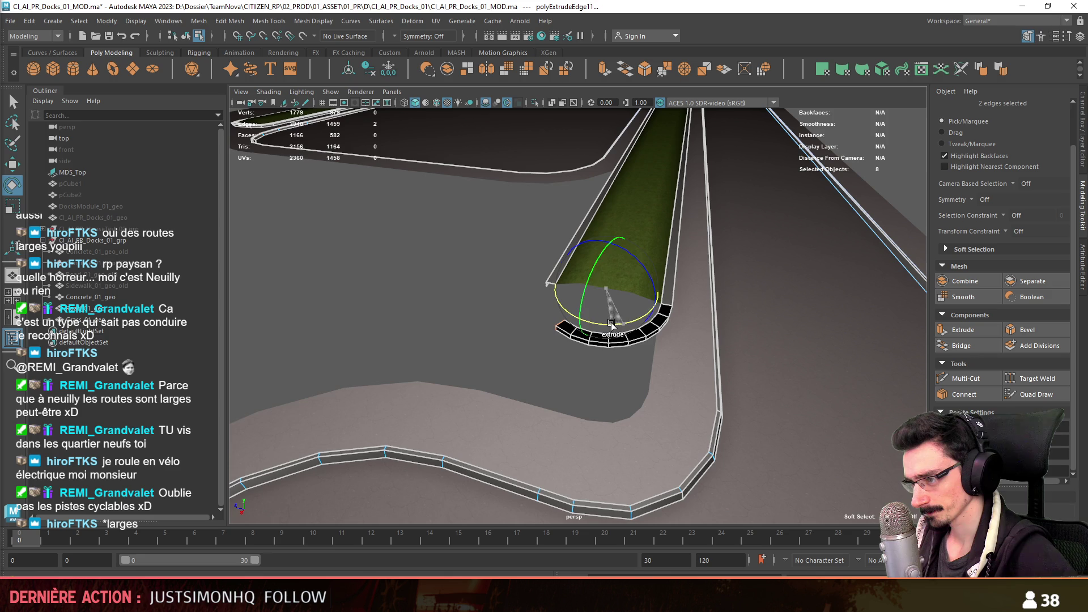
pyautogui.moveTo(599, 330)
pyautogui.keyDown('alt'); pyautogui.mouseDown()
pyautogui.moveTo(586, 354)
pyautogui.moveTo(599, 304)
pyautogui.moveTo(748, 358)
pyautogui.mouseUp(); pyautogui.keyUp('alt')
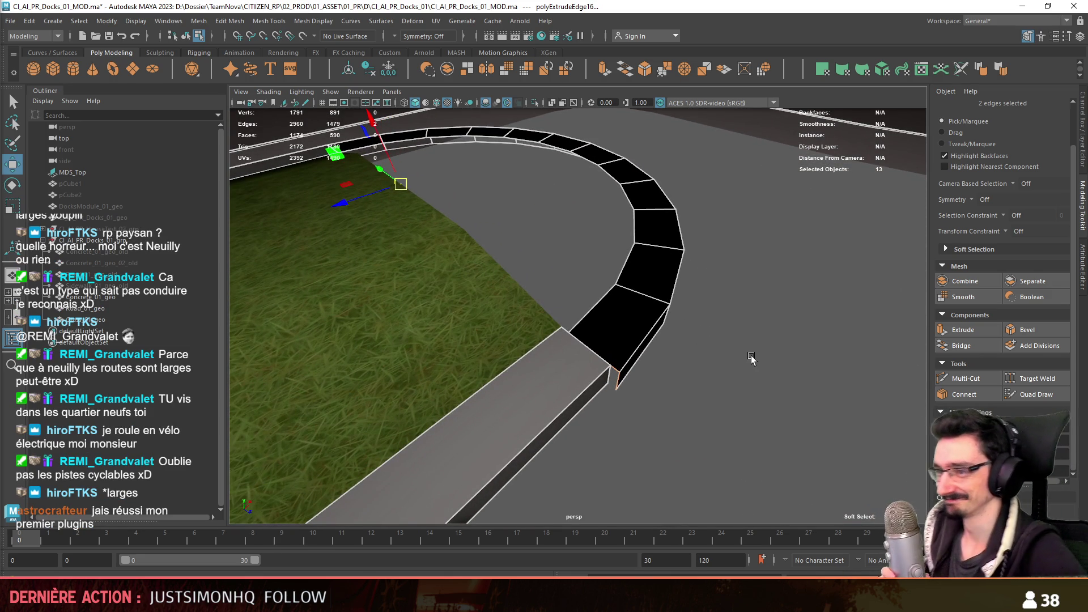
pyautogui.moveTo(749, 358)
pyautogui.keyDown('alt'); pyautogui.mouseDown()
pyautogui.moveTo(586, 386)
pyautogui.moveTo(646, 341)
pyautogui.moveTo(724, 323)
pyautogui.mouseUp(); pyautogui.keyUp('alt')
pyautogui.press('F10')
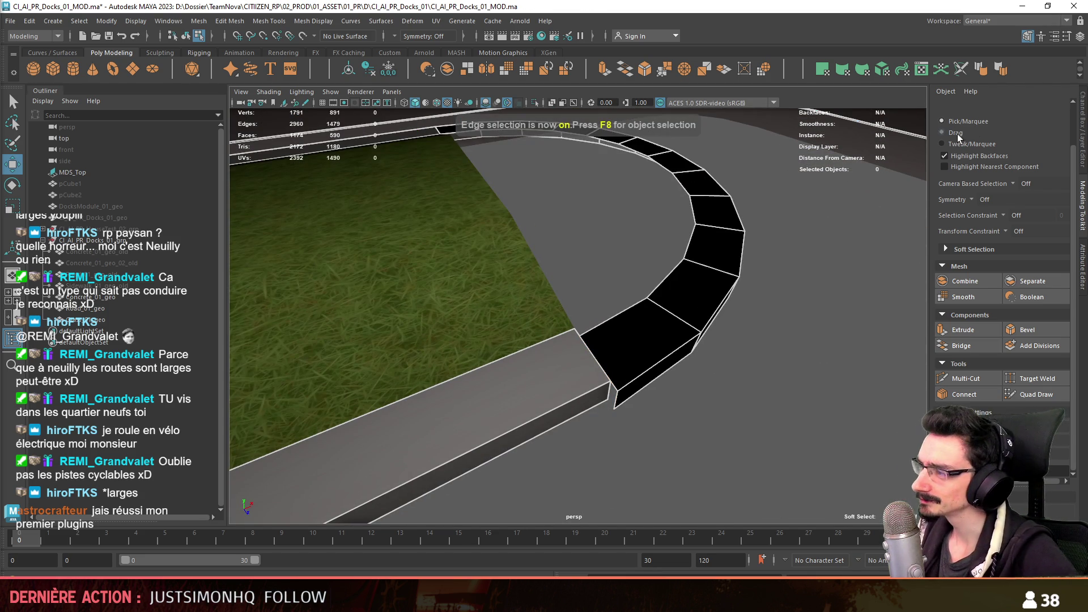
# - Enable soft selection with a wider falloff and delete the stray flat sidewalk face
pyautogui.click(616, 391)
pyautogui.press('b')
pyautogui.moveTo(599, 362); pyautogui.dragTo(893, 372)
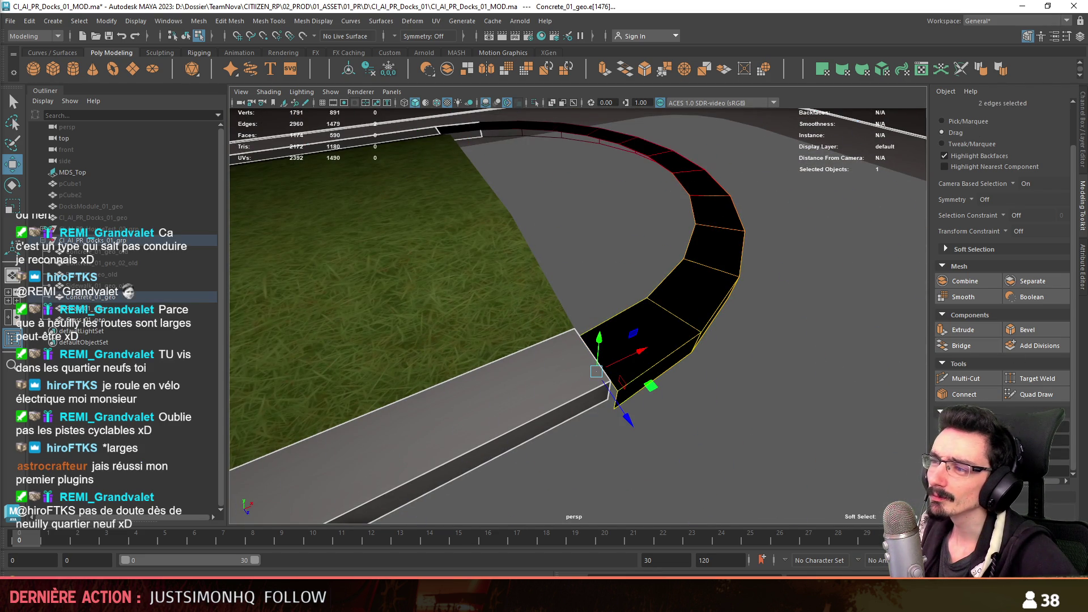
pyautogui.moveTo(596, 378)
pyautogui.keyDown('alt'); pyautogui.mouseDown()
pyautogui.moveTo(622, 374)
pyautogui.moveTo(595, 374)
pyautogui.mouseUp(); pyautogui.keyUp('alt')
pyautogui.press('F11')
pyautogui.click(535, 360)
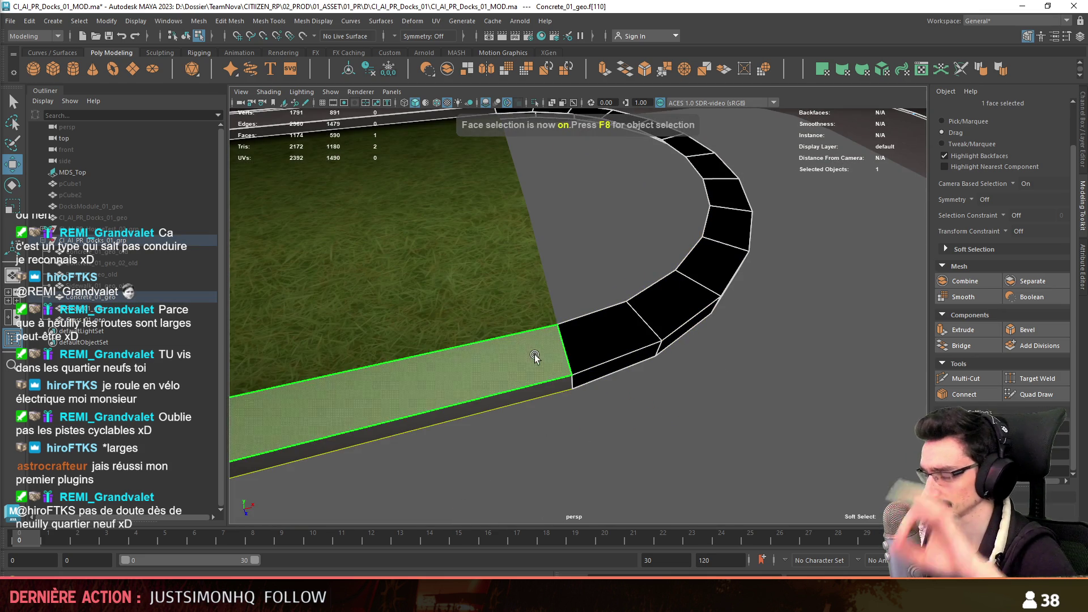
pyautogui.press('Delete')
# - Select the whole loop of curb faces and merge their overlapping vertices via Edit Mesh > Merge
pyautogui.click(643, 361)
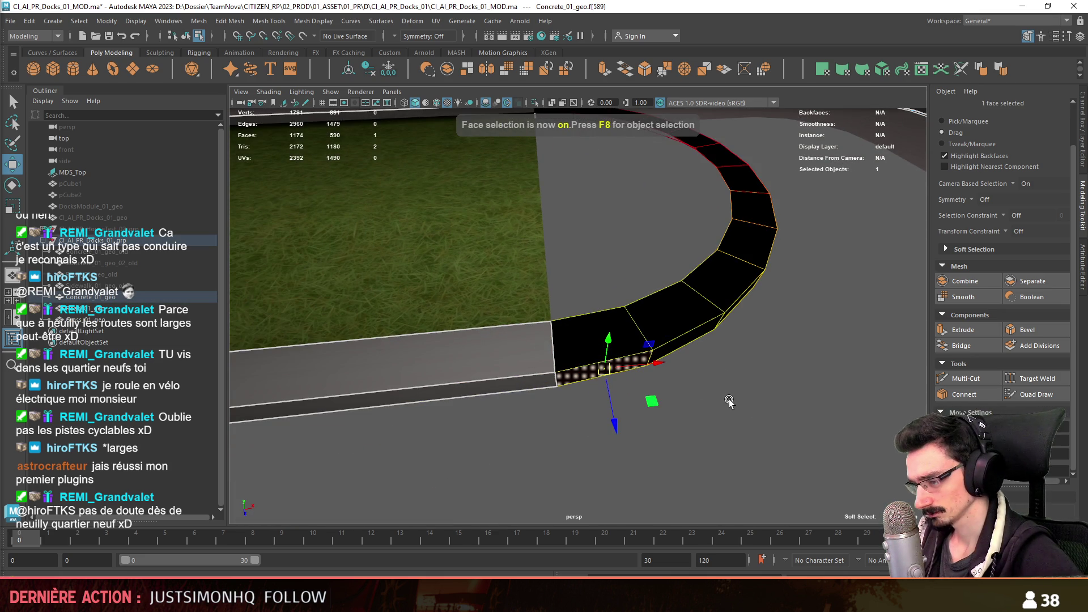
pyautogui.doubleClick(587, 340)
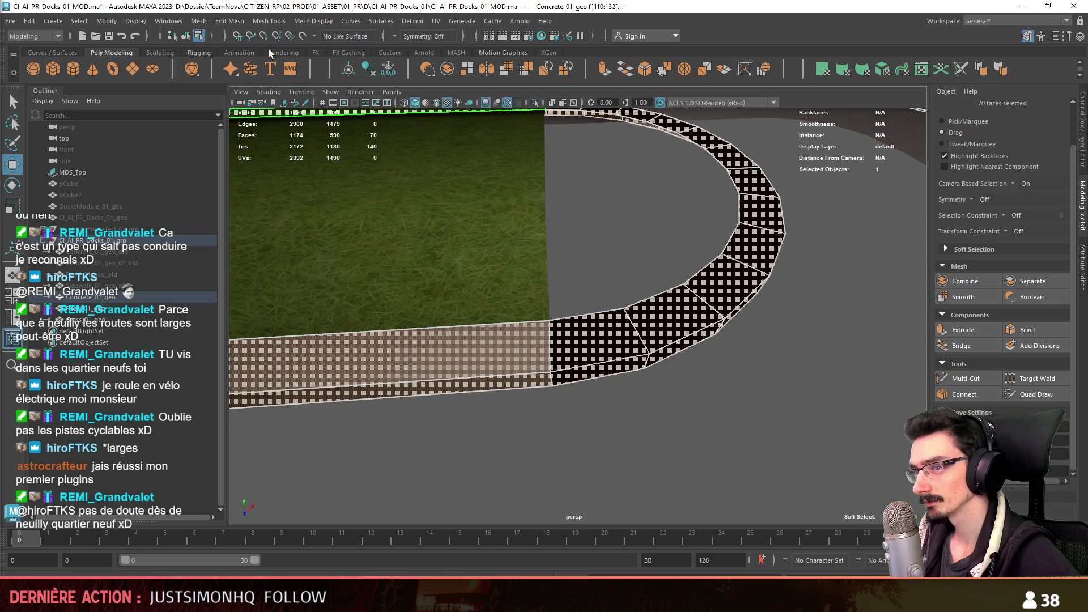
pyautogui.click(270, 20)
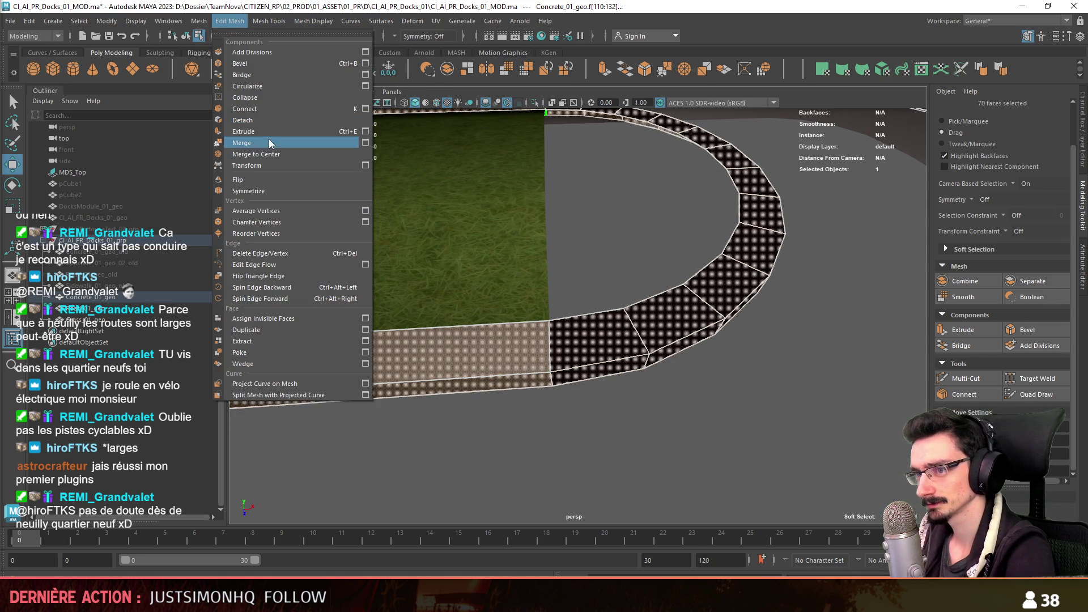
pyautogui.click(268, 142)
pyautogui.press('F9')
pyautogui.keyDown('alt'); pyautogui.moveTo(637, 418); pyautogui.dragTo(352, 223); pyautogui.keyUp('alt')
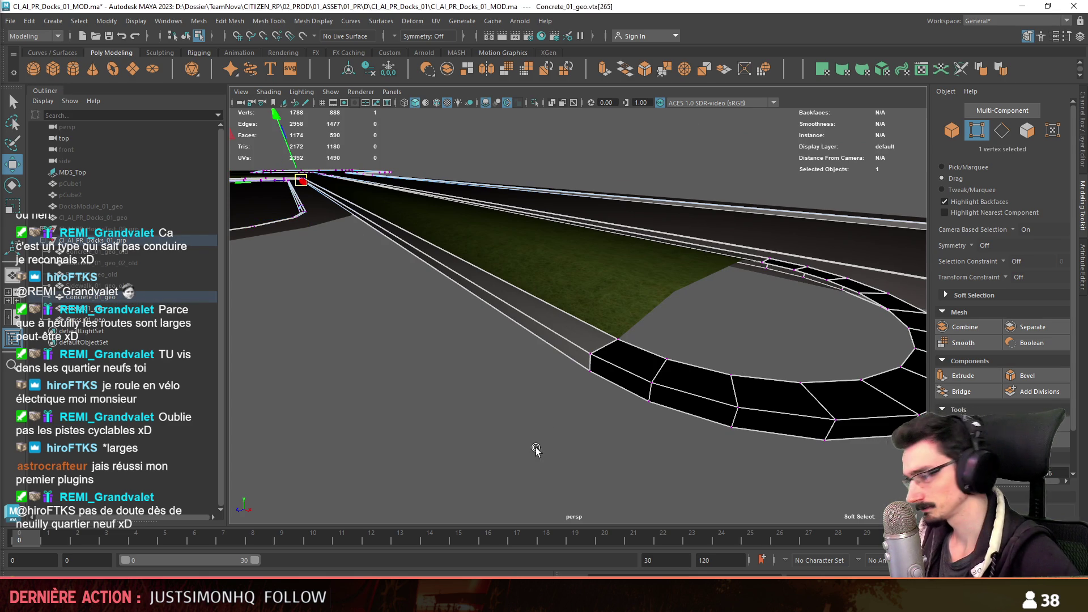
# - Check the edge loop along the welded curb and return to object selection
pyautogui.press('F11')
pyautogui.click(639, 362)
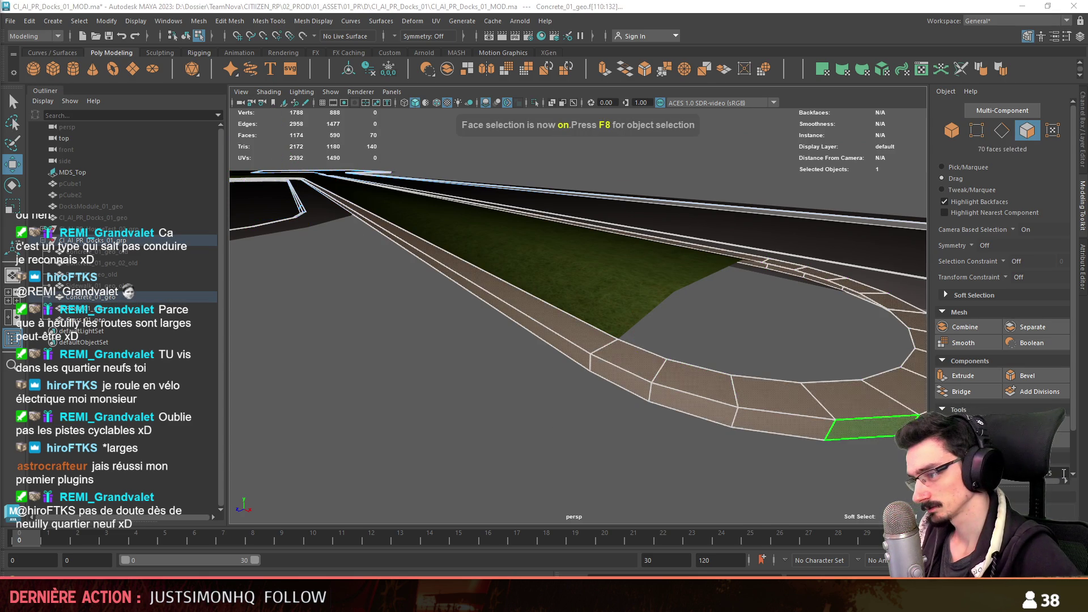
pyautogui.press('F10')
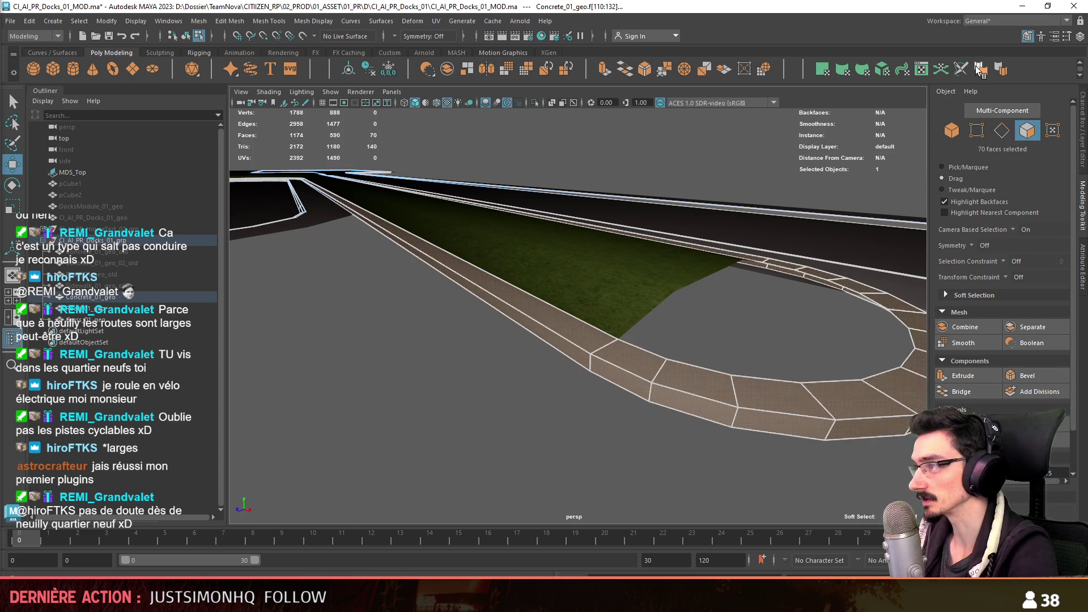
pyautogui.doubleClick(655, 384)
pyautogui.press('F8')
pyautogui.moveTo(494, 408)
pyautogui.keyDown('alt'); pyautogui.mouseDown()
pyautogui.moveTo(705, 389)
pyautogui.moveTo(535, 398)
pyautogui.moveTo(510, 377)
pyautogui.moveTo(417, 384)
pyautogui.moveTo(532, 364)
pyautogui.moveTo(527, 372)
pyautogui.moveTo(550, 356)
pyautogui.mouseUp(); pyautogui.keyUp('alt')
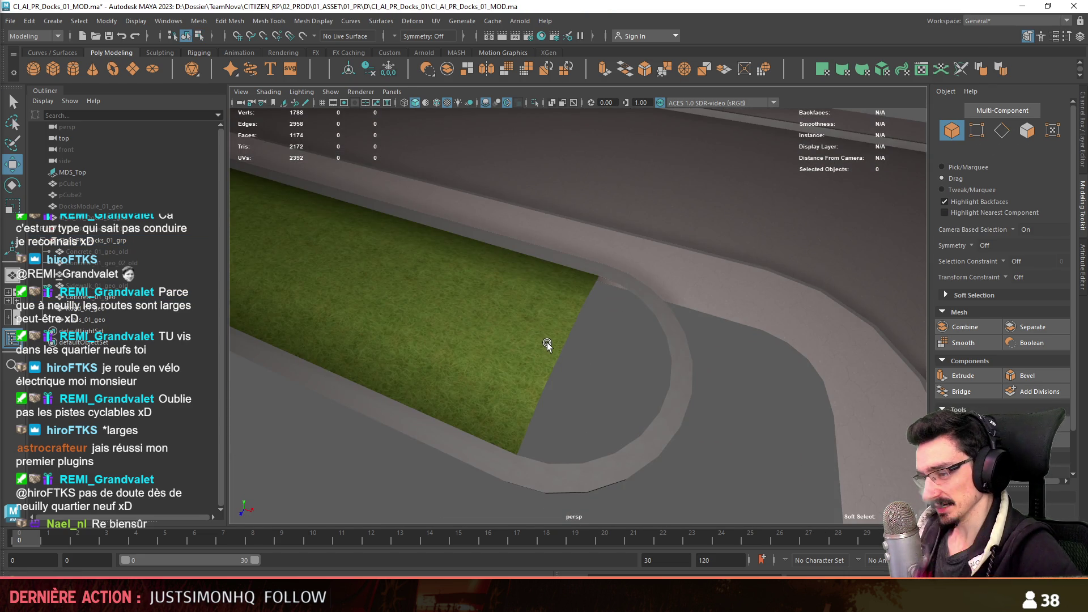
# - Select the grass mesh and pick its end edge in edge mode
pyautogui.click(547, 343)
pyautogui.keyDown('alt'); pyautogui.moveTo(562, 323); pyautogui.dragTo(535, 323); pyautogui.keyUp('alt')
pyautogui.press('F8')
pyautogui.moveTo(607, 359)
pyautogui.keyDown('alt'); pyautogui.mouseDown()
pyautogui.moveTo(591, 291)
pyautogui.moveTo(675, 409)
pyautogui.moveTo(607, 365)
pyautogui.mouseUp(); pyautogui.keyUp('alt')
pyautogui.click(589, 251)
pyautogui.moveTo(588, 251)
pyautogui.keyDown('alt'); pyautogui.mouseDown()
pyautogui.moveTo(613, 307)
pyautogui.moveTo(651, 341)
pyautogui.moveTo(522, 360)
pyautogui.moveTo(571, 362)
pyautogui.moveTo(685, 328)
pyautogui.moveTo(612, 255)
pyautogui.moveTo(454, 326)
pyautogui.moveTo(579, 342)
pyautogui.moveTo(544, 336)
pyautogui.moveTo(565, 357)
pyautogui.moveTo(554, 361)
pyautogui.mouseUp(); pyautogui.keyUp('alt')
# - Extrude the end edge repeatedly, rotating each segment into a curved band around the corner
pyautogui.hotkey('ctrl', 'e')
pyautogui.press('e')
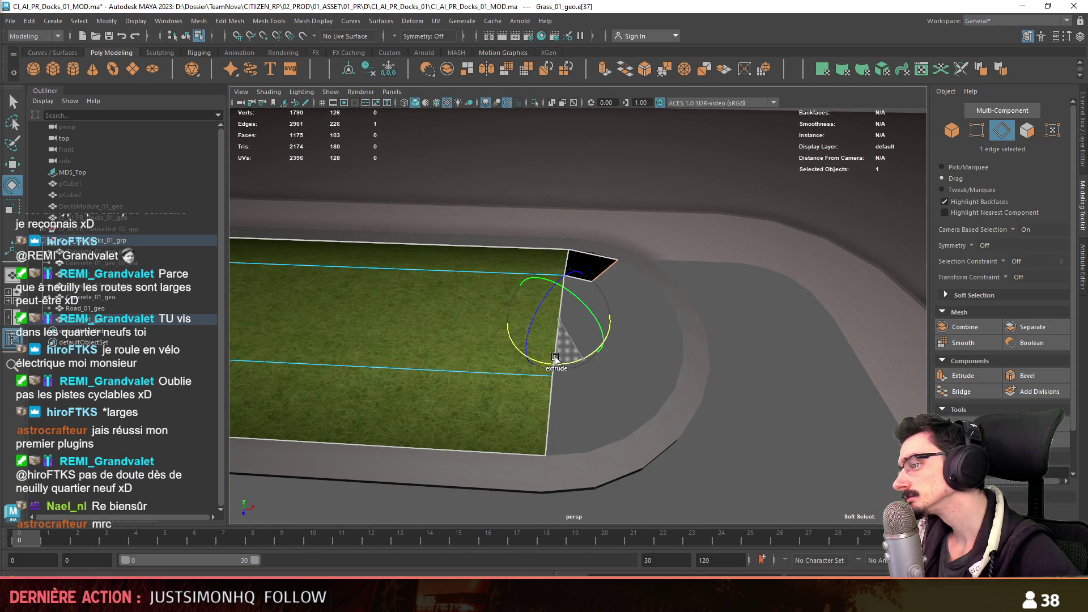
pyautogui.hotkey('ctrl', 'e')
pyautogui.hotkey('ctrl', 'e')
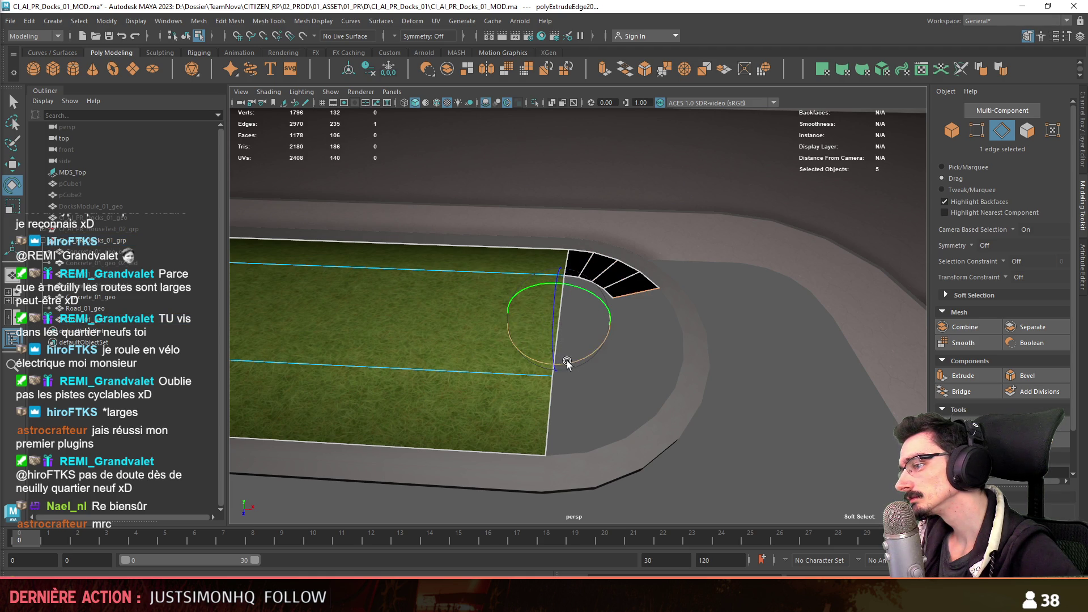
pyautogui.hotkey('ctrl', 'e')
pyautogui.hotkey('ctrl', 'e')
pyautogui.hotkey('ctrl', 'e')
pyautogui.hotkey('ctrl', 'e')
pyautogui.hotkey('ctrl', 'e')
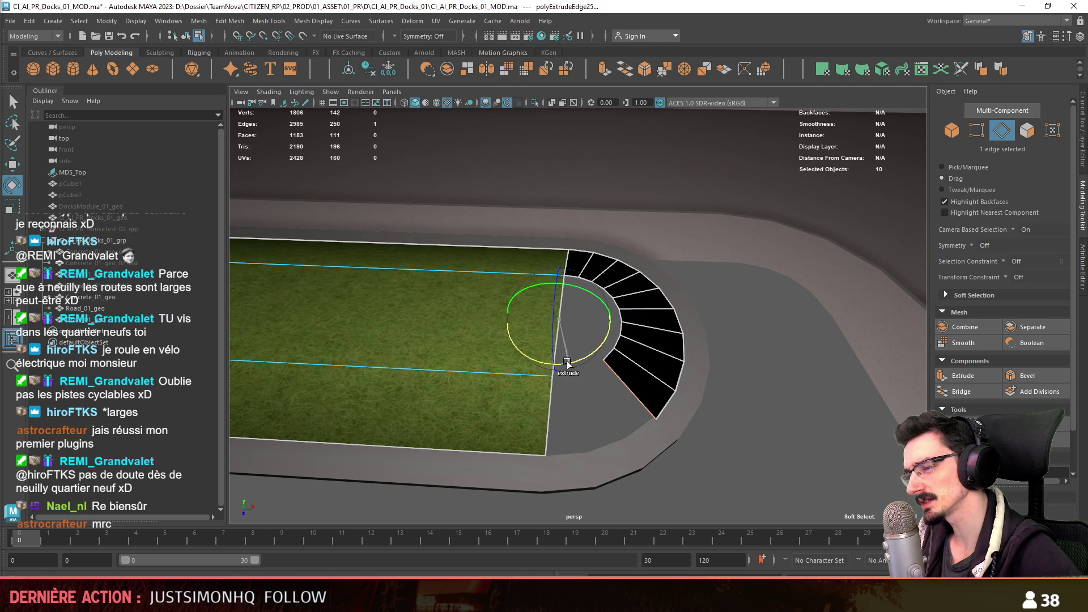
pyautogui.hotkey('ctrl', 'e')
pyautogui.hotkey('ctrl', 'e')
pyautogui.hotkey('ctrl', 'e')
pyautogui.moveTo(571, 364)
pyautogui.keyDown('alt'); pyautogui.mouseDown()
pyautogui.moveTo(697, 374)
pyautogui.moveTo(570, 372)
pyautogui.mouseUp(); pyautogui.keyUp('alt')
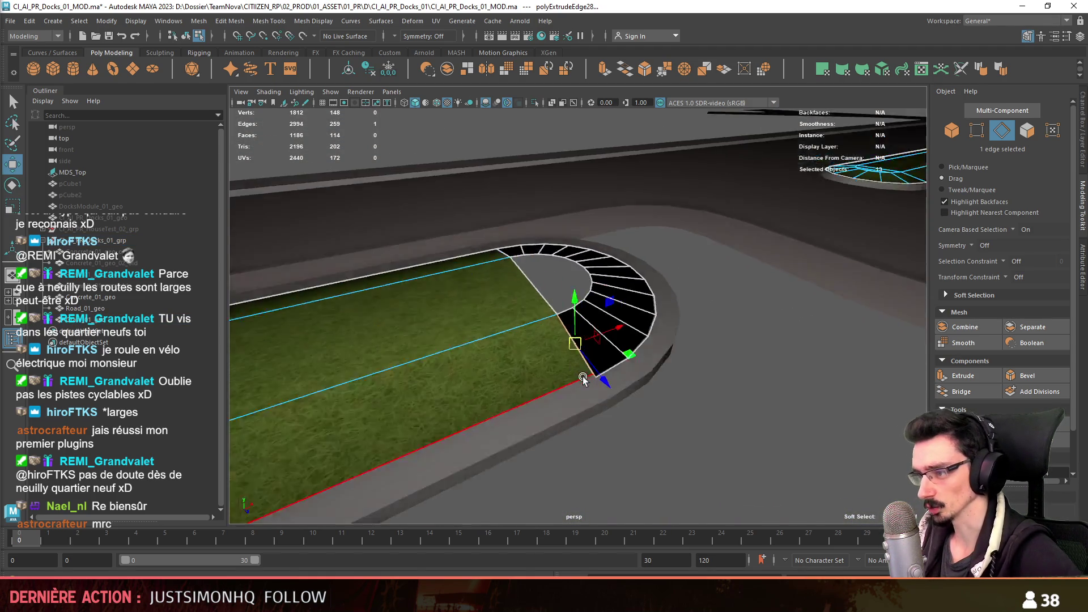
pyautogui.keyDown('alt'); pyautogui.moveTo(570, 373); pyautogui.dragTo(609, 407); pyautogui.keyUp('alt')
# - Widen the soft-selection falloff, snap the pivot onto the corner vertex with D and V, then deselect
pyautogui.click(578, 385)
pyautogui.press('b')
pyautogui.moveTo(578, 385); pyautogui.dragTo(777, 379, button='middle')
pyautogui.press('d')
pyautogui.click(605, 428)
pyautogui.press('v')
pyautogui.moveTo(605, 432); pyautogui.dragTo(600, 426)
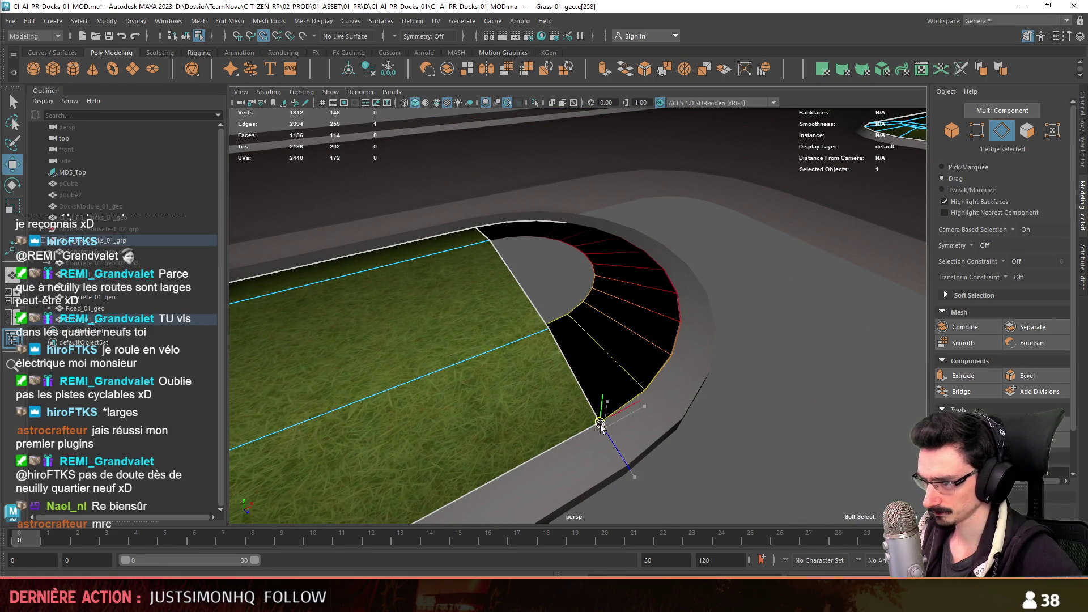
pyautogui.press('F9')
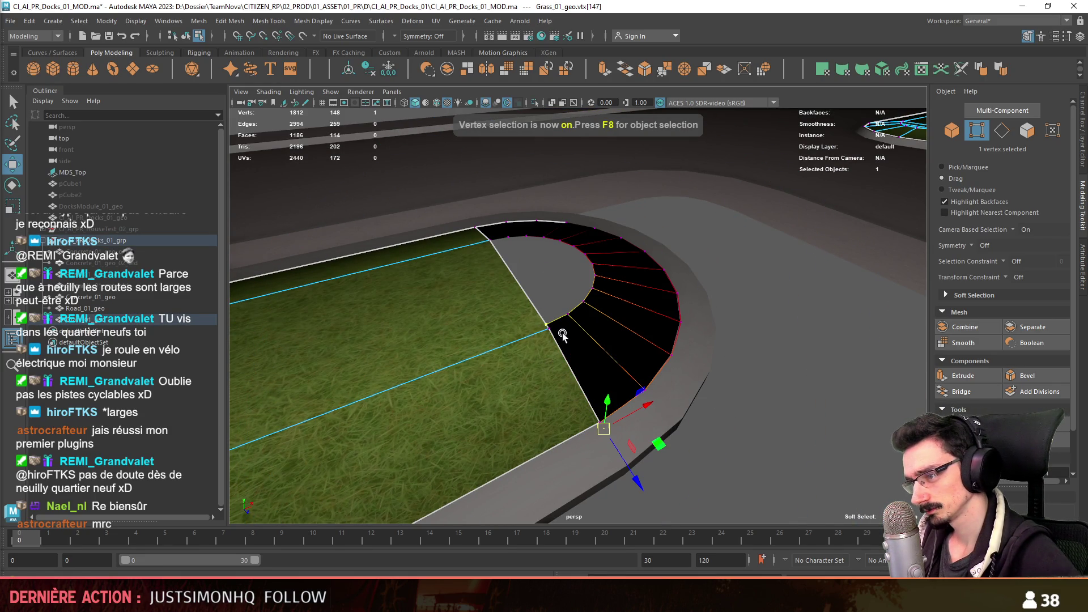
pyautogui.click(788, 367)
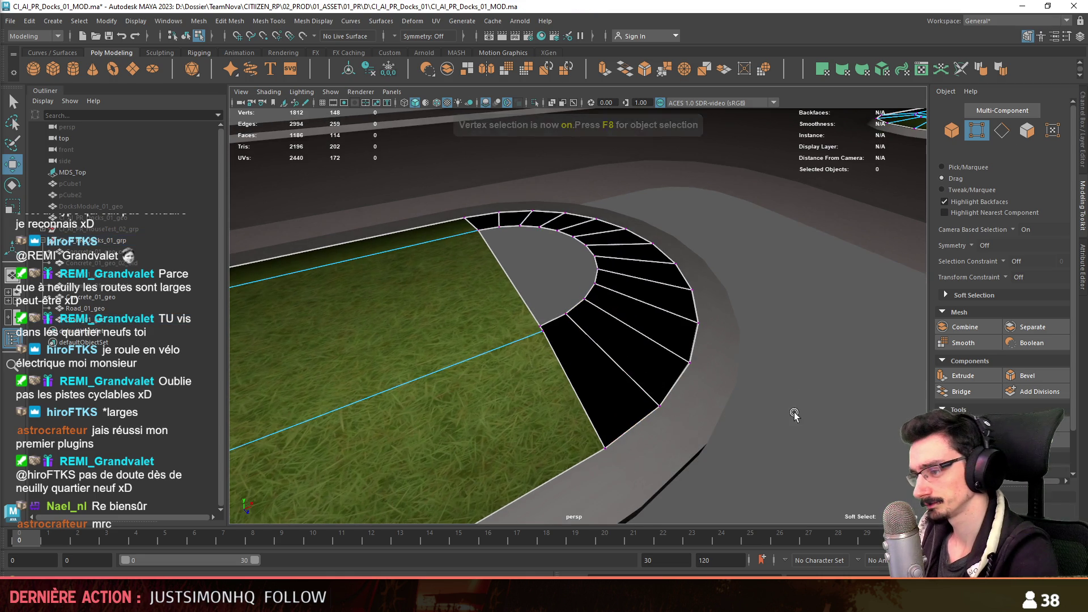
pyautogui.press('F9')
pyautogui.click(825, 403)
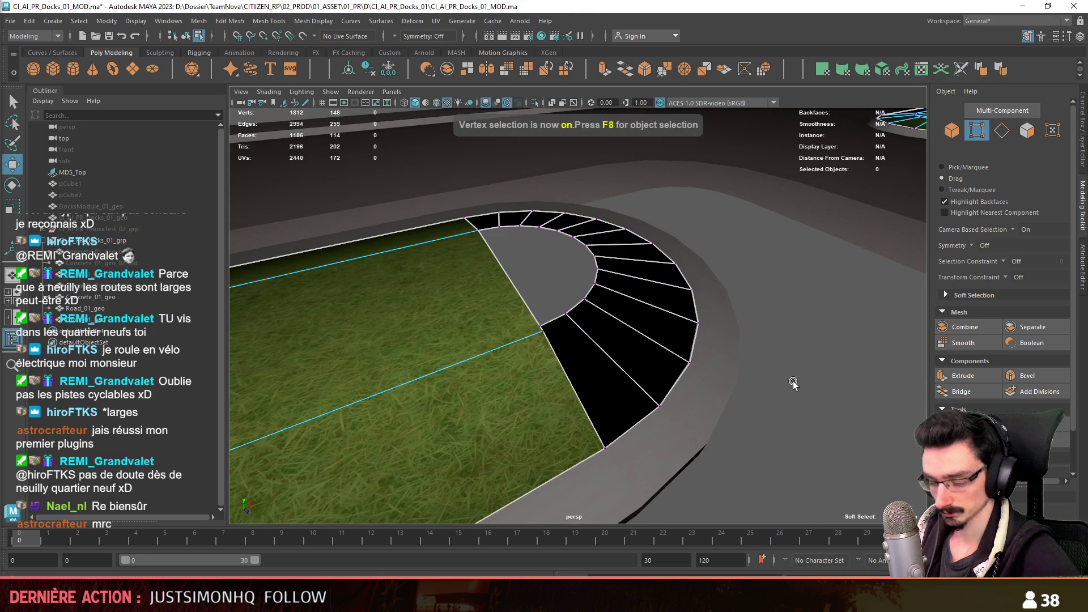
# - Vertex-snap the band's inner corner vertices onto the grass edge
pyautogui.keyDown('alt'); pyautogui.moveTo(558, 358); pyautogui.dragTo(601, 370); pyautogui.keyUp('alt')
pyautogui.click(602, 370)
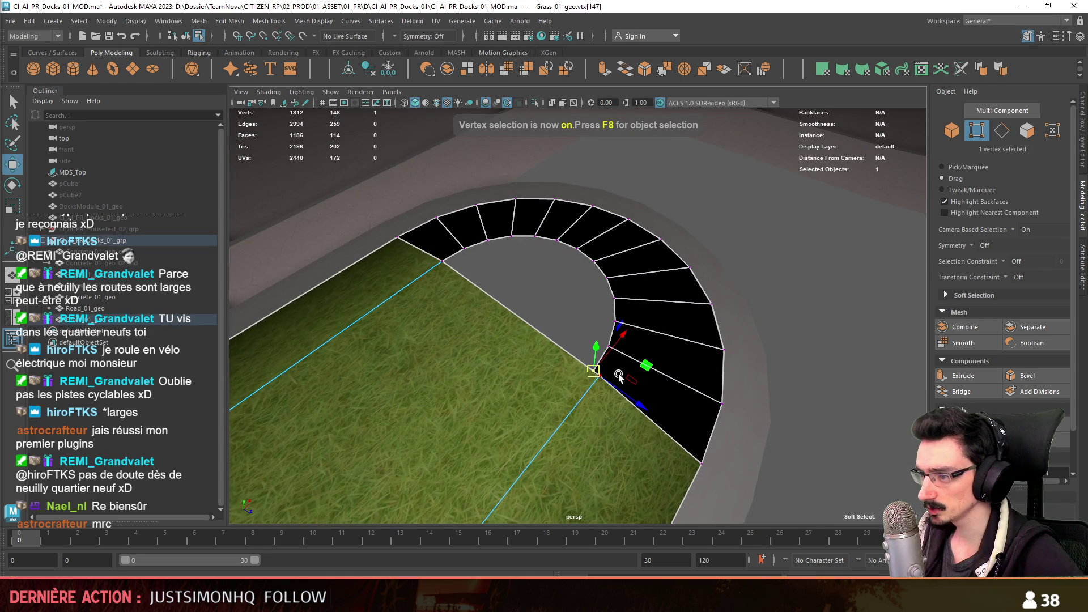
pyautogui.keyDown('alt'); pyautogui.moveTo(521, 325); pyautogui.dragTo(484, 267); pyautogui.keyUp('alt')
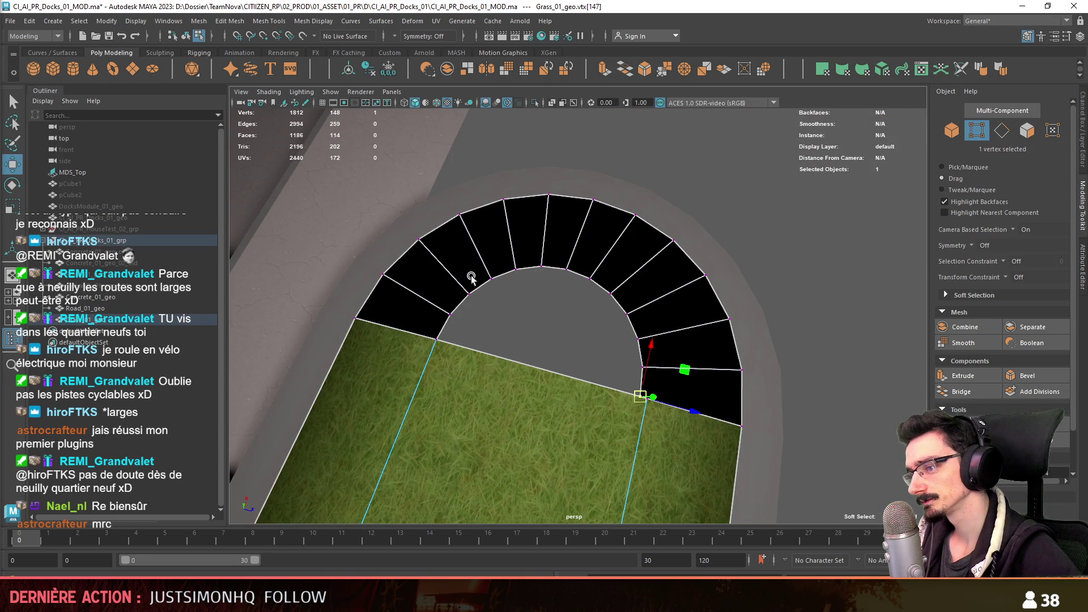
pyautogui.press('v')
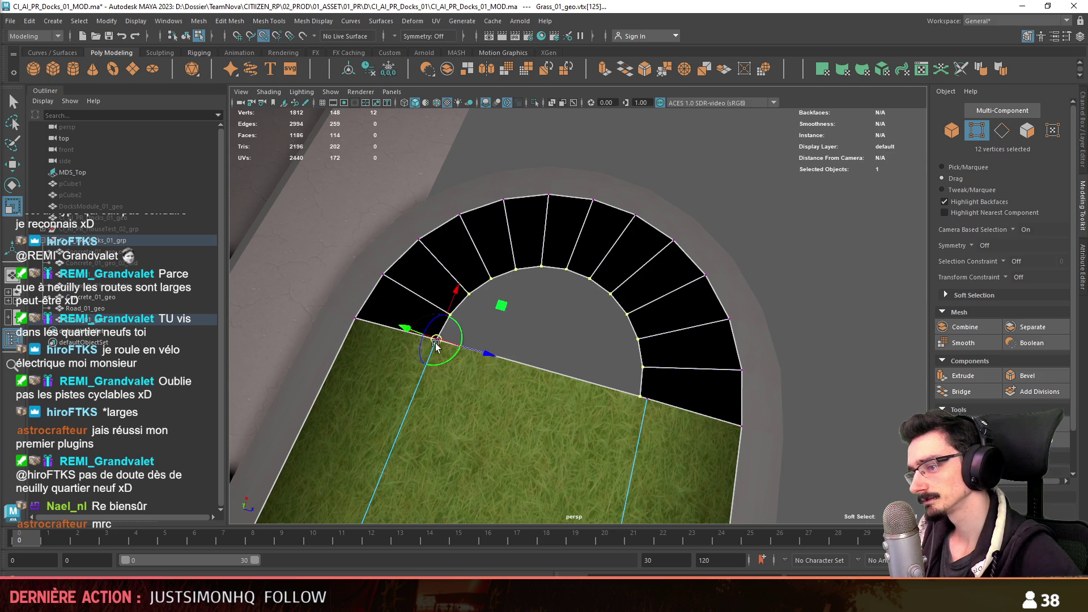
pyautogui.moveTo(480, 353); pyautogui.dragTo(502, 351, button='middle')
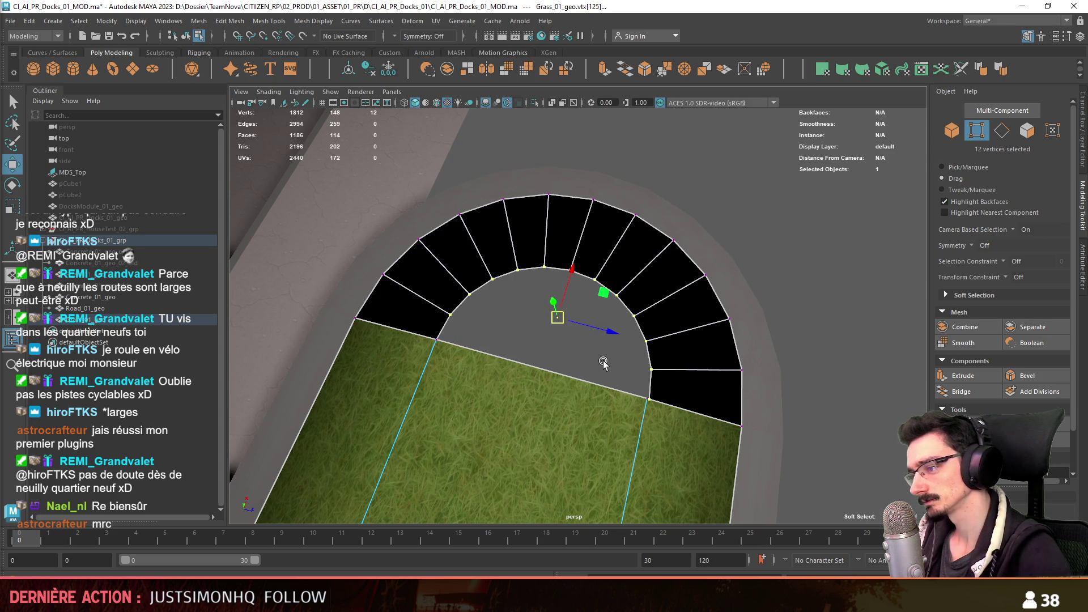
pyautogui.scroll(1, 602, 361)
pyautogui.press('F9')
pyautogui.scroll(-1, 1004, 324)
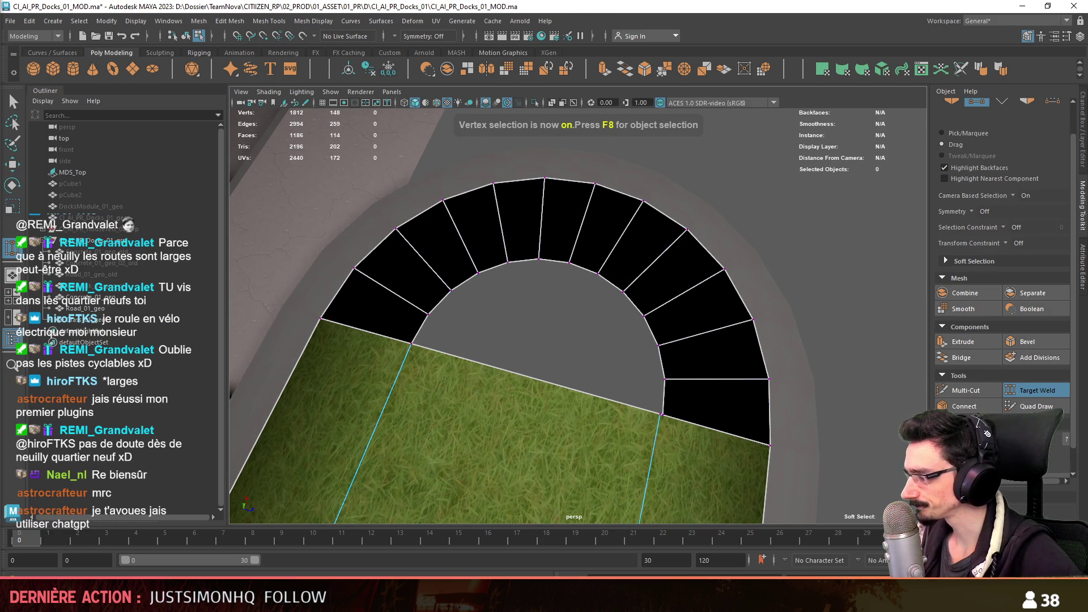
pyautogui.scroll(-2, 644, 408)
# - Select the band's faces and merge their overlapping vertices via Edit Mesh > Merge
pyautogui.press('w')
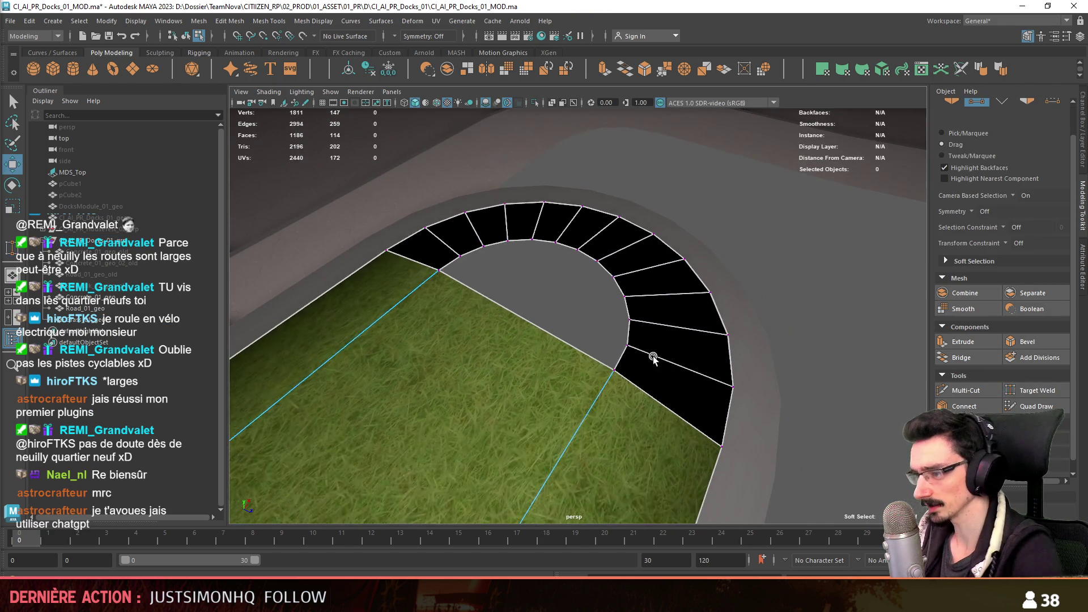
pyautogui.press('F11')
pyautogui.click(268, 19)
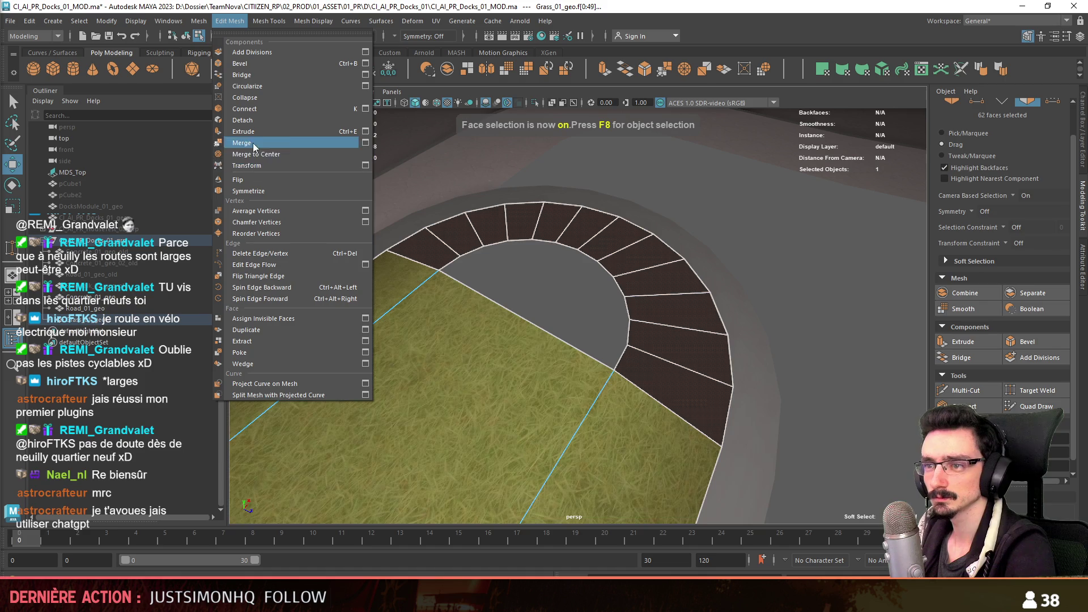
pyautogui.click(281, 143)
pyautogui.click(624, 329)
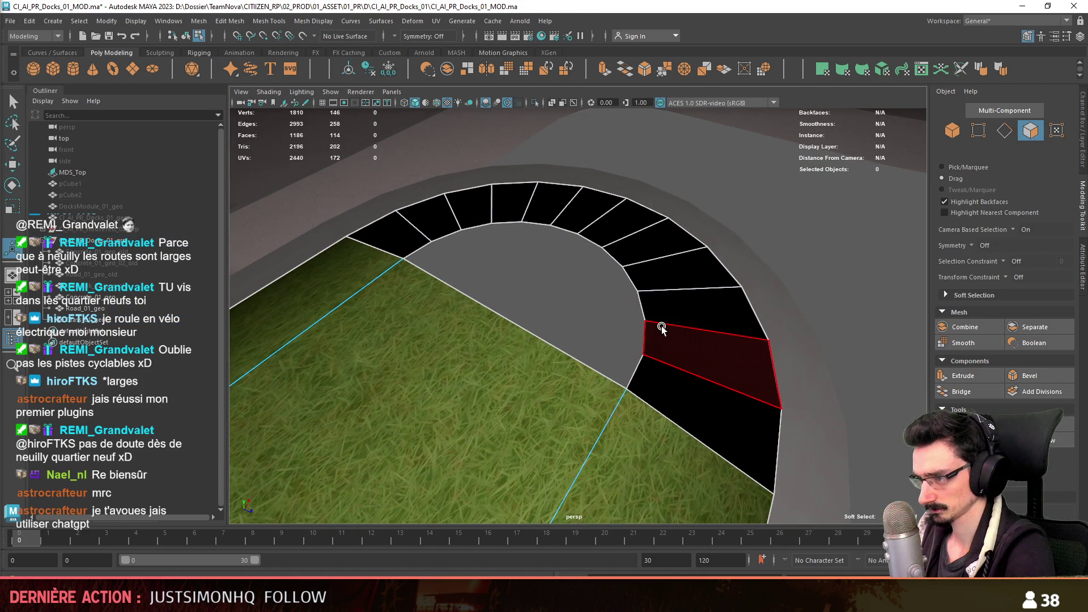
# - Target-weld three stray inner band vertices into their neighbours
pyautogui.click(663, 329)
pyautogui.press('F10')
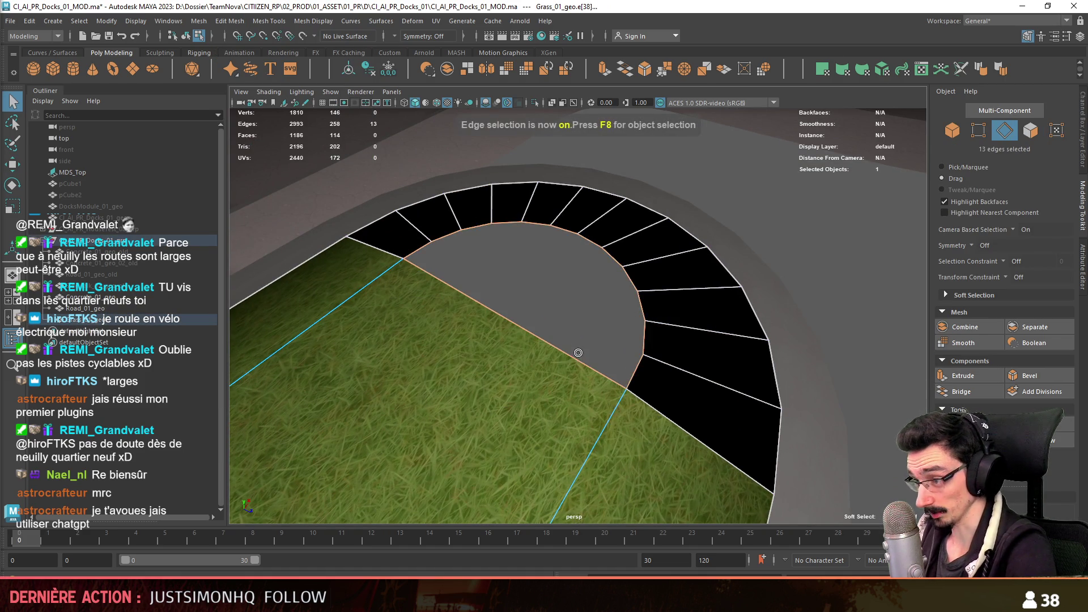
pyautogui.press('w')
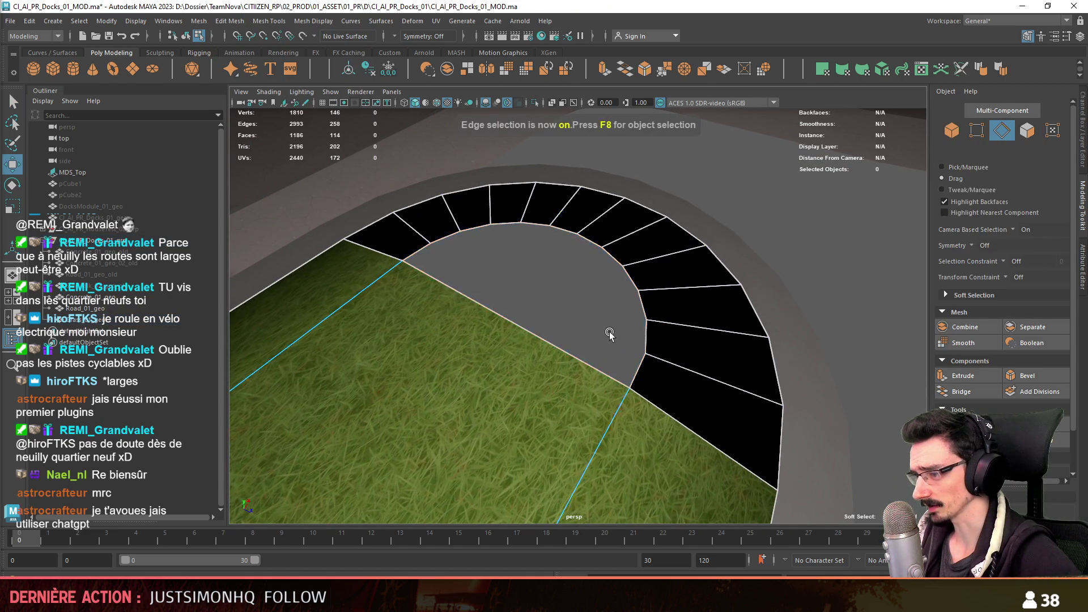
pyautogui.keyDown('alt'); pyautogui.moveTo(599, 339); pyautogui.dragTo(517, 348); pyautogui.keyUp('alt')
pyautogui.press('F9')
pyautogui.keyDown('alt'); pyautogui.moveTo(515, 273); pyautogui.dragTo(637, 384); pyautogui.keyUp('alt')
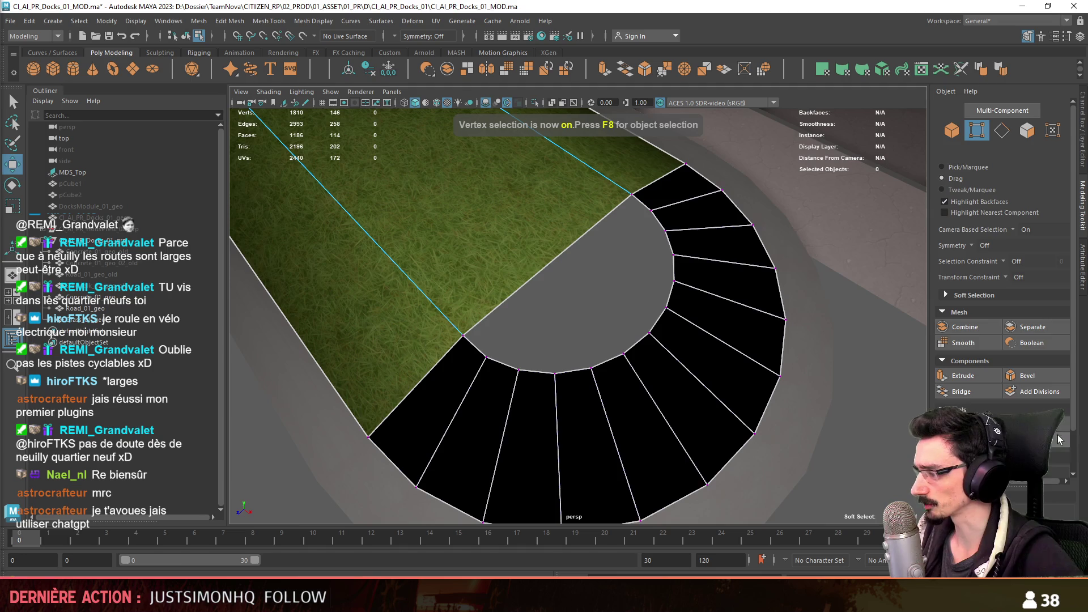
pyautogui.scroll(-2, 1020, 383)
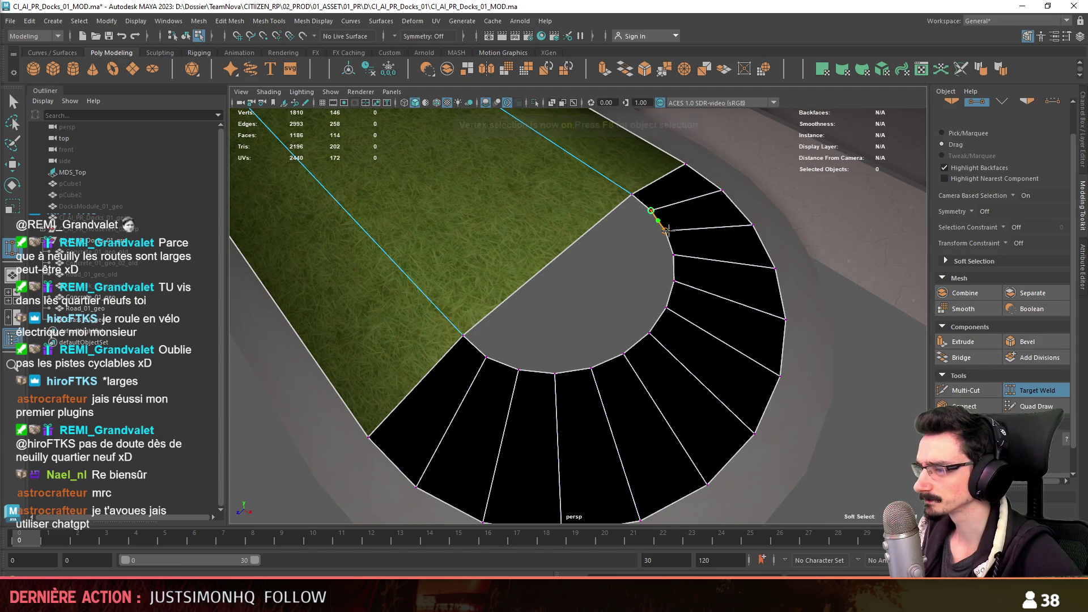
pyautogui.moveTo(664, 228); pyautogui.dragTo(660, 222)
pyautogui.moveTo(554, 377); pyautogui.dragTo(592, 368)
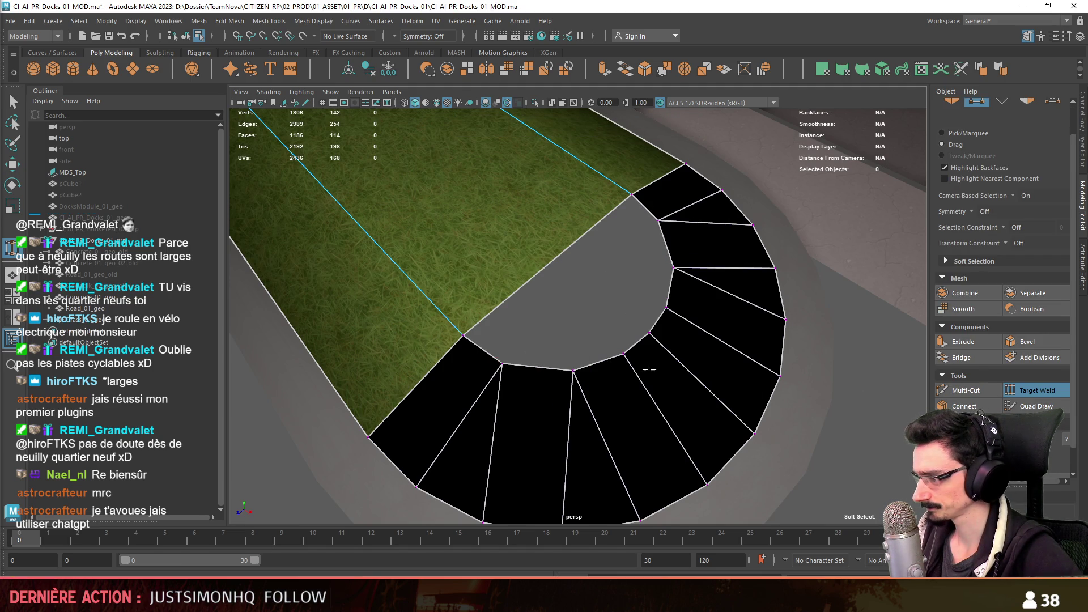
pyautogui.moveTo(637, 348); pyautogui.dragTo(666, 308)
# - Fill the remaining gap with a new face and connect two vertices with an edge to close the cap
pyautogui.press('F10')
pyautogui.click(664, 252)
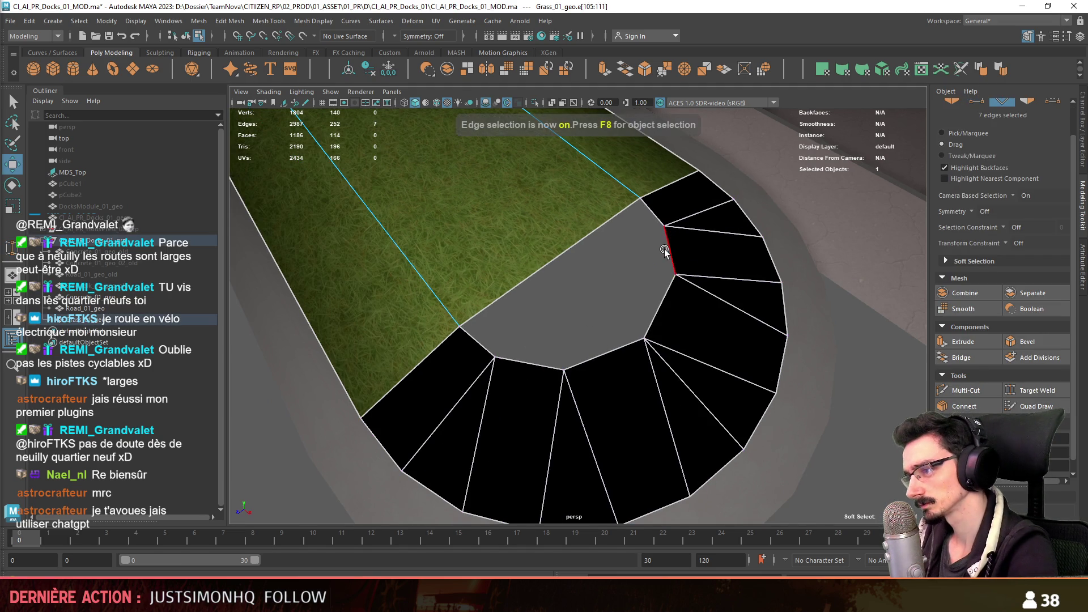
pyautogui.click(961, 358)
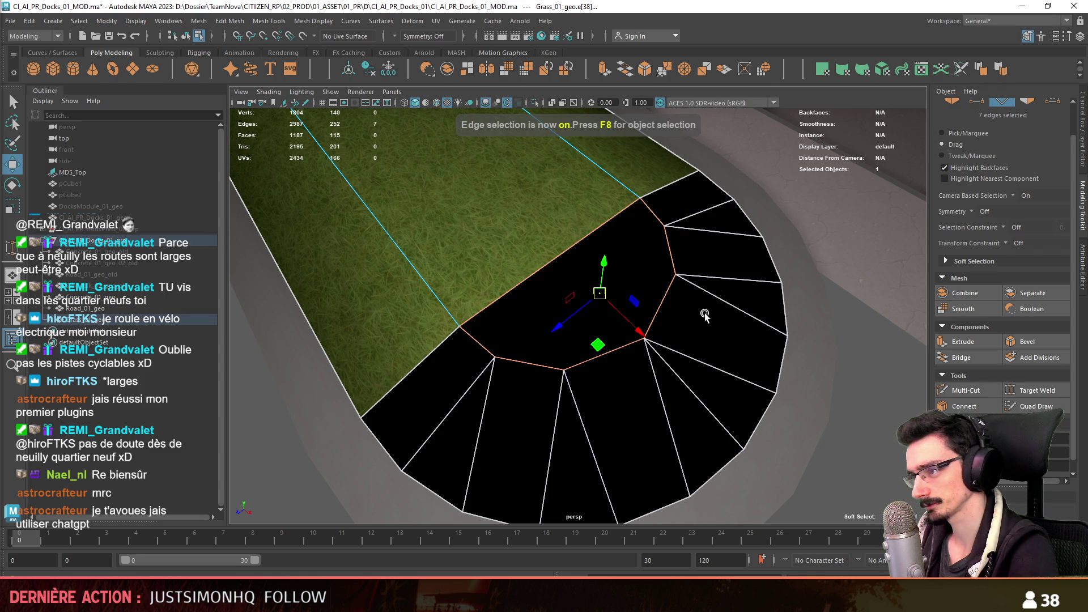
pyautogui.press('F9')
pyautogui.click(660, 225)
pyautogui.keyDown('shift'); pyautogui.moveTo(579, 367); pyautogui.dragTo(595, 317, button='right'); pyautogui.keyUp('shift')
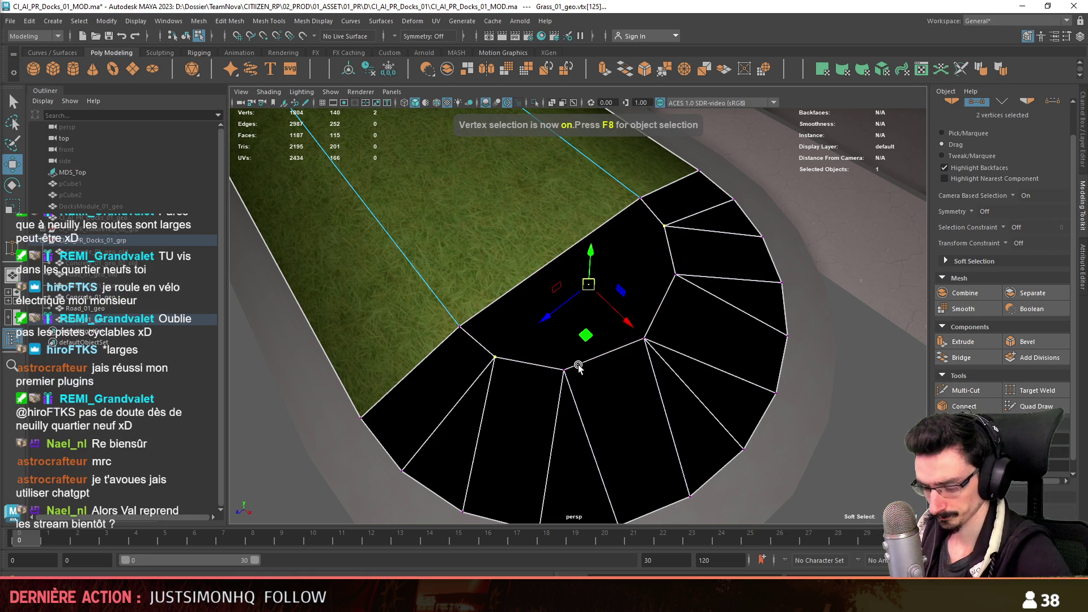
pyautogui.scroll(-3, 658, 293)
pyautogui.keyDown('alt'); pyautogui.moveTo(658, 294); pyautogui.dragTo(570, 306); pyautogui.keyUp('alt')
pyautogui.press('F8')
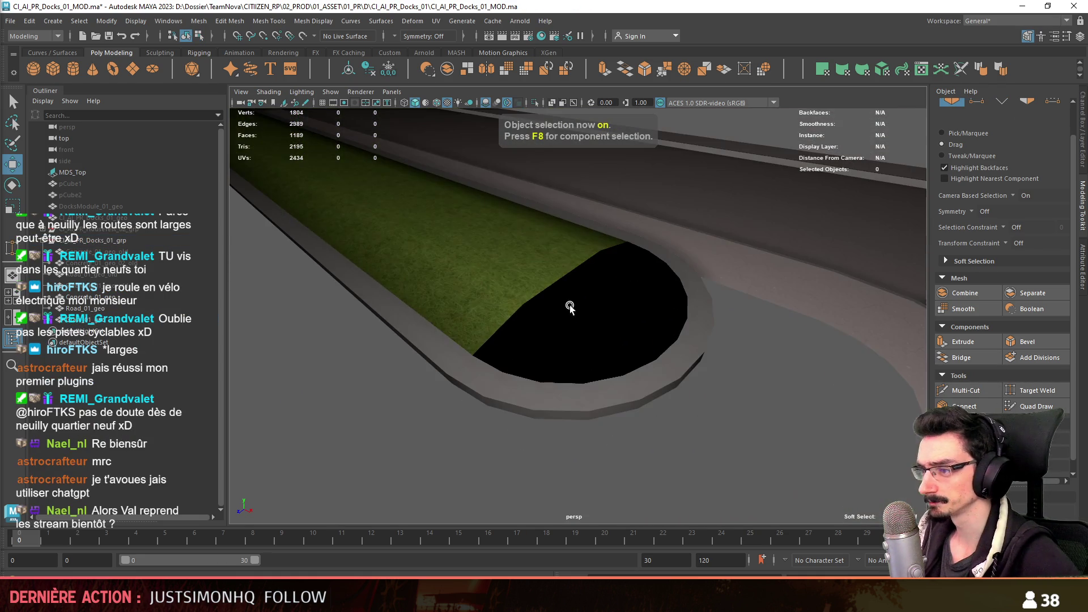
pyautogui.scroll(2, 568, 306)
# - Select all faces of the grass strip's rounded end
pyautogui.press('F8')
pyautogui.scroll(-3, 514, 253)
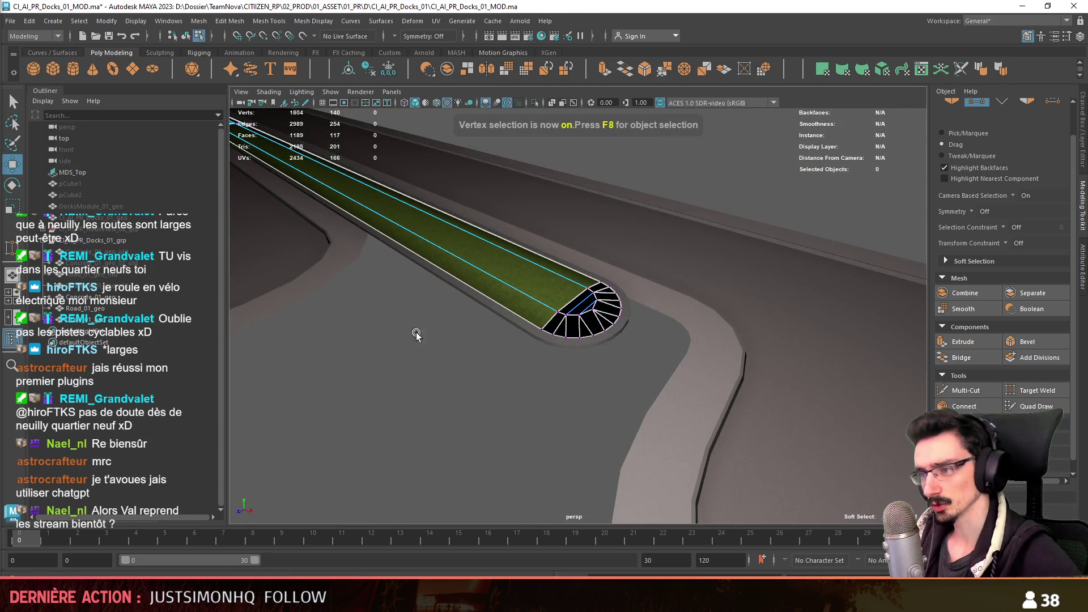
pyautogui.keyDown('alt'); pyautogui.moveTo(514, 253); pyautogui.dragTo(478, 347); pyautogui.keyUp('alt')
pyautogui.scroll(3, 780, 447)
pyautogui.click(477, 221)
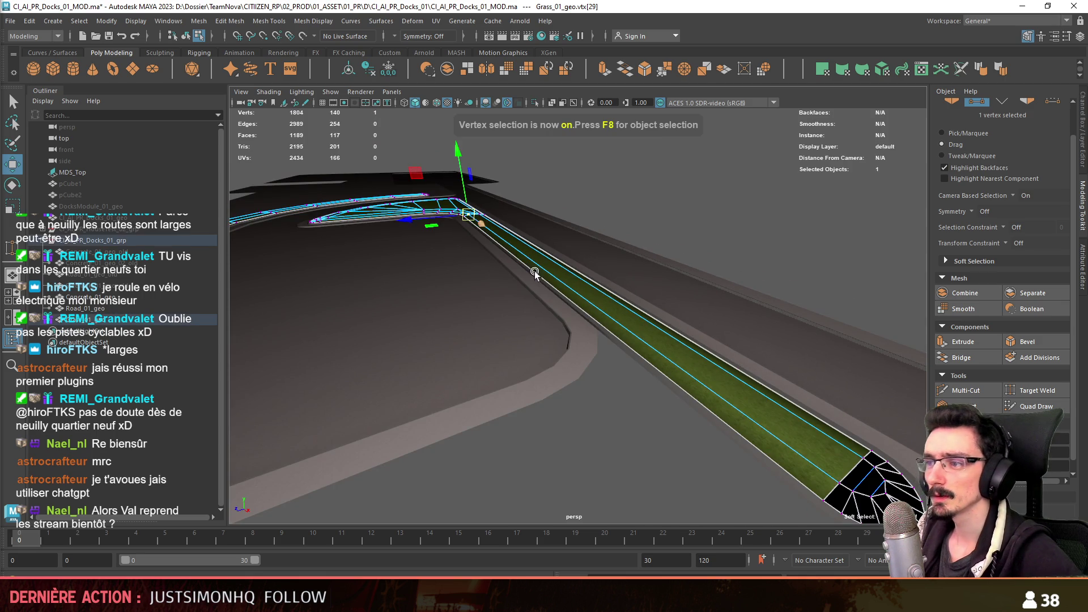
pyautogui.scroll(-2, 469, 214)
pyautogui.keyDown('alt'); pyautogui.moveTo(485, 323); pyautogui.dragTo(644, 457); pyautogui.keyUp('alt')
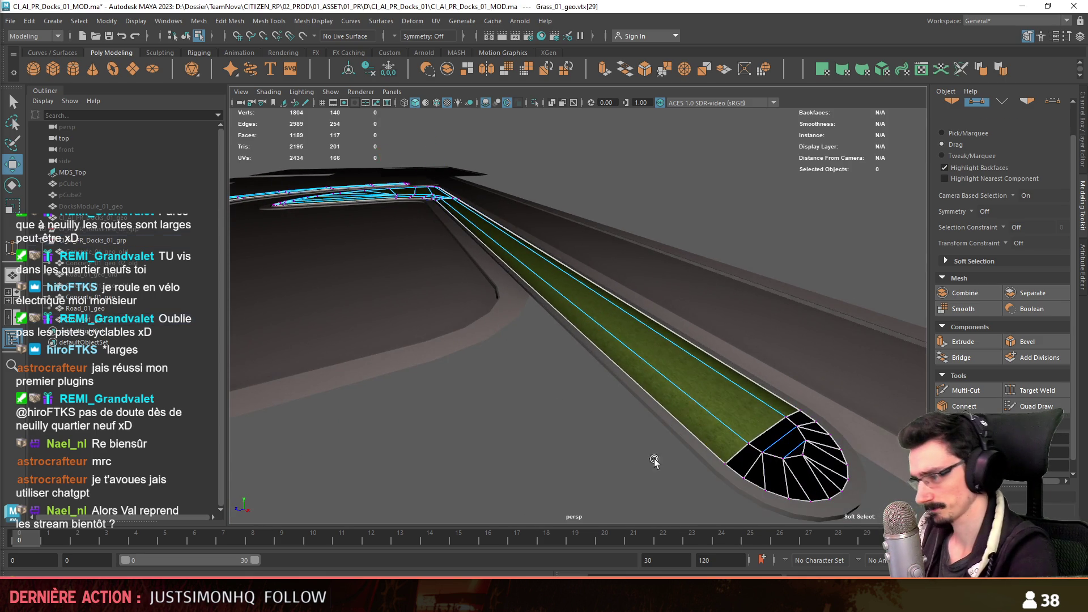
pyautogui.press('F11')
pyautogui.doubleClick(803, 486)
pyautogui.moveTo(803, 485)
pyautogui.mouseDown()
pyautogui.moveTo(797, 419)
pyautogui.moveTo(803, 452)
pyautogui.mouseUp()
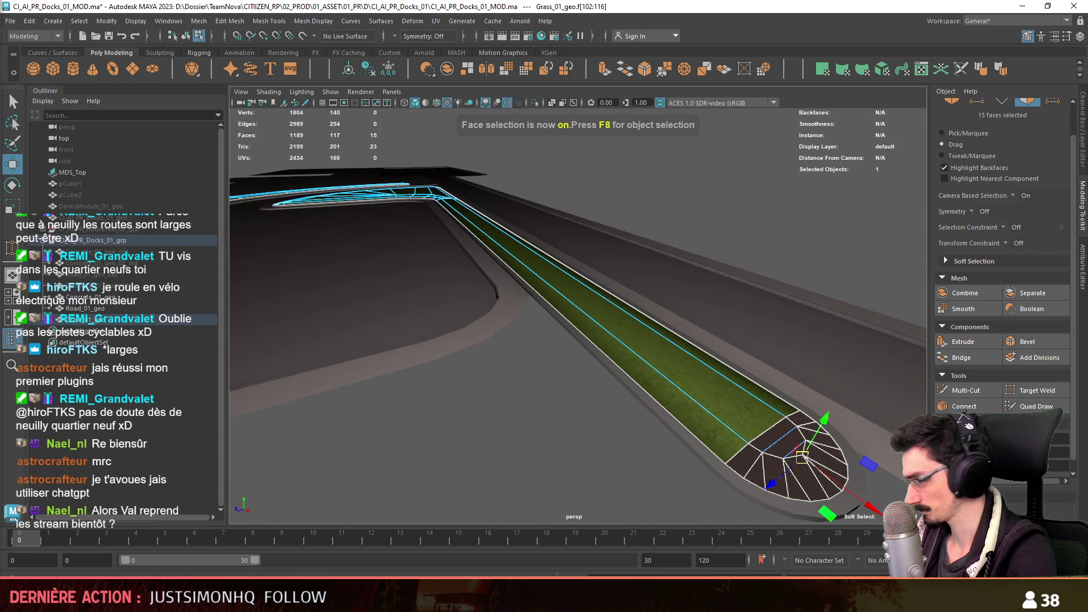
# - Select the rounded end's outer vertices, then auto-project UVs onto the end faces
pyautogui.press('F9')
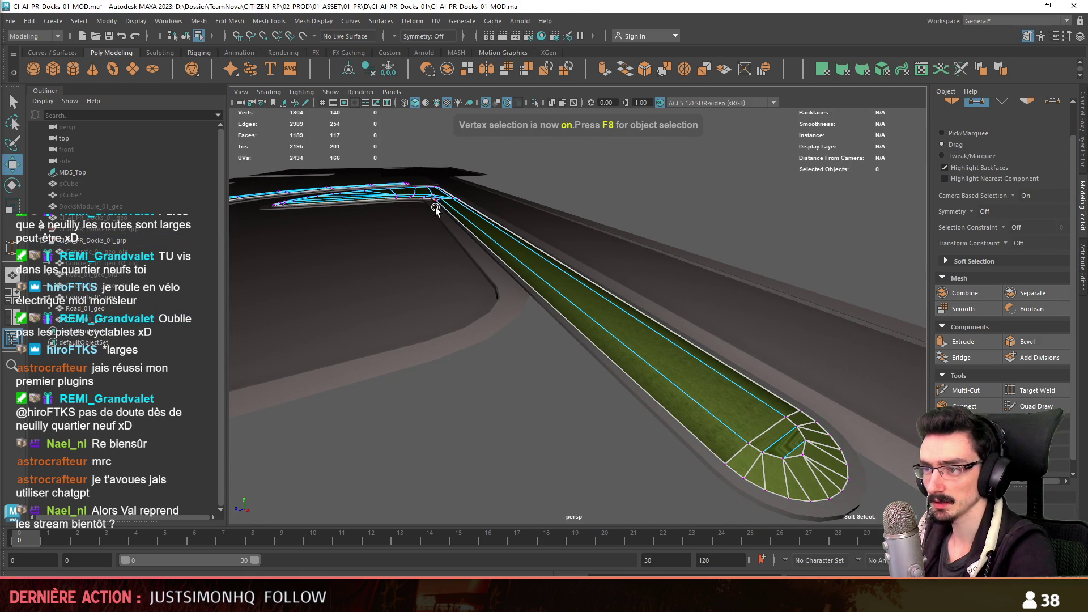
pyautogui.click(435, 205)
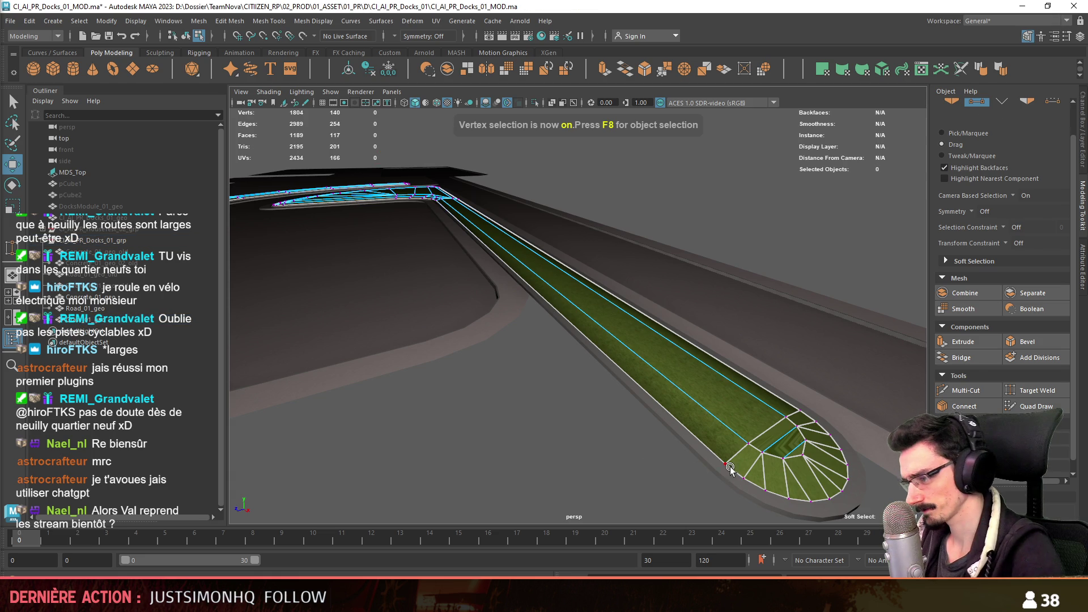
pyautogui.moveTo(822, 402)
pyautogui.mouseDown()
pyautogui.moveTo(800, 409)
pyautogui.moveTo(379, 278)
pyautogui.moveTo(488, 374)
pyautogui.mouseUp()
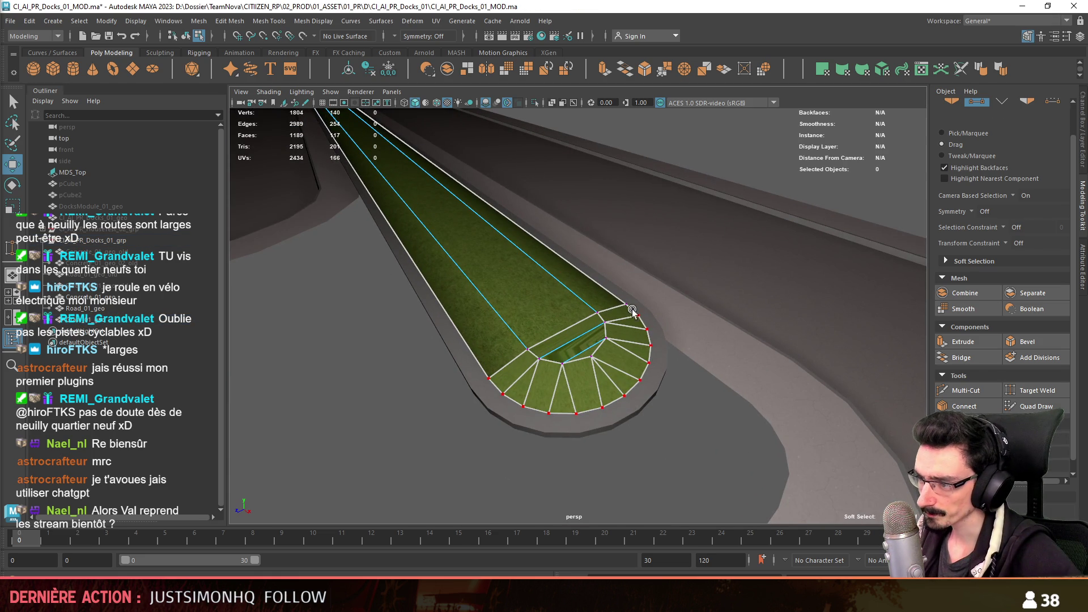
pyautogui.moveTo(635, 314); pyautogui.dragTo(1073, 433)
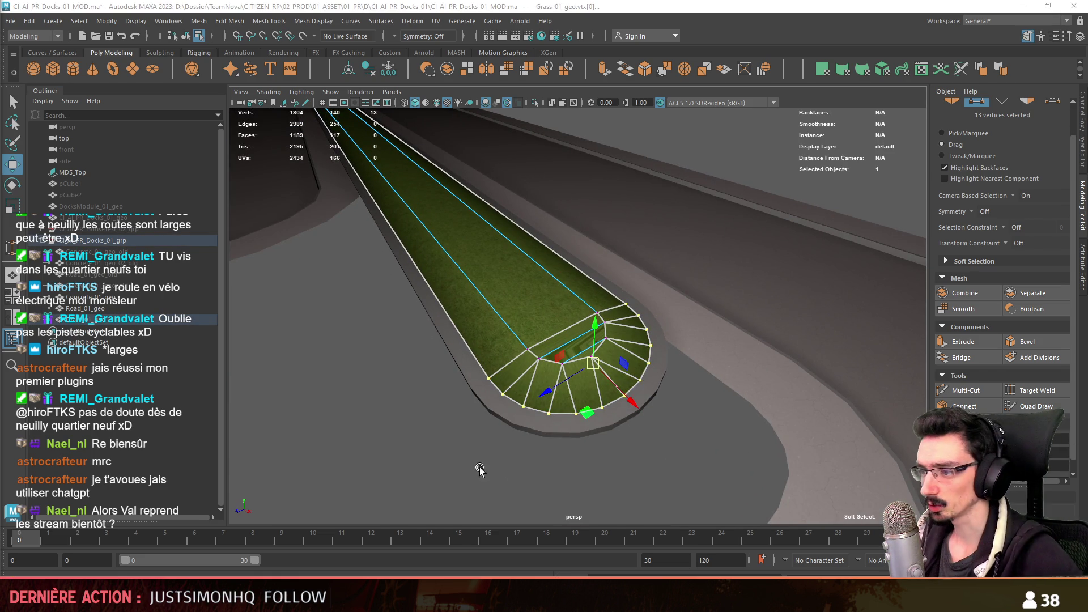
pyautogui.press('F11')
pyautogui.scroll(2, 486, 479)
pyautogui.click(883, 71)
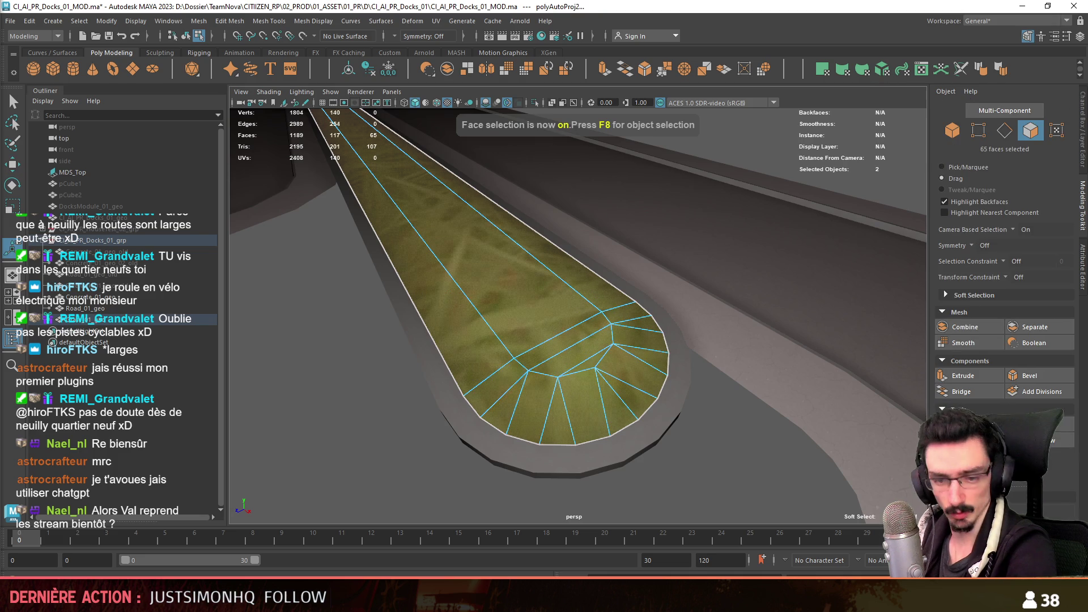
pyautogui.press('F8')
pyautogui.scroll(-3, 417, 382)
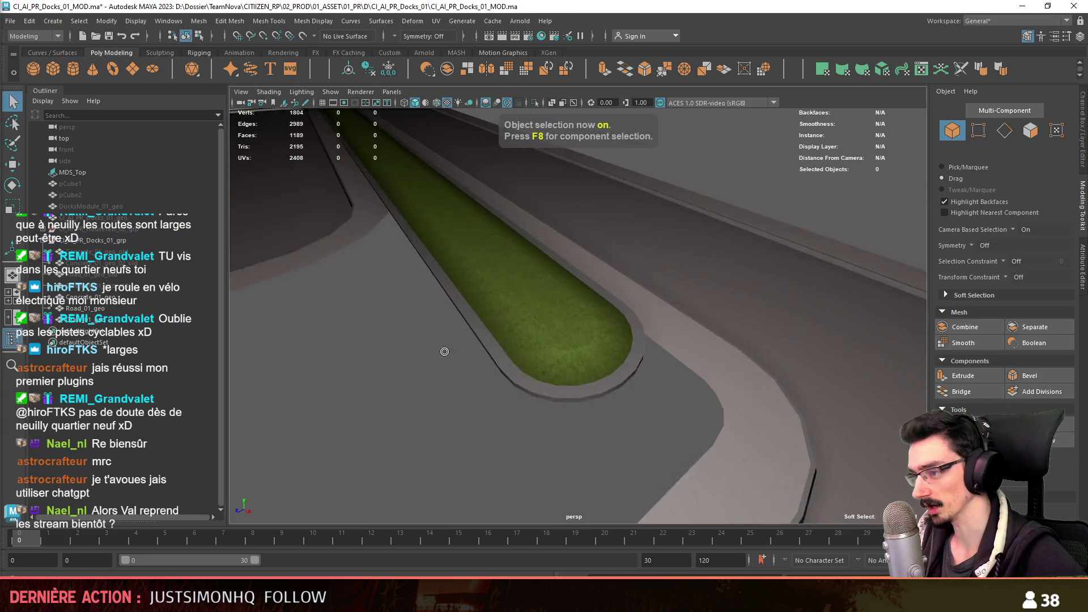
pyautogui.scroll(2, 564, 328)
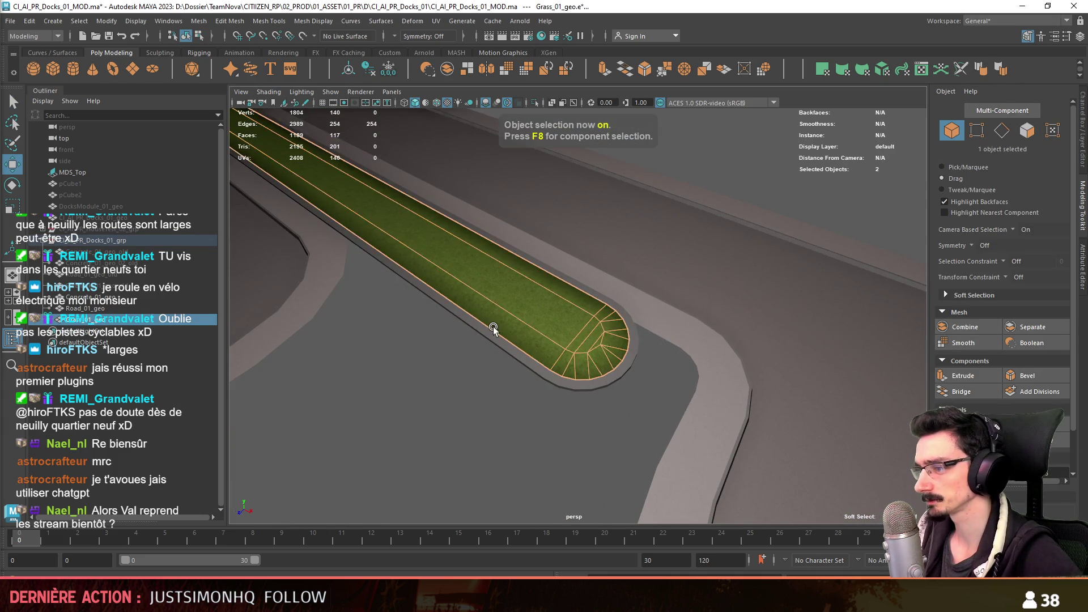
pyautogui.click(709, 238)
pyautogui.keyDown('alt'); pyautogui.moveTo(709, 238); pyautogui.dragTo(537, 371); pyautogui.keyUp('alt')
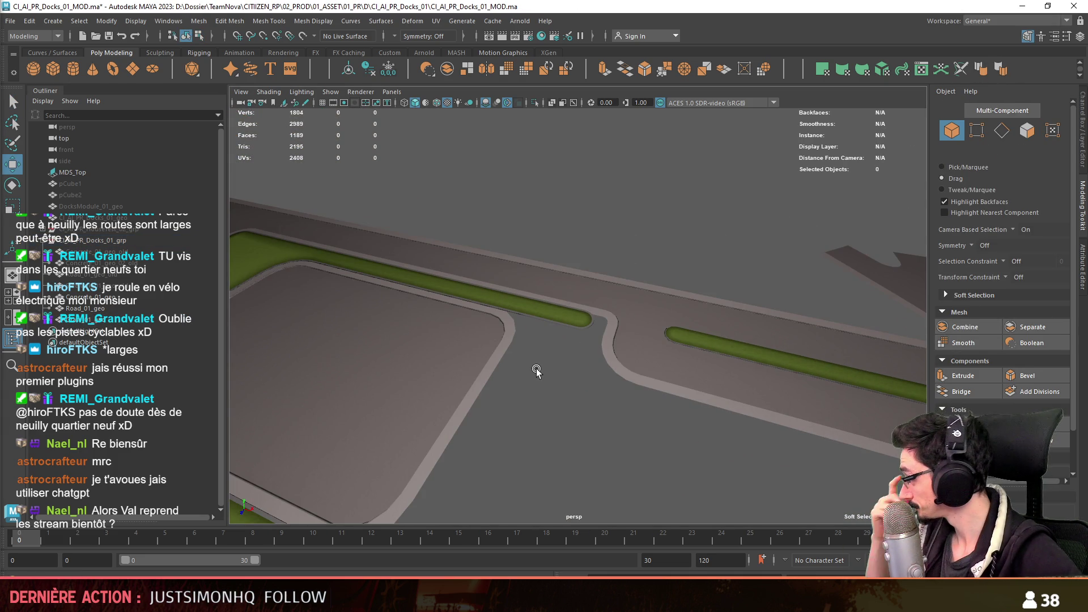
pyautogui.moveTo(523, 358)
pyautogui.keyDown('alt'); pyautogui.mouseDown()
pyautogui.moveTo(608, 370)
pyautogui.moveTo(480, 357)
pyautogui.moveTo(637, 358)
pyautogui.moveTo(660, 333)
pyautogui.moveTo(722, 355)
pyautogui.moveTo(449, 311)
pyautogui.moveTo(690, 340)
pyautogui.moveTo(537, 309)
pyautogui.moveTo(646, 318)
pyautogui.moveTo(781, 353)
pyautogui.moveTo(553, 324)
pyautogui.moveTo(533, 309)
pyautogui.moveTo(626, 318)
pyautogui.moveTo(640, 355)
pyautogui.moveTo(773, 360)
pyautogui.moveTo(698, 349)
pyautogui.moveTo(626, 365)
pyautogui.moveTo(513, 316)
pyautogui.moveTo(651, 316)
pyautogui.moveTo(661, 296)
pyautogui.moveTo(595, 315)
pyautogui.moveTo(574, 328)
pyautogui.moveTo(584, 347)
pyautogui.moveTo(584, 292)
pyautogui.mouseUp(); pyautogui.keyUp('alt')
pyautogui.scroll(3, 584, 291)
pyautogui.scroll(2, 658, 297)
pyautogui.click(621, 298)
pyautogui.press('F9')
pyautogui.scroll(3, 608, 304)
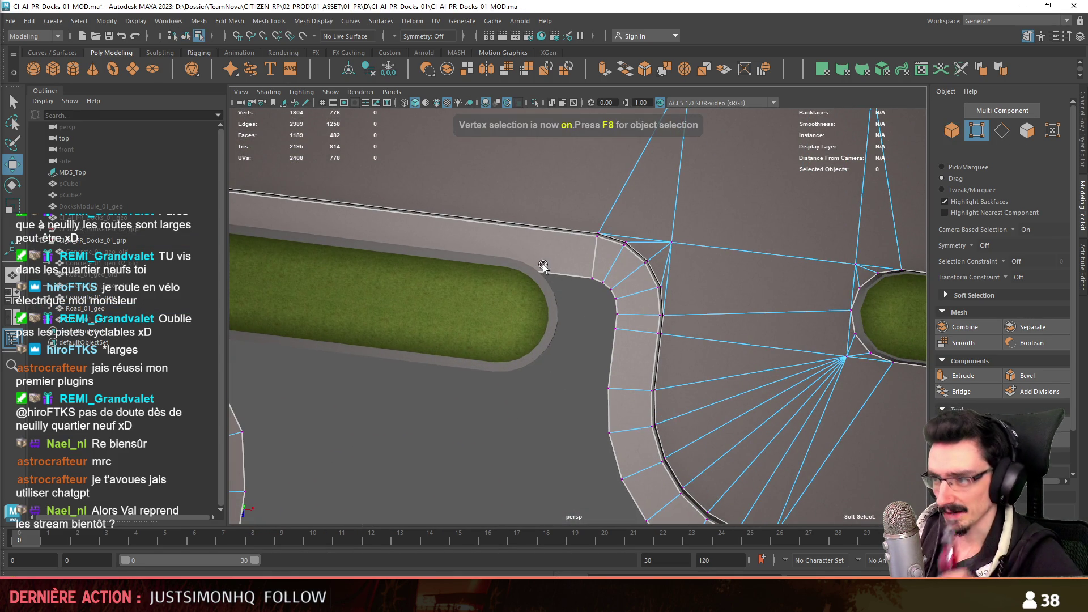
pyautogui.keyDown('alt'); pyautogui.moveTo(649, 322); pyautogui.dragTo(804, 326, button='middle'); pyautogui.keyUp('alt')
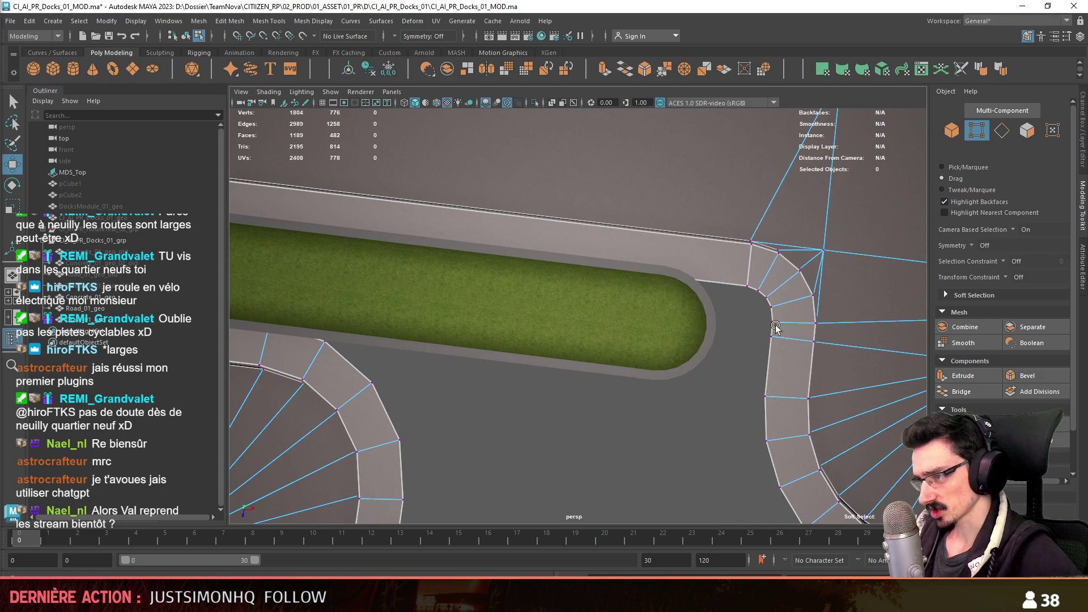
pyautogui.scroll(-4, 530, 366)
pyautogui.scroll(-3, 542, 382)
pyautogui.press('F8')
pyautogui.click(579, 388)
pyautogui.moveTo(579, 389)
pyautogui.keyDown('alt'); pyautogui.mouseDown()
pyautogui.moveTo(793, 389)
pyautogui.moveTo(672, 365)
pyautogui.moveTo(496, 285)
pyautogui.moveTo(552, 298)
pyautogui.mouseUp(); pyautogui.keyUp('alt')
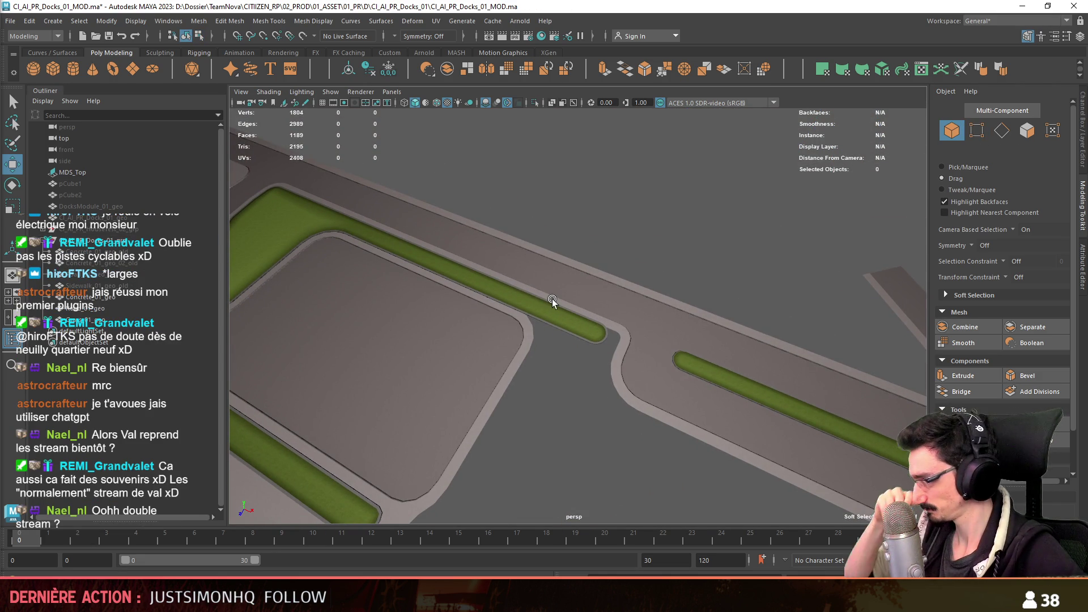
pyautogui.scroll(3, 584, 377)
pyautogui.scroll(2, 687, 371)
# - On Road_01_geo, target-weld the stray corner vertices onto their neighbours at the curb corner
pyautogui.click(693, 358)
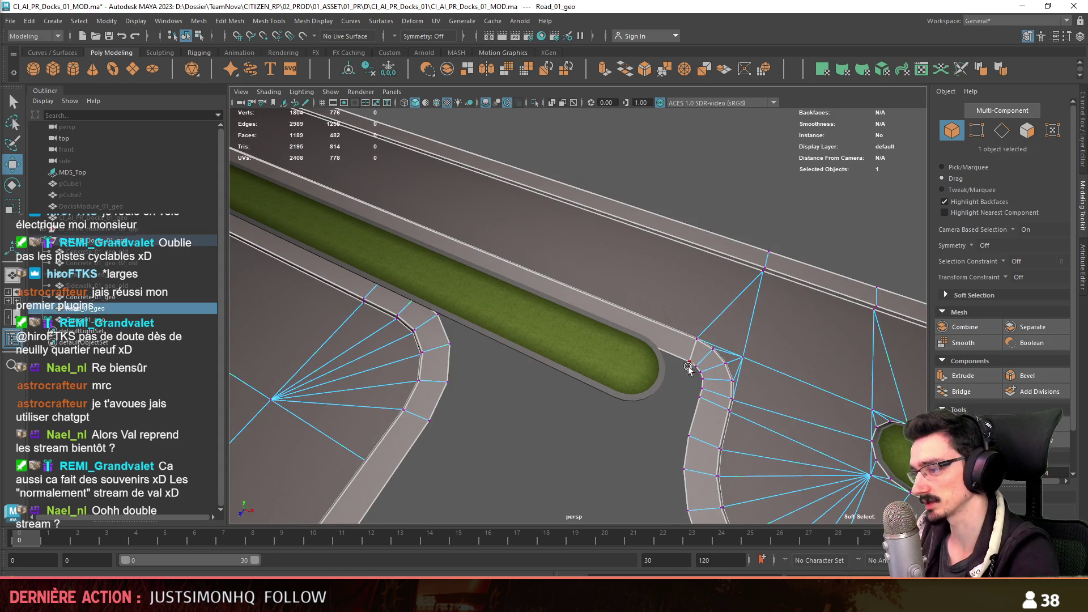
pyautogui.press('F9')
pyautogui.moveTo(646, 437)
pyautogui.keyDown('alt'); pyautogui.mouseDown()
pyautogui.moveTo(643, 372)
pyautogui.moveTo(554, 360)
pyautogui.mouseUp(); pyautogui.keyUp('alt')
pyautogui.keyDown('alt'); pyautogui.moveTo(554, 360); pyautogui.dragTo(846, 398, button='right'); pyautogui.keyUp('alt')
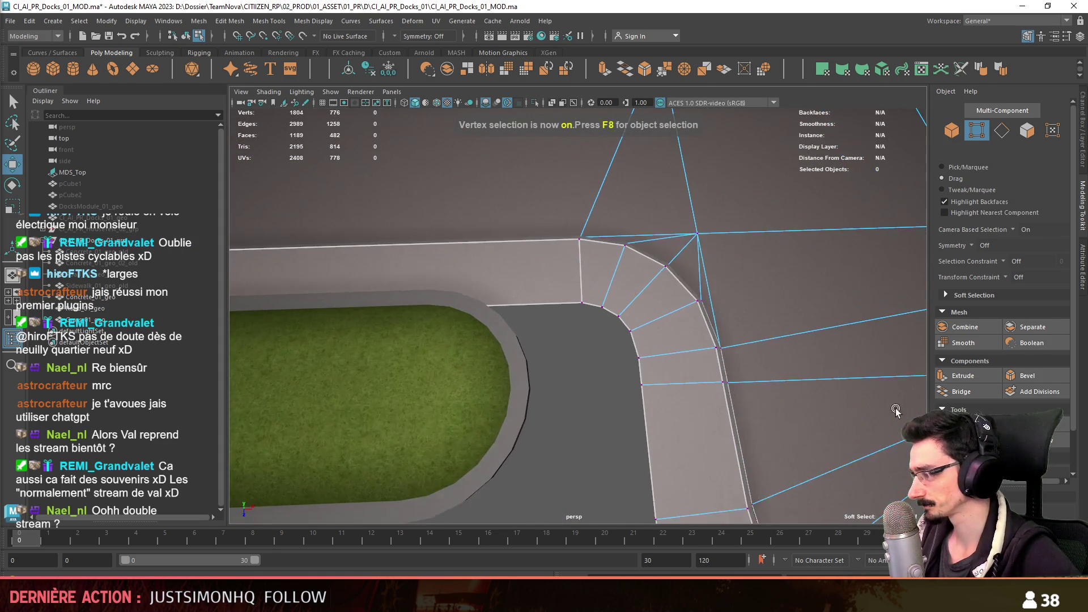
pyautogui.scroll(2, 530, 375)
pyautogui.moveTo(596, 360)
pyautogui.keyDown('alt'); pyautogui.mouseDown()
pyautogui.moveTo(623, 312)
pyautogui.moveTo(583, 349)
pyautogui.mouseUp(); pyautogui.keyUp('alt')
pyautogui.keyDown('alt'); pyautogui.moveTo(582, 349); pyautogui.dragTo(686, 368); pyautogui.keyUp('alt')
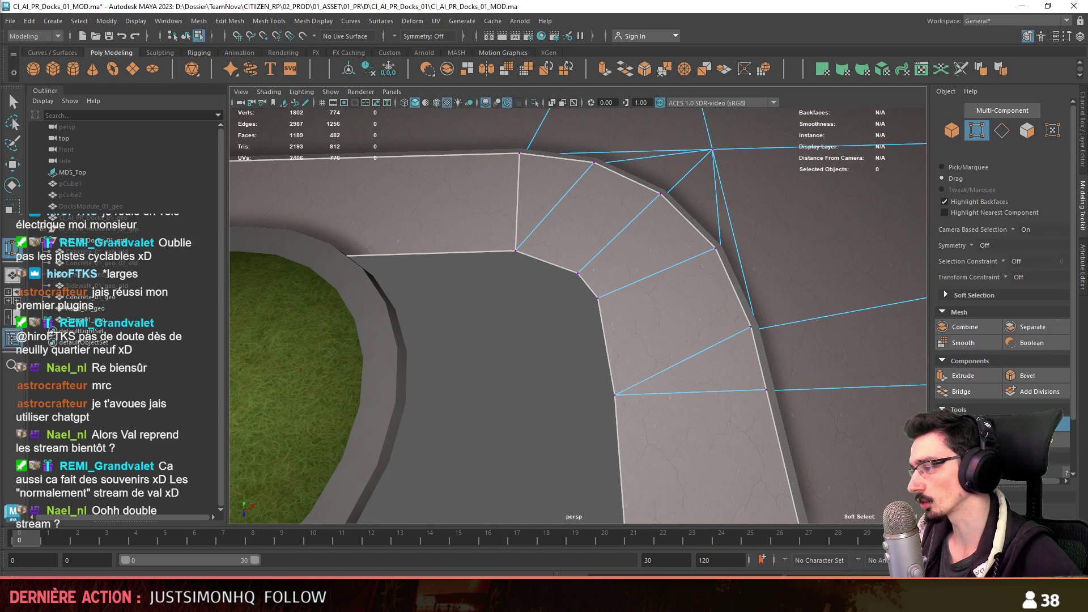
pyautogui.scroll(-2, 1004, 340)
pyautogui.moveTo(578, 273); pyautogui.dragTo(540, 258)
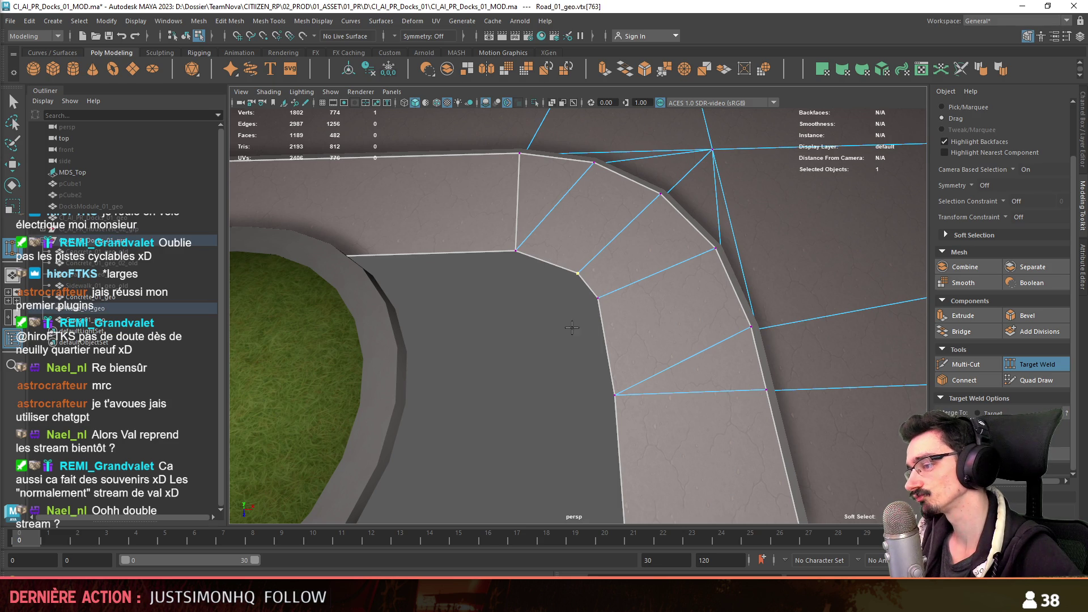
pyautogui.moveTo(584, 315); pyautogui.dragTo(516, 250)
# - Slide three curb vertices left and nudge one vertex down along the curb edge
pyautogui.press('w')
pyautogui.keyDown('alt'); pyautogui.moveTo(547, 340); pyautogui.dragTo(624, 269); pyautogui.keyUp('alt')
pyautogui.moveTo(715, 342)
pyautogui.mouseDown()
pyautogui.moveTo(663, 315)
pyautogui.moveTo(691, 302)
pyautogui.moveTo(593, 308)
pyautogui.moveTo(527, 374)
pyautogui.mouseUp()
pyautogui.click(504, 397)
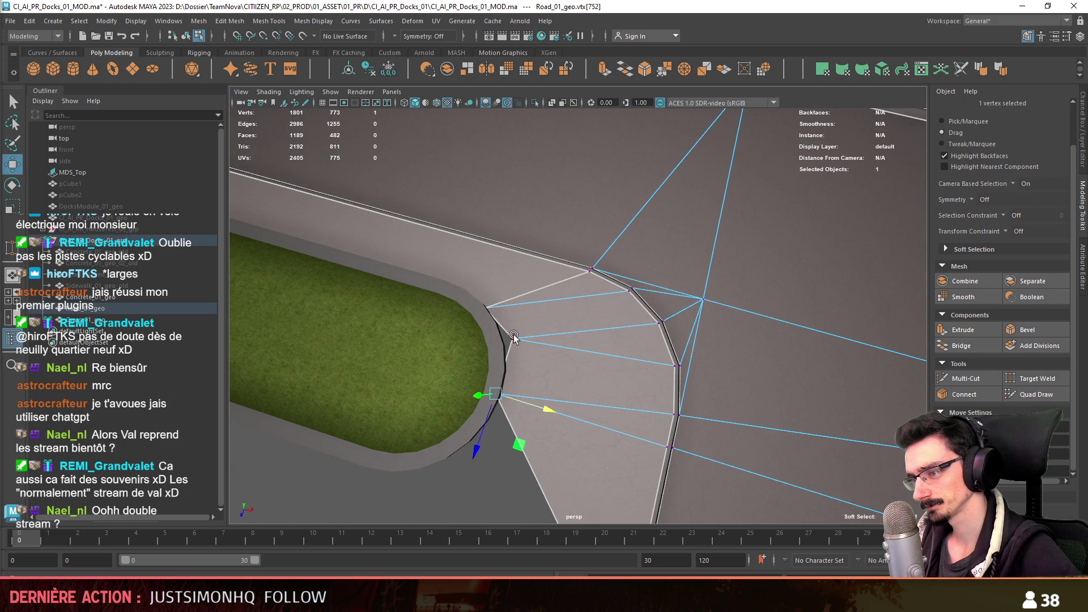
pyautogui.moveTo(482, 377)
pyautogui.mouseDown()
pyautogui.moveTo(524, 366)
pyautogui.moveTo(501, 475)
pyautogui.moveTo(568, 343)
pyautogui.mouseUp()
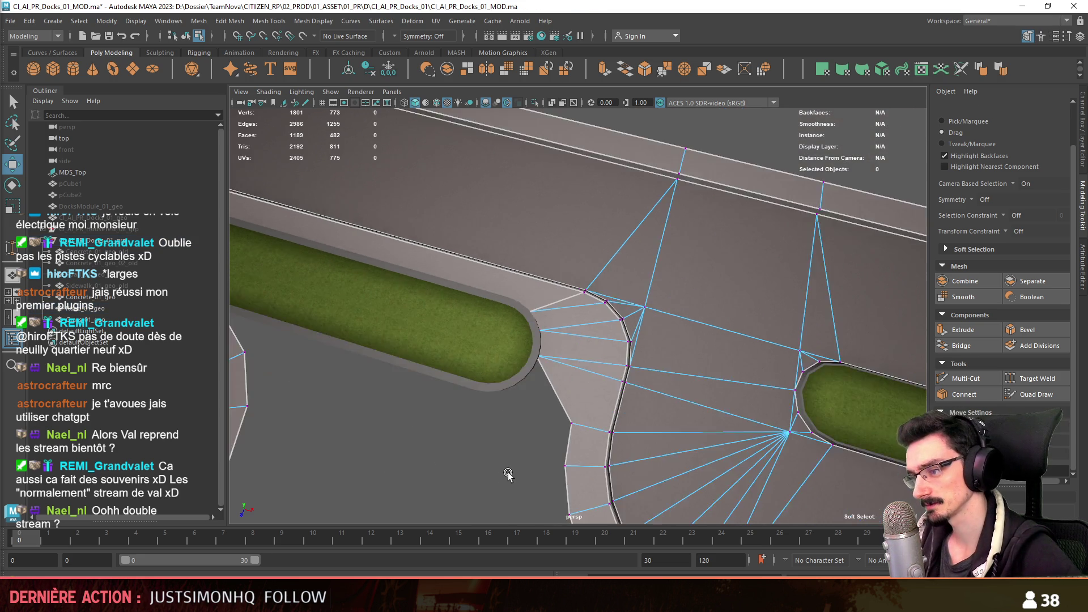
pyautogui.moveTo(536, 395)
pyautogui.keyDown('alt'); pyautogui.mouseDown()
pyautogui.moveTo(564, 335)
pyautogui.moveTo(583, 365)
pyautogui.moveTo(554, 369)
pyautogui.moveTo(626, 332)
pyautogui.moveTo(607, 348)
pyautogui.moveTo(656, 303)
pyautogui.moveTo(638, 302)
pyautogui.mouseUp(); pyautogui.keyUp('alt')
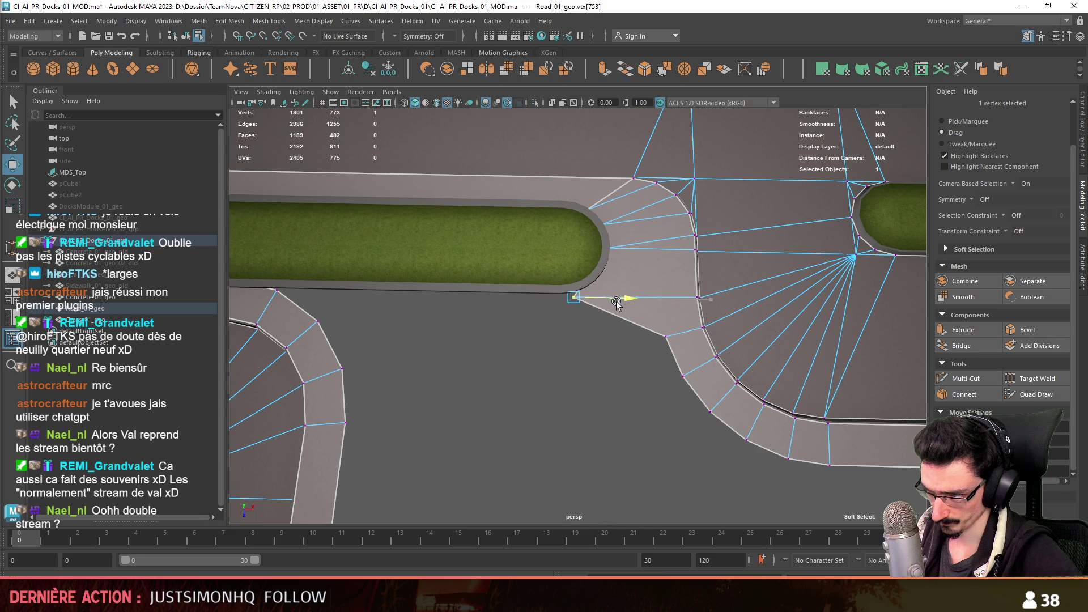
# - Clear the selection, review the road corner vertices and return to object mode
pyautogui.press('F8')
pyautogui.click(619, 374)
pyautogui.press('F8')
pyautogui.keyDown('alt'); pyautogui.moveTo(619, 374); pyautogui.dragTo(311, 298); pyautogui.keyUp('alt')
pyautogui.click(310, 297)
pyautogui.press('F8')
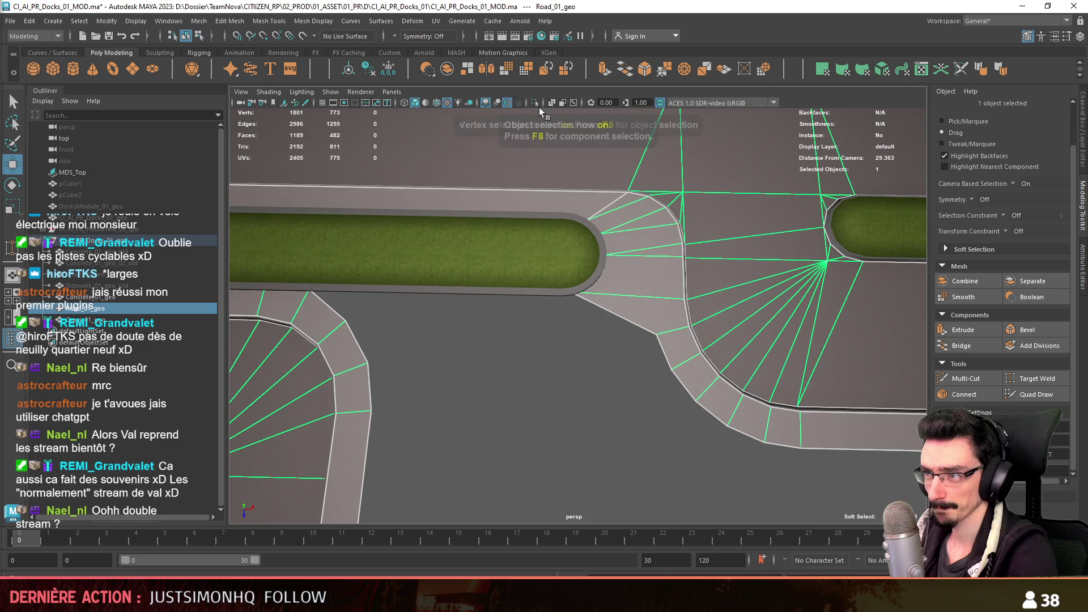
# - Isolate Road_01_geo and rotate the rounded curb-corner vertices into a square corner
pyautogui.click(538, 104)
pyautogui.click(443, 384)
pyautogui.click(338, 315)
pyautogui.press('F8')
pyautogui.moveTo(440, 336)
pyautogui.keyDown('alt'); pyautogui.mouseDown(button='middle')
pyautogui.moveTo(625, 315)
pyautogui.moveTo(576, 332)
pyautogui.mouseUp(button='middle'); pyautogui.keyUp('alt')
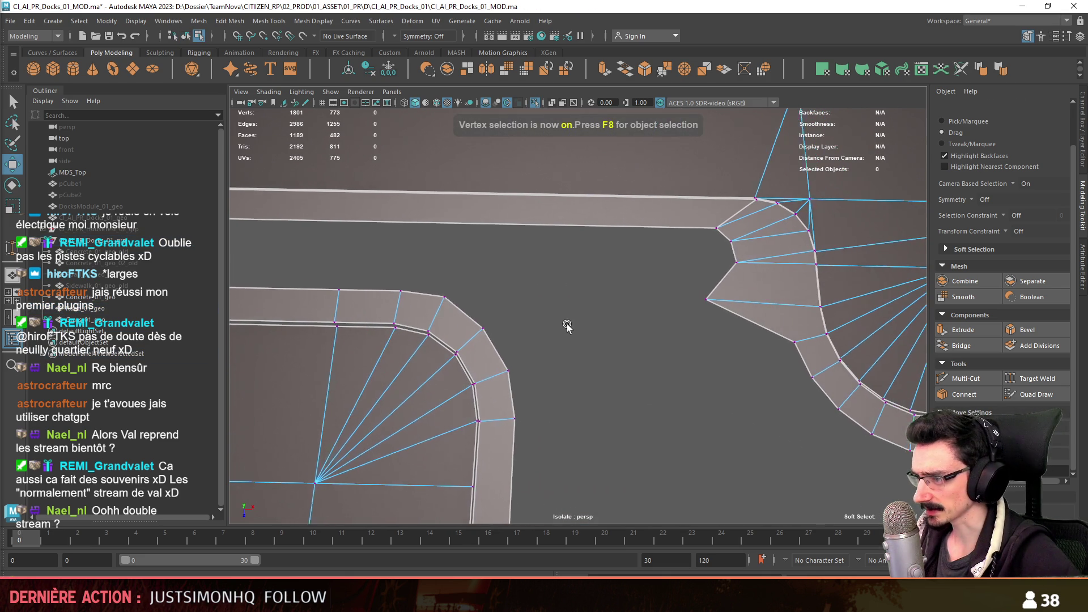
pyautogui.click(432, 297)
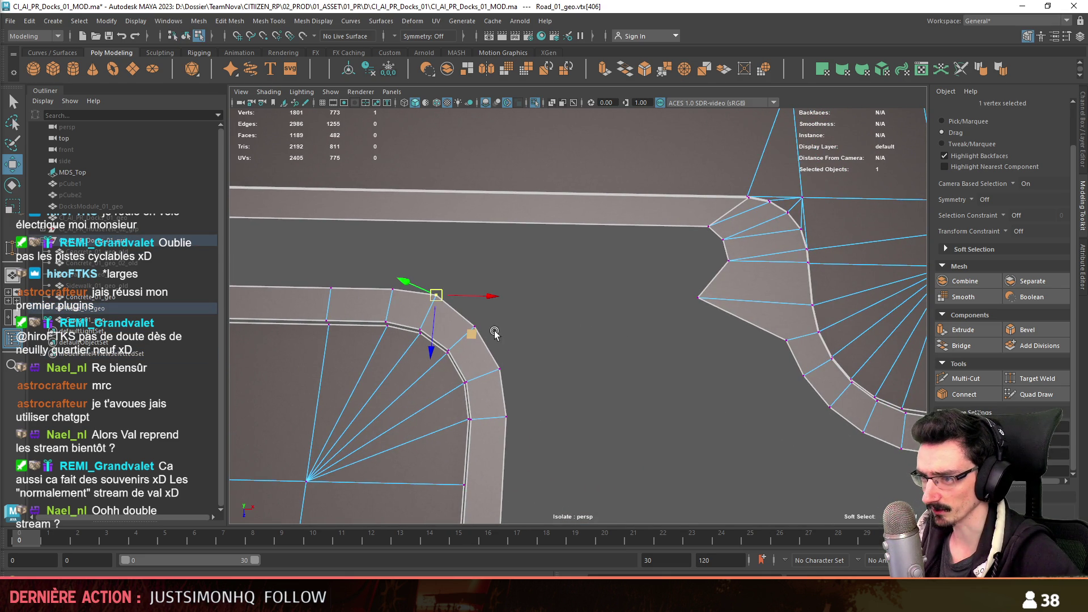
pyautogui.press('e')
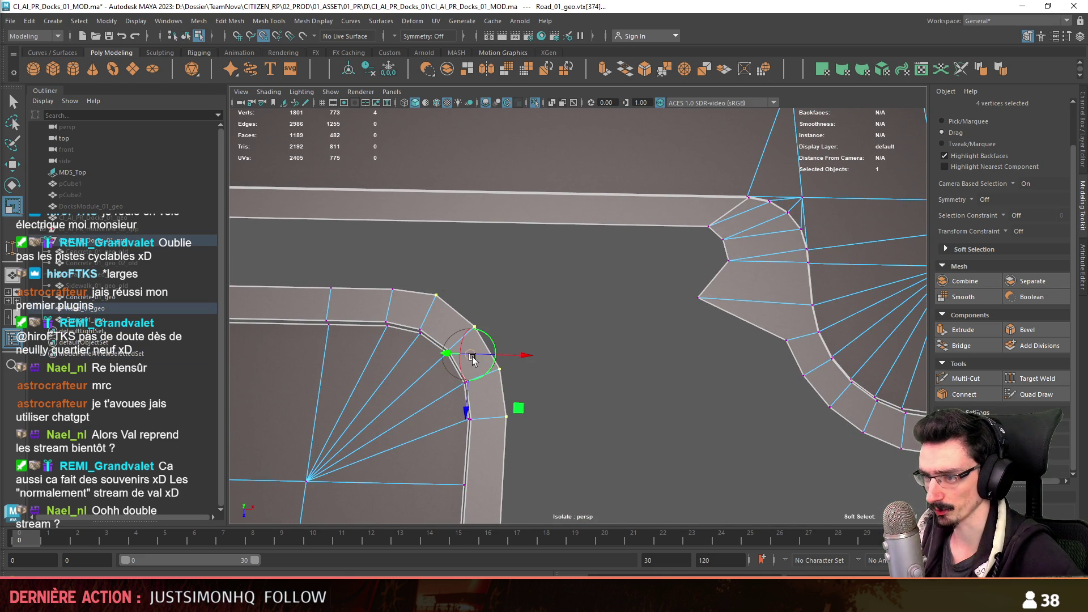
pyautogui.moveTo(511, 437); pyautogui.dragTo(523, 418)
pyautogui.press('w')
# - Target Weld the extra corner vertices together and bring the hidden grass meshes back
pyautogui.click(511, 296)
pyautogui.click(1015, 379)
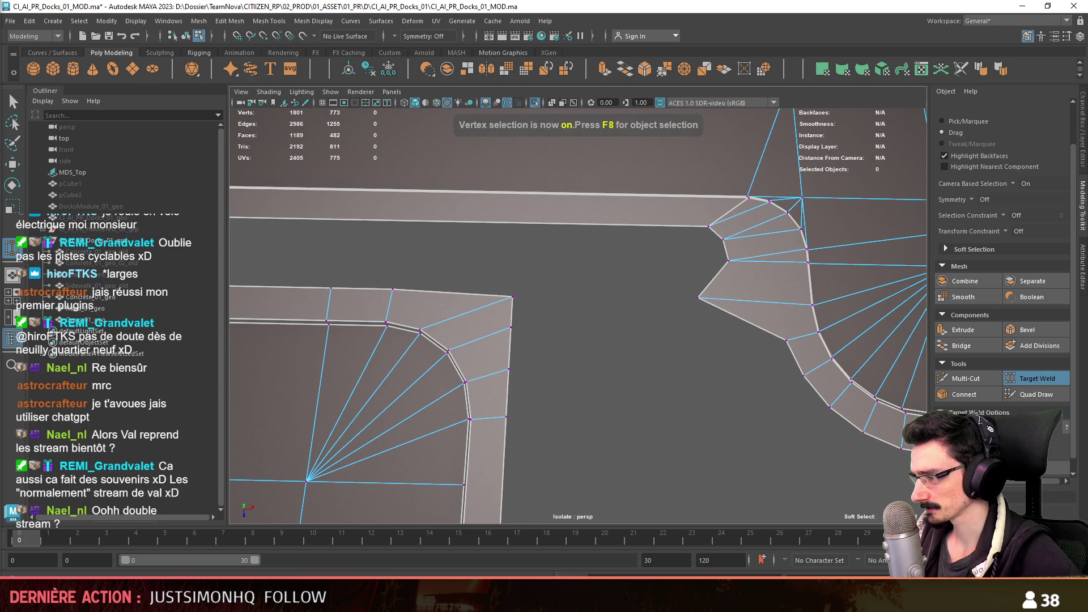
pyautogui.keyDown('alt'); pyautogui.moveTo(538, 325); pyautogui.dragTo(490, 370); pyautogui.keyUp('alt')
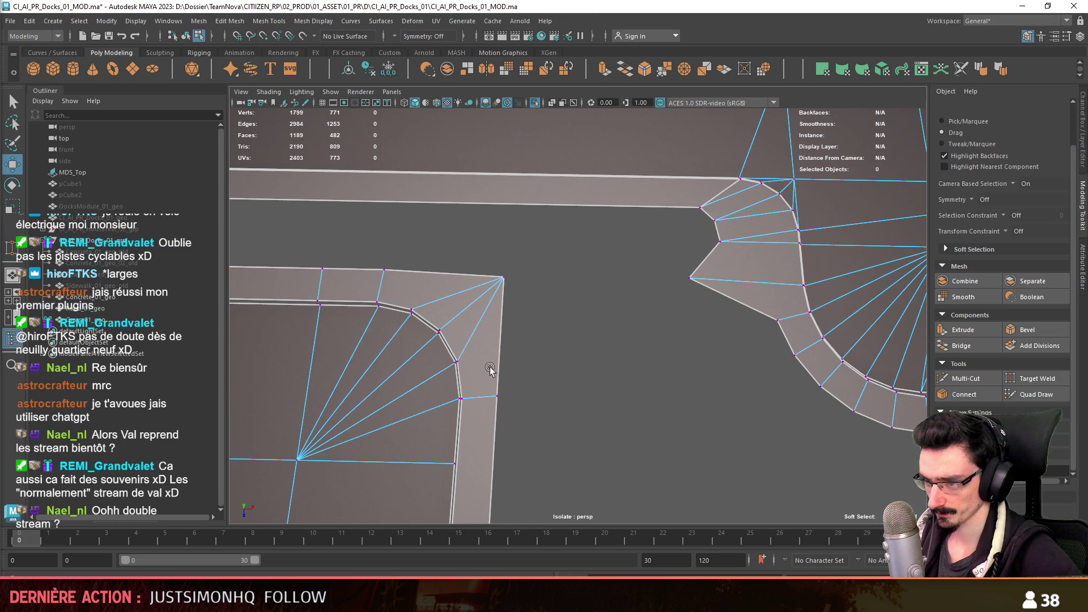
pyautogui.click(459, 361)
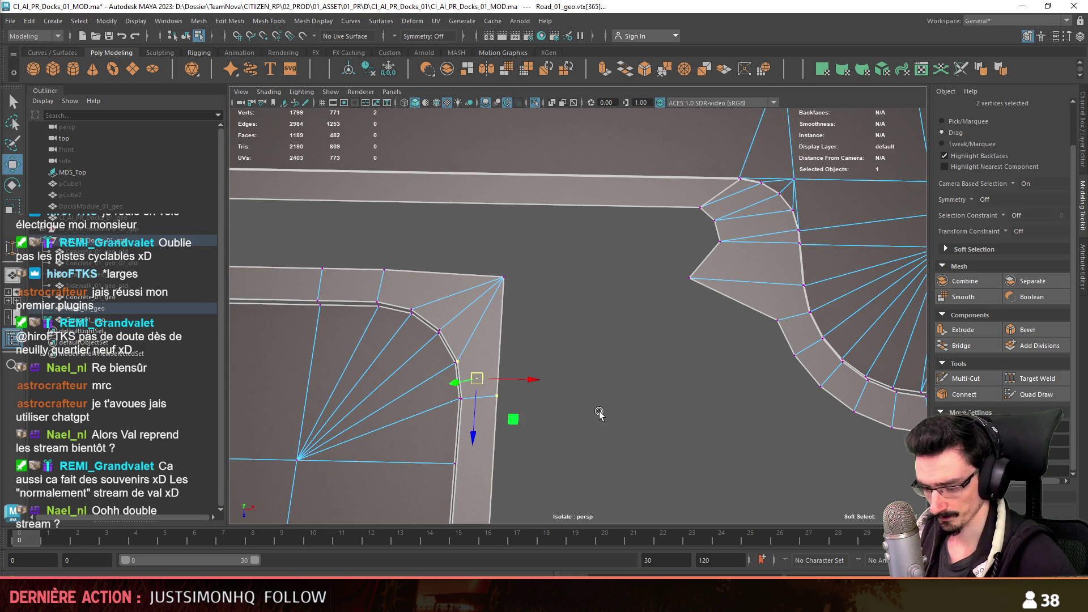
pyautogui.moveTo(598, 402)
pyautogui.keyDown('alt'); pyautogui.mouseDown()
pyautogui.moveTo(613, 389)
pyautogui.moveTo(600, 380)
pyautogui.moveTo(616, 408)
pyautogui.moveTo(587, 394)
pyautogui.moveTo(610, 403)
pyautogui.mouseUp(); pyautogui.keyUp('alt')
pyautogui.press('F8')
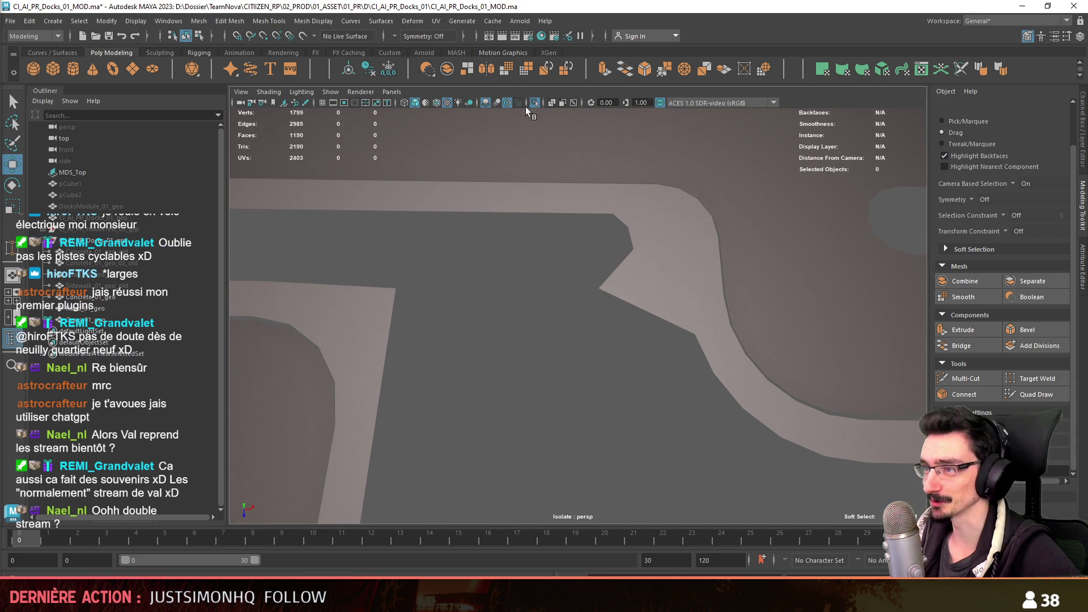
pyautogui.click(523, 108)
pyautogui.press('F8')
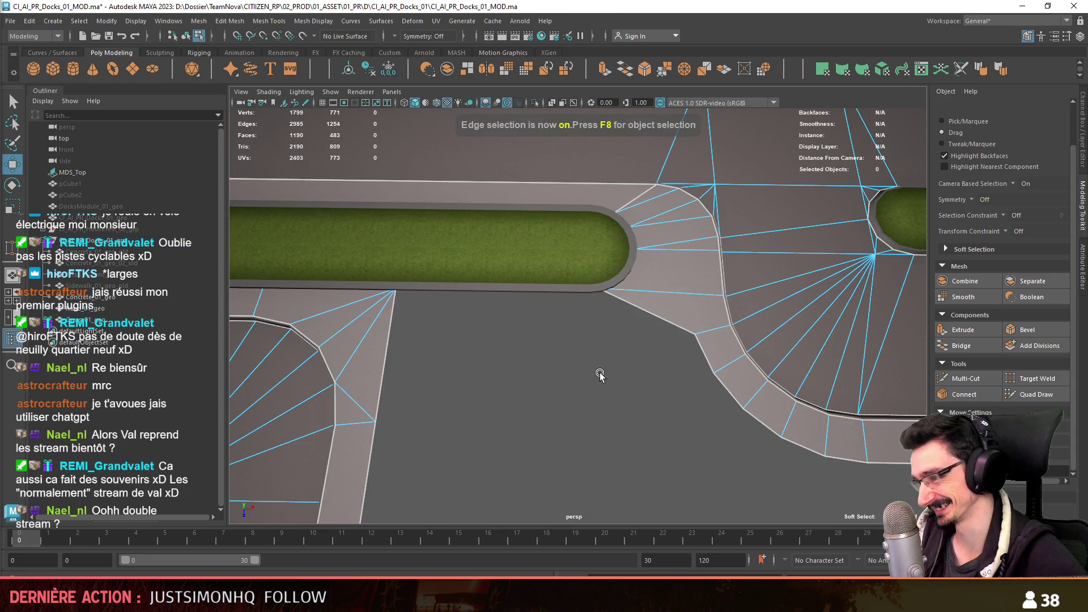
# - Scale three curb vertices flat against a pivot snapped to the neighbouring road vertex
pyautogui.keyDown('alt'); pyautogui.moveTo(598, 368); pyautogui.dragTo(574, 361, button='middle'); pyautogui.keyUp('alt')
pyautogui.keyDown('alt'); pyautogui.moveTo(712, 405); pyautogui.dragTo(656, 363, button='middle'); pyautogui.keyUp('alt')
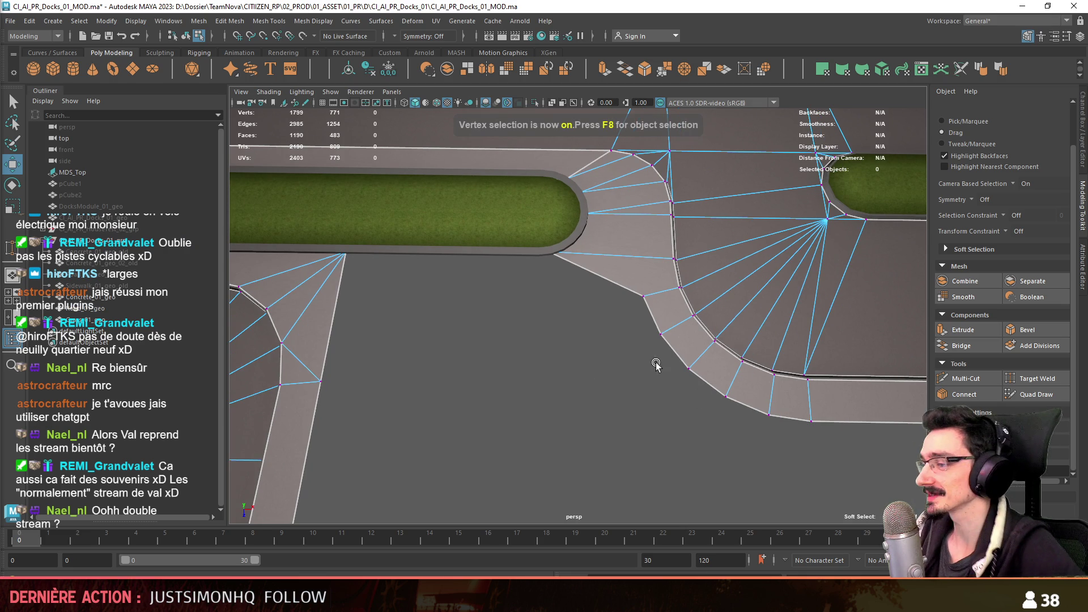
pyautogui.moveTo(629, 286); pyautogui.dragTo(702, 379)
pyautogui.moveTo(681, 336); pyautogui.dragTo(320, 383)
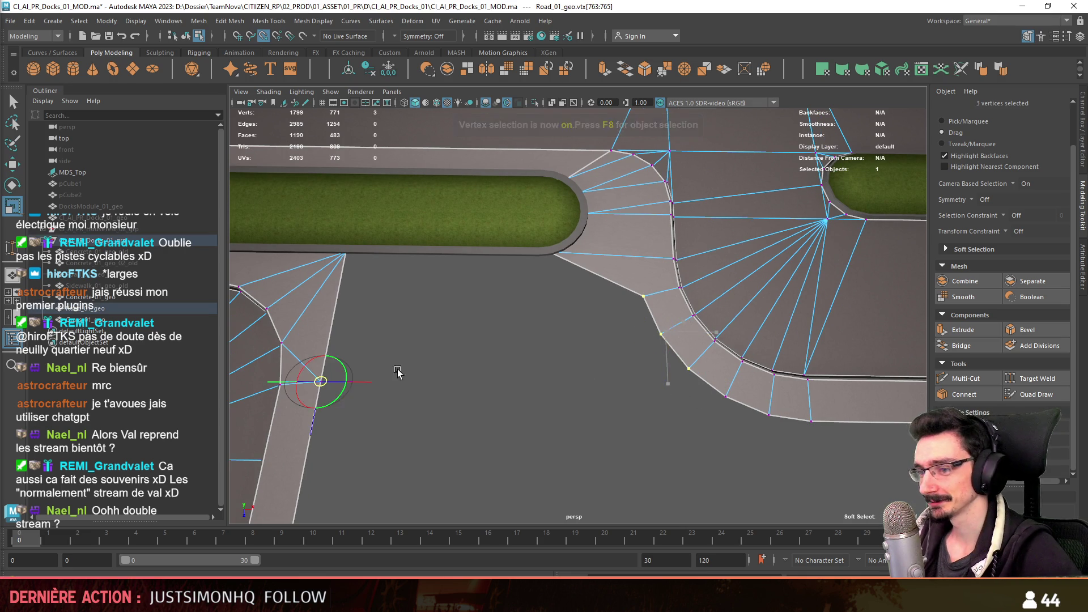
pyautogui.moveTo(308, 426); pyautogui.dragTo(376, 320, button='middle')
pyautogui.press('w')
pyautogui.click(679, 410)
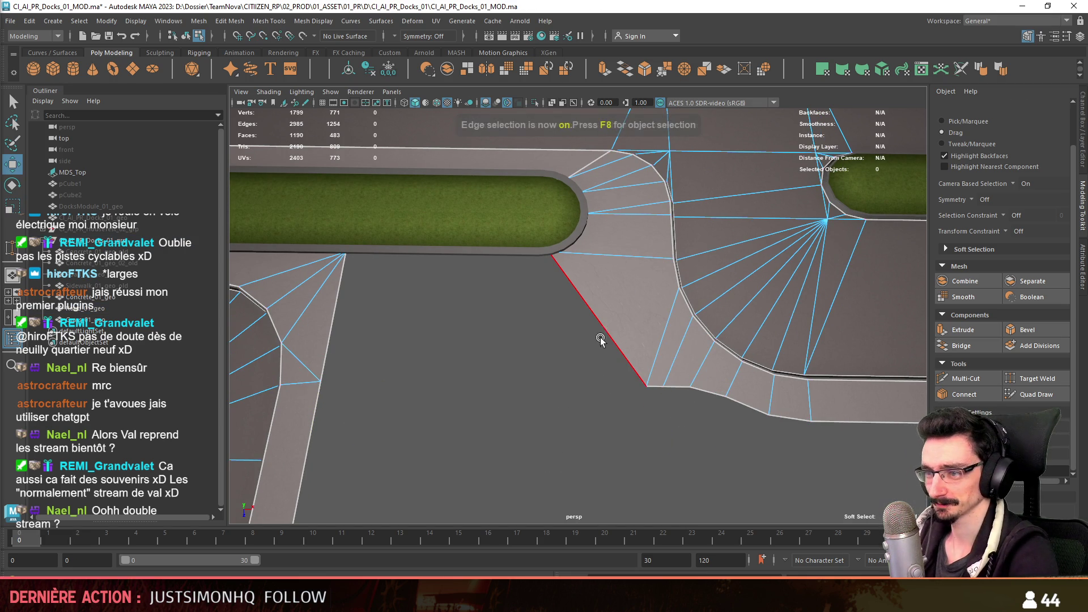
# - Bridge the two edges bordering the junction gap to fill it with a face
pyautogui.keyDown('shift'); pyautogui.click(333, 328); pyautogui.keyUp('shift')
pyautogui.click(961, 346)
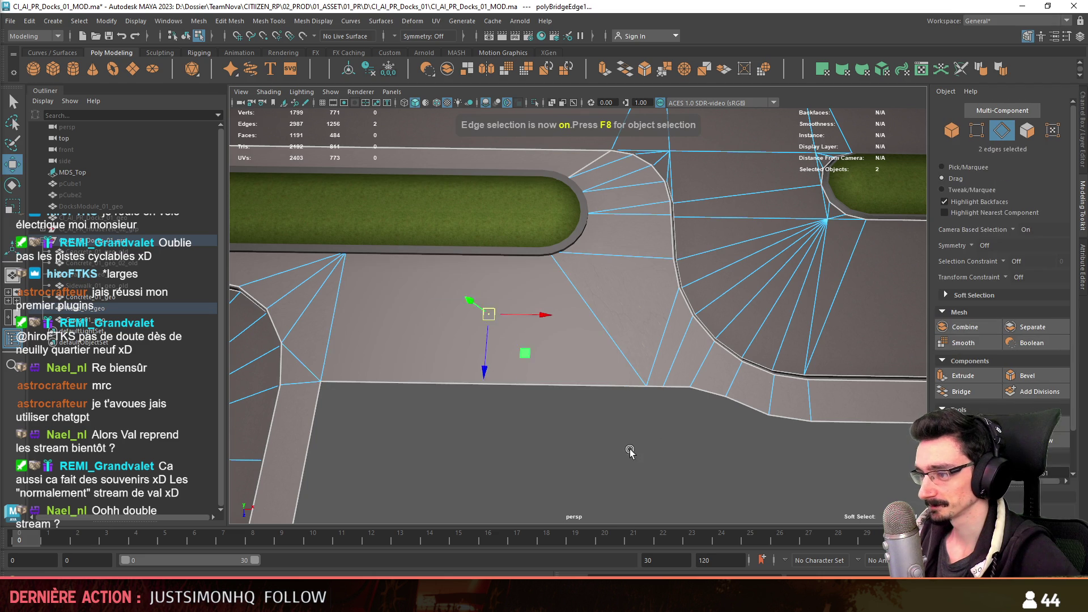
pyautogui.keyDown('alt'); pyautogui.moveTo(668, 413); pyautogui.dragTo(573, 436, button='middle'); pyautogui.keyUp('alt')
pyautogui.press('F9')
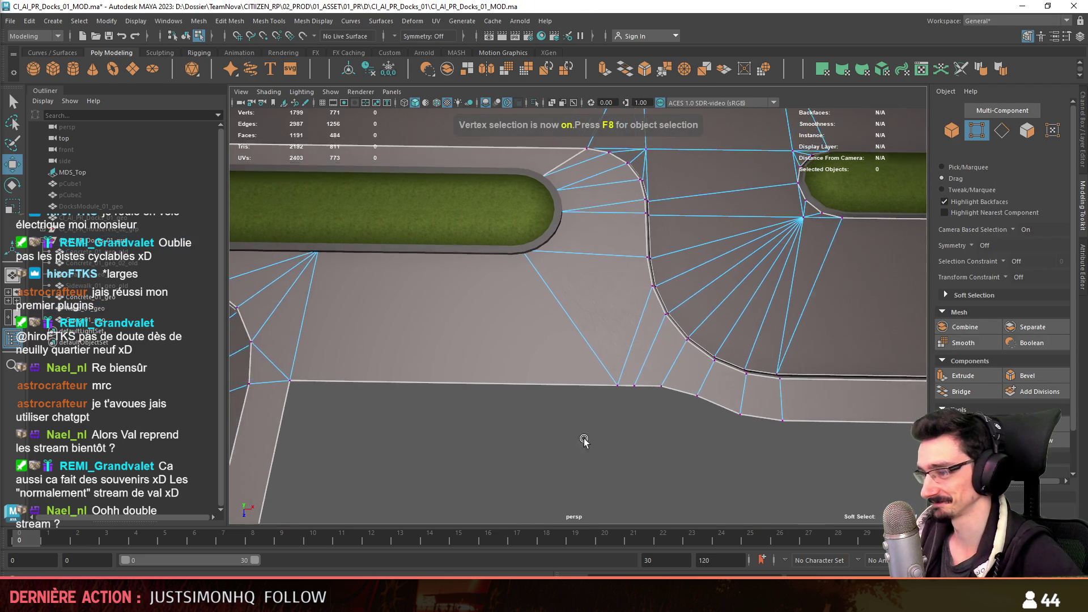
pyautogui.scroll(2, 574, 436)
pyautogui.moveTo(725, 441)
pyautogui.keyDown('alt'); pyautogui.mouseDown(button='middle')
pyautogui.moveTo(625, 384)
pyautogui.moveTo(633, 420)
pyautogui.mouseUp(button='middle'); pyautogui.keyUp('alt')
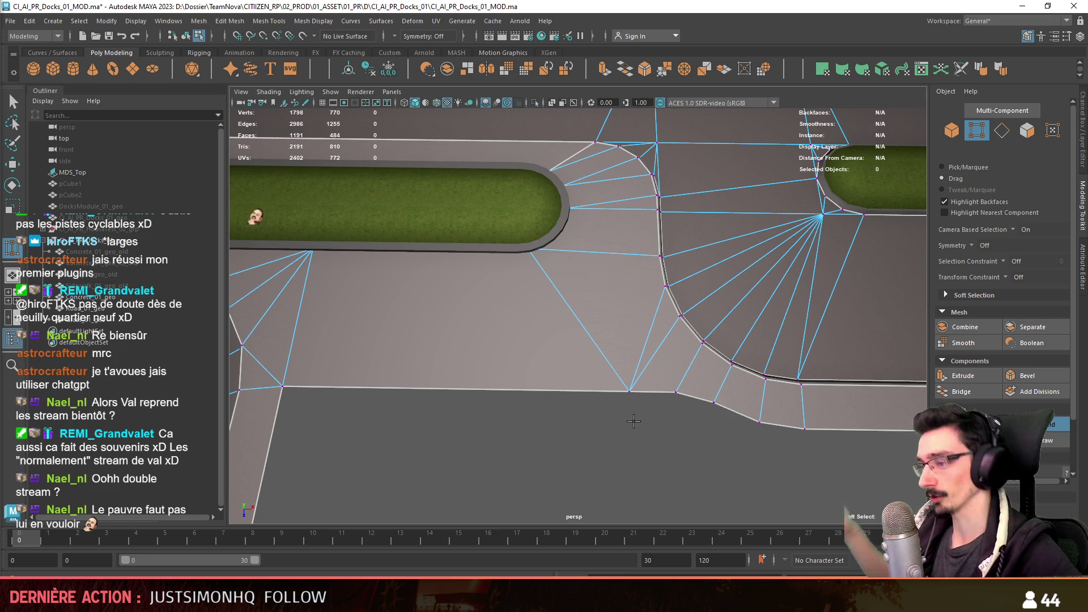
pyautogui.scroll(2, 647, 384)
pyautogui.scroll(-2, 651, 349)
# - Slide a junction vertex left along its edge with the Move tool
pyautogui.press('w')
pyautogui.click(673, 377)
pyautogui.moveTo(719, 379); pyautogui.dragTo(603, 378)
pyautogui.click(637, 426)
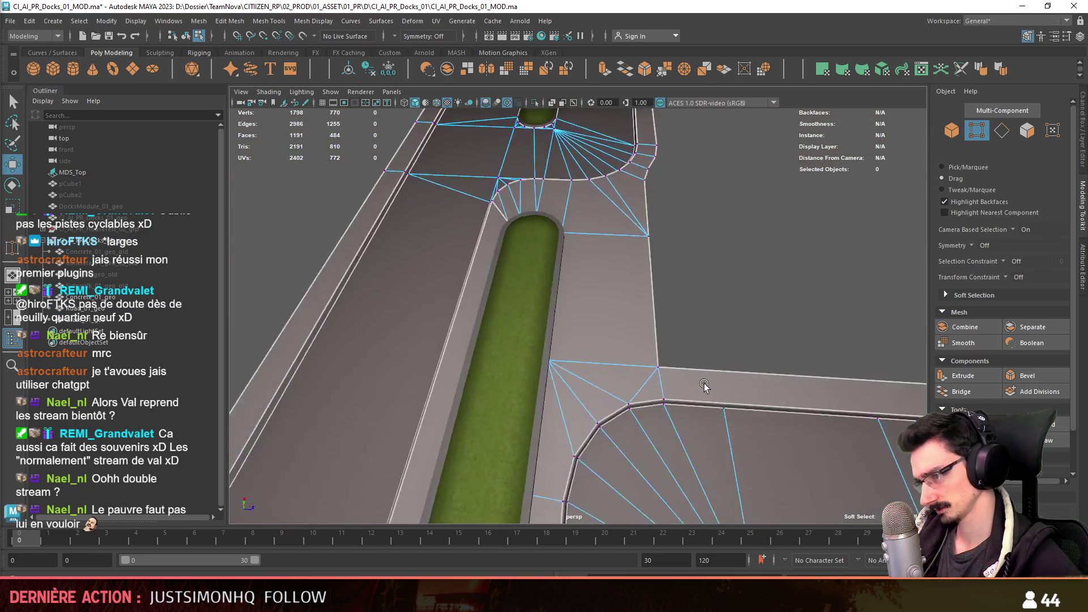
pyautogui.moveTo(637, 425)
pyautogui.keyDown('alt'); pyautogui.mouseDown()
pyautogui.moveTo(715, 387)
pyautogui.moveTo(693, 391)
pyautogui.mouseUp(); pyautogui.keyUp('alt')
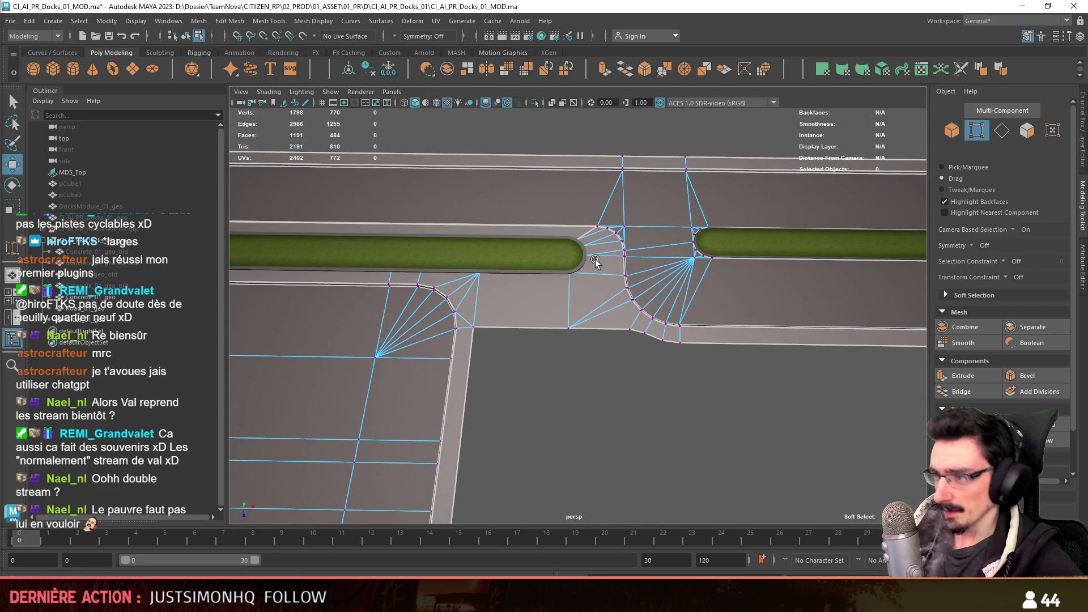
pyautogui.scroll(2, 595, 262)
pyautogui.scroll(1, 596, 262)
pyautogui.scroll(1, 596, 262)
# - Try merging a corner vertex on the isolated road mesh, then undo it and return to object mode
pyautogui.press('F8')
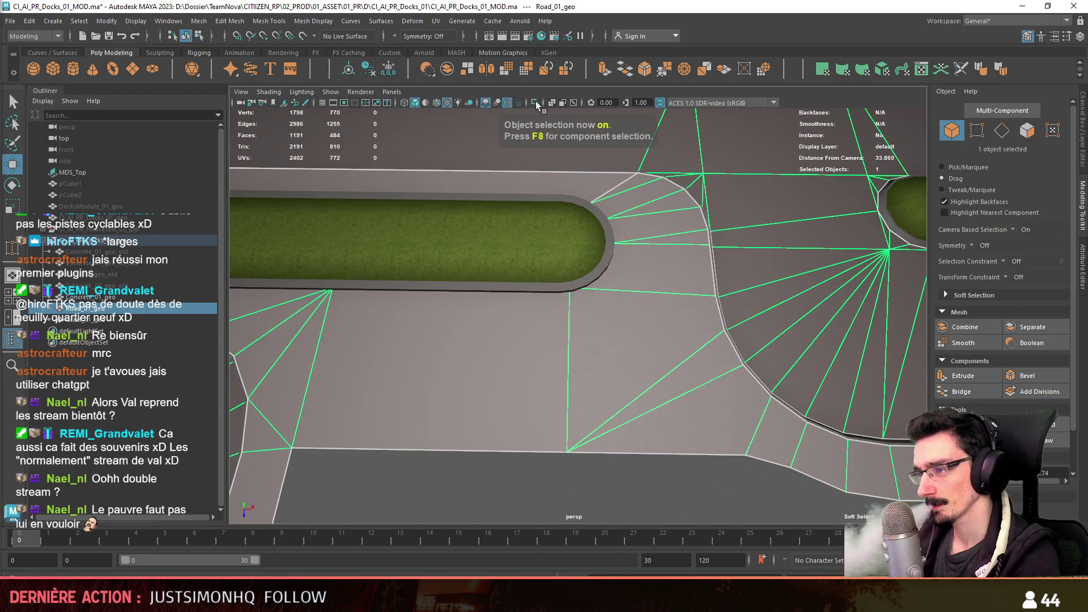
pyautogui.click(536, 102)
pyautogui.press('F8')
pyautogui.scroll(2, 595, 281)
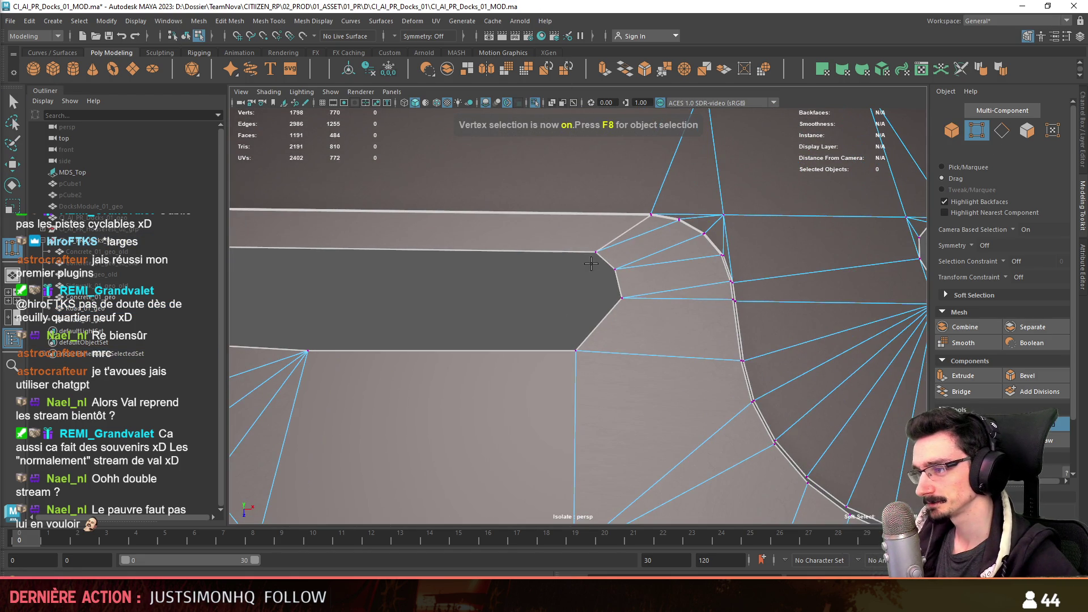
pyautogui.moveTo(596, 251); pyautogui.dragTo(617, 269)
pyautogui.hotkey('ctrl', 'z')
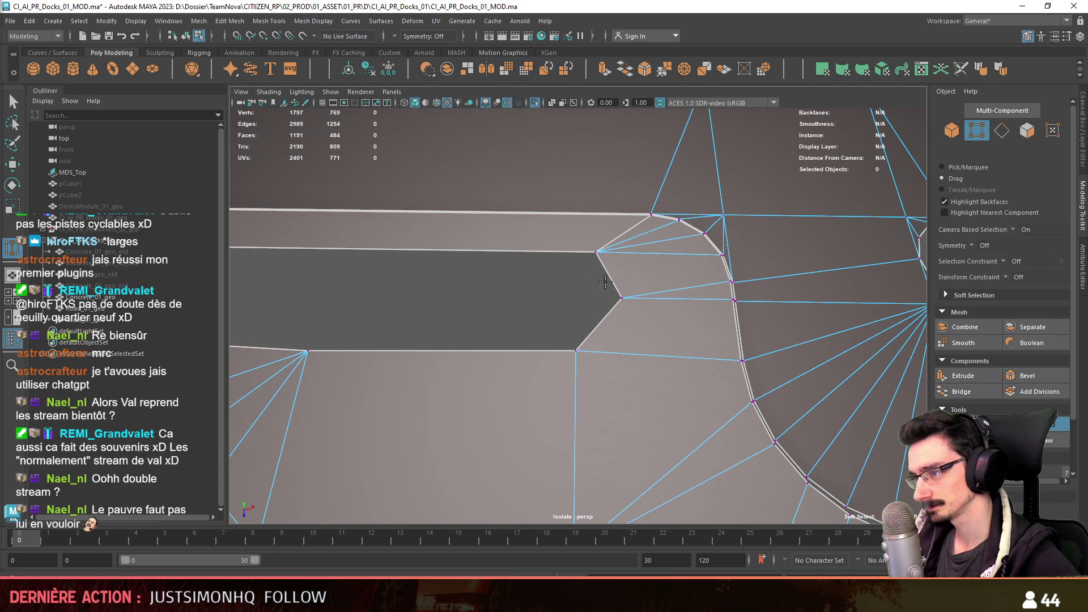
pyautogui.press('w')
pyautogui.scroll(-3, 564, 300)
pyautogui.scroll(-2, 561, 304)
pyautogui.scroll(-2, 576, 397)
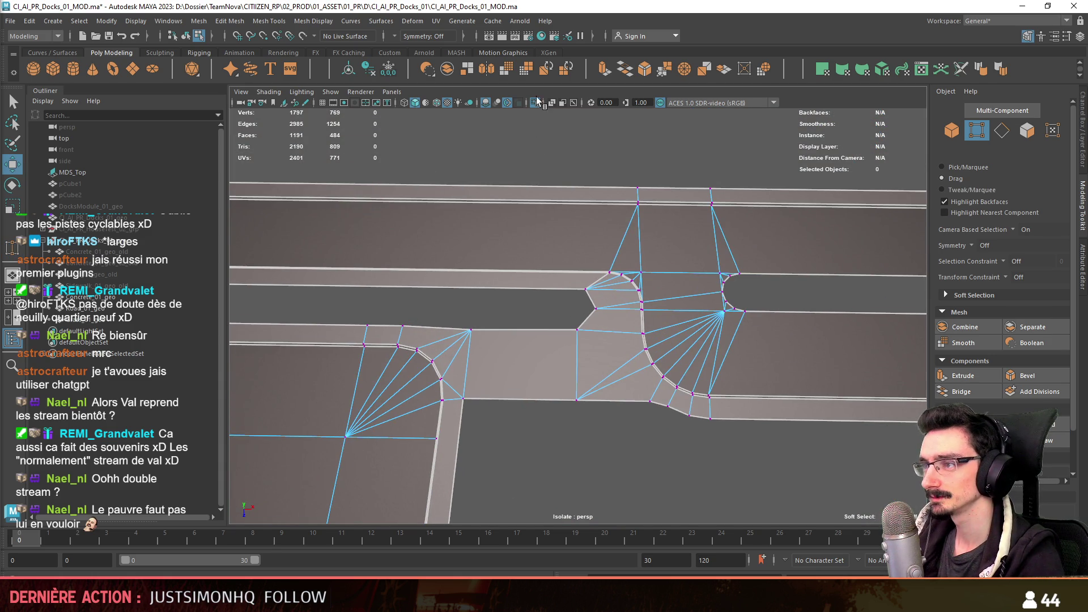
pyautogui.scroll(-1, 549, 253)
pyautogui.press('F8')
pyautogui.moveTo(596, 420)
pyautogui.keyDown('alt'); pyautogui.mouseDown()
pyautogui.moveTo(504, 330)
pyautogui.moveTo(573, 298)
pyautogui.moveTo(619, 241)
pyautogui.mouseUp(); pyautogui.keyUp('alt')
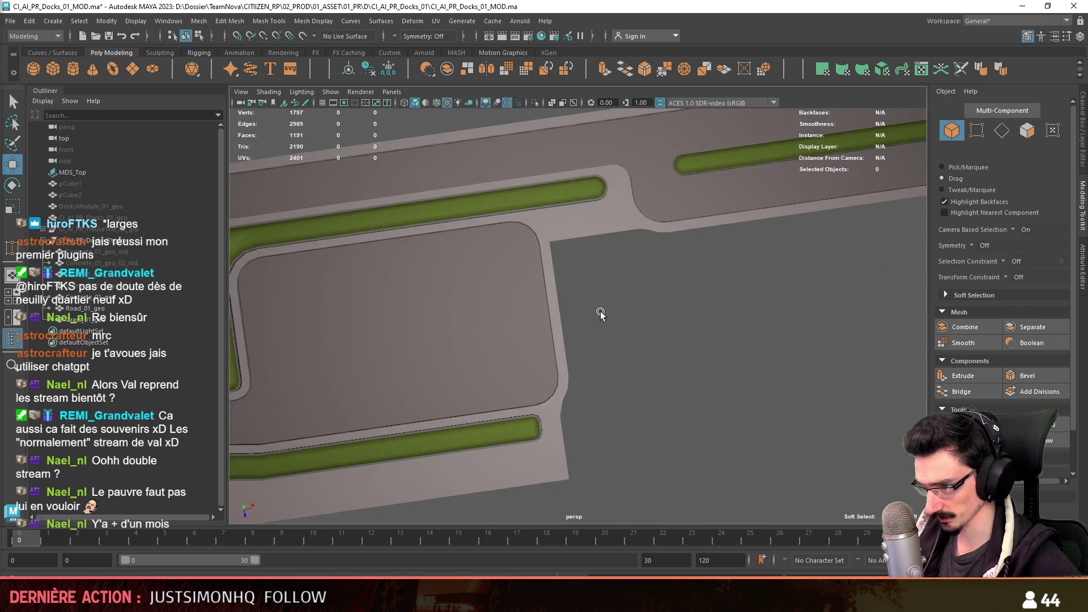
pyautogui.keyDown('alt'); pyautogui.moveTo(589, 300); pyautogui.dragTo(644, 348); pyautogui.keyUp('alt')
pyautogui.click(644, 348)
pyautogui.press('F10')
pyautogui.doubleClick(636, 223)
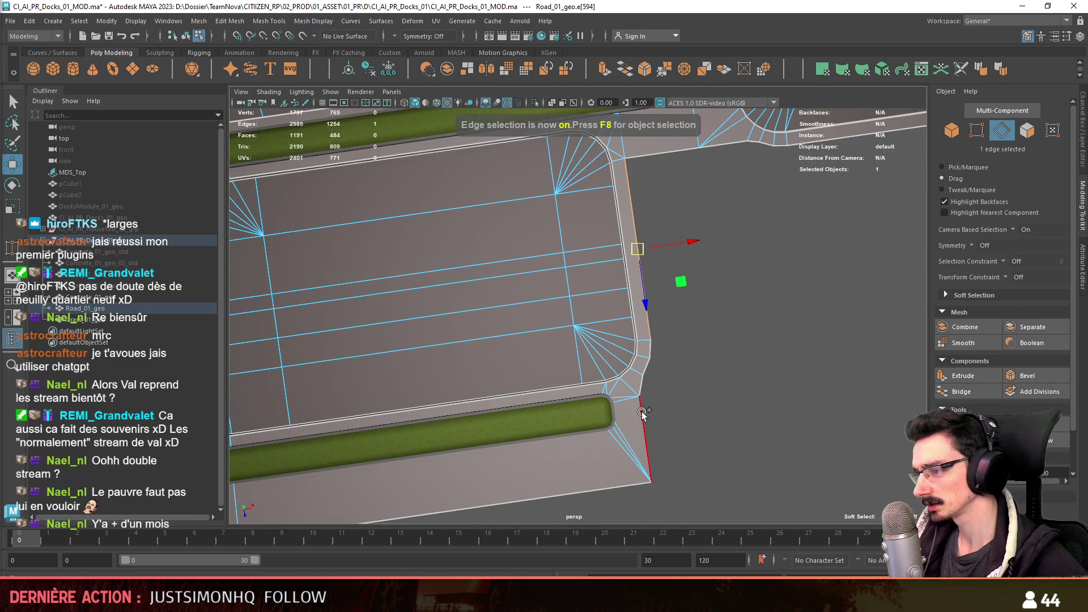
pyautogui.keyDown('alt'); pyautogui.moveTo(752, 311); pyautogui.dragTo(673, 336, button='middle'); pyautogui.keyUp('alt')
pyautogui.scroll(-1, 1004, 341)
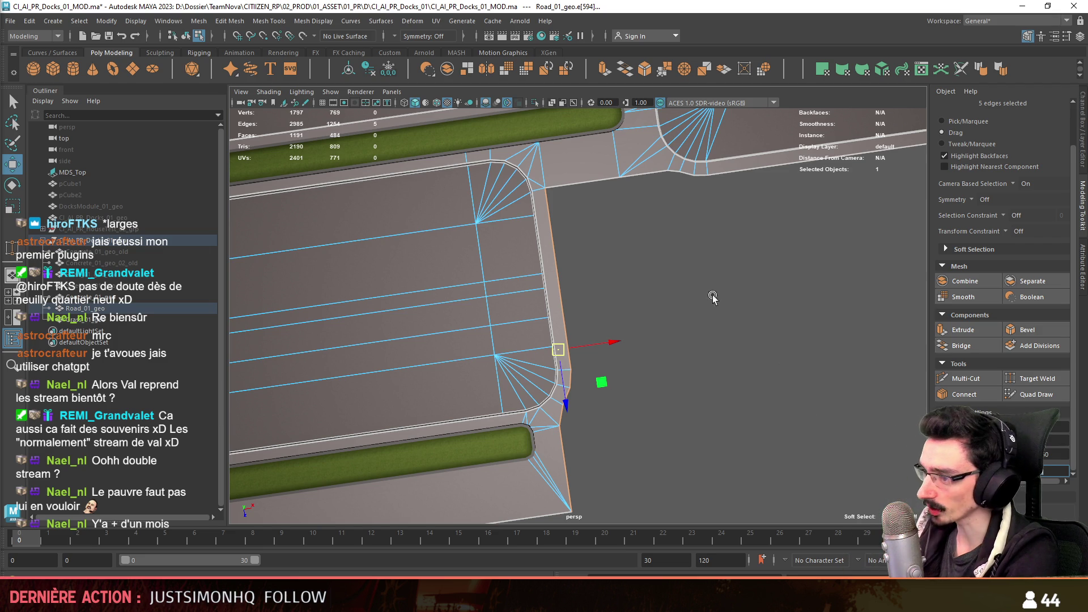
pyautogui.click(619, 334)
pyautogui.scroll(-2, 700, 324)
pyautogui.moveTo(700, 324)
pyautogui.keyDown('alt'); pyautogui.mouseDown(button='middle')
pyautogui.moveTo(606, 368)
pyautogui.moveTo(314, 422)
pyautogui.mouseUp(button='middle'); pyautogui.keyUp('alt')
pyautogui.click(407, 334)
pyautogui.doubleClick(682, 278)
pyautogui.keyDown('alt'); pyautogui.moveTo(584, 372); pyautogui.dragTo(576, 320, button='middle'); pyautogui.keyUp('alt')
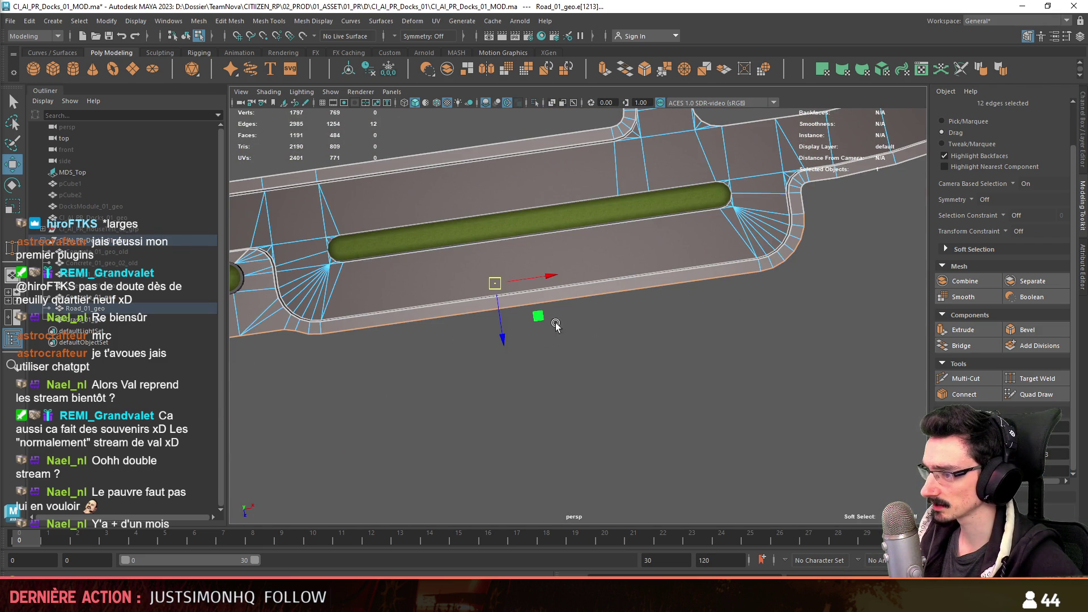
pyautogui.click(500, 336)
pyautogui.moveTo(510, 341)
pyautogui.keyDown('alt'); pyautogui.mouseDown(button='middle')
pyautogui.moveTo(772, 324)
pyautogui.moveTo(547, 376)
pyautogui.moveTo(671, 391)
pyautogui.moveTo(646, 389)
pyautogui.moveTo(686, 365)
pyautogui.moveTo(627, 456)
pyautogui.mouseUp(button='middle'); pyautogui.keyUp('alt')
pyautogui.press('F8')
pyautogui.moveTo(627, 456)
pyautogui.keyDown('alt'); pyautogui.mouseDown()
pyautogui.moveTo(503, 318)
pyautogui.moveTo(675, 364)
pyautogui.moveTo(630, 347)
pyautogui.moveTo(418, 374)
pyautogui.moveTo(535, 388)
pyautogui.moveTo(570, 416)
pyautogui.moveTo(562, 426)
pyautogui.moveTo(617, 395)
pyautogui.mouseUp(); pyautogui.keyUp('alt')
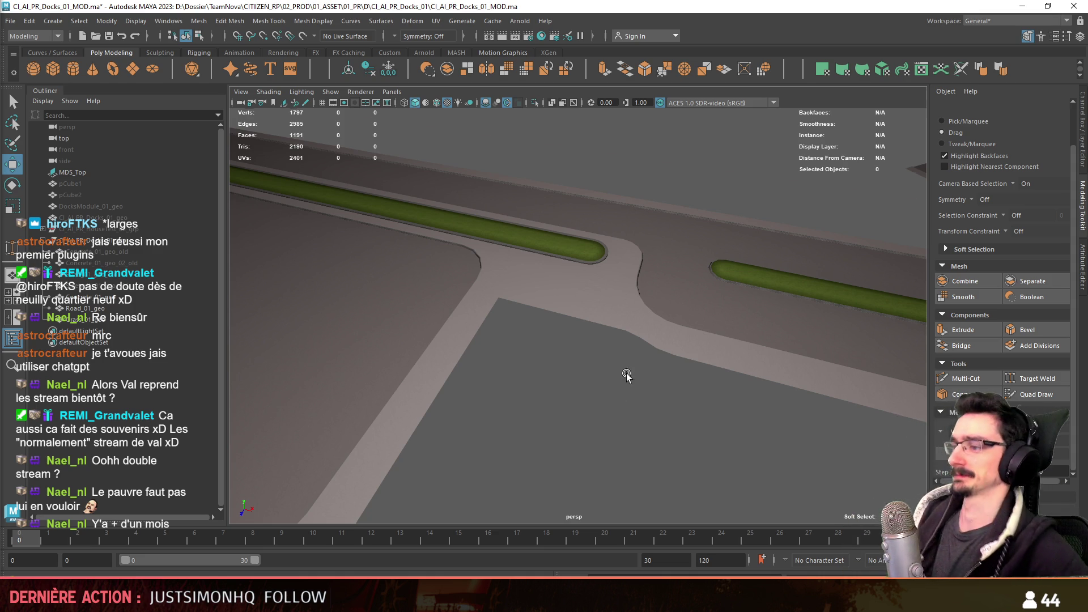
pyautogui.scroll(2, 610, 380)
# - Survey the empty lot beside the road from the top wireframe view
pyautogui.moveTo(609, 380)
pyautogui.keyDown('alt'); pyautogui.mouseDown()
pyautogui.moveTo(516, 357)
pyautogui.moveTo(571, 379)
pyautogui.moveTo(629, 383)
pyautogui.moveTo(555, 370)
pyautogui.moveTo(568, 313)
pyautogui.mouseUp(); pyautogui.keyUp('alt')
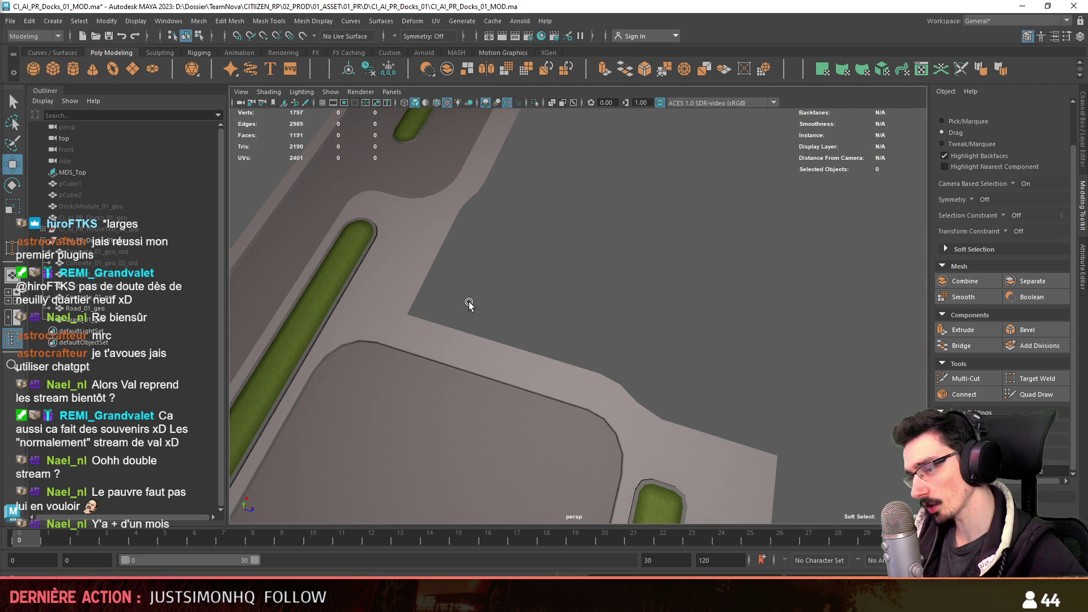
pyautogui.moveTo(644, 315)
pyautogui.keyDown('alt'); pyautogui.mouseDown()
pyautogui.moveTo(564, 335)
pyautogui.moveTo(417, 256)
pyautogui.mouseUp(); pyautogui.keyUp('alt')
pyautogui.press('4')
pyautogui.scroll(-1, 576, 302)
pyautogui.moveTo(576, 301)
pyautogui.keyDown('alt'); pyautogui.mouseDown(button='middle')
pyautogui.moveTo(513, 319)
pyautogui.moveTo(511, 359)
pyautogui.moveTo(556, 284)
pyautogui.moveTo(533, 339)
pyautogui.mouseUp(button='middle'); pyautogui.keyUp('alt')
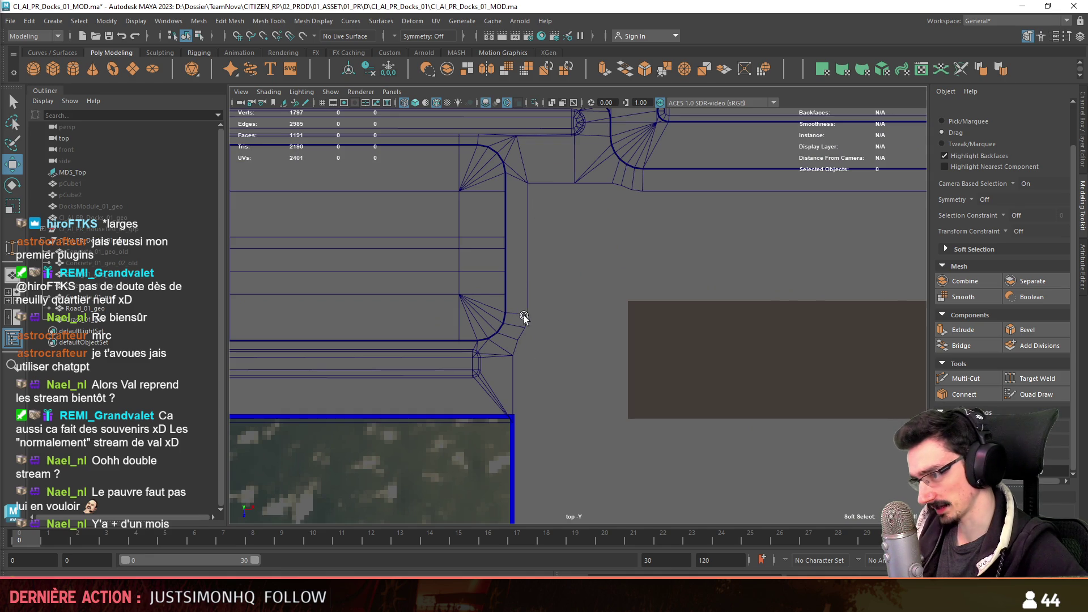
pyautogui.scroll(2, 633, 302)
pyautogui.moveTo(605, 365)
pyautogui.keyDown('alt'); pyautogui.mouseDown()
pyautogui.moveTo(524, 364)
pyautogui.moveTo(537, 320)
pyautogui.moveTo(688, 219)
pyautogui.mouseUp(); pyautogui.keyUp('alt')
pyautogui.moveTo(663, 285)
pyautogui.keyDown('alt'); pyautogui.mouseDown(button='middle')
pyautogui.moveTo(462, 255)
pyautogui.moveTo(656, 432)
pyautogui.mouseUp(button='middle'); pyautogui.keyUp('alt')
pyautogui.press('space')
pyautogui.moveTo(600, 316)
pyautogui.keyDown('alt'); pyautogui.mouseDown()
pyautogui.moveTo(627, 308)
pyautogui.moveTo(485, 316)
pyautogui.moveTo(606, 298)
pyautogui.moveTo(561, 273)
pyautogui.mouseUp(); pyautogui.keyUp('alt')
pyautogui.scroll(5, 606, 299)
# - Extrude a road border edge (Ctrl+E) out into a flat rectangular face in the lot
pyautogui.click(561, 273)
pyautogui.press('F10')
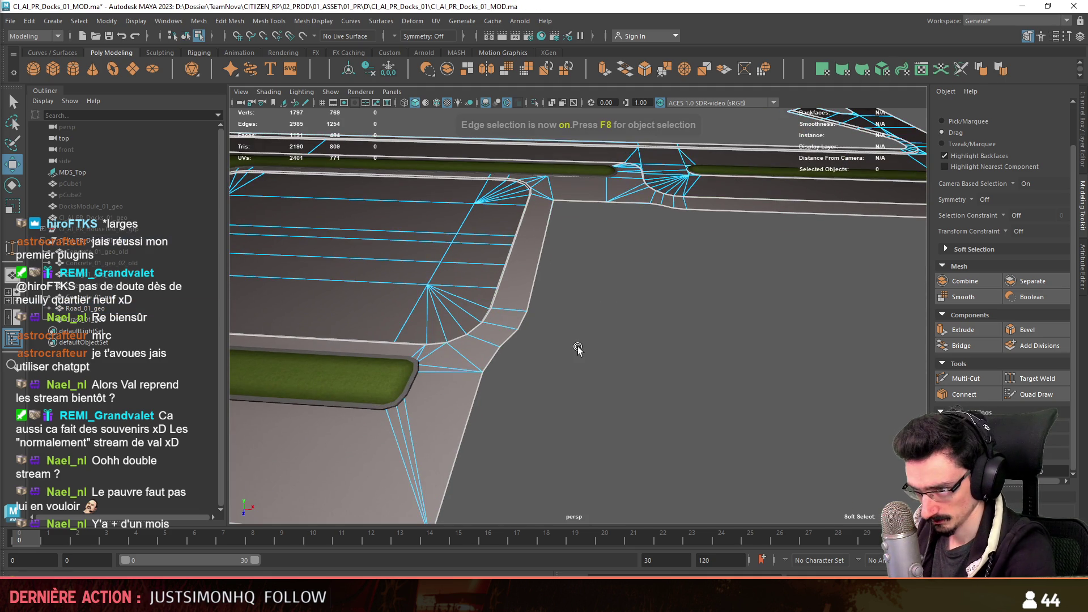
pyautogui.click(550, 223)
pyautogui.press('F8')
pyautogui.moveTo(694, 368)
pyautogui.keyDown('alt'); pyautogui.mouseDown()
pyautogui.moveTo(601, 315)
pyautogui.moveTo(518, 325)
pyautogui.moveTo(548, 339)
pyautogui.moveTo(536, 331)
pyautogui.moveTo(636, 337)
pyautogui.moveTo(674, 358)
pyautogui.moveTo(680, 326)
pyautogui.moveTo(608, 306)
pyautogui.mouseUp(); pyautogui.keyUp('alt')
pyautogui.scroll(2, 590, 347)
pyautogui.click(518, 326)
pyautogui.press('F8')
pyautogui.click(532, 331)
pyautogui.hotkey('ctrl', 'e')
pyautogui.scroll(-2, 631, 356)
# - Make the new black plane the active object for edge editing
pyautogui.press('F8')
pyautogui.click(608, 320)
pyautogui.press('F10')
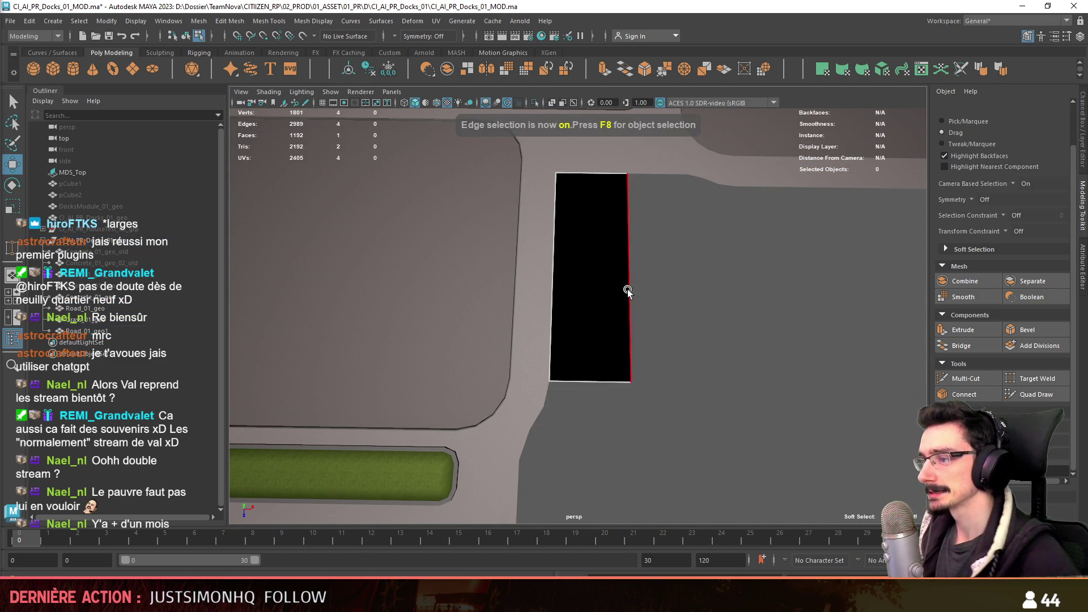
# - Extrude the plane's whole border loop upward into a box
pyautogui.click(626, 291)
pyautogui.moveTo(632, 309)
pyautogui.keyDown('alt'); pyautogui.mouseDown()
pyautogui.moveTo(751, 358)
pyautogui.moveTo(629, 360)
pyautogui.moveTo(564, 376)
pyautogui.moveTo(584, 335)
pyautogui.moveTo(579, 366)
pyautogui.moveTo(554, 376)
pyautogui.moveTo(550, 309)
pyautogui.mouseUp(); pyautogui.keyUp('alt')
pyautogui.click(630, 359)
pyautogui.keyDown('alt'); pyautogui.moveTo(698, 421); pyautogui.dragTo(608, 329); pyautogui.keyUp('alt')
pyautogui.doubleClick(607, 329)
pyautogui.moveTo(565, 209)
pyautogui.mouseDown()
pyautogui.moveTo(565, 183)
pyautogui.moveTo(625, 333)
pyautogui.mouseUp()
# - Bevel the box's vertical corner edges into three-segment rounds
pyautogui.click(483, 341)
pyautogui.keyDown('alt'); pyautogui.moveTo(424, 353); pyautogui.dragTo(576, 369); pyautogui.keyUp('alt')
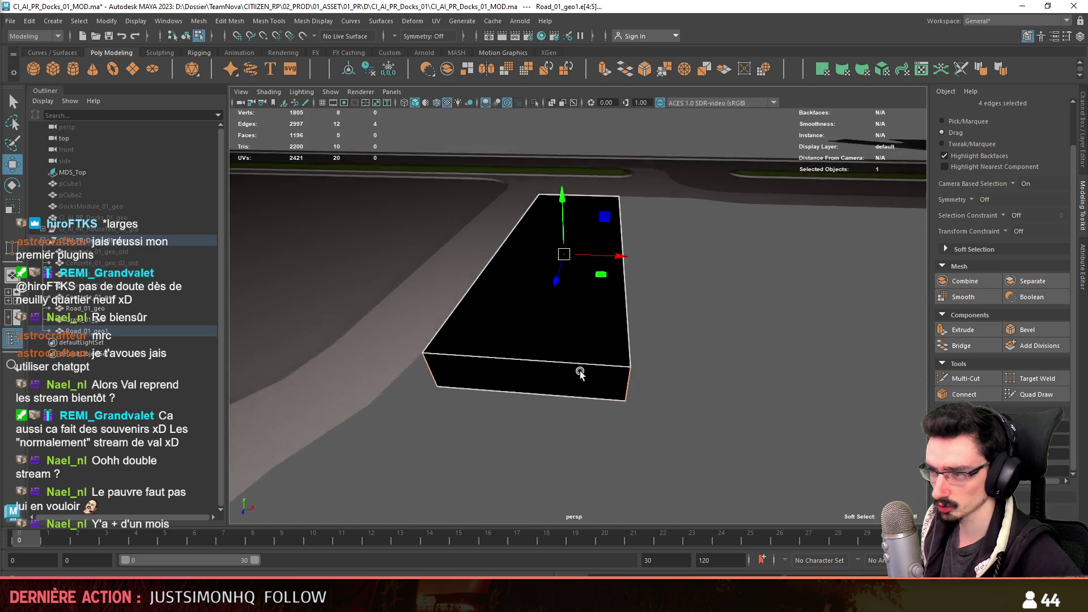
pyautogui.click(1016, 332)
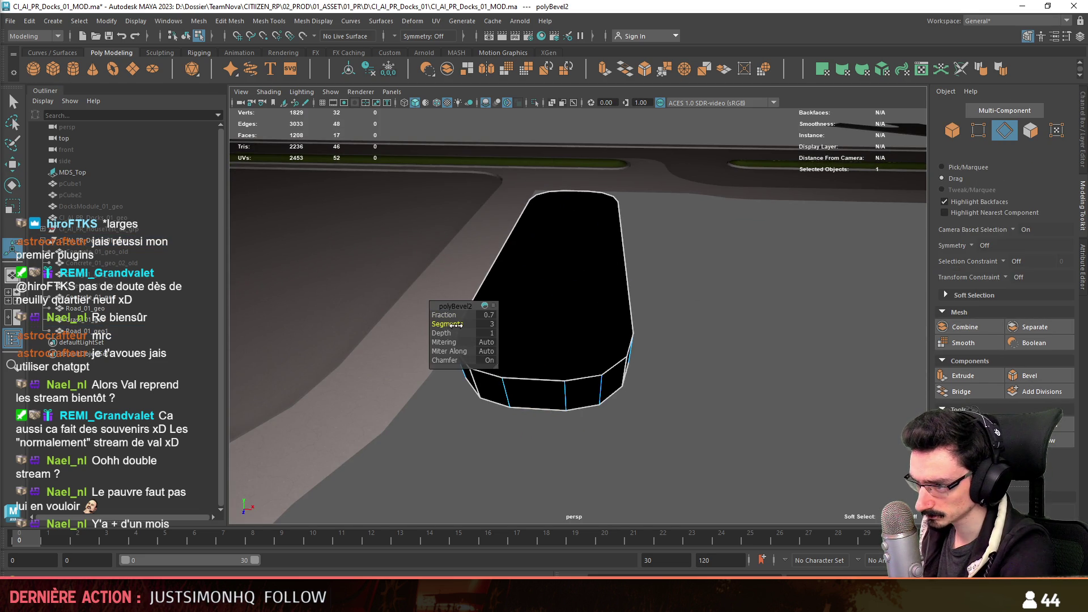
# - Finish the four-segment bevel and strip the block down to its rounded top face
pyautogui.moveTo(696, 387)
pyautogui.keyDown('alt'); pyautogui.mouseDown()
pyautogui.moveTo(499, 365)
pyautogui.moveTo(777, 360)
pyautogui.mouseUp(); pyautogui.keyUp('alt')
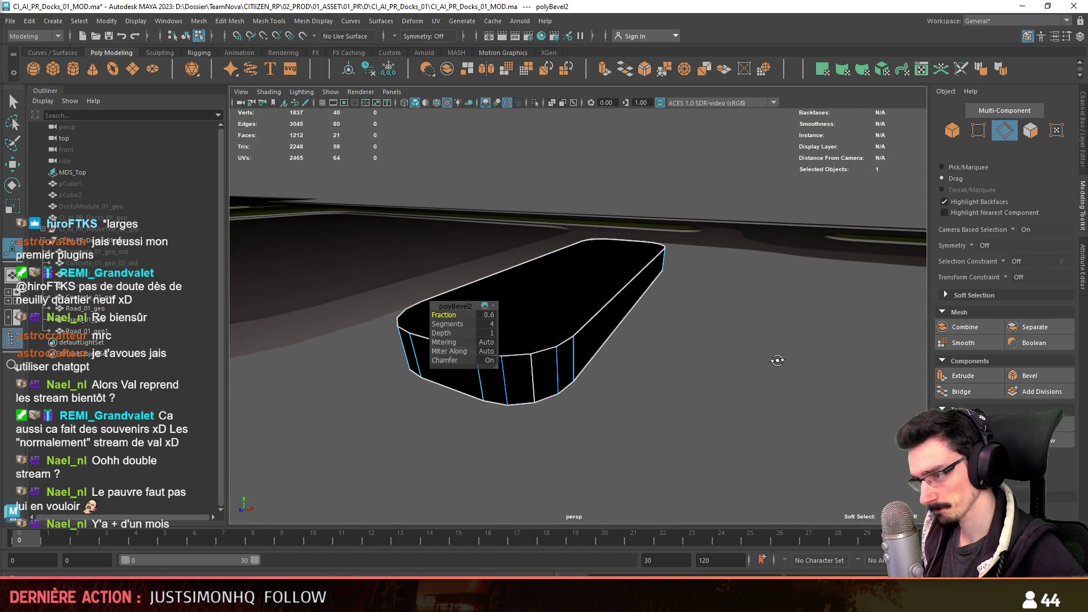
pyautogui.keyDown('alt'); pyautogui.moveTo(529, 379); pyautogui.dragTo(635, 406); pyautogui.keyUp('alt')
pyautogui.press('w')
pyautogui.click(596, 268)
pyautogui.hotkey('ctrl', 'z')
pyautogui.press('F10')
# - Extrude the top face's border edge loop with an offset to form a thin rim
pyautogui.doubleClick(595, 355)
pyautogui.keyDown('alt'); pyautogui.moveTo(601, 357); pyautogui.dragTo(976, 373); pyautogui.keyUp('alt')
pyautogui.click(970, 376)
pyautogui.write('2')
pyautogui.press('Return')
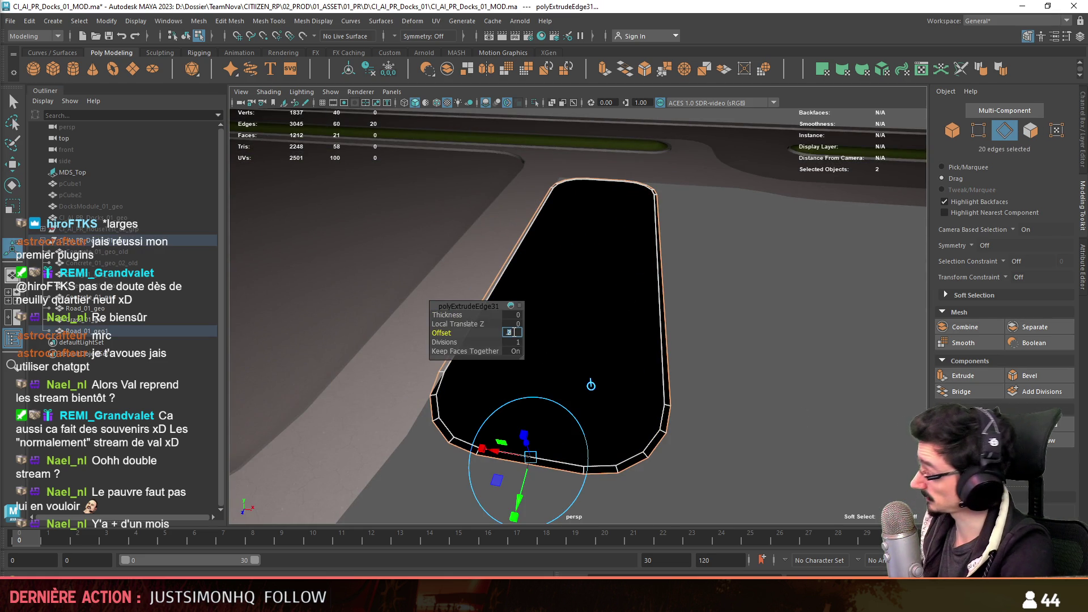
pyautogui.write('0.4')
# - Set the rim offset to 0.4 and extrude the ring of rim faces into a raised curb band
pyautogui.press('Return')
pyautogui.moveTo(610, 340)
pyautogui.keyDown('alt'); pyautogui.mouseDown()
pyautogui.moveTo(663, 296)
pyautogui.moveTo(562, 319)
pyautogui.moveTo(630, 306)
pyautogui.moveTo(678, 256)
pyautogui.mouseUp(); pyautogui.keyUp('alt')
pyautogui.press('F11')
pyautogui.click(677, 256)
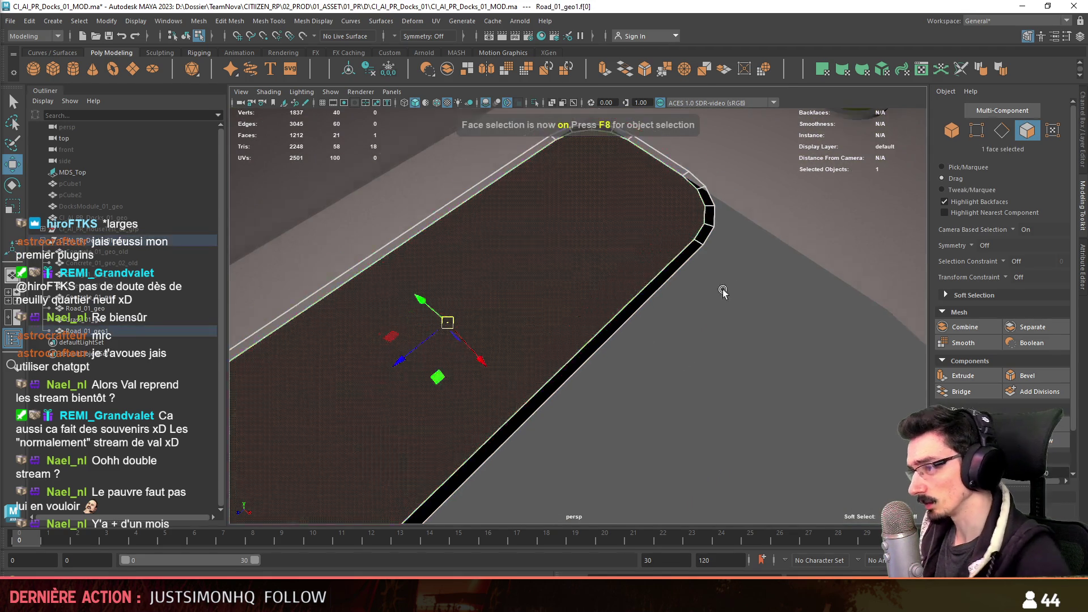
pyautogui.keyDown('shift'); pyautogui.doubleClick(667, 343); pyautogui.keyUp('shift')
pyautogui.keyDown('alt'); pyautogui.moveTo(669, 303); pyautogui.dragTo(769, 371); pyautogui.keyUp('alt')
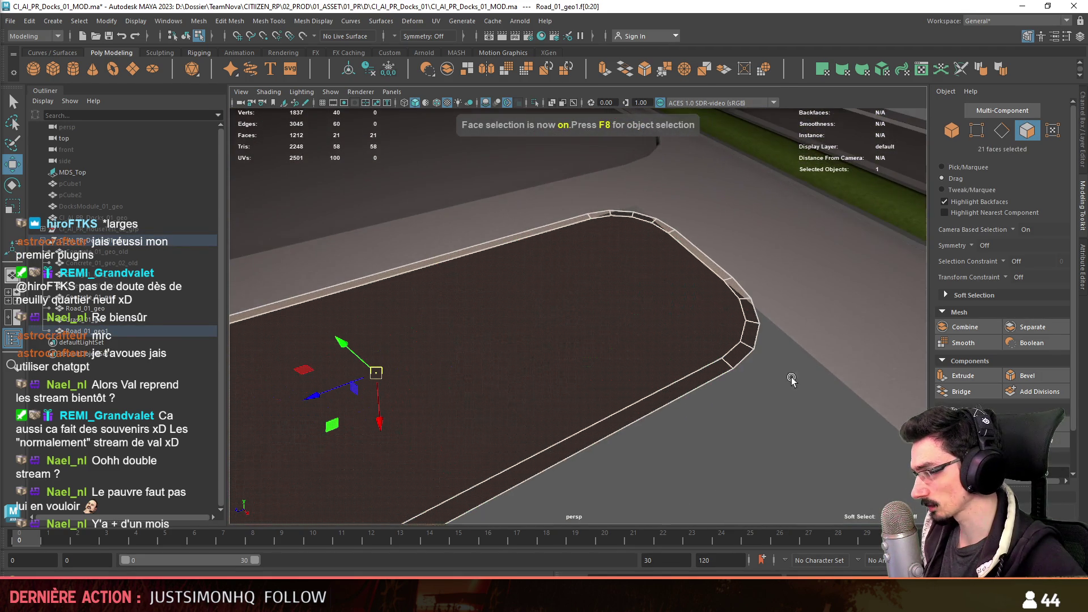
pyautogui.click(964, 377)
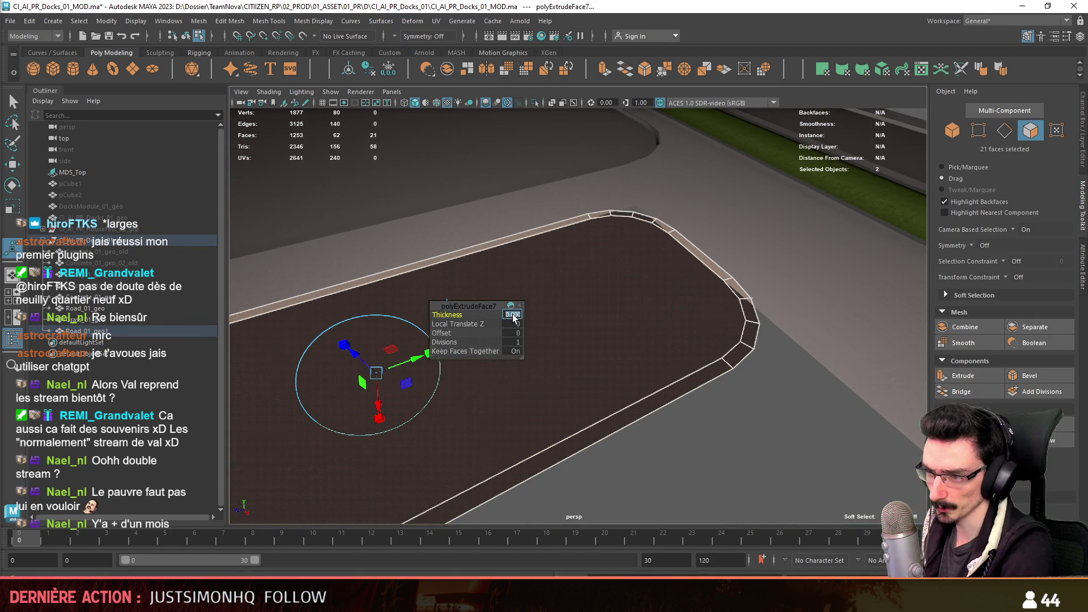
# - Delete the leftover ring of border faces at the road end
pyautogui.click(584, 383)
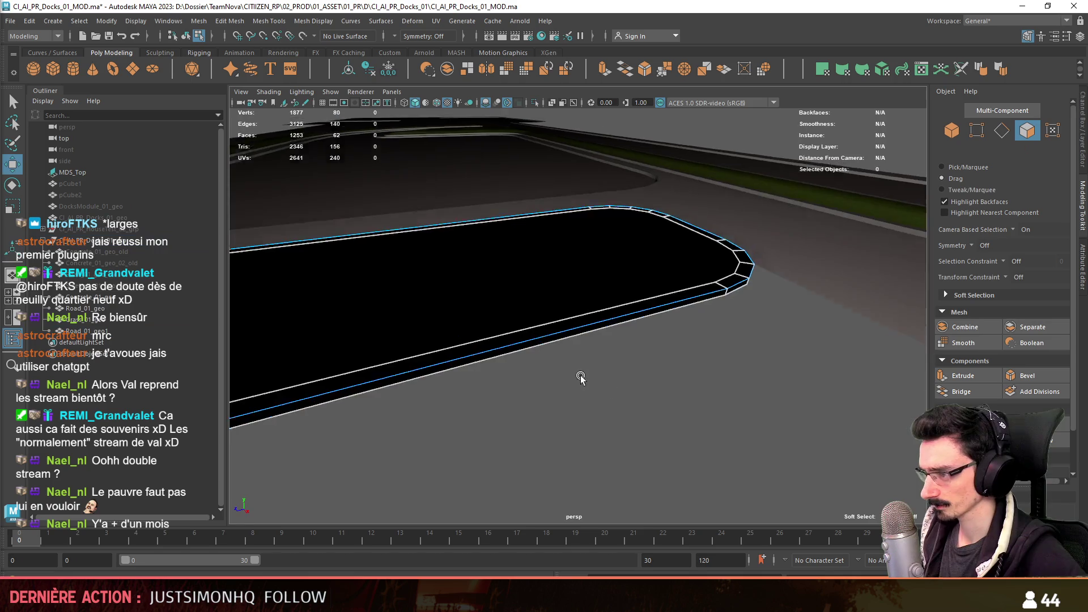
pyautogui.keyDown('alt'); pyautogui.moveTo(584, 383); pyautogui.dragTo(646, 398); pyautogui.keyUp('alt')
pyautogui.click(596, 255)
pyautogui.doubleClick(693, 306)
pyautogui.press('Delete')
# - Extract the island's top face into its own object, Road_01_geo2
pyautogui.moveTo(603, 295)
pyautogui.keyDown('alt'); pyautogui.mouseDown()
pyautogui.moveTo(585, 268)
pyautogui.moveTo(522, 316)
pyautogui.moveTo(600, 335)
pyautogui.mouseUp(); pyautogui.keyUp('alt')
pyautogui.click(522, 315)
pyautogui.press('F8')
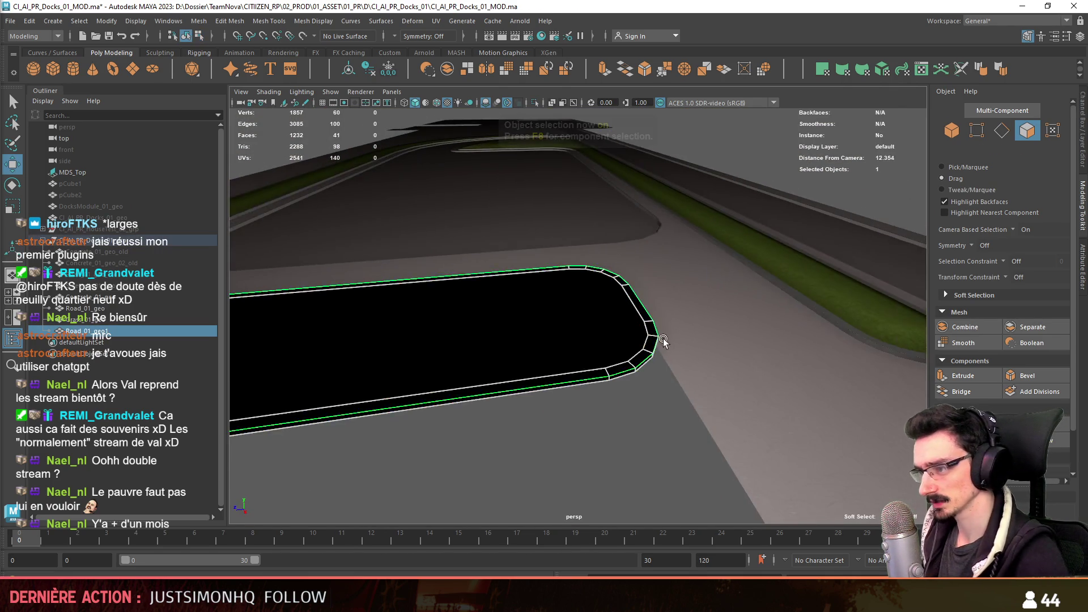
pyautogui.press('F8')
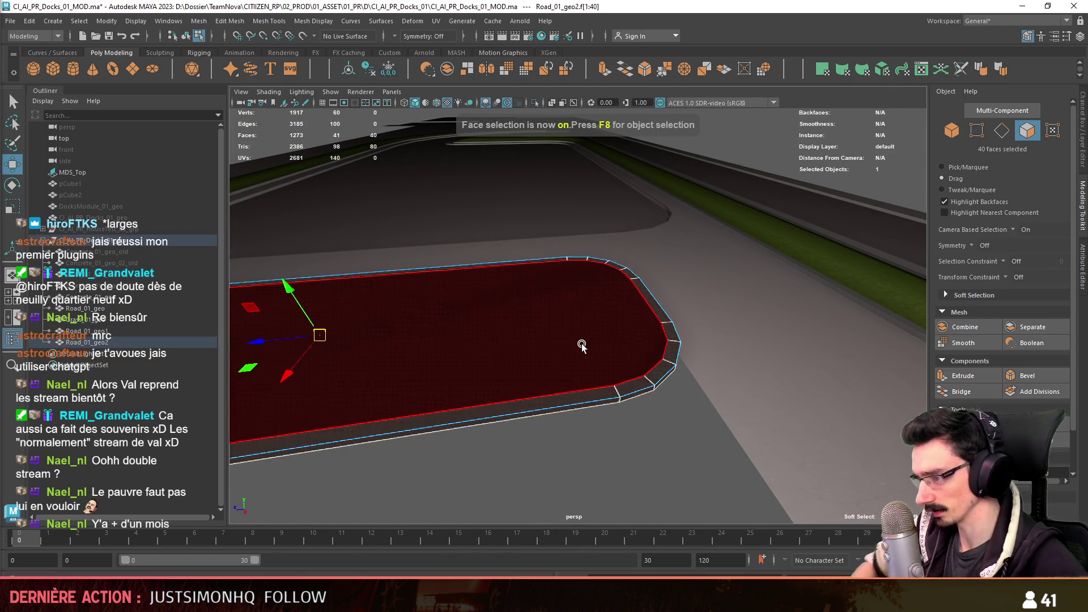
pyautogui.click(582, 346)
pyautogui.press('F8')
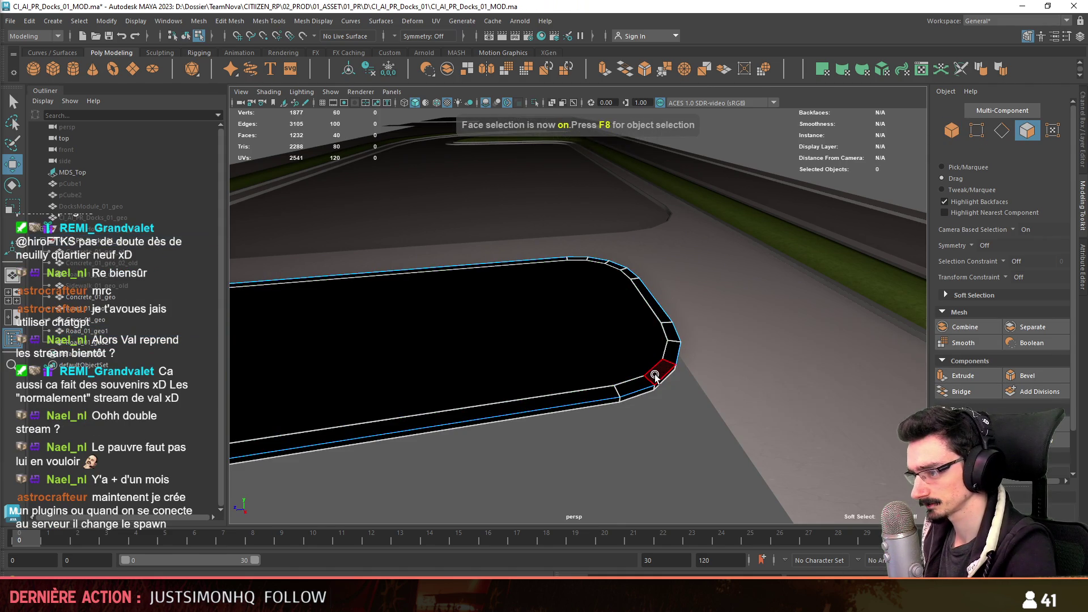
pyautogui.click(655, 376)
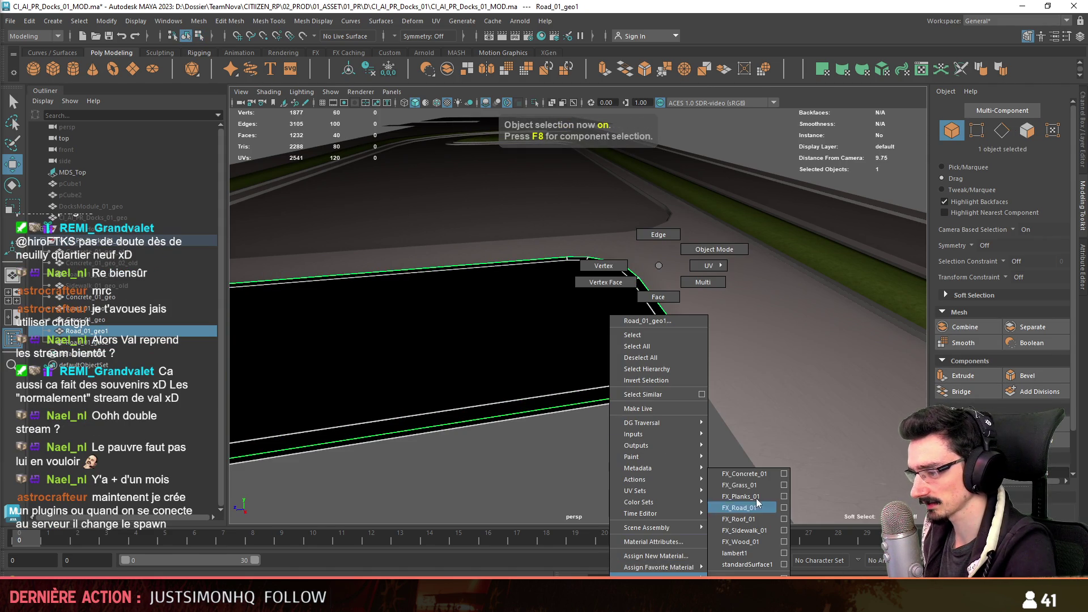
# - Assign the FX_Concrete_01 favourite material to the Road_01_geo1 curb rim
pyautogui.moveTo(659, 446); pyautogui.dragTo(759, 508, button='right')
pyautogui.click(842, 311)
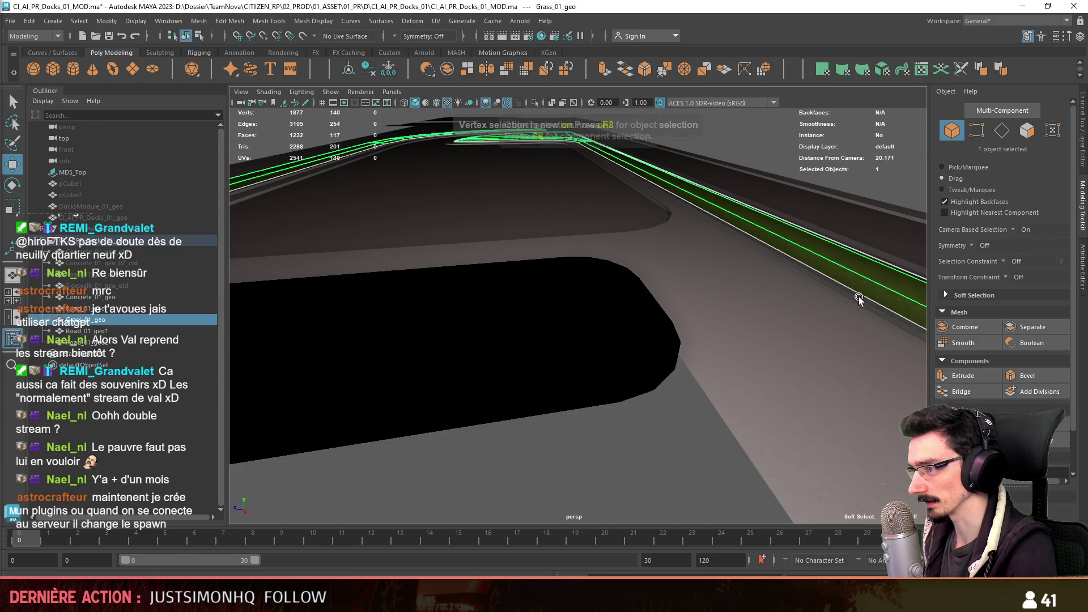
pyautogui.press('F8')
pyautogui.keyDown('alt'); pyautogui.moveTo(740, 260); pyautogui.dragTo(800, 327); pyautogui.keyUp('alt')
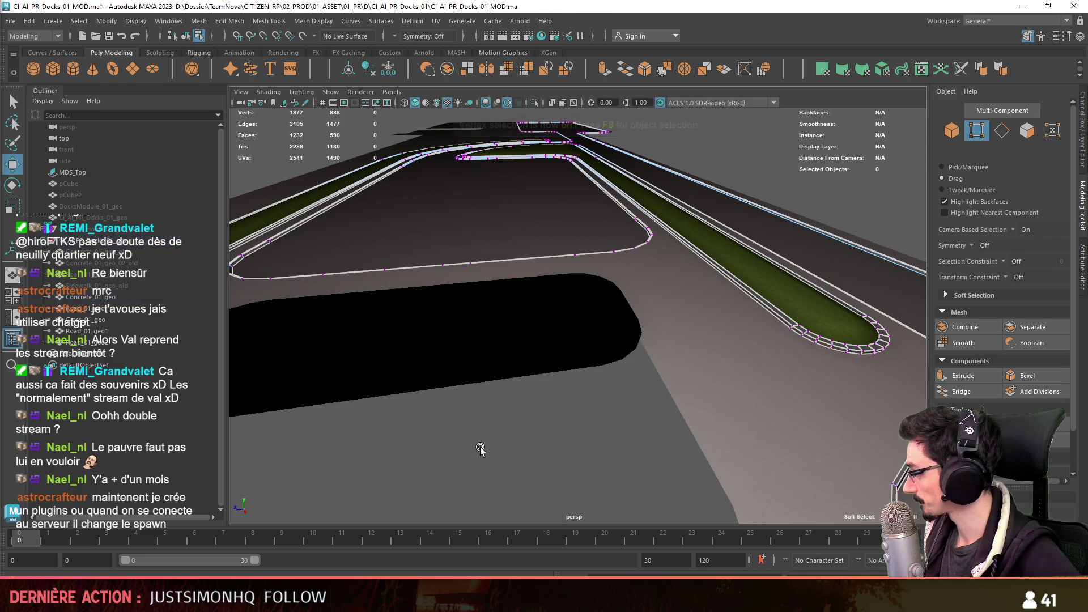
pyautogui.keyDown('alt'); pyautogui.moveTo(566, 422); pyautogui.dragTo(479, 408); pyautogui.keyUp('alt')
pyautogui.press('F8')
pyautogui.click(593, 391)
pyautogui.rightClick(595, 399)
pyautogui.moveTo(593, 568)
pyautogui.click(692, 473)
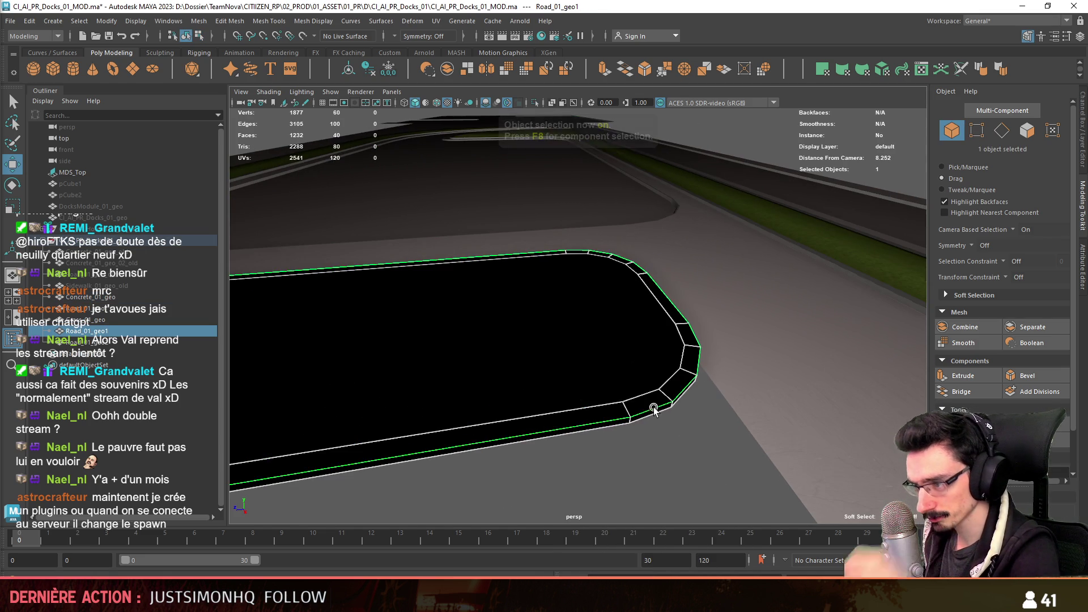
# - Inspect the concrete curb's faces and corner edges from above
pyautogui.hotkey('ctrl', 'F11')
pyautogui.click(685, 402)
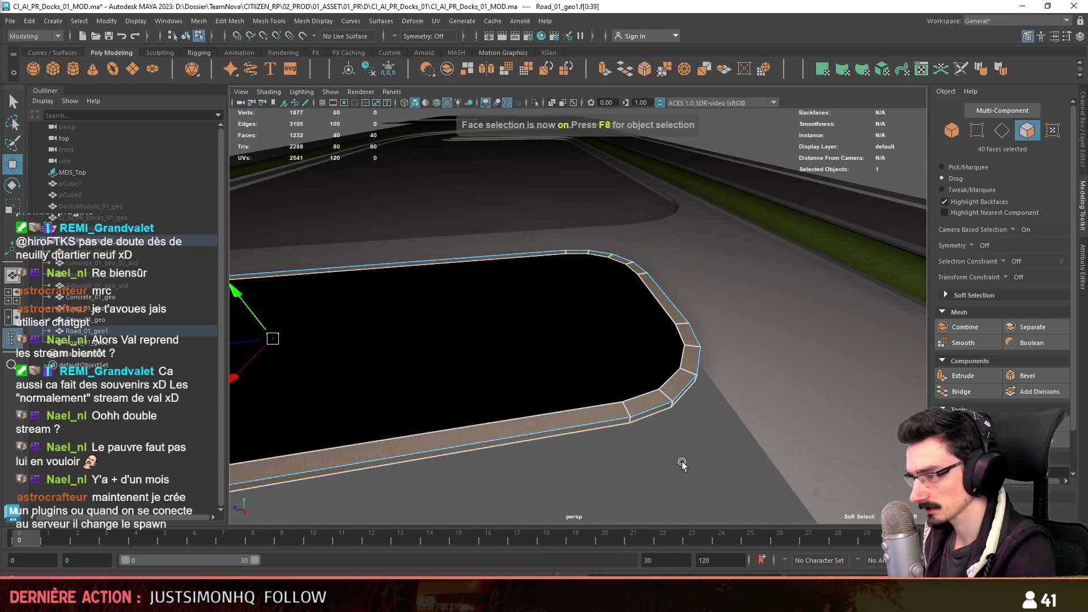
pyautogui.press('F10')
pyautogui.click(651, 407)
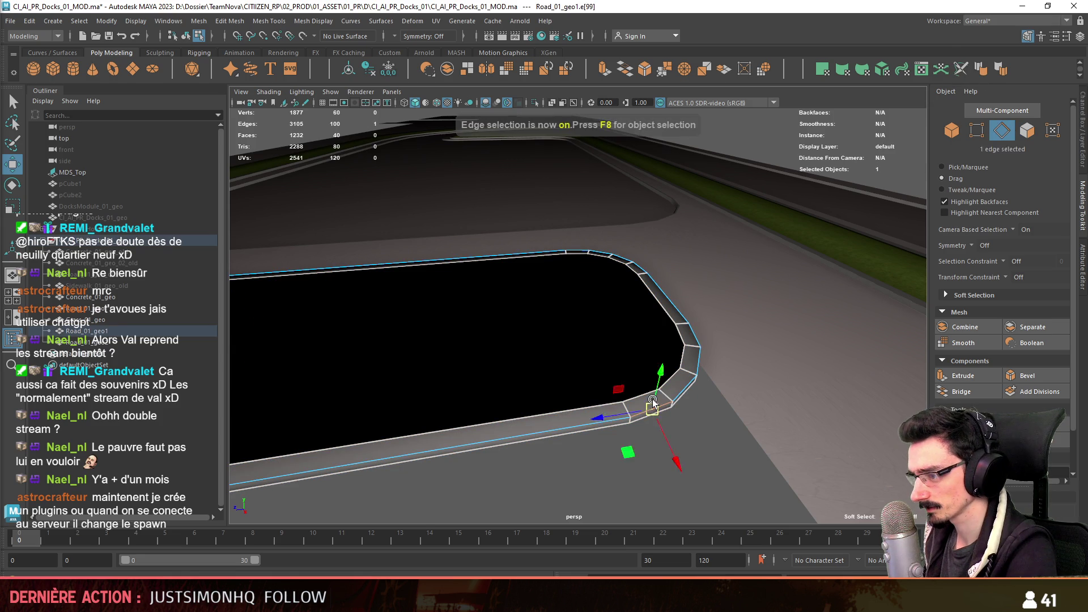
pyautogui.press('F8')
pyautogui.click(652, 365)
pyautogui.moveTo(652, 365)
pyautogui.keyDown('alt'); pyautogui.mouseDown()
pyautogui.moveTo(507, 348)
pyautogui.moveTo(451, 373)
pyautogui.mouseUp(); pyautogui.keyUp('alt')
pyautogui.keyDown('alt'); pyautogui.moveTo(451, 373); pyautogui.dragTo(651, 364, button='right'); pyautogui.keyUp('alt')
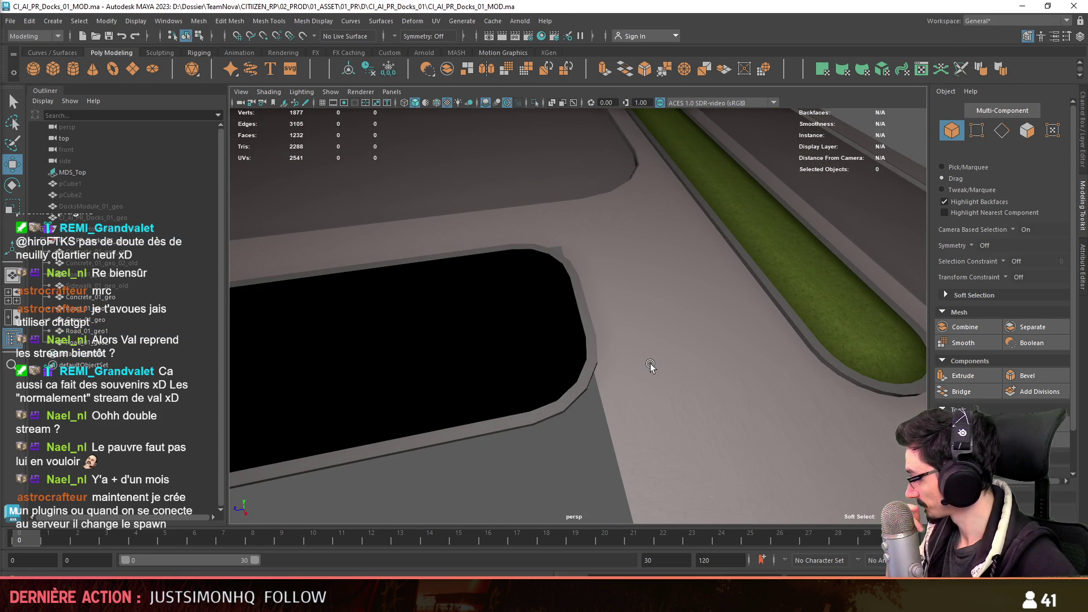
# - Select the separated island top Road_01_geo2's single face in face mode
pyautogui.click(650, 364)
pyautogui.keyDown('alt'); pyautogui.moveTo(651, 364); pyautogui.dragTo(598, 346); pyautogui.keyUp('alt')
pyautogui.keyDown('alt'); pyautogui.moveTo(527, 365); pyautogui.dragTo(394, 369); pyautogui.keyUp('alt')
pyautogui.keyDown('alt'); pyautogui.moveTo(394, 369); pyautogui.dragTo(625, 419, button='right'); pyautogui.keyUp('alt')
pyautogui.press('F11')
pyautogui.click(650, 338)
pyautogui.moveTo(649, 338)
pyautogui.keyDown('alt'); pyautogui.mouseDown()
pyautogui.moveTo(737, 301)
pyautogui.moveTo(760, 337)
pyautogui.moveTo(783, 344)
pyautogui.moveTo(752, 340)
pyautogui.moveTo(847, 333)
pyautogui.moveTo(639, 328)
pyautogui.moveTo(611, 303)
pyautogui.moveTo(607, 324)
pyautogui.moveTo(646, 340)
pyautogui.mouseUp(); pyautogui.keyUp('alt')
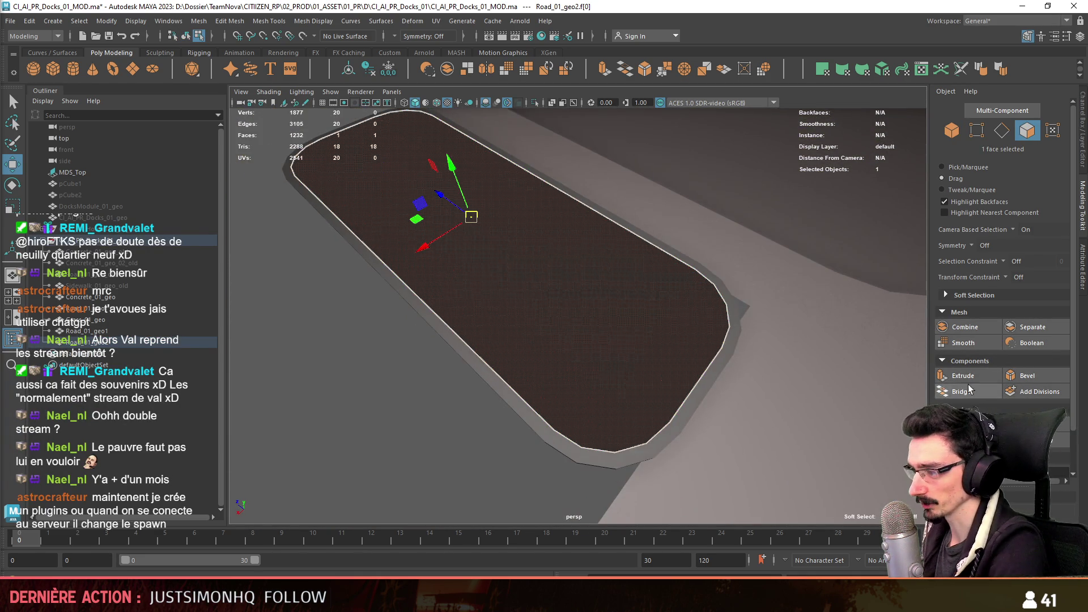
# - Inset the island's top face with an offset-1 extrude, undoing an accidental face delete
pyautogui.click(973, 375)
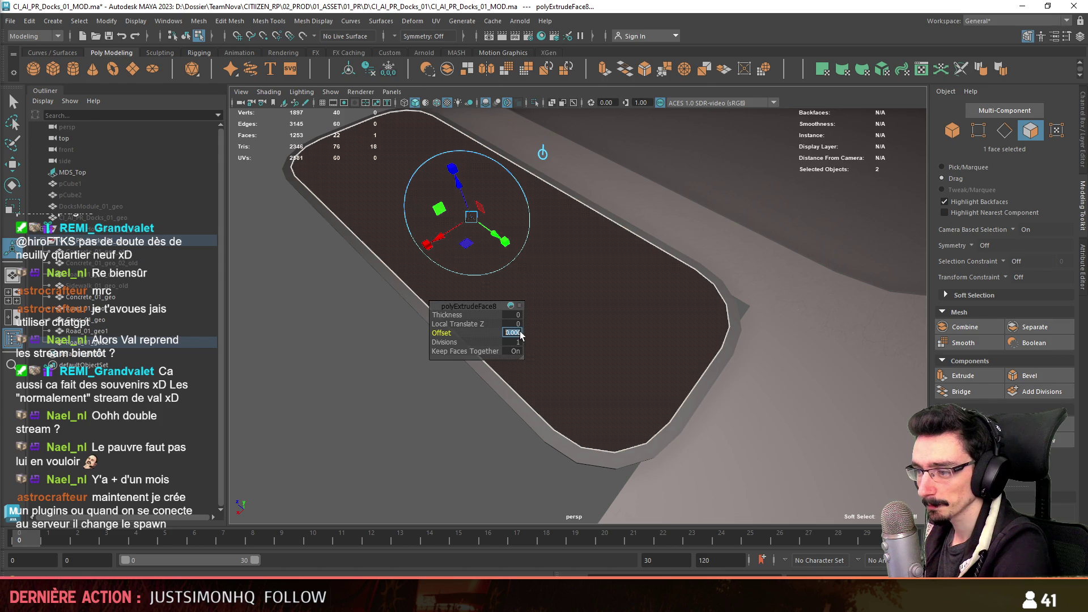
pyautogui.write('1')
pyautogui.moveTo(463, 435)
pyautogui.keyDown('alt'); pyautogui.mouseDown()
pyautogui.moveTo(621, 447)
pyautogui.moveTo(688, 414)
pyautogui.moveTo(606, 422)
pyautogui.moveTo(751, 382)
pyautogui.moveTo(774, 389)
pyautogui.moveTo(698, 392)
pyautogui.moveTo(674, 362)
pyautogui.moveTo(595, 374)
pyautogui.mouseUp(); pyautogui.keyUp('alt')
pyautogui.press('w')
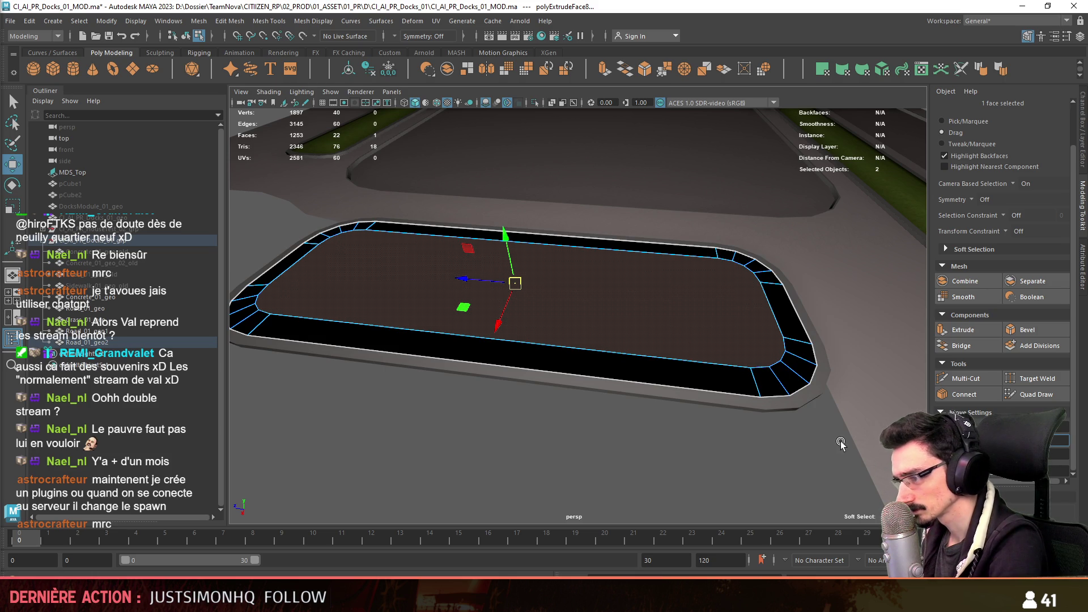
pyautogui.scroll(3, 841, 443)
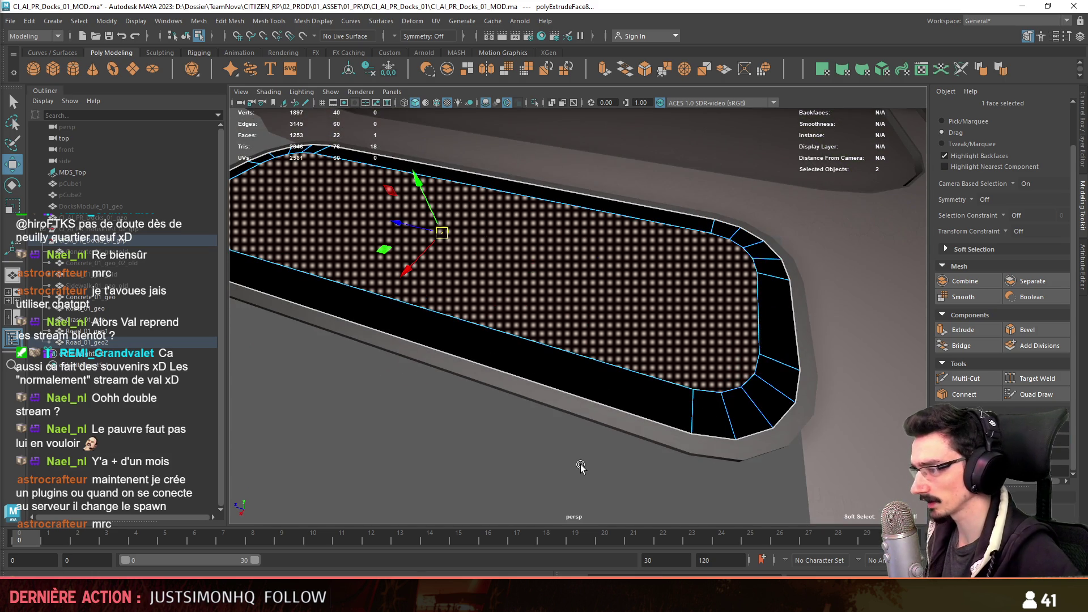
pyautogui.keyDown('alt'); pyautogui.moveTo(510, 462); pyautogui.dragTo(660, 214); pyautogui.keyUp('alt')
pyautogui.press('Delete')
pyautogui.keyDown('alt'); pyautogui.moveTo(680, 263); pyautogui.dragTo(630, 303); pyautogui.keyUp('alt')
pyautogui.hotkey('ctrl', 'z')
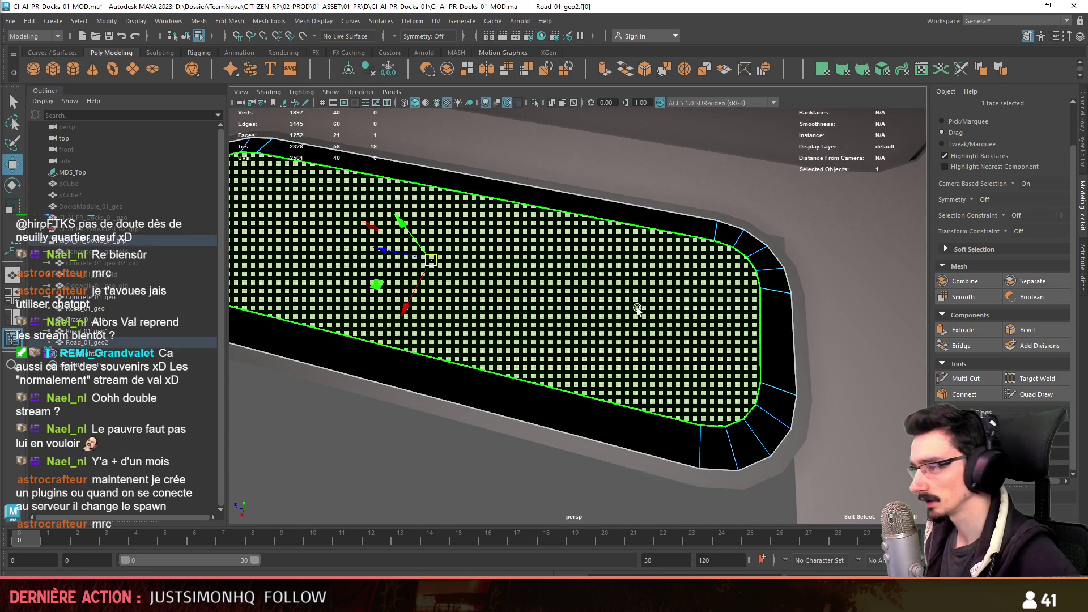
# - Extrude the top face again with an offset to add a second inner curb rim
pyautogui.click(975, 332)
pyautogui.click(515, 332)
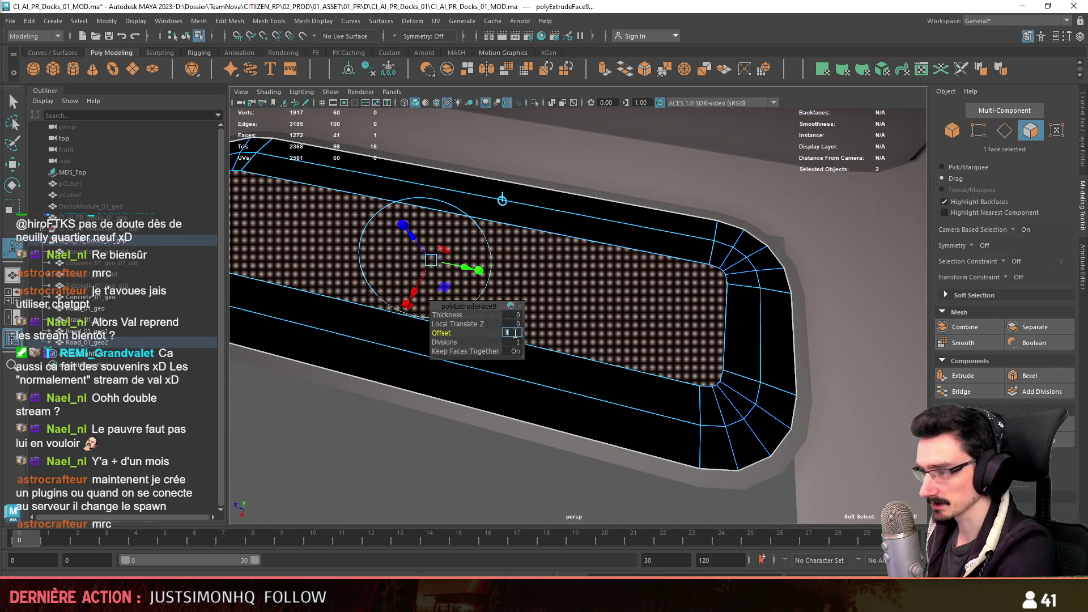
pyautogui.moveTo(535, 476)
pyautogui.keyDown('alt'); pyautogui.mouseDown()
pyautogui.moveTo(866, 404)
pyautogui.moveTo(849, 433)
pyautogui.mouseUp(); pyautogui.keyUp('alt')
pyautogui.press('F9')
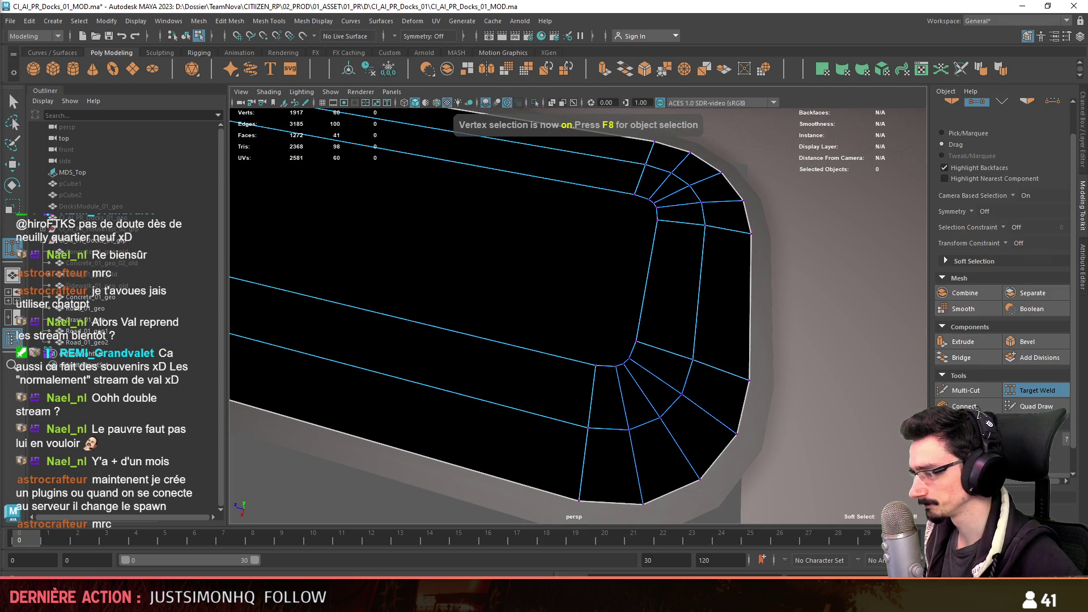
# - Target-weld each stray inner corner vertex of the island rim onto its neighbouring corner vertex
pyautogui.moveTo(590, 369); pyautogui.dragTo(629, 354)
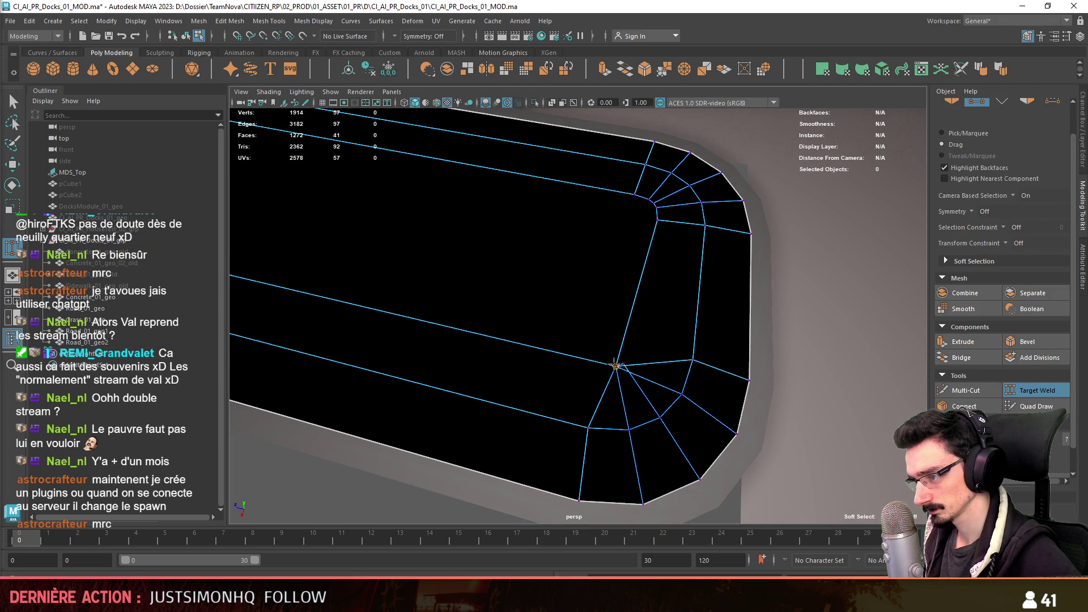
pyautogui.moveTo(632, 308)
pyautogui.keyDown('alt'); pyautogui.mouseDown()
pyautogui.moveTo(614, 272)
pyautogui.moveTo(646, 292)
pyautogui.mouseUp(); pyautogui.keyUp('alt')
pyautogui.moveTo(646, 292)
pyautogui.keyDown('alt'); pyautogui.mouseDown()
pyautogui.moveTo(668, 416)
pyautogui.moveTo(716, 323)
pyautogui.mouseUp(); pyautogui.keyUp('alt')
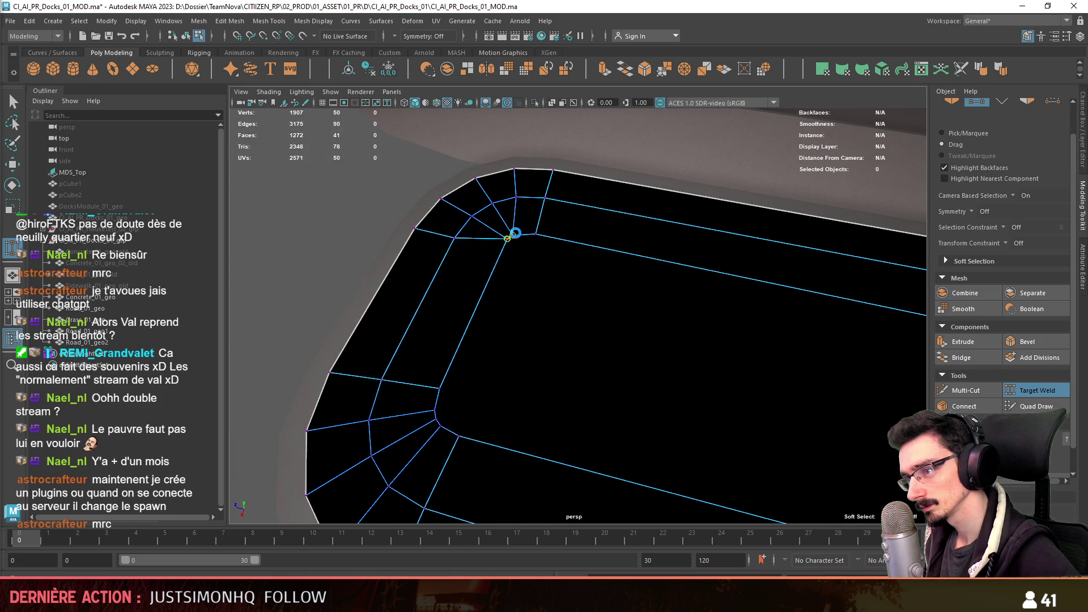
pyautogui.moveTo(513, 235); pyautogui.dragTo(512, 236)
pyautogui.keyDown('alt'); pyautogui.moveTo(513, 236); pyautogui.dragTo(440, 360); pyautogui.keyUp('alt')
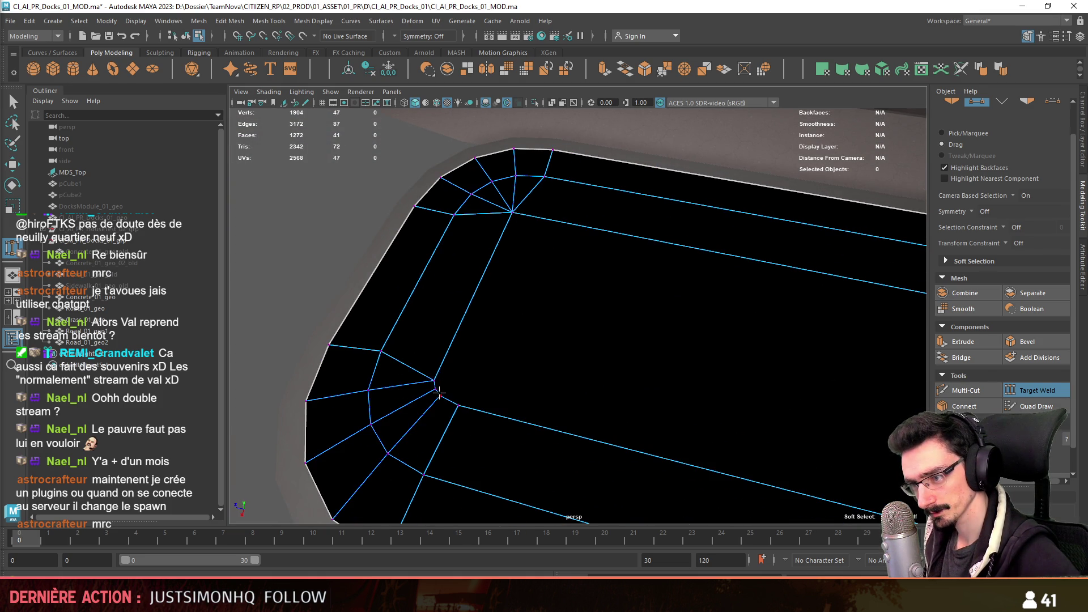
pyautogui.scroll(-5, 593, 405)
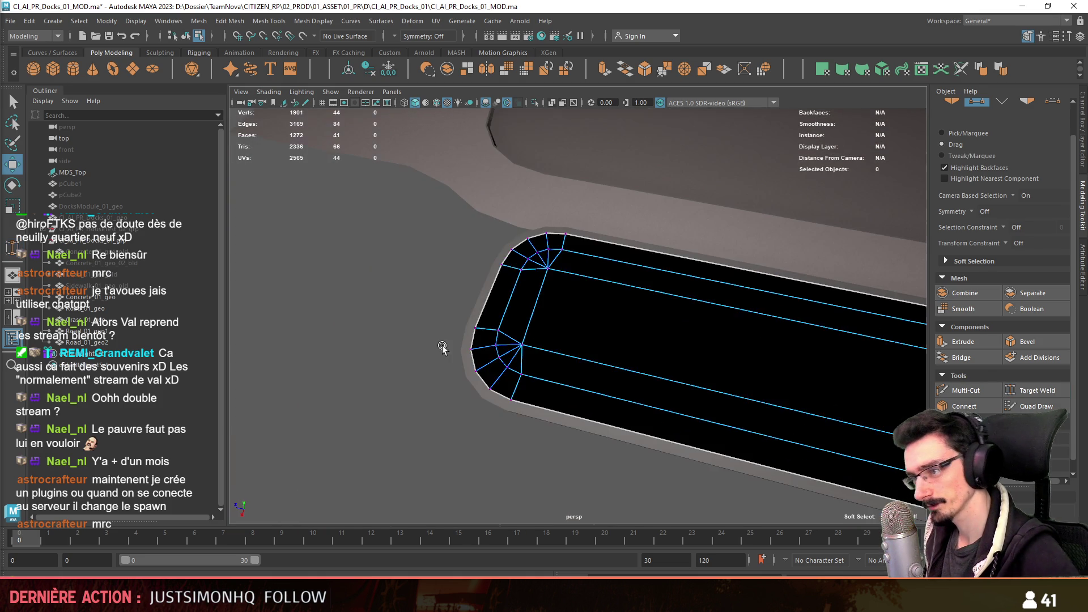
# - Reselect the island's top face with the Move tool and view it from a low angle
pyautogui.press('w')
pyautogui.click(593, 404)
pyautogui.keyDown('alt'); pyautogui.moveTo(592, 404); pyautogui.dragTo(613, 300); pyautogui.keyUp('alt')
pyautogui.scroll(-3, 613, 300)
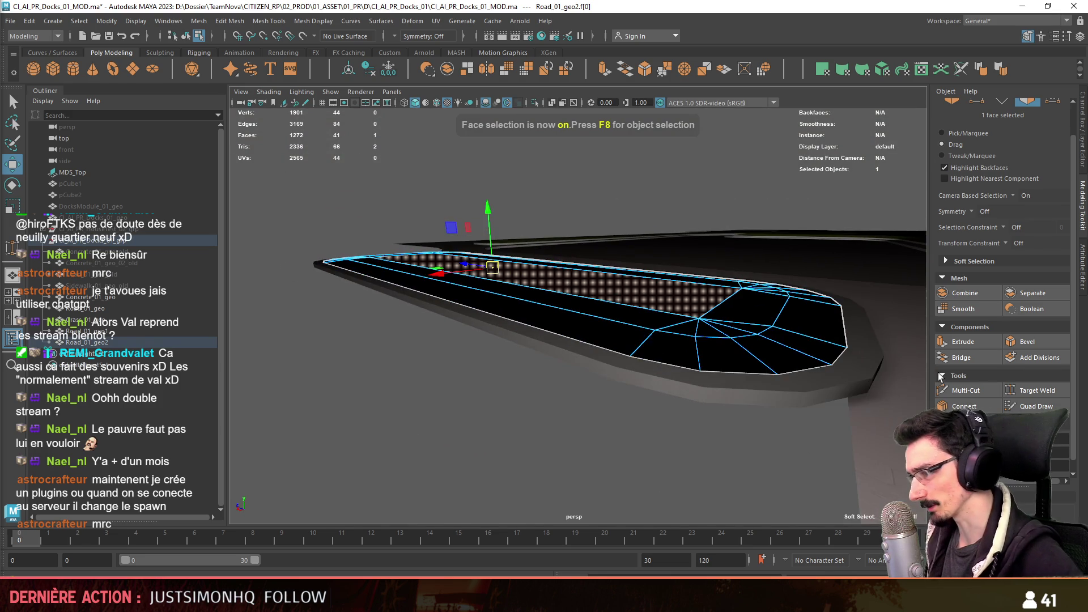